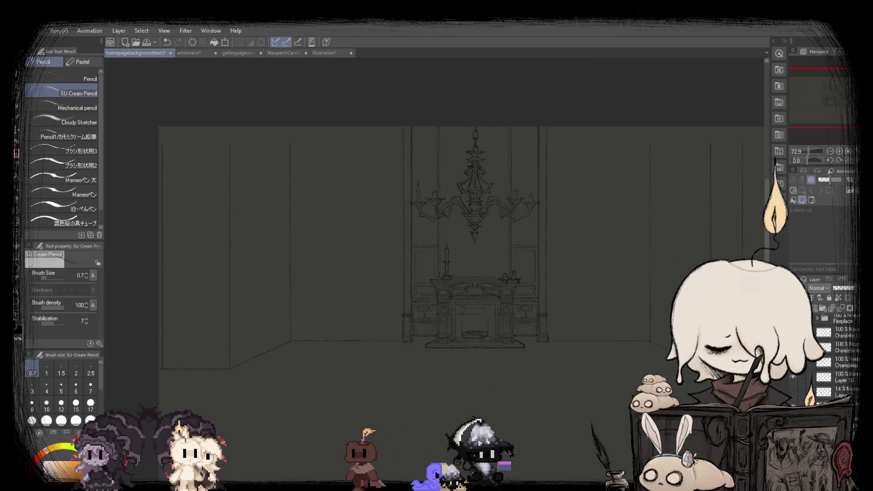
# Restore the wall and pillar lines, then rectangle-select the tall pillar left of the fireplace.
pyautogui.hotkey('ctrl', 'z')
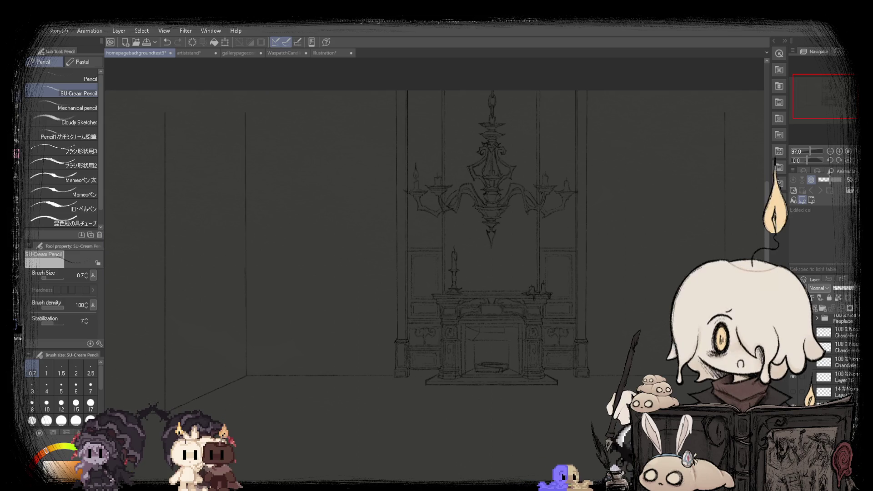
pyautogui.press('m')
pyautogui.hotkey('ctrl', '+')
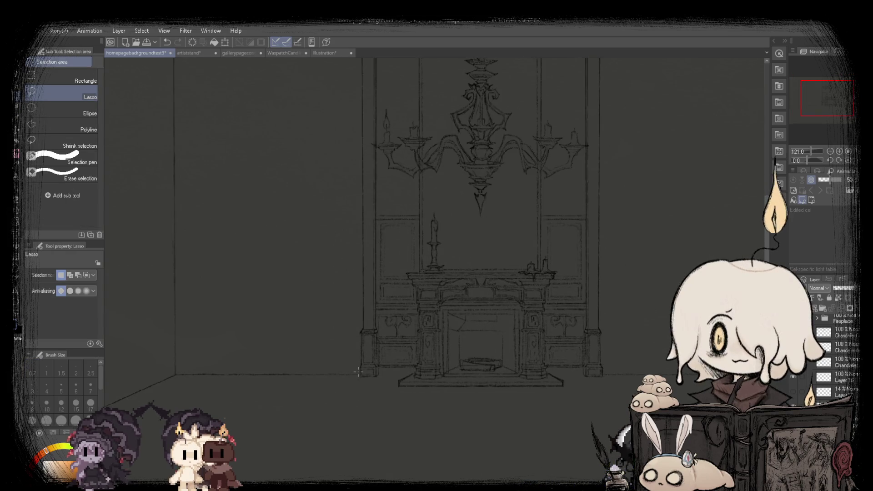
pyautogui.scroll(-1, 407, 306)
pyautogui.press(',')
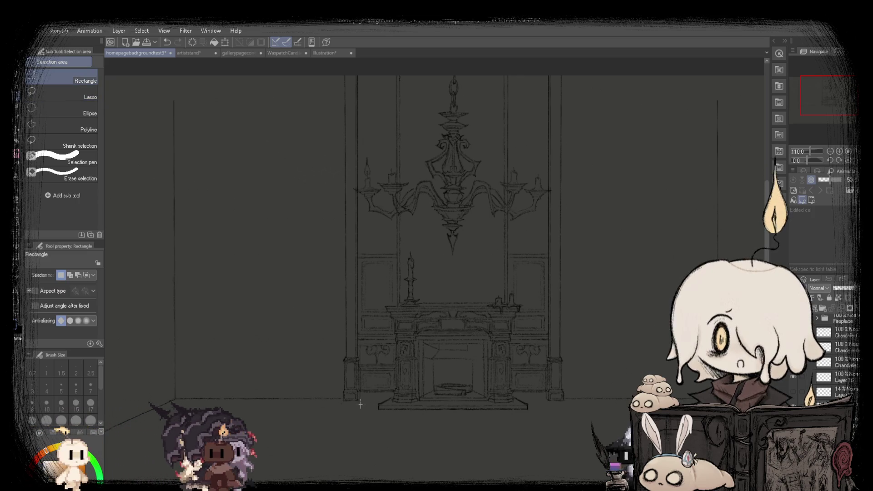
pyautogui.moveTo(360, 404); pyautogui.dragTo(337, 76)
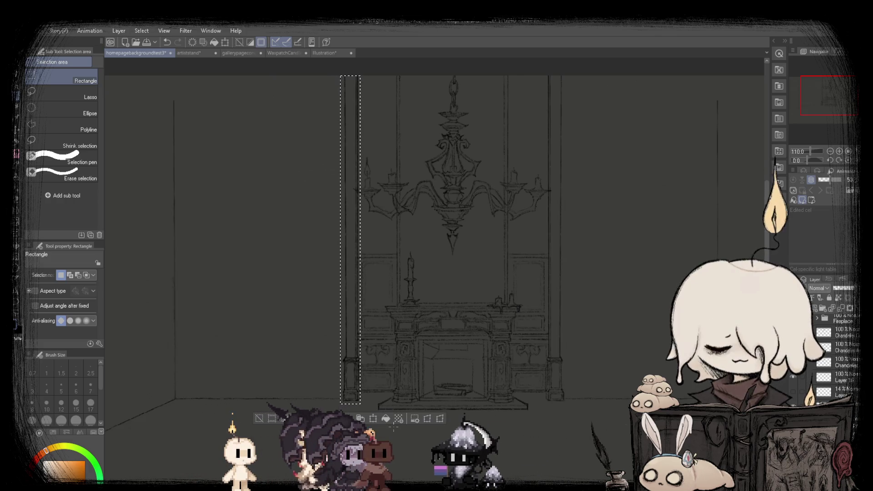
# Flip the selected pillar horizontally, drag it across the room, and confirm the transform.
pyautogui.click(382, 422)
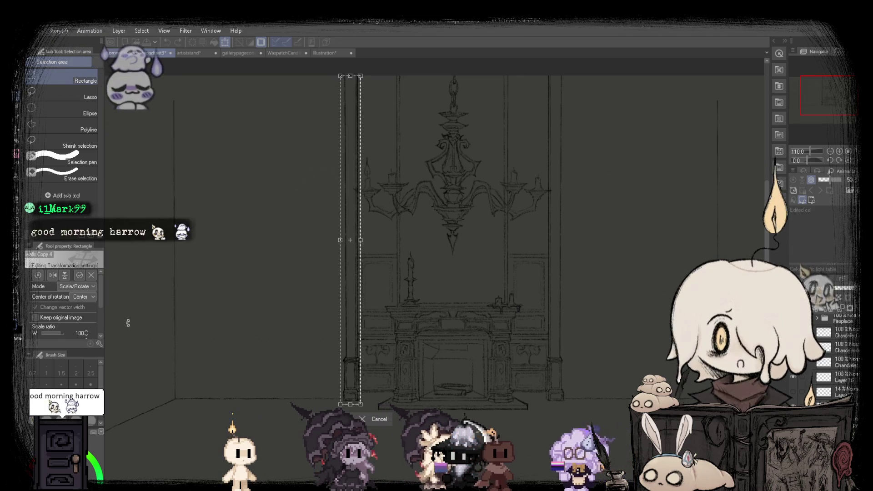
pyautogui.click(52, 277)
pyautogui.moveTo(354, 368); pyautogui.dragTo(183, 369)
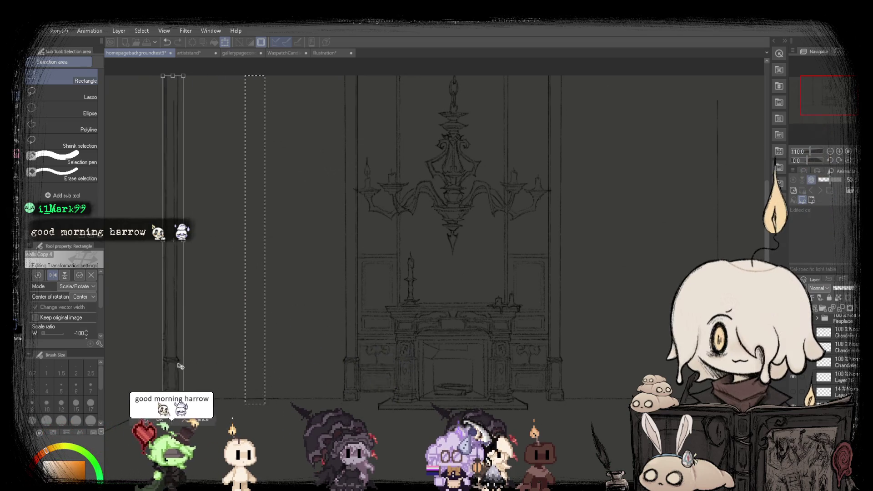
pyautogui.scroll(-3, 183, 369)
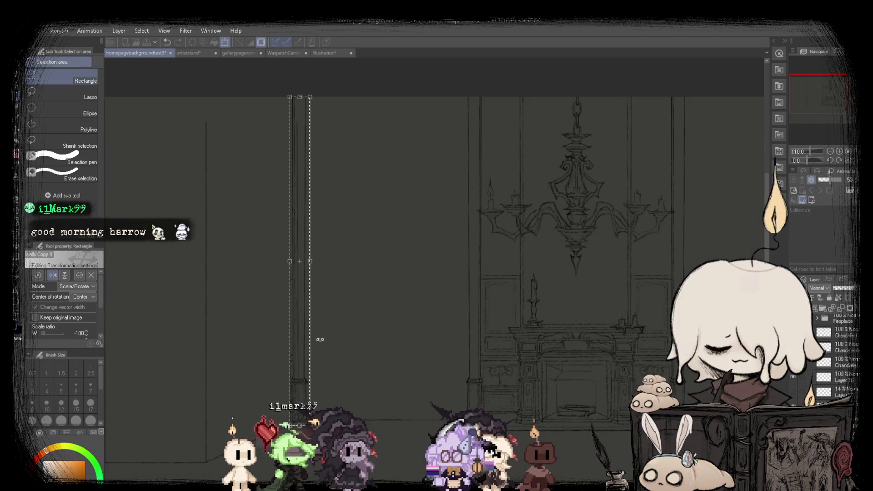
pyautogui.scroll(3, 320, 339)
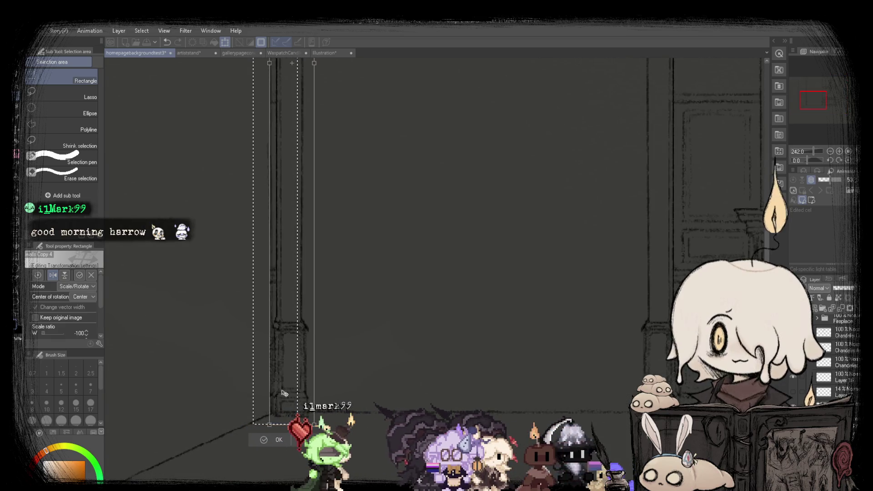
pyautogui.scroll(-3, 300, 365)
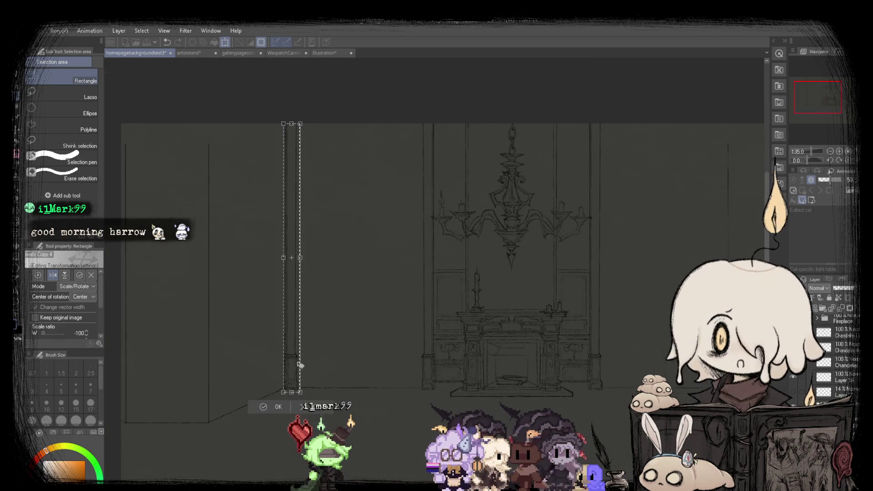
pyautogui.scroll(-1, 302, 406)
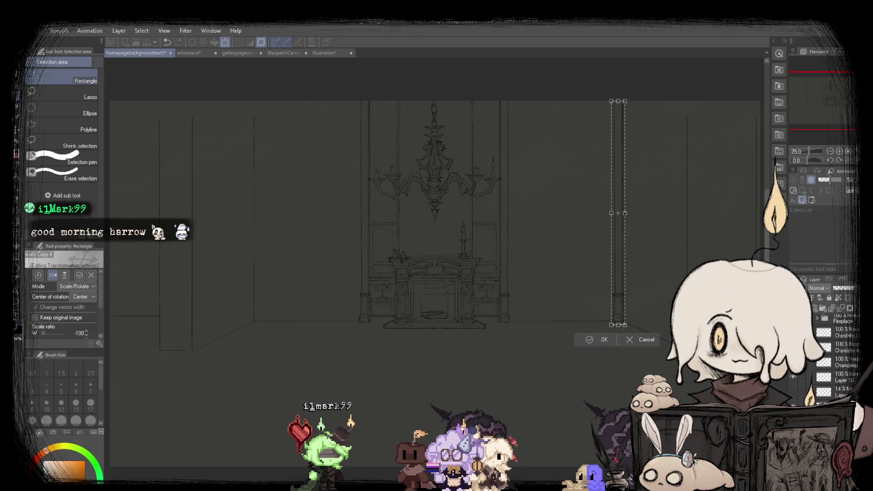
pyautogui.press('Return')
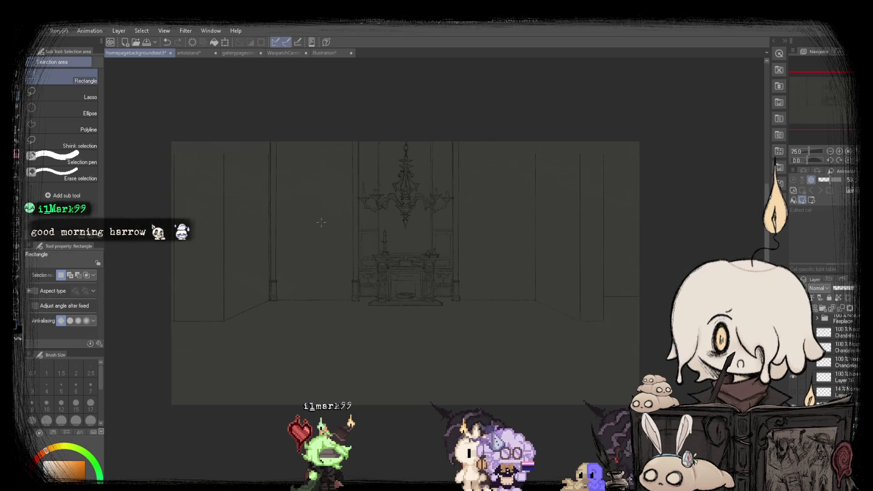
pyautogui.scroll(-1, 199, 345)
# Nudge the copied pillar slightly left with the Move layer tool.
pyautogui.scroll(3, 199, 346)
pyautogui.press('k')
pyautogui.moveTo(253, 207); pyautogui.dragTo(250, 207)
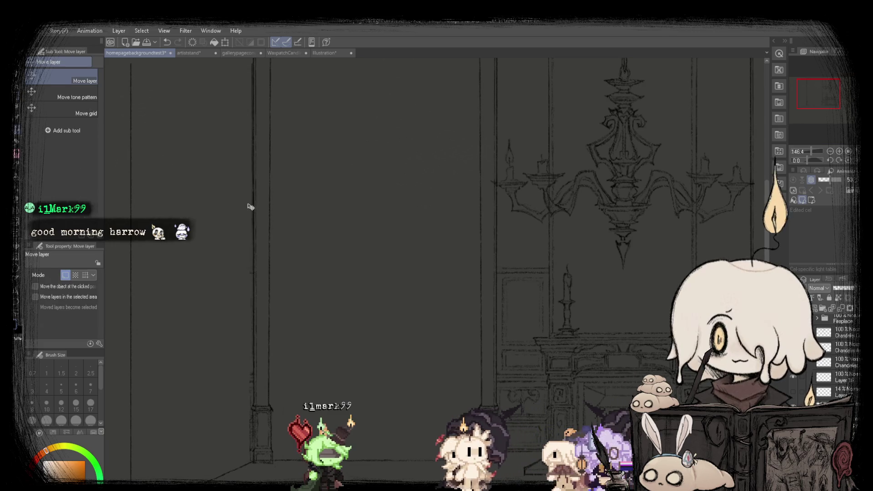
pyautogui.scroll(-2, 249, 207)
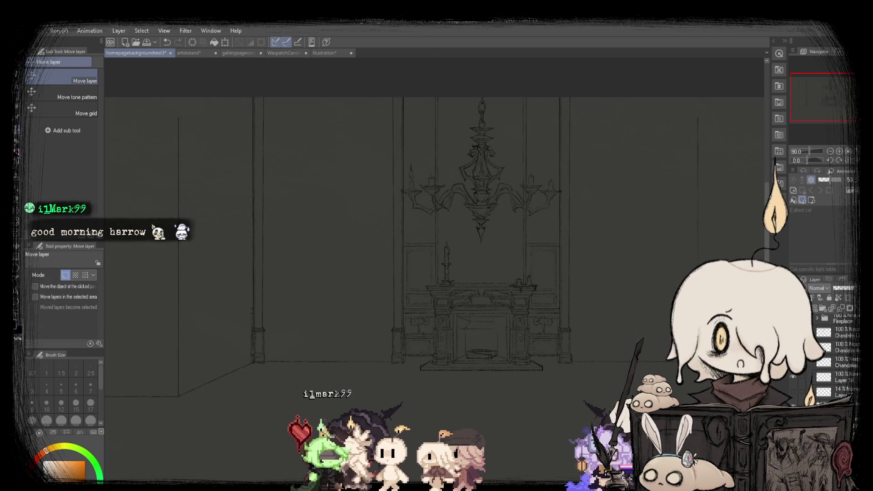
# With the pencil, sketch a slanted line by the left wall and a lower-left floor line.
pyautogui.press('p')
pyautogui.scroll(2, 306, 207)
pyautogui.scroll(-2, 260, 214)
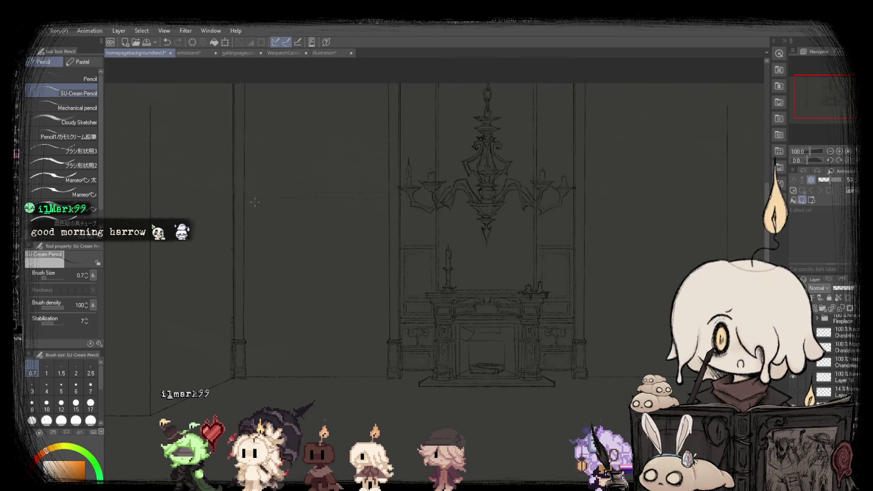
pyautogui.scroll(2, 262, 192)
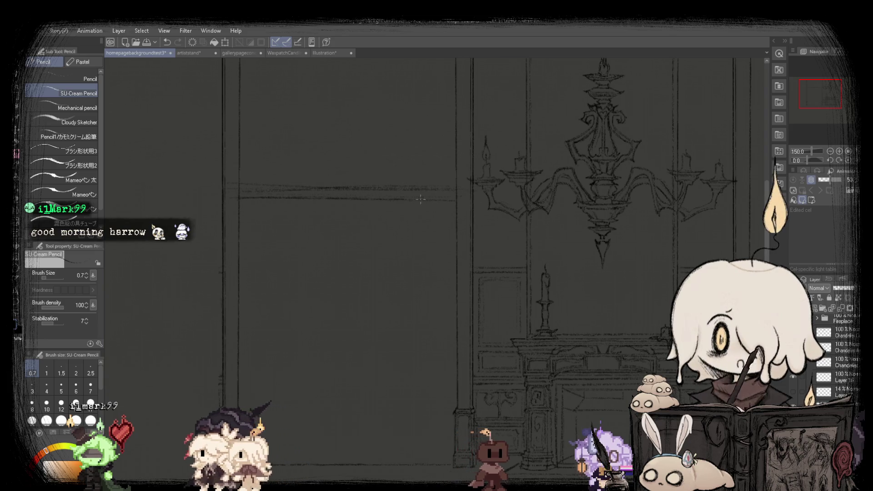
pyautogui.scroll(-1, 249, 196)
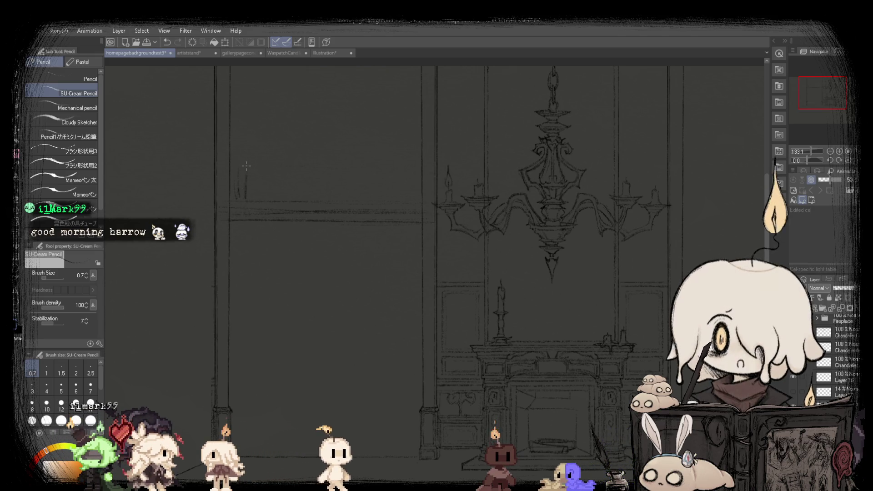
pyautogui.scroll(-3, 276, 188)
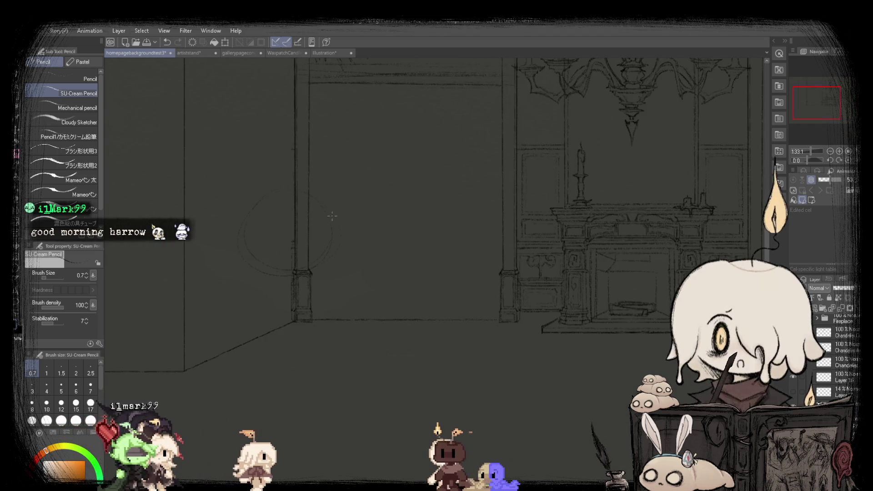
pyautogui.moveTo(317, 179); pyautogui.dragTo(360, 295)
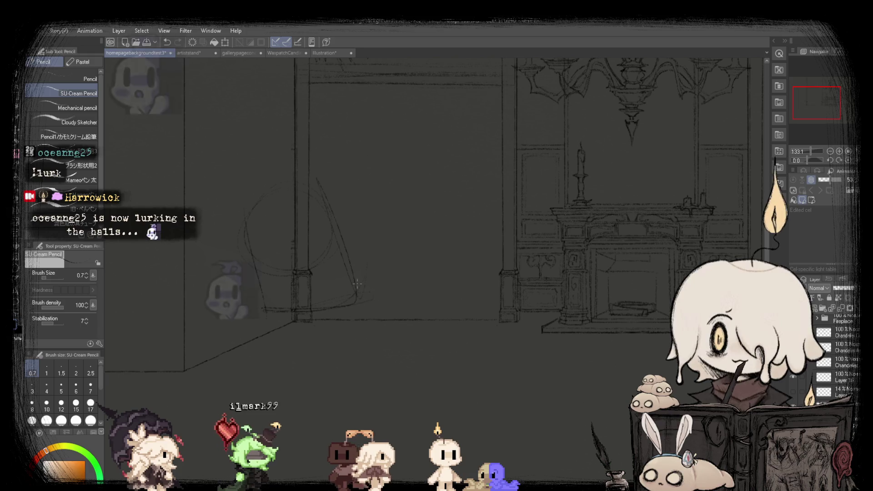
pyautogui.moveTo(263, 313); pyautogui.dragTo(378, 289)
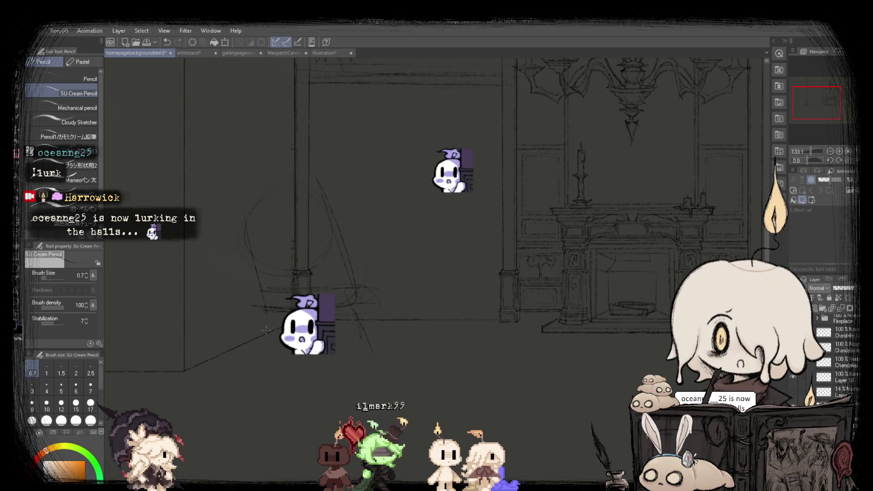
pyautogui.scroll(-3, 412, 211)
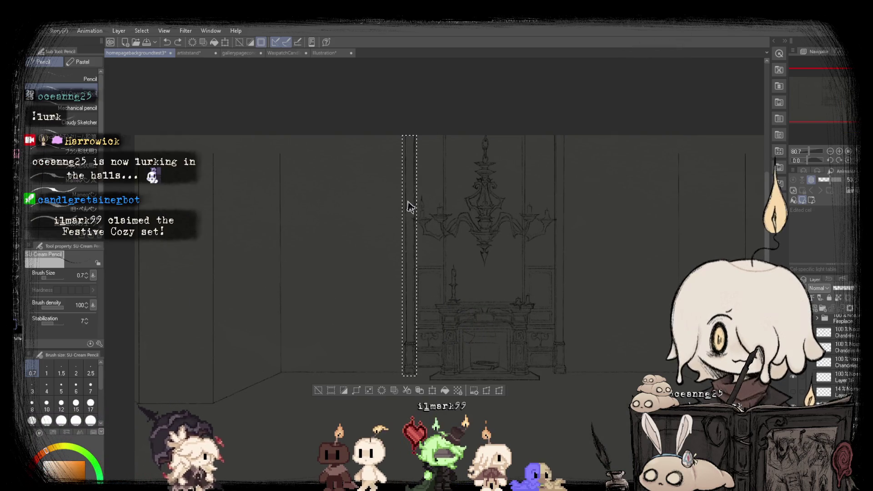
pyautogui.scroll(-1, 399, 201)
pyautogui.scroll(1, 399, 202)
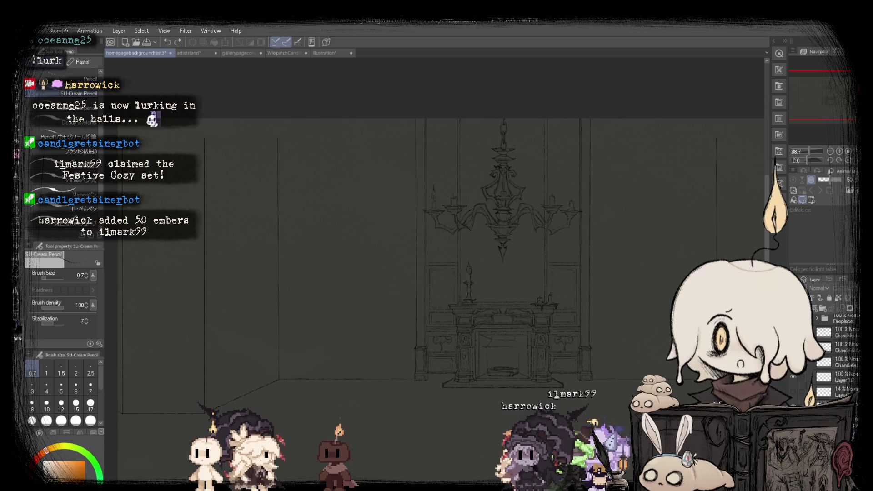
pyautogui.scroll(1, 446, 247)
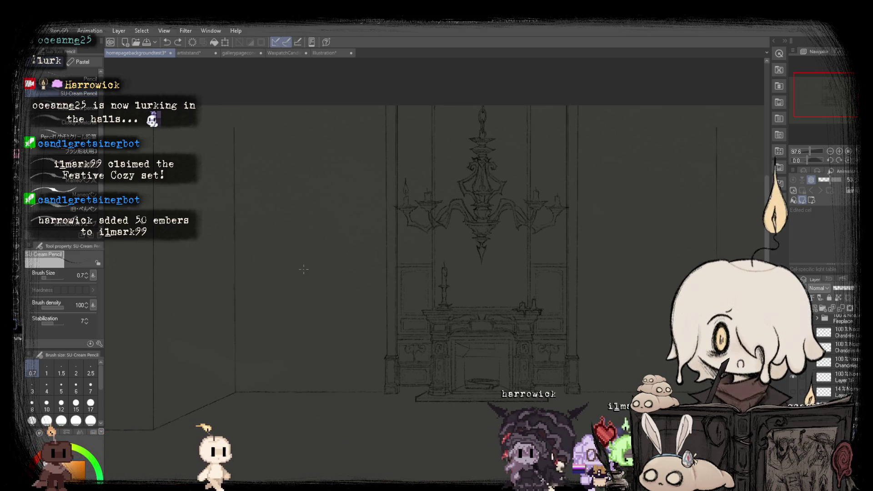
pyautogui.scroll(-1, 303, 269)
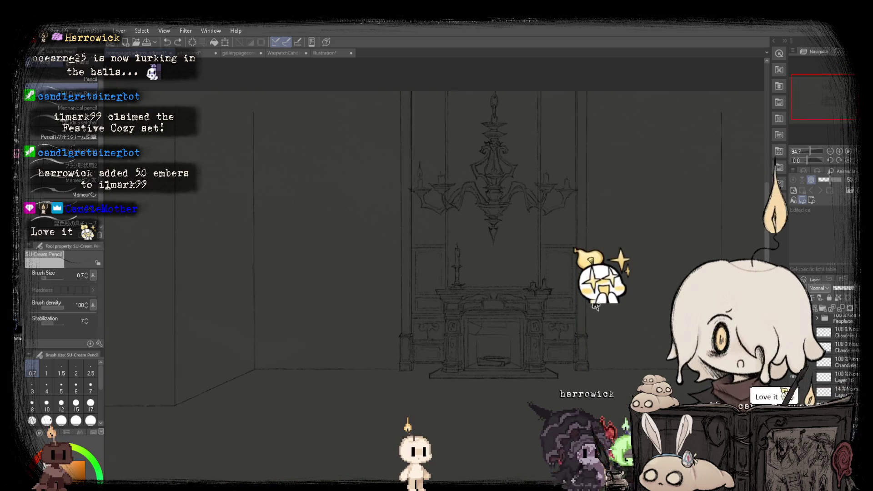
pyautogui.scroll(2, 393, 300)
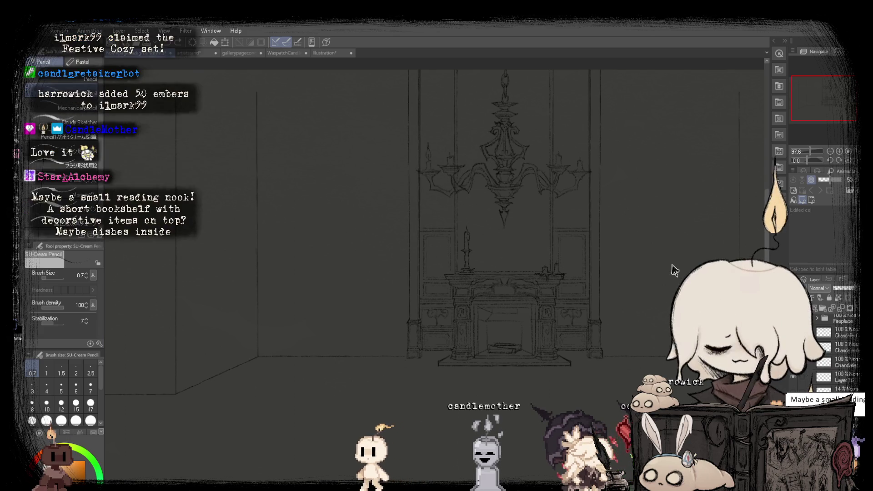
pyautogui.scroll(2, 672, 264)
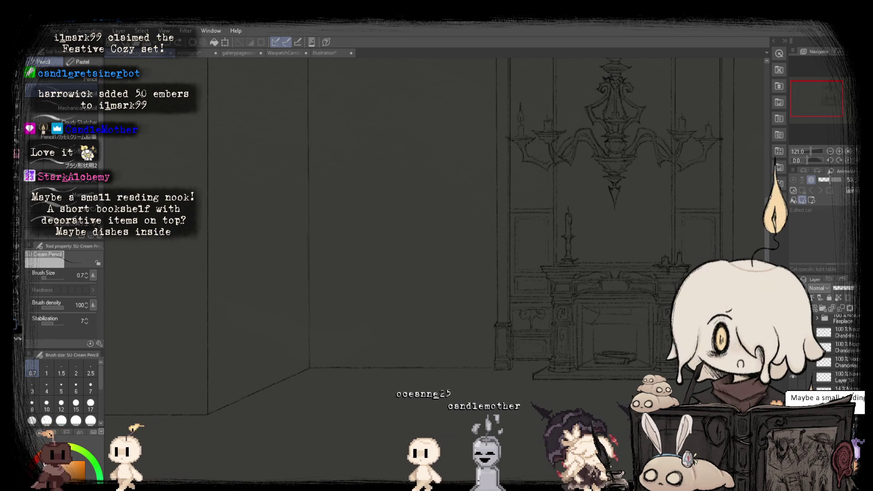
pyautogui.scroll(-1, 200, 304)
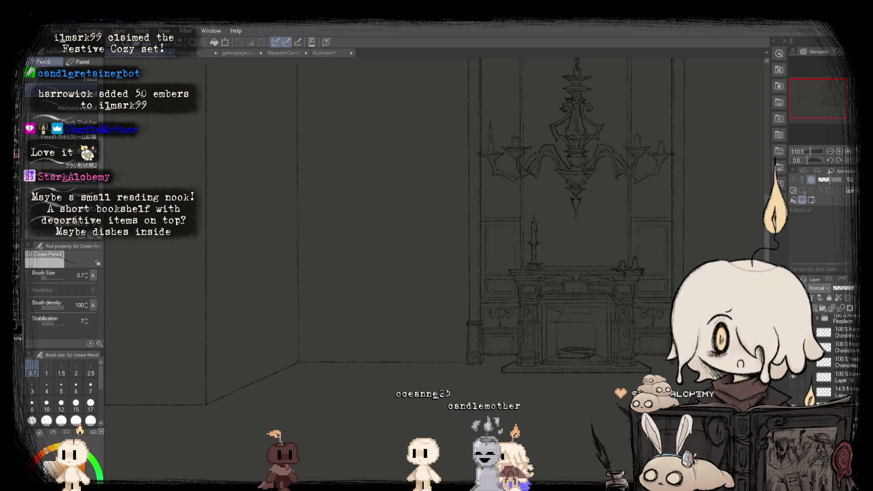
# Switch to the Illustration tab, then return to the chandelier and fireplace sketch.
pyautogui.click(323, 54)
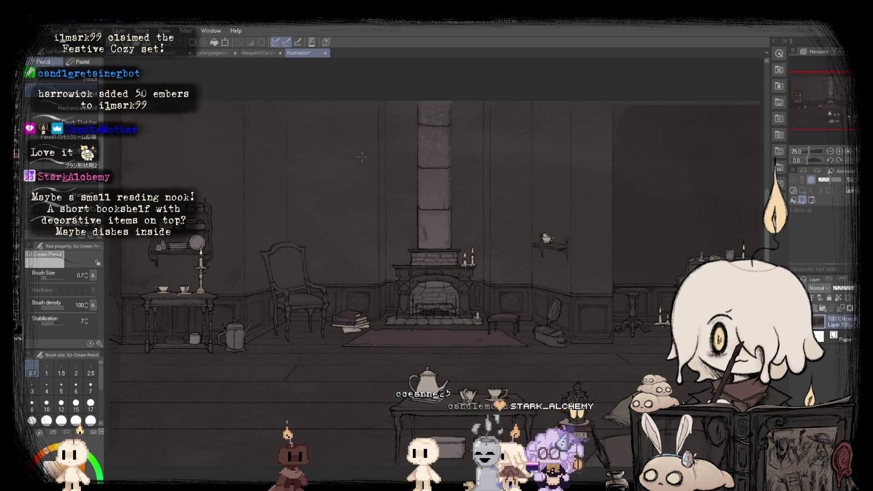
pyautogui.click(127, 55)
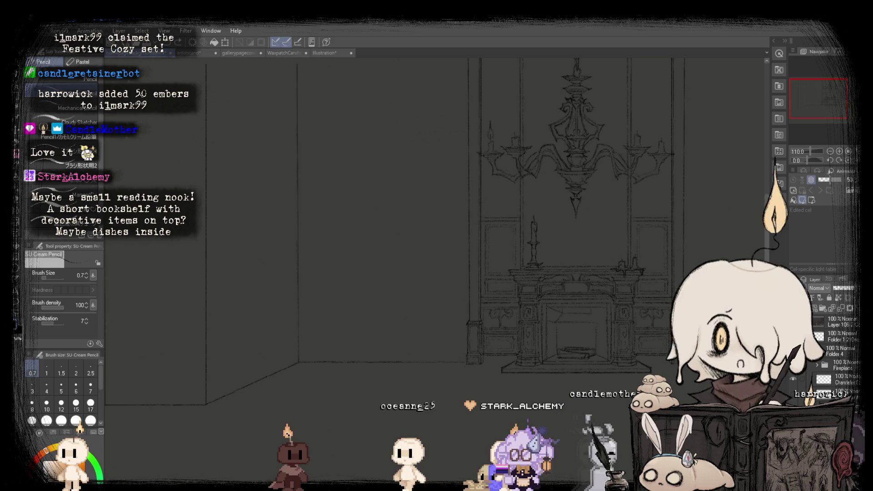
# Bring up the homepagebackgroundtest2 room sketch and zoom around it.
pyautogui.hotkey('ctrl', 'Tab')
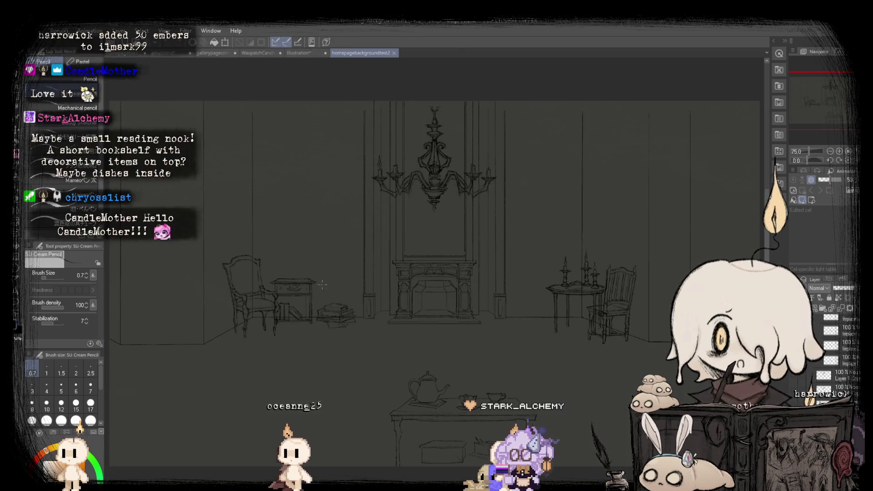
pyautogui.scroll(3, 345, 286)
pyautogui.scroll(2, 345, 285)
pyautogui.scroll(-2, 346, 286)
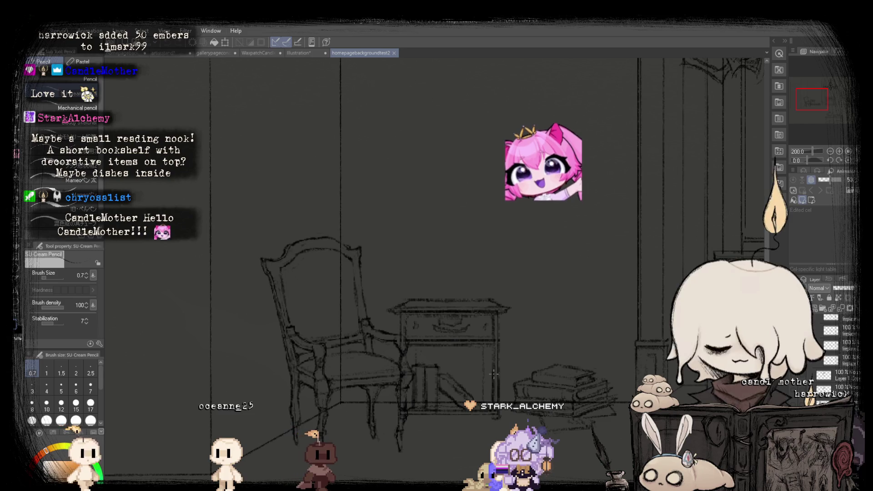
pyautogui.scroll(2, 493, 424)
pyautogui.scroll(-1, 455, 359)
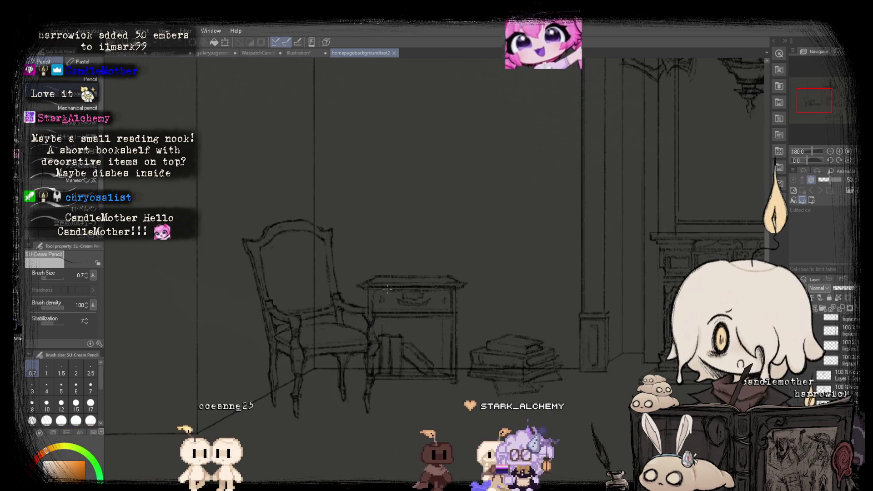
pyautogui.scroll(-1, 415, 293)
pyautogui.scroll(1, 423, 295)
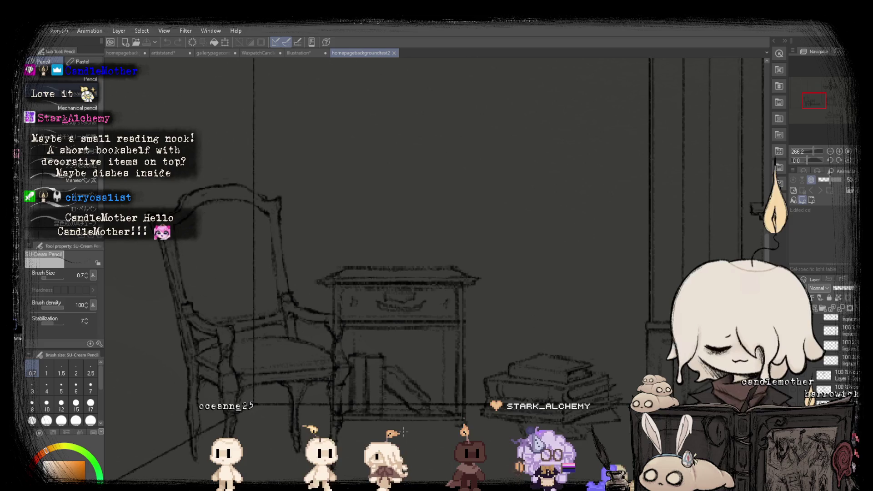
pyautogui.scroll(-1, 437, 318)
pyautogui.scroll(1, 455, 323)
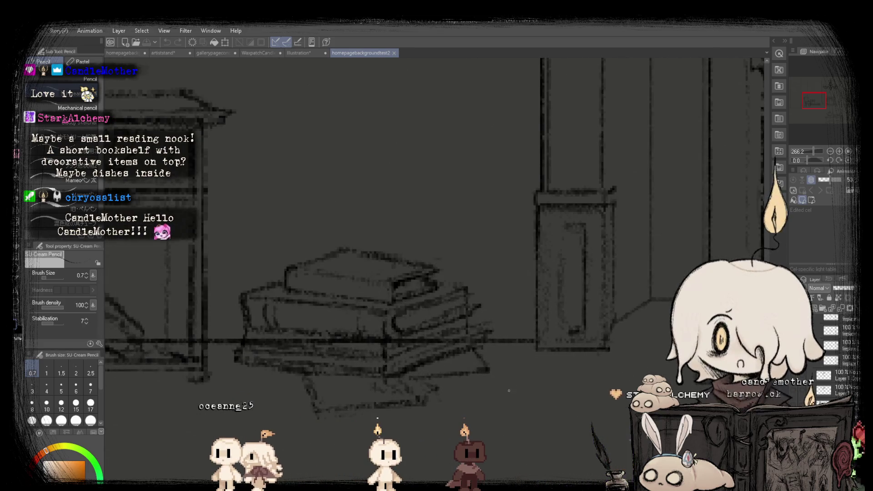
pyautogui.scroll(-2, 482, 330)
pyautogui.scroll(-1, 508, 337)
pyautogui.scroll(1, 509, 337)
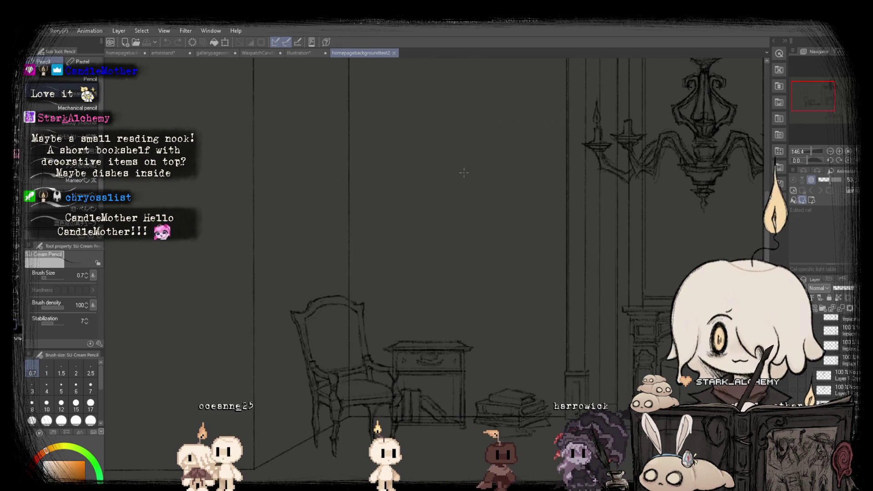
# Sketch a trial window frame with three pencil strokes on the wall behind the chair.
pyautogui.moveTo(464, 172); pyautogui.dragTo(414, 190)
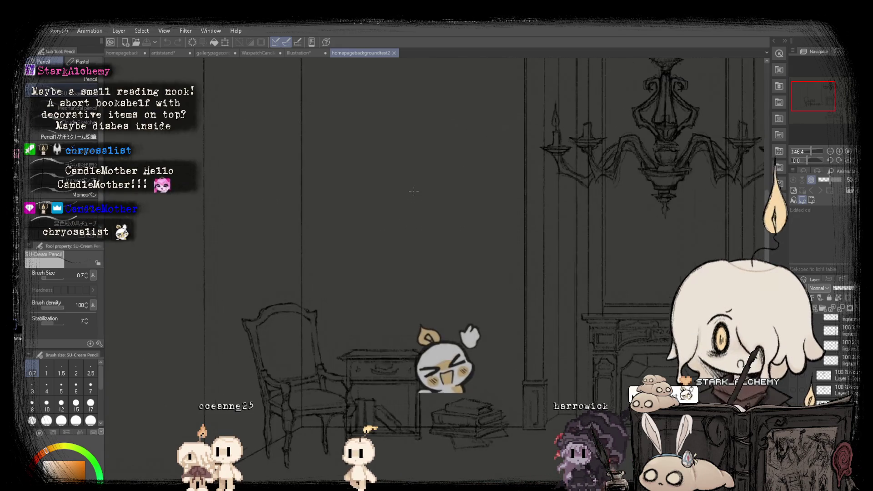
pyautogui.moveTo(312, 179); pyautogui.dragTo(437, 260)
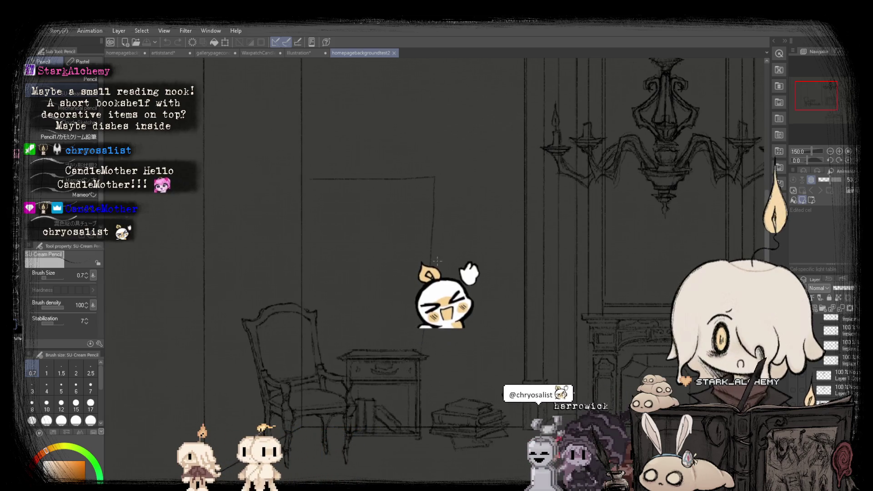
pyautogui.moveTo(308, 242); pyautogui.dragTo(444, 346)
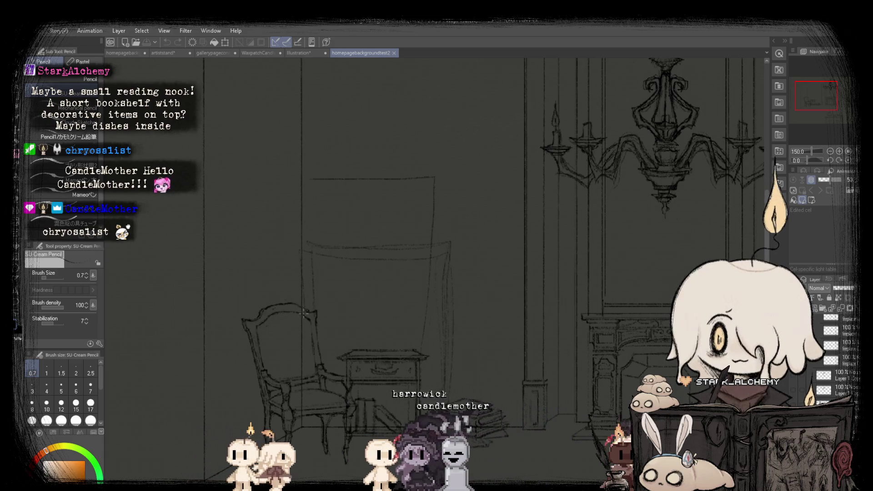
pyautogui.moveTo(390, 286); pyautogui.dragTo(459, 365)
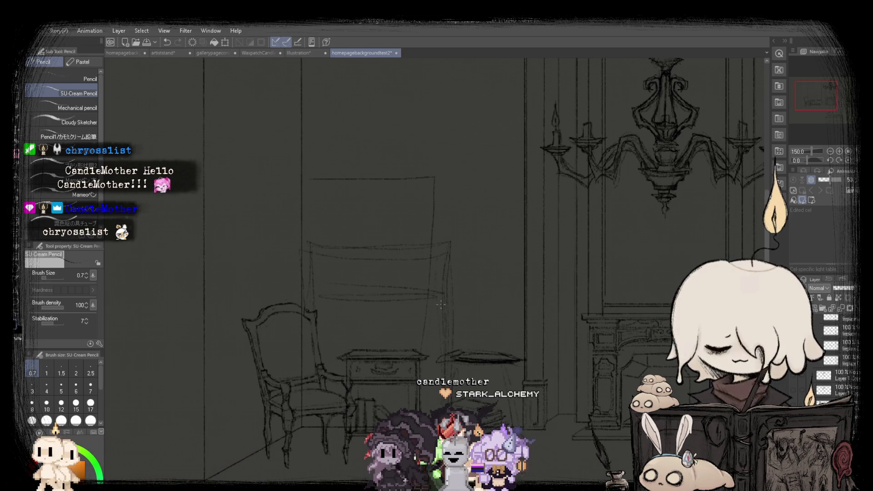
# Undo the trial window strokes.
pyautogui.scroll(3, 440, 304)
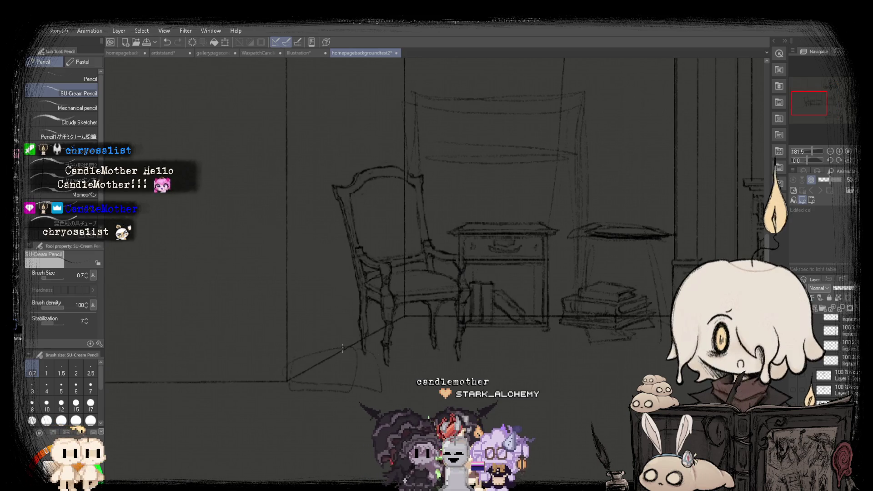
pyautogui.scroll(-3, 337, 263)
pyautogui.scroll(-2, 337, 263)
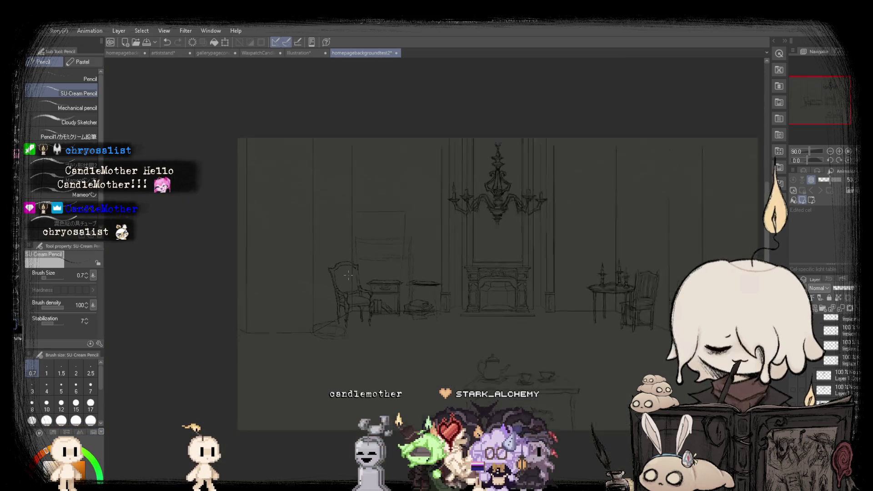
pyautogui.scroll(2, 337, 263)
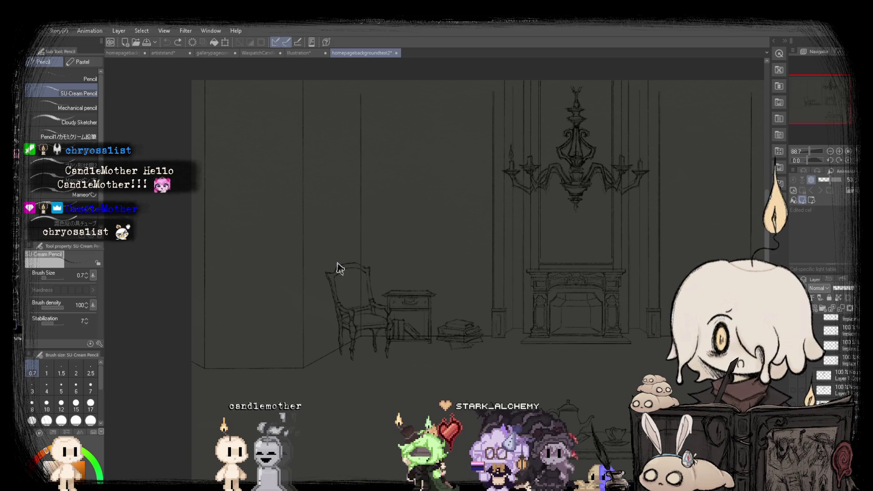
pyautogui.hotkey('ctrl', 'z')
# With the whole page fitted in view, draw a rectangle selection around the chair.
pyautogui.scroll(2, 401, 249)
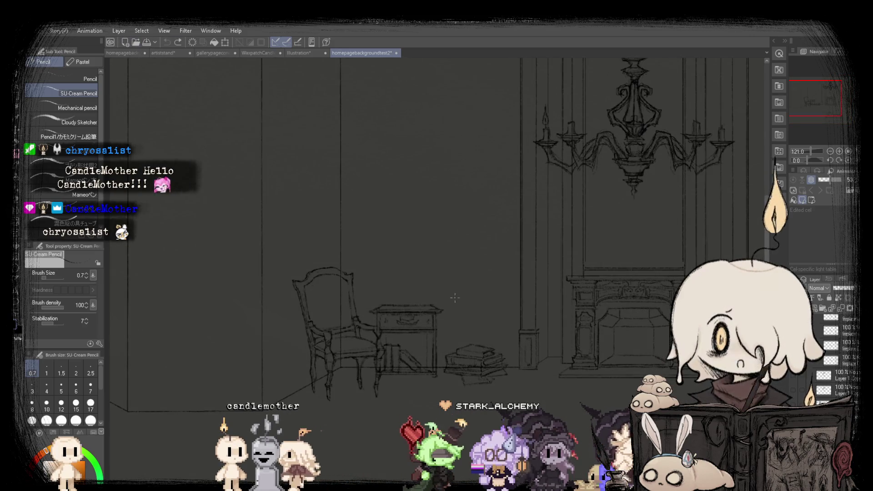
pyautogui.scroll(2, 397, 308)
pyautogui.scroll(2, 397, 308)
pyautogui.scroll(-5, 397, 308)
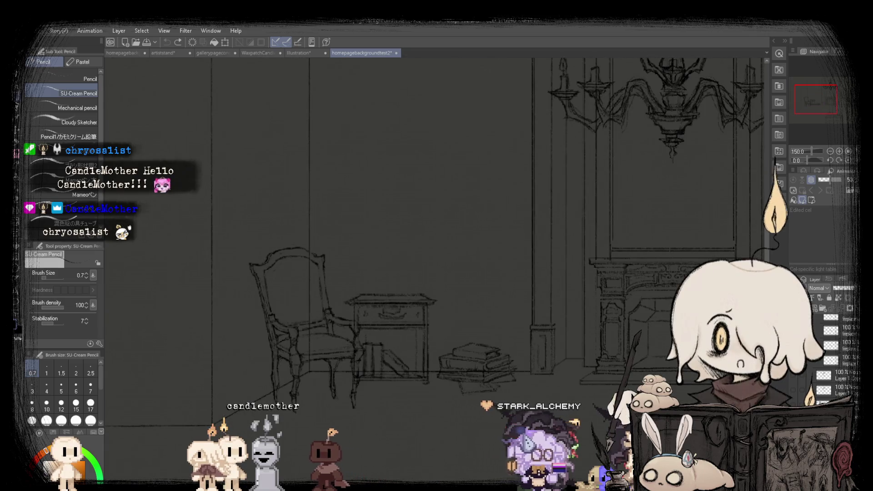
pyautogui.press('m')
pyautogui.hotkey('ctrl', '0')
pyautogui.scroll(-1, 300, 294)
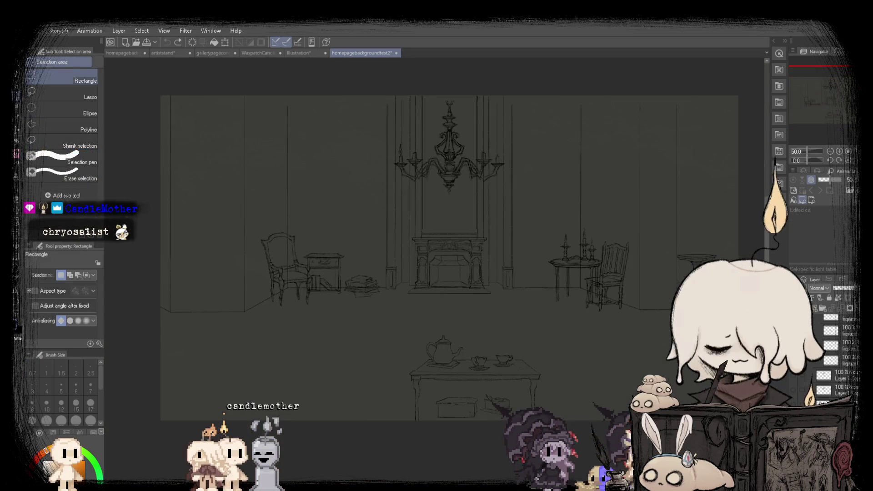
pyautogui.scroll(2, 300, 293)
pyautogui.scroll(-2, 835, 357)
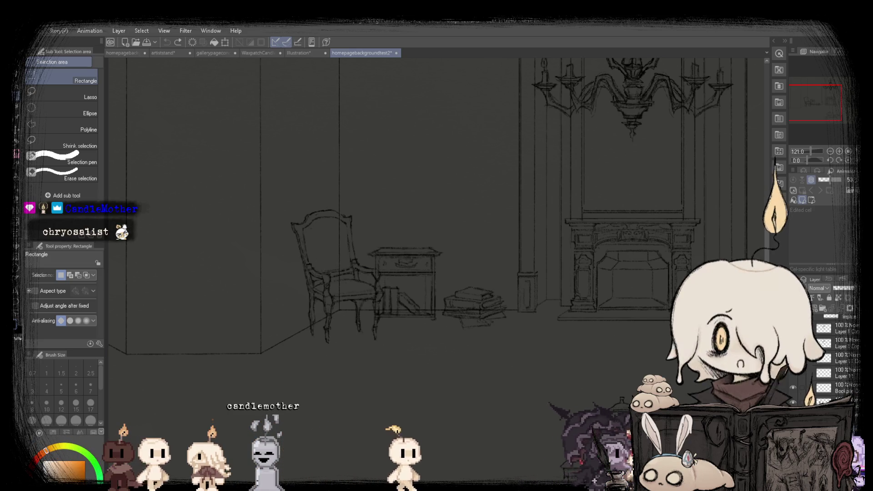
pyautogui.scroll(3, 344, 265)
pyautogui.scroll(1, 343, 265)
pyautogui.scroll(-3, 344, 265)
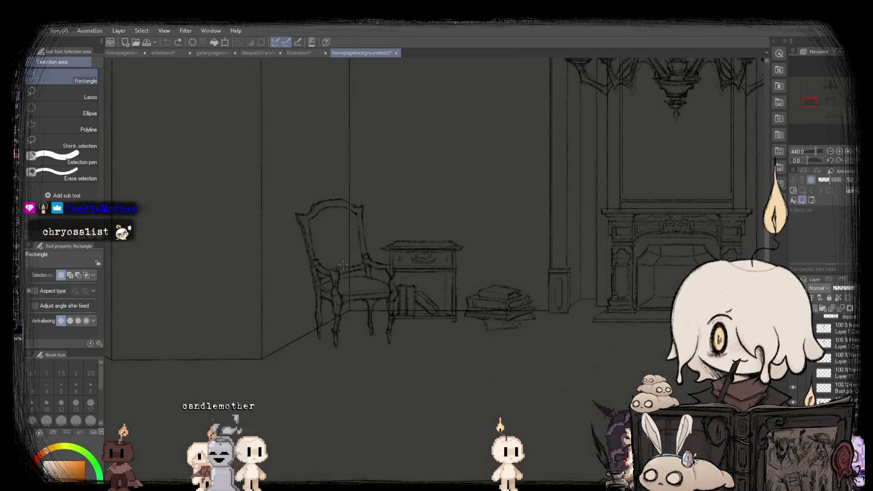
pyautogui.moveTo(233, 156); pyautogui.dragTo(464, 386)
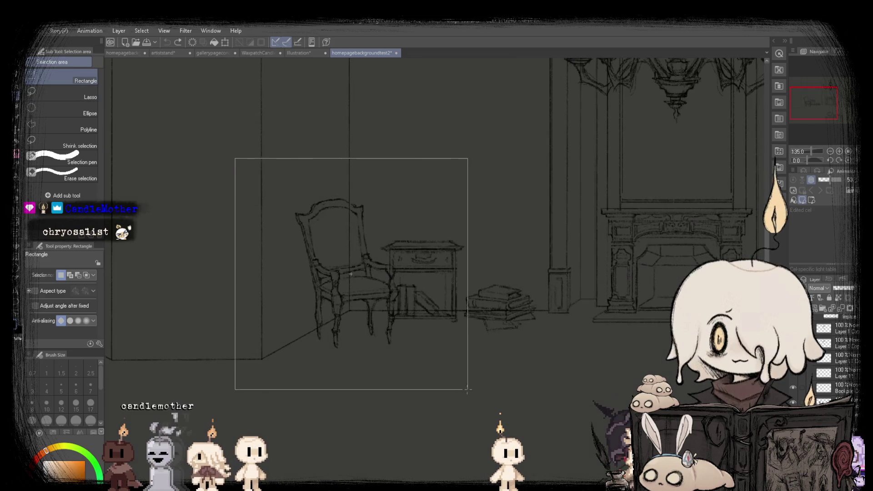
# Compare homepagebackgroundtest3 with test2, selecting then clearing the chair and table area in test2.
pyautogui.click(132, 54)
pyautogui.press('k')
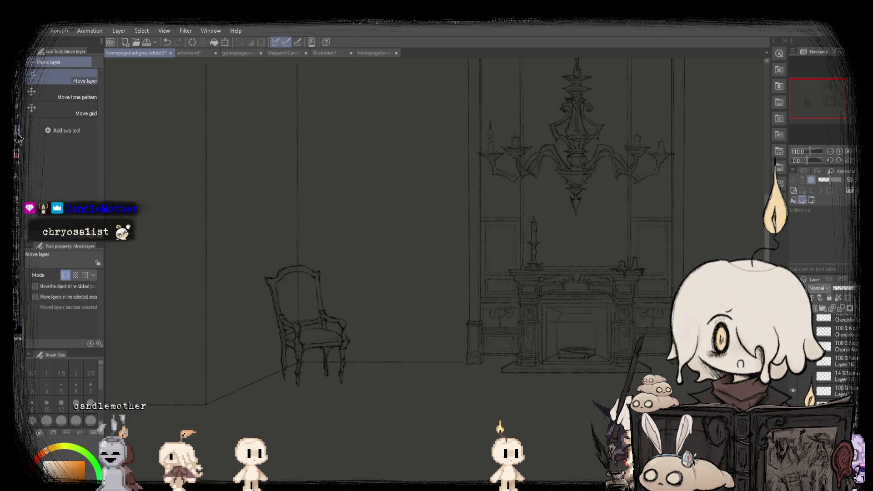
pyautogui.scroll(-2, 304, 221)
pyautogui.scroll(1, 287, 214)
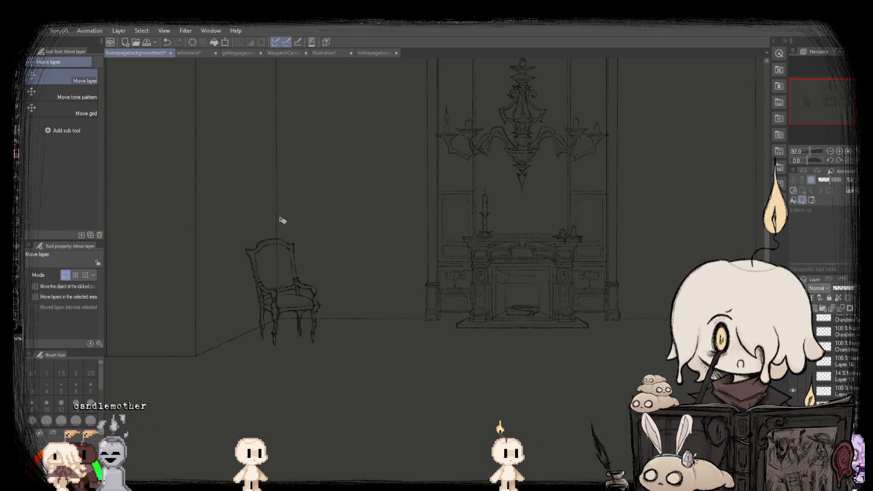
pyautogui.click(372, 53)
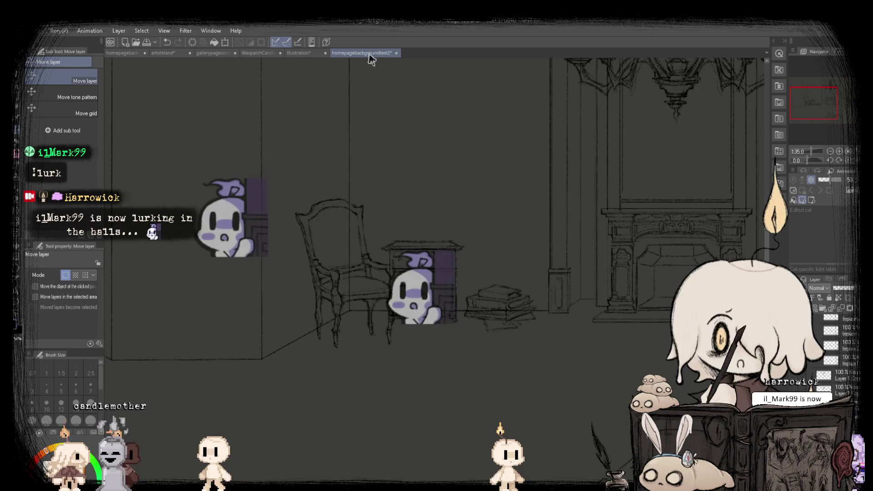
pyautogui.scroll(2, 453, 224)
pyautogui.scroll(-2, 228, 175)
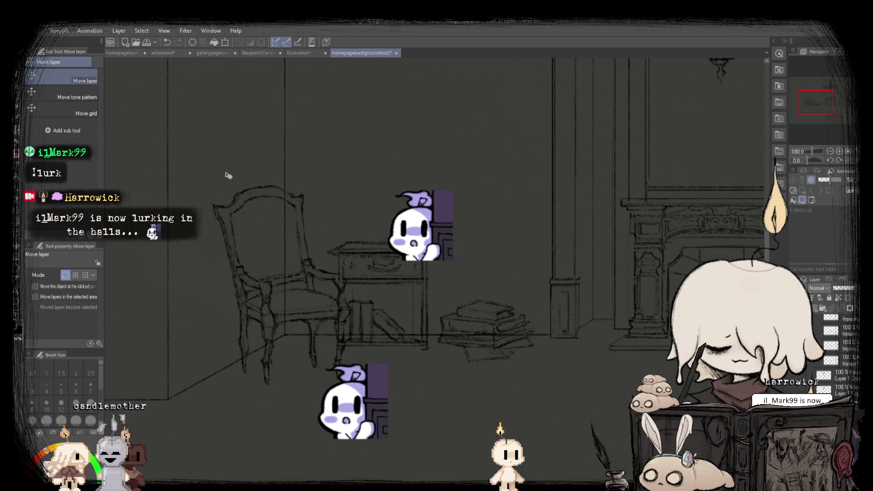
pyautogui.press('m')
pyautogui.moveTo(267, 162); pyautogui.dragTo(575, 381)
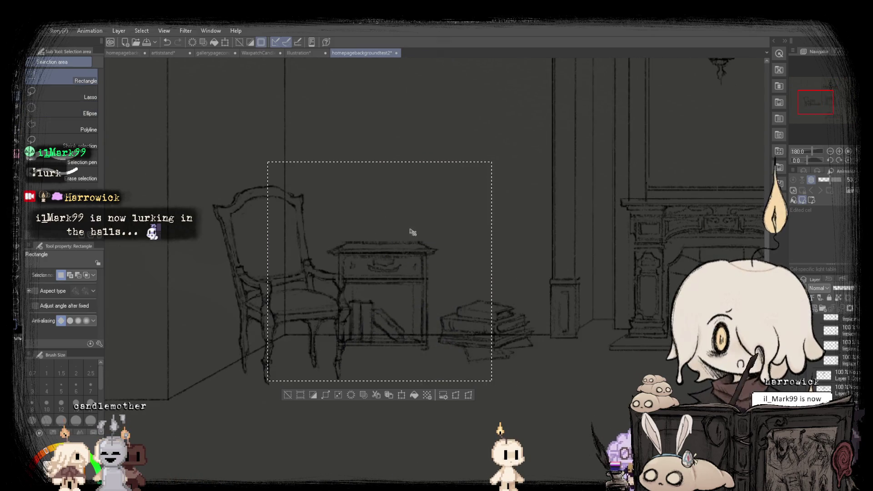
pyautogui.hotkey('ctrl', 'd')
# In homepagebackgroundtest3, try shifting the table slightly with the Move layer tool.
pyautogui.click(122, 53)
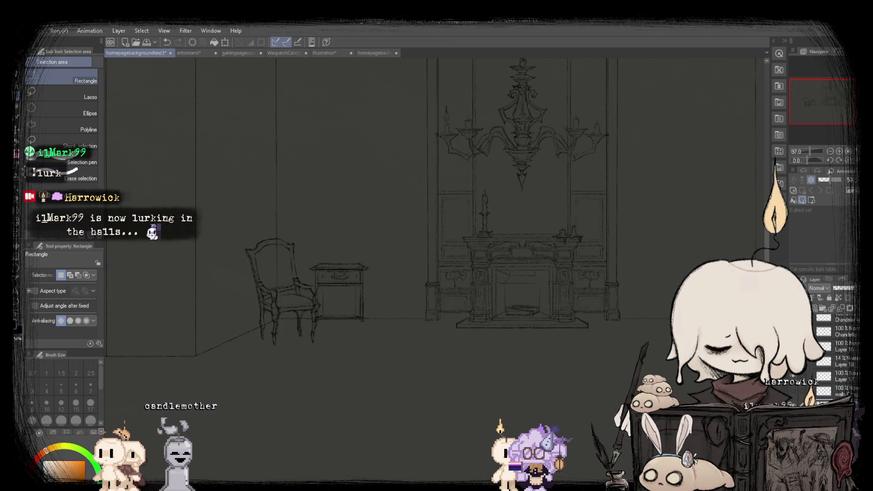
pyautogui.press('k')
pyautogui.scroll(2, 391, 263)
pyautogui.moveTo(357, 235); pyautogui.dragTo(358, 240)
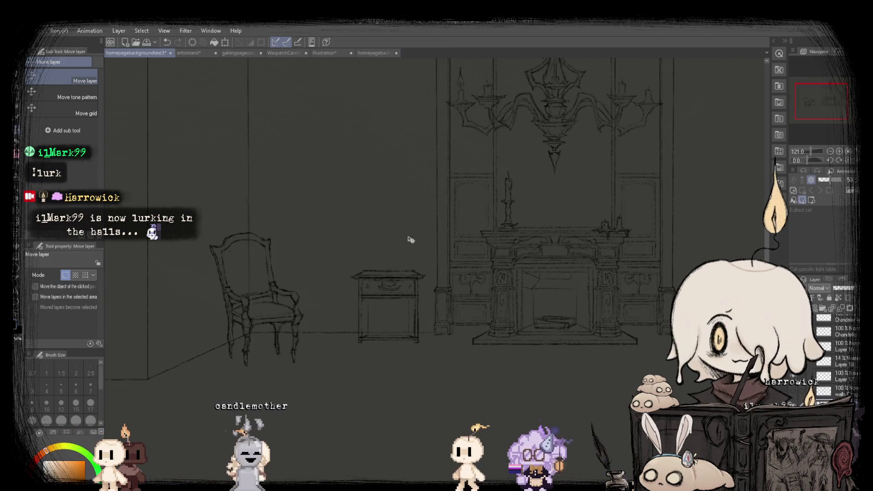
pyautogui.scroll(-3, 318, 232)
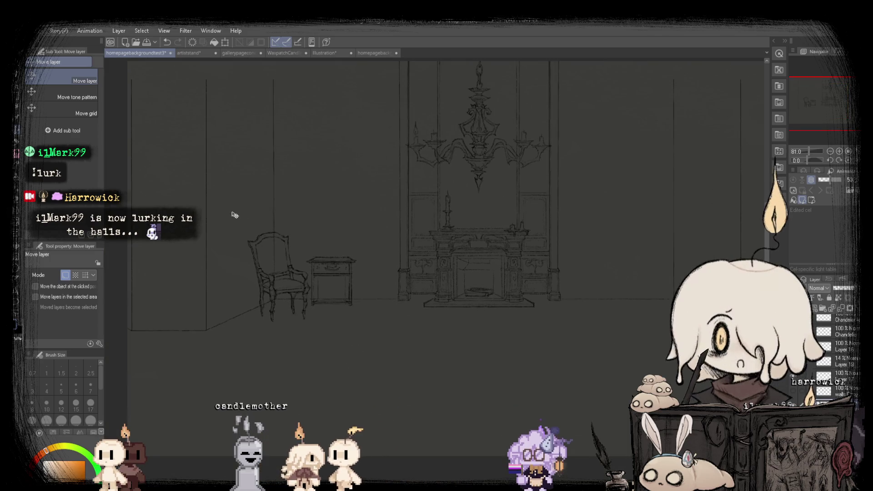
pyautogui.scroll(3, 288, 251)
pyautogui.scroll(-2, 372, 269)
pyautogui.scroll(1, 221, 142)
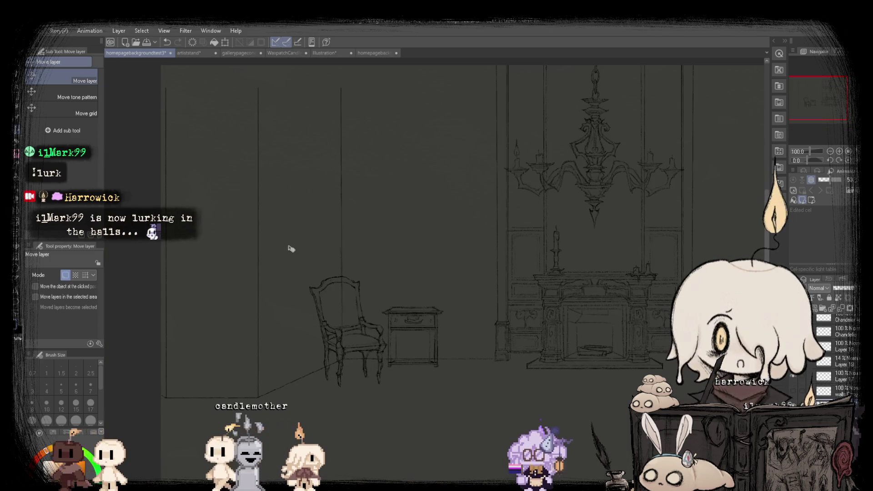
pyautogui.scroll(2, 377, 269)
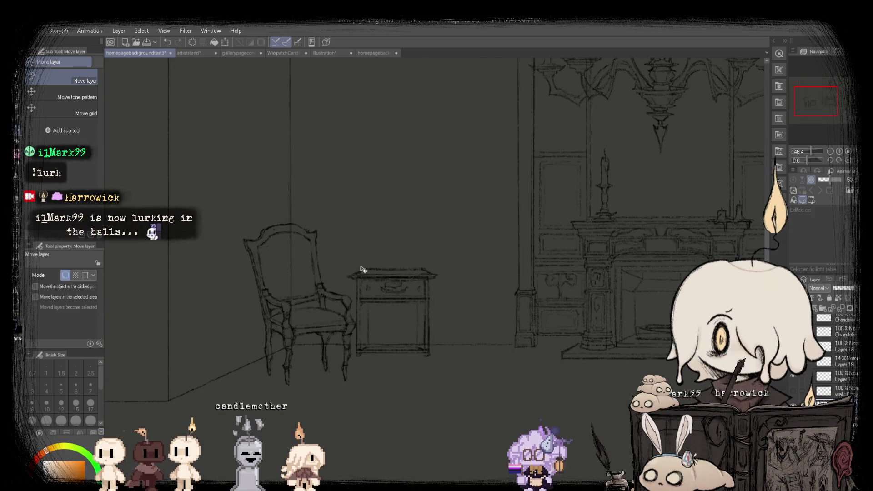
pyautogui.scroll(-3, 345, 270)
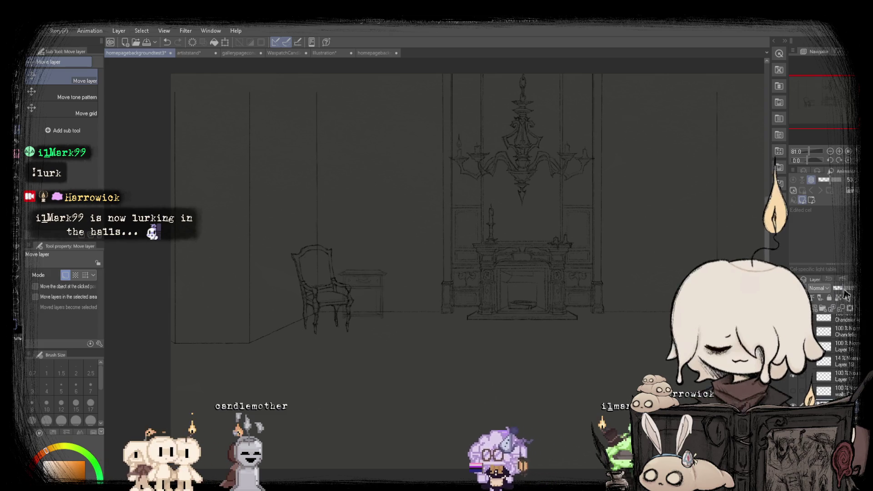
pyautogui.scroll(1, 400, 229)
pyautogui.scroll(-2, 362, 308)
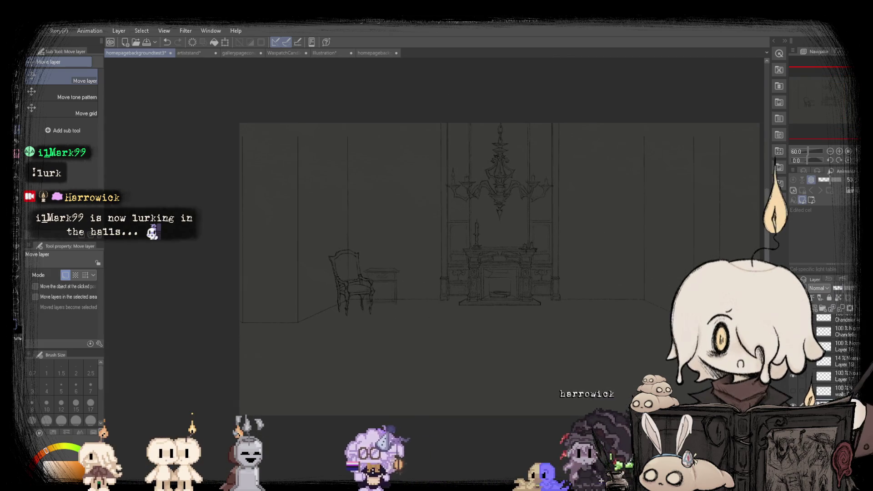
pyautogui.scroll(1, 642, 371)
# Mirror the view to check the composition, restore it, and select the pencil.
pyautogui.press('h')
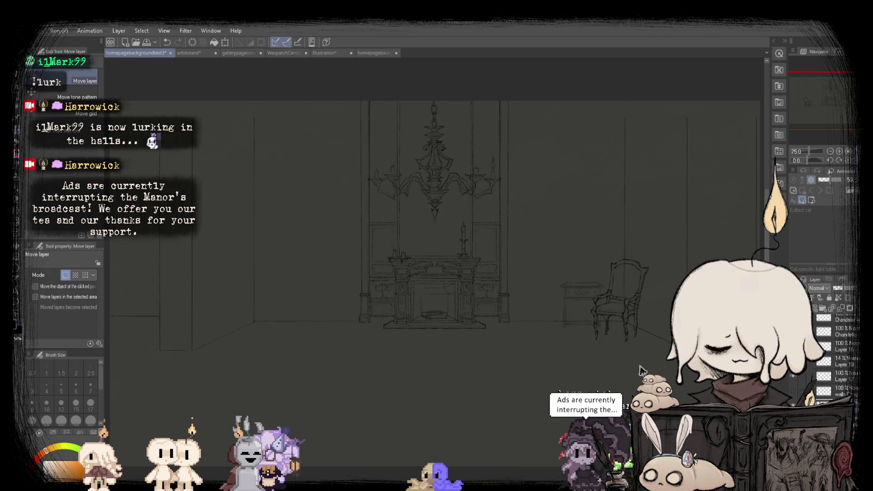
pyautogui.press('p')
pyautogui.press('h')
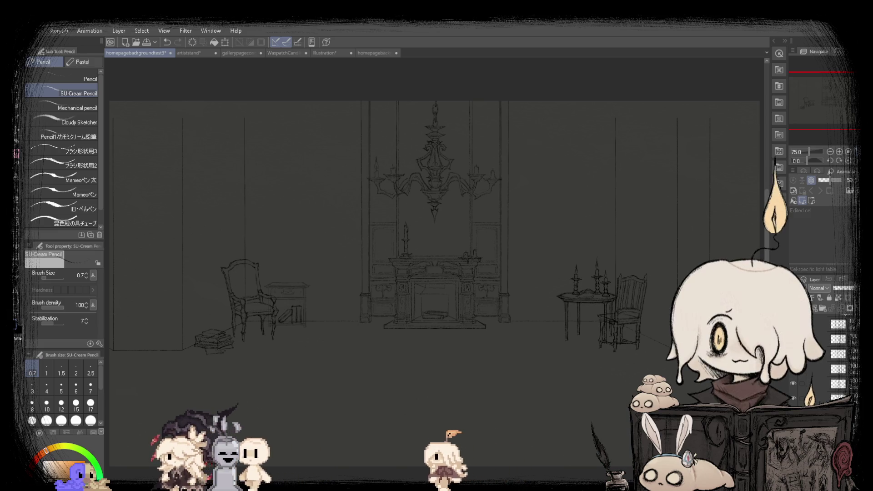
# Zoom around the room sketch and save the document with Ctrl+S.
pyautogui.scroll(2, 296, 268)
pyautogui.scroll(2, 296, 268)
pyautogui.scroll(-3, 359, 266)
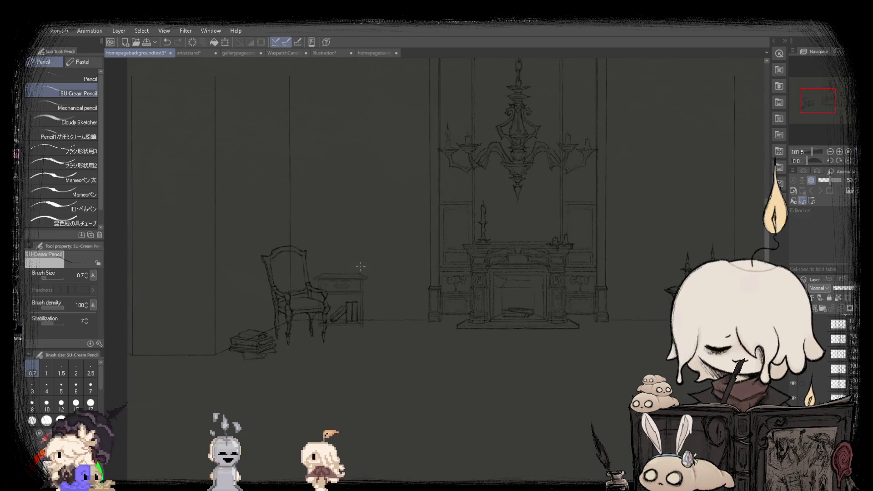
pyautogui.scroll(-2, 275, 249)
pyautogui.scroll(2, 282, 255)
pyautogui.scroll(-2, 291, 259)
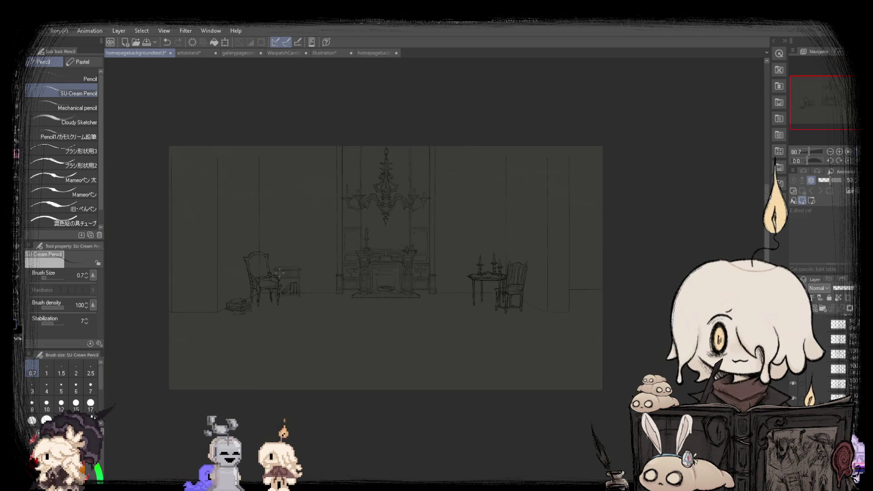
pyautogui.scroll(2, 301, 263)
pyautogui.scroll(-2, 300, 261)
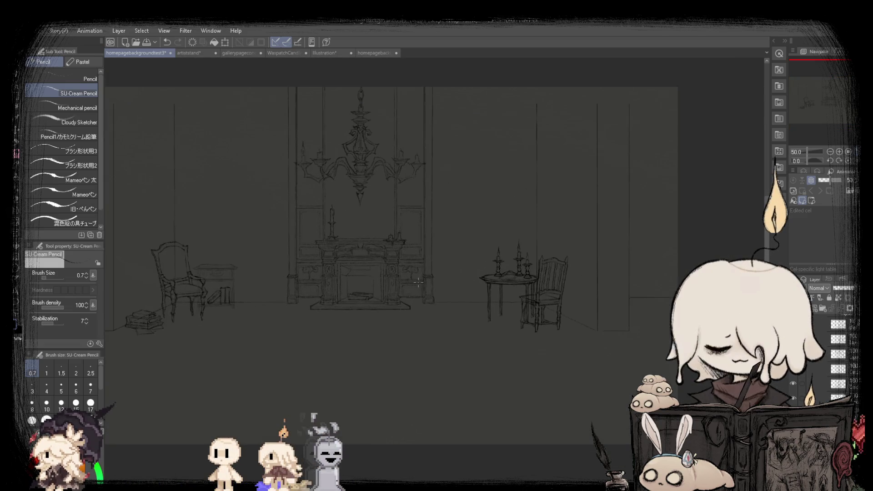
pyautogui.scroll(3, 234, 246)
pyautogui.scroll(1, 234, 246)
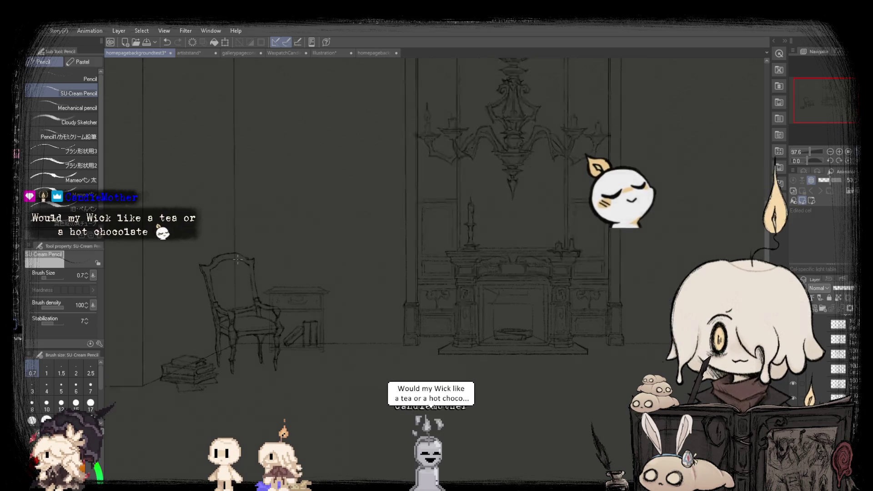
pyautogui.scroll(1, 241, 251)
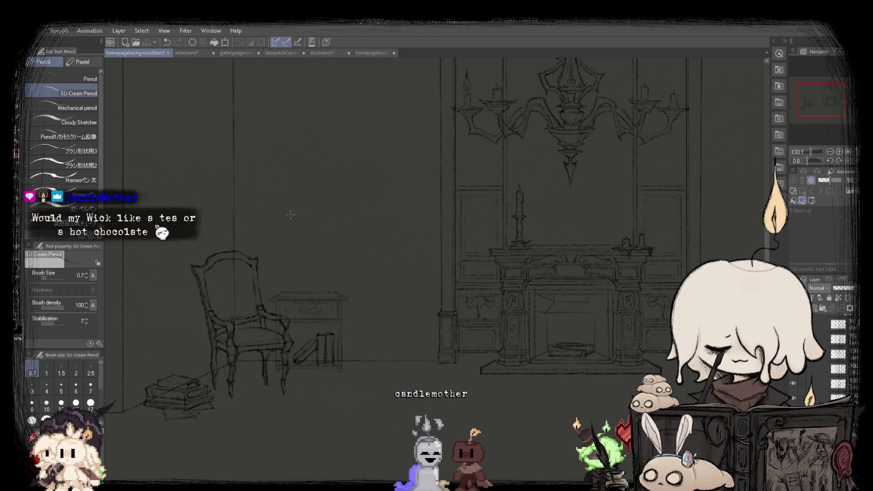
pyautogui.hotkey('ctrl', 's')
# Zoom in to inspect details, then fit the whole page in the window.
pyautogui.scroll(-1, 322, 260)
pyautogui.scroll(1, 187, 201)
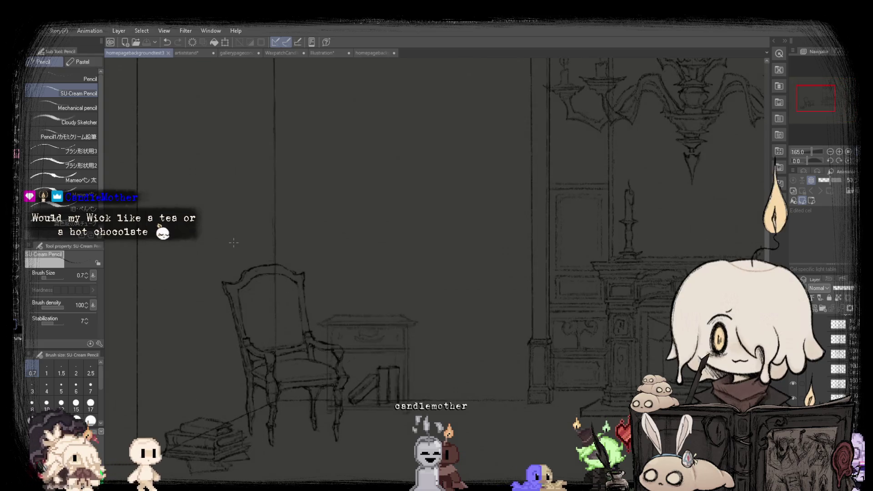
pyautogui.scroll(1, 187, 202)
pyautogui.scroll(1, 187, 202)
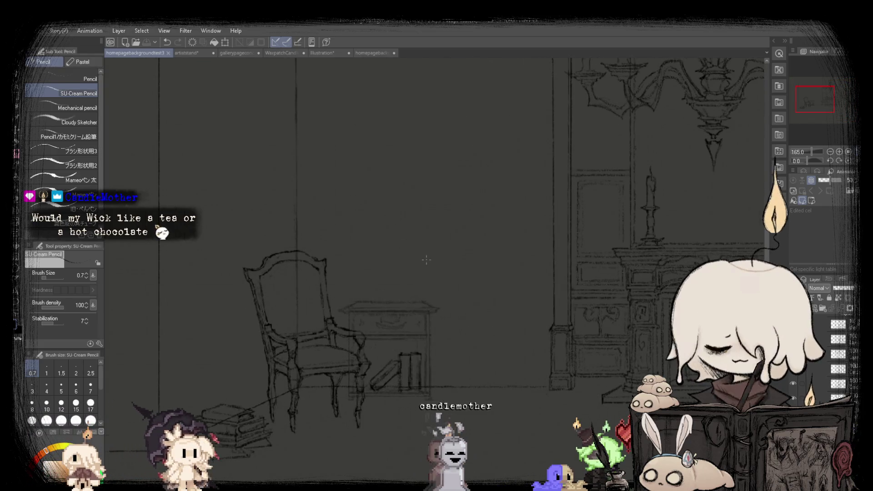
pyautogui.scroll(-3, 318, 273)
pyautogui.scroll(2, 367, 339)
pyautogui.scroll(2, 417, 304)
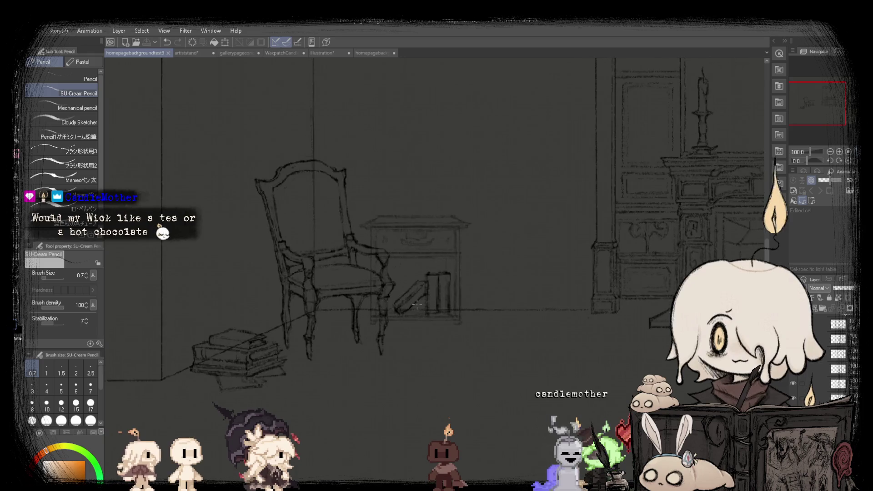
pyautogui.scroll(-2, 257, 300)
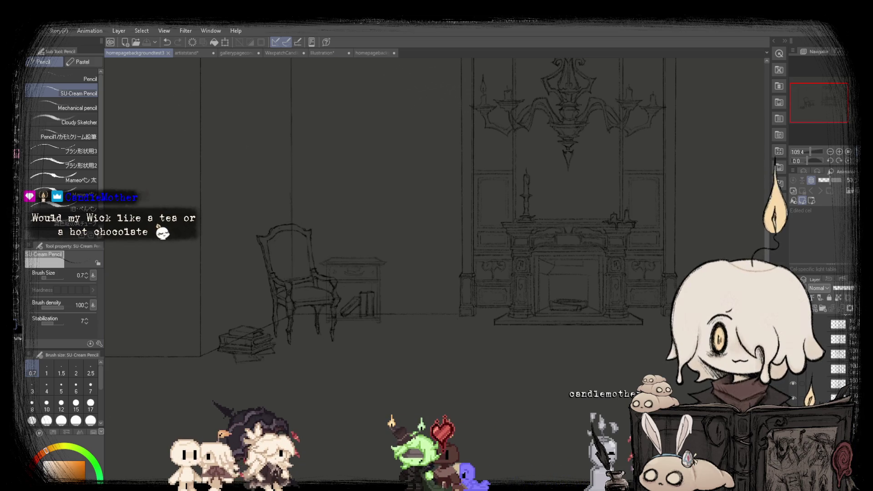
pyautogui.hotkey('ctrl', '0')
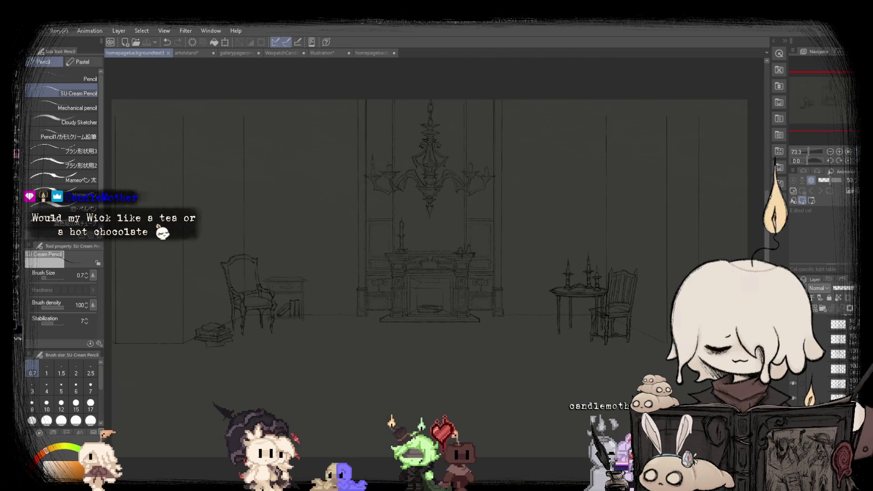
pyautogui.scroll(1, 434, 228)
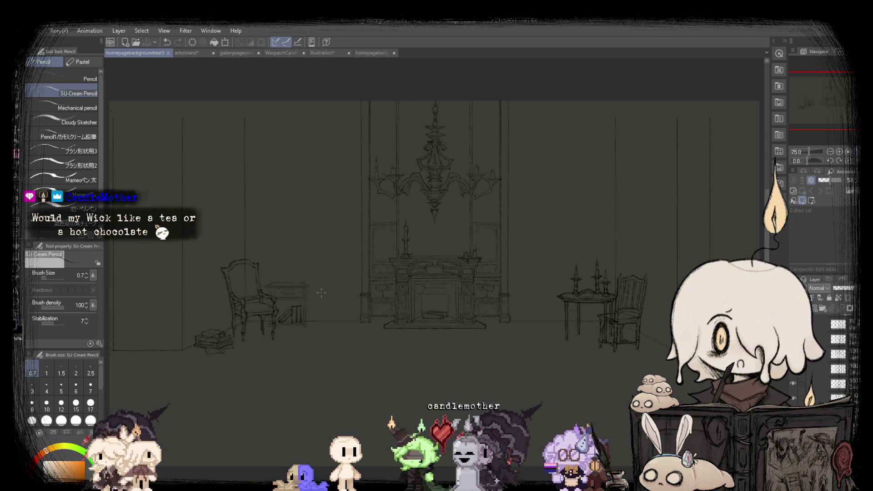
pyautogui.scroll(1, 310, 290)
pyautogui.scroll(-2, 369, 275)
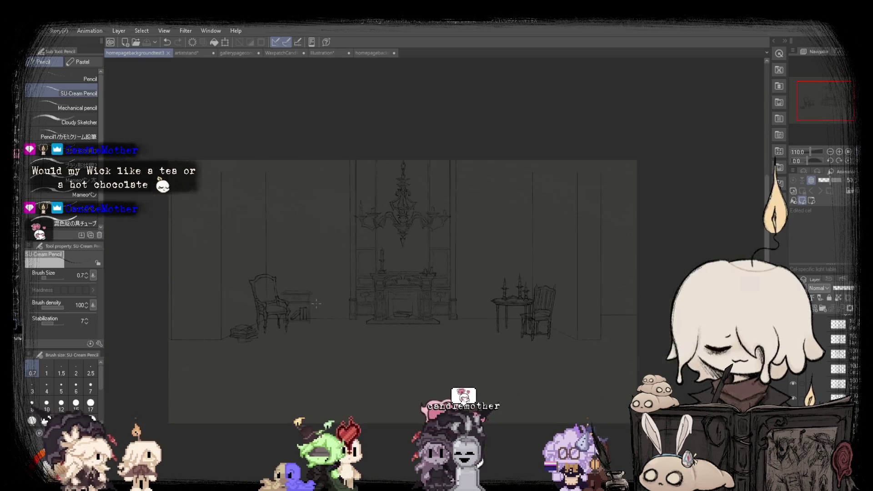
pyautogui.scroll(1, 291, 269)
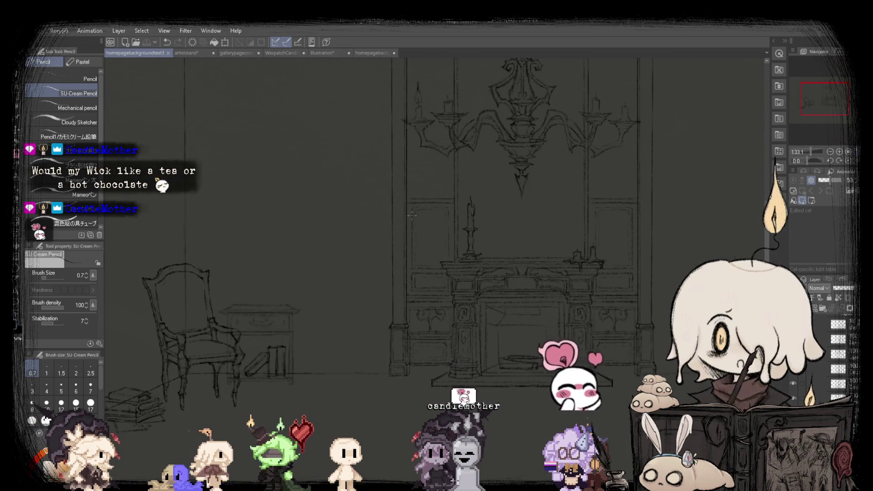
pyautogui.scroll(1, 246, 264)
pyautogui.hotkey('ctrl', '0')
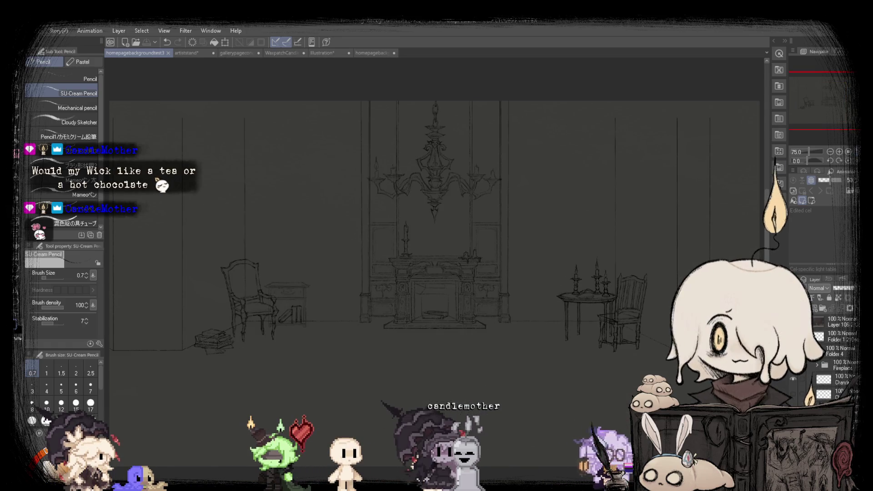
# Toggle the darker painted version for comparison, then show the About, Lore, Gallery and Links menu graphics.
pyautogui.hotkey('ctrl', 'z')
pyautogui.hotkey('ctrl', 'y')
pyautogui.hotkey('ctrl', 'z')
pyautogui.hotkey('ctrl', 'y')
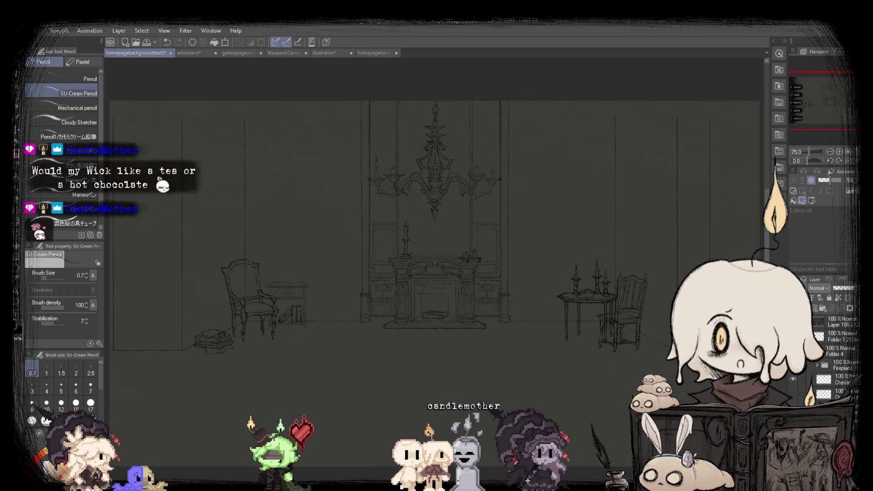
pyautogui.hotkey('ctrl', 'y')
# Switch to the Move layer tool (K) and drag the layer slightly left.
pyautogui.scroll(2, 133, 282)
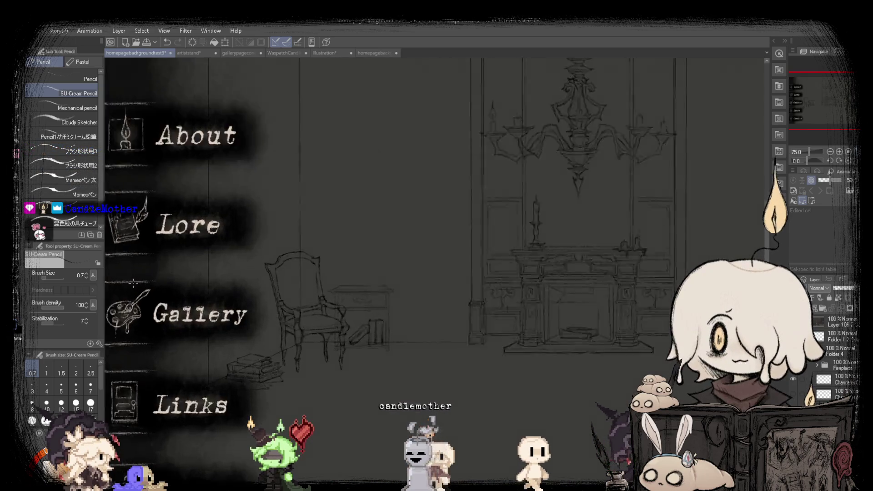
pyautogui.scroll(2, 133, 282)
pyautogui.scroll(-5, 302, 323)
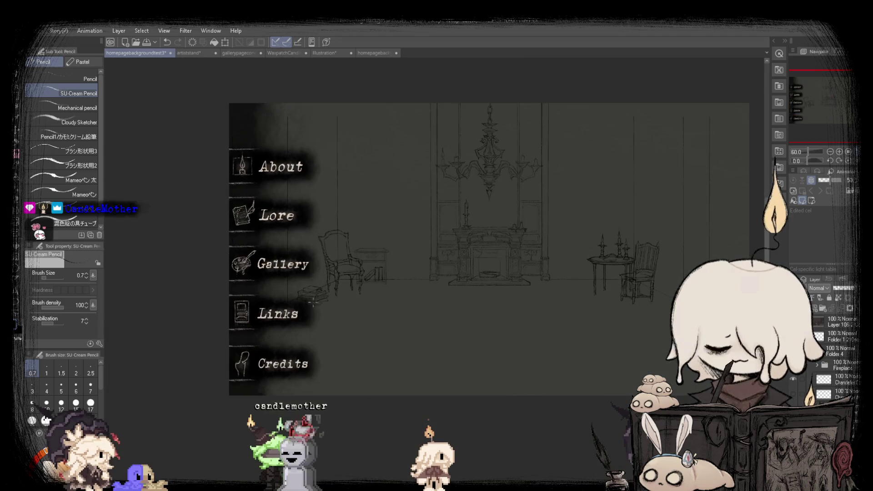
pyautogui.scroll(2, 350, 237)
pyautogui.scroll(-2, 350, 237)
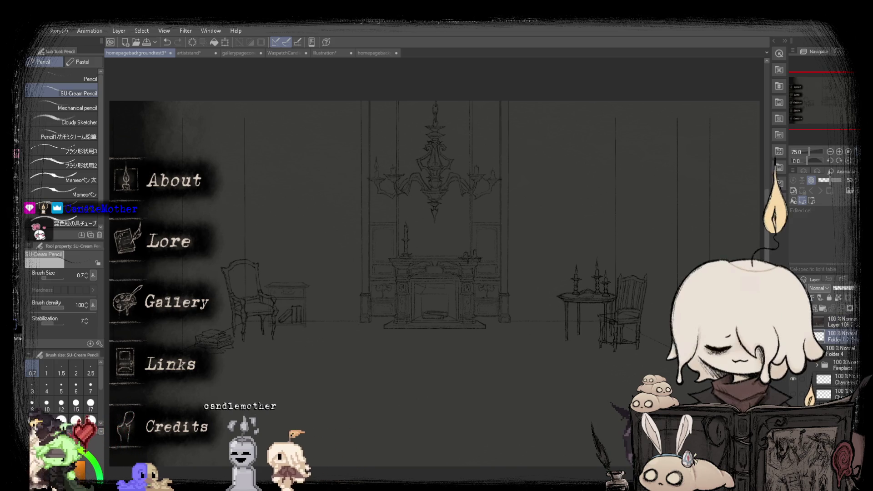
pyautogui.scroll(1, 143, 207)
pyautogui.press('k')
pyautogui.scroll(3, 208, 197)
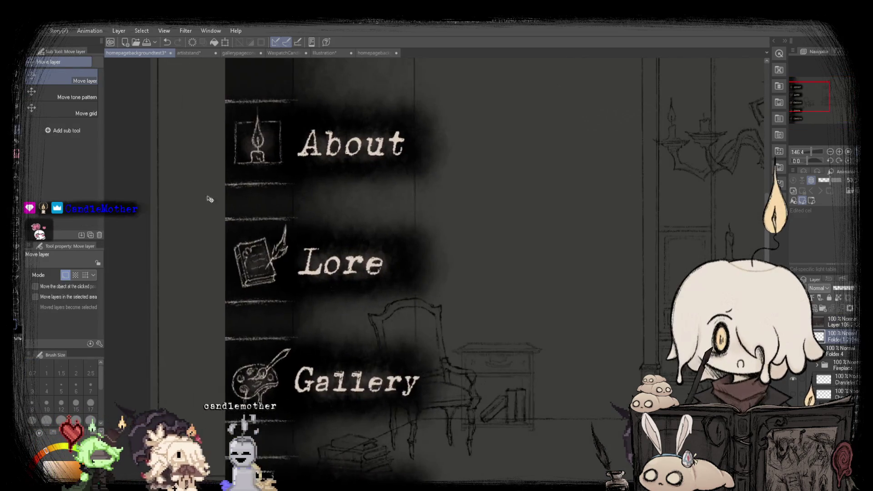
pyautogui.moveTo(208, 197)
pyautogui.mouseDown()
pyautogui.moveTo(275, 197)
pyautogui.moveTo(191, 199)
pyautogui.mouseUp()
pyautogui.scroll(-2, 169, 230)
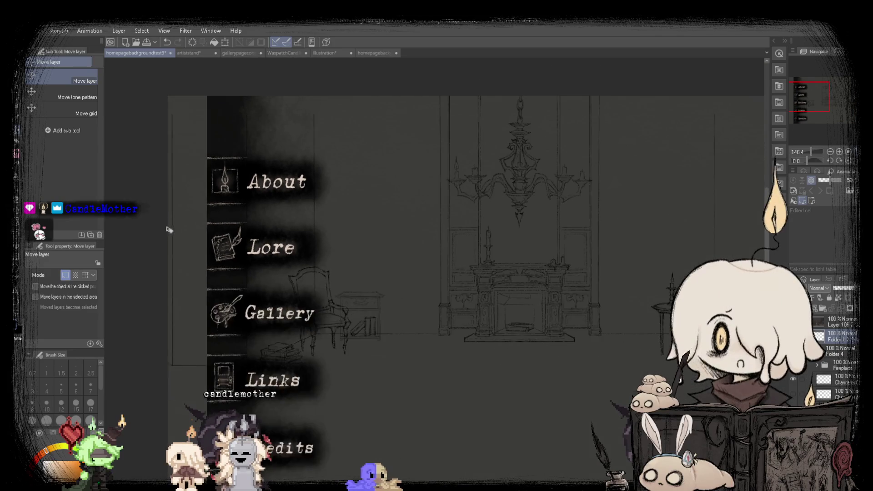
pyautogui.scroll(2, 258, 325)
pyautogui.scroll(1, 273, 296)
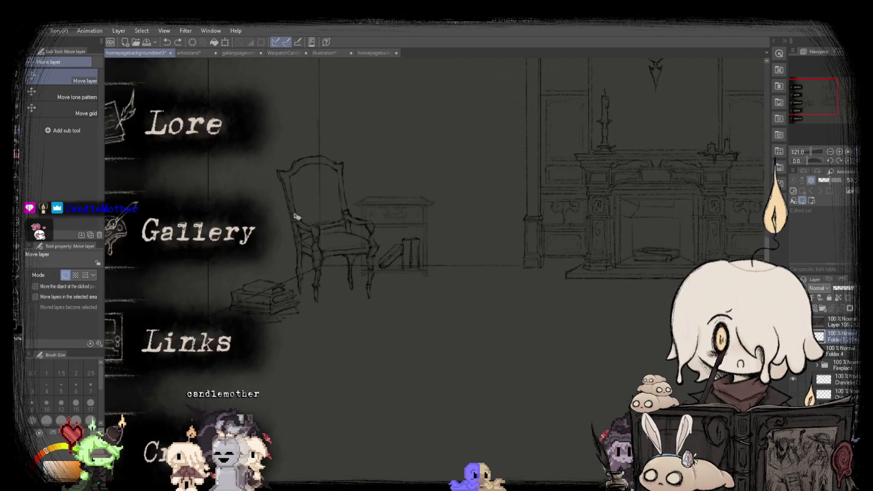
pyautogui.scroll(2, 318, 251)
pyautogui.scroll(2, 307, 332)
pyautogui.scroll(-1, 306, 331)
pyautogui.scroll(-3, 321, 363)
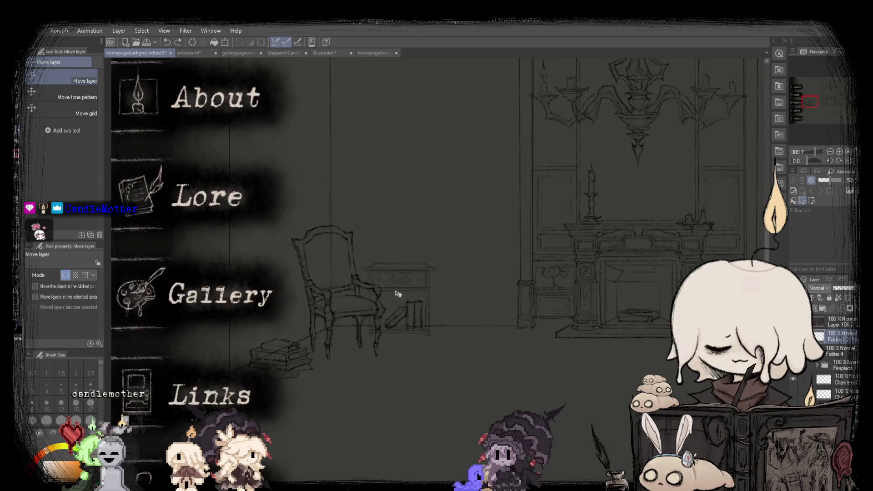
pyautogui.scroll(-1, 384, 307)
pyautogui.scroll(-1, 737, 111)
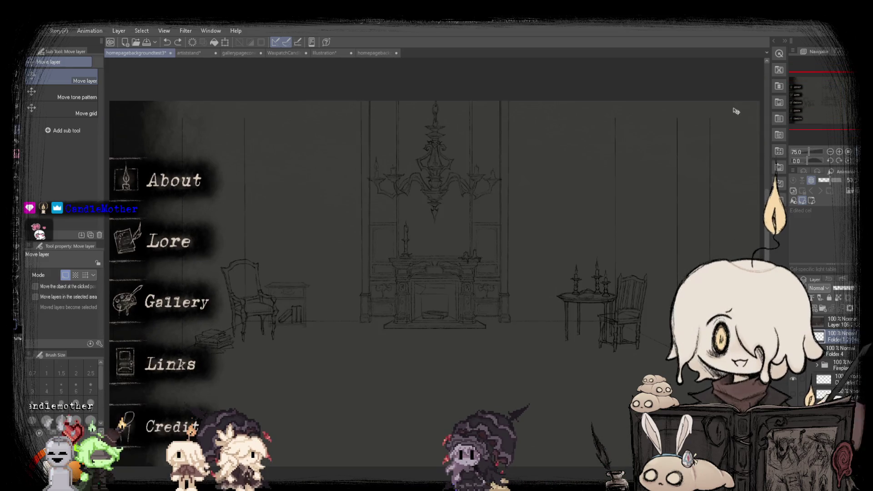
# Compare homepagebackgroundtest2 and homepagebackgroundtest3 by switching back and forth between their tabs.
pyautogui.click(376, 55)
pyautogui.scroll(-4, 476, 231)
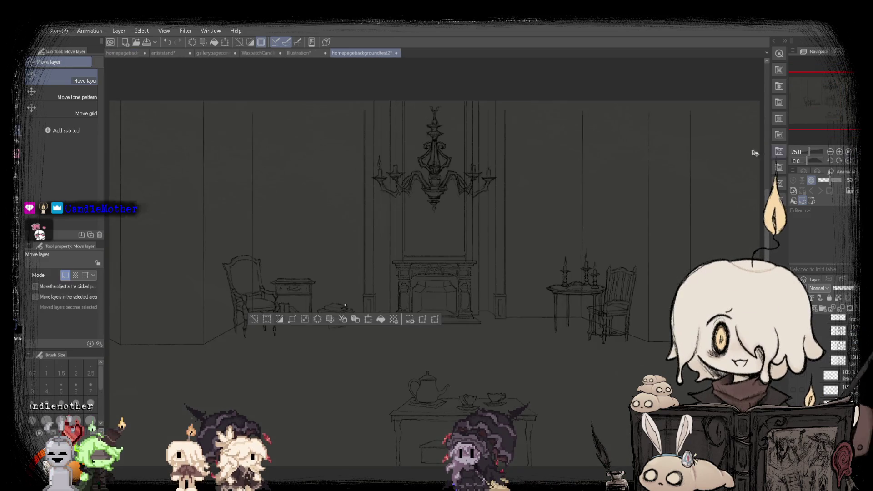
pyautogui.click(22, 101)
pyautogui.click(122, 53)
pyautogui.click(372, 53)
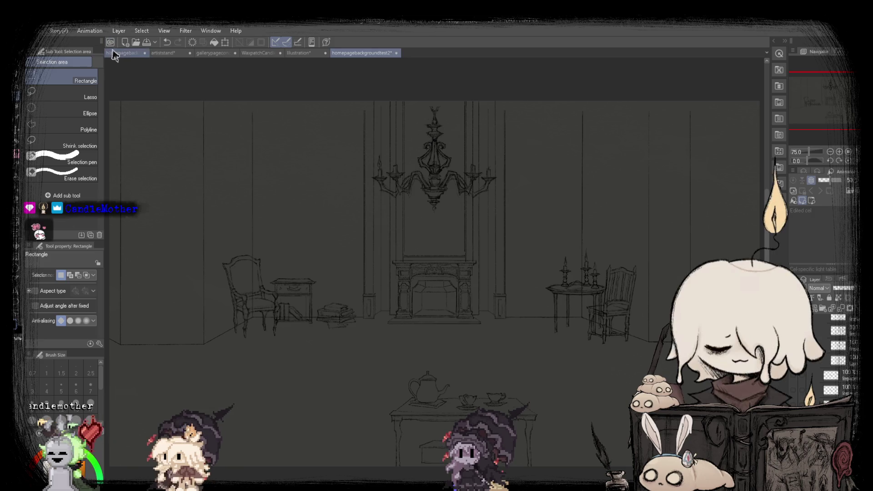
pyautogui.click(114, 53)
pyautogui.click(373, 54)
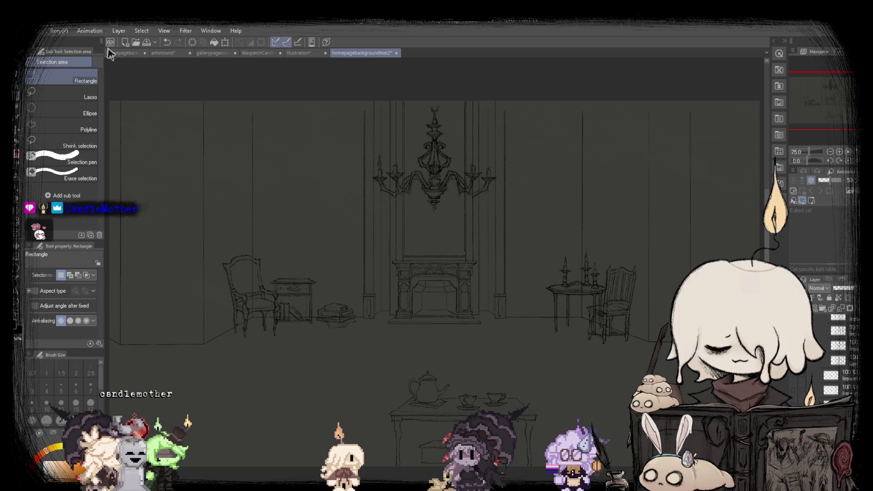
pyautogui.click(112, 54)
pyautogui.click(371, 53)
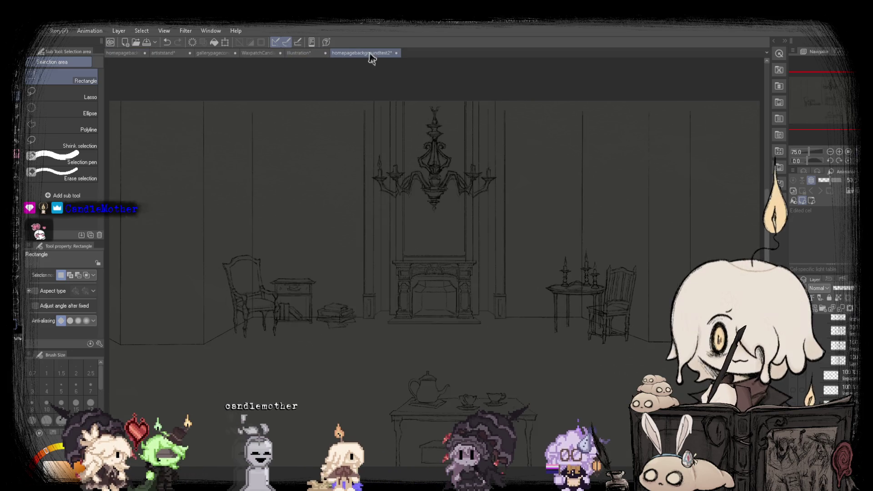
pyautogui.click(128, 54)
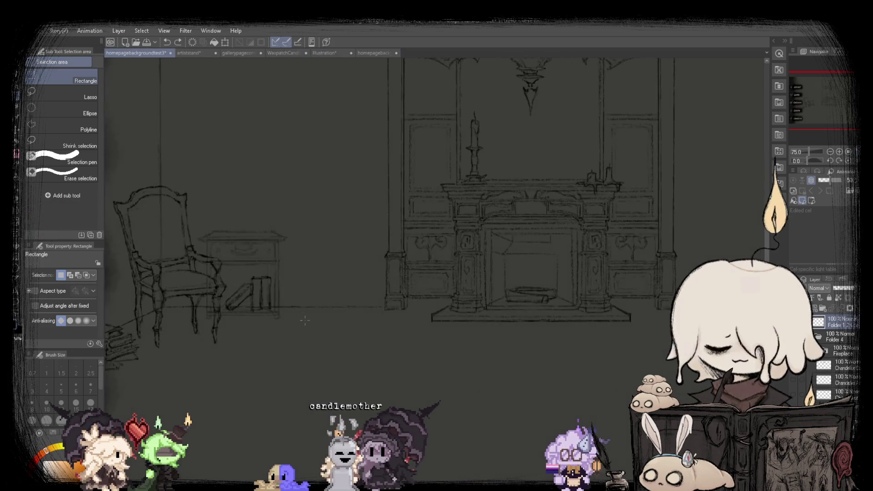
# Zoom homepagebackgroundtest3 out to fit, pick Move layer, set 75% zoom, then show homepagebackgroundtest2.
pyautogui.scroll(8, 283, 297)
pyautogui.hotkey('ctrl', 'alt', '0')
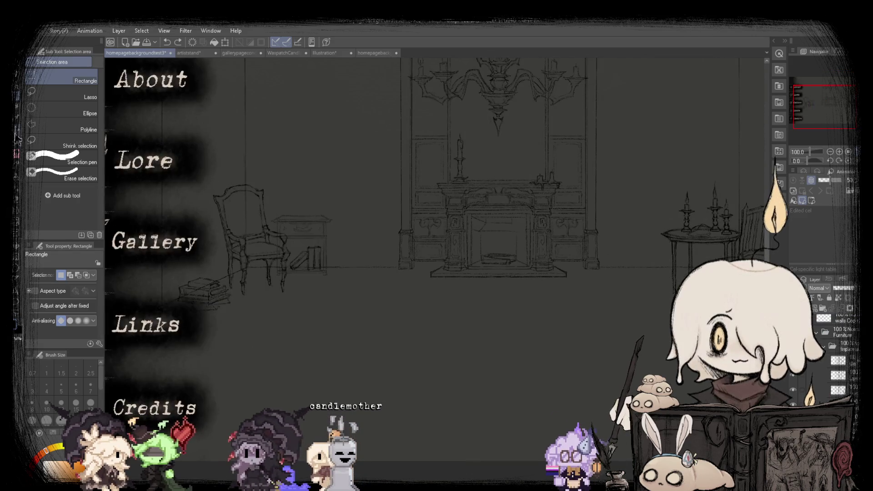
pyautogui.press('k')
pyautogui.scroll(5, 423, 269)
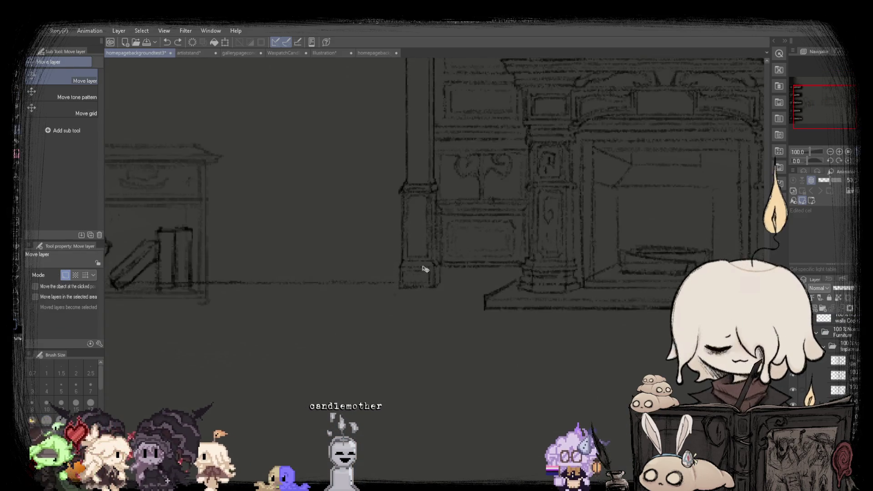
pyautogui.scroll(-5, 331, 286)
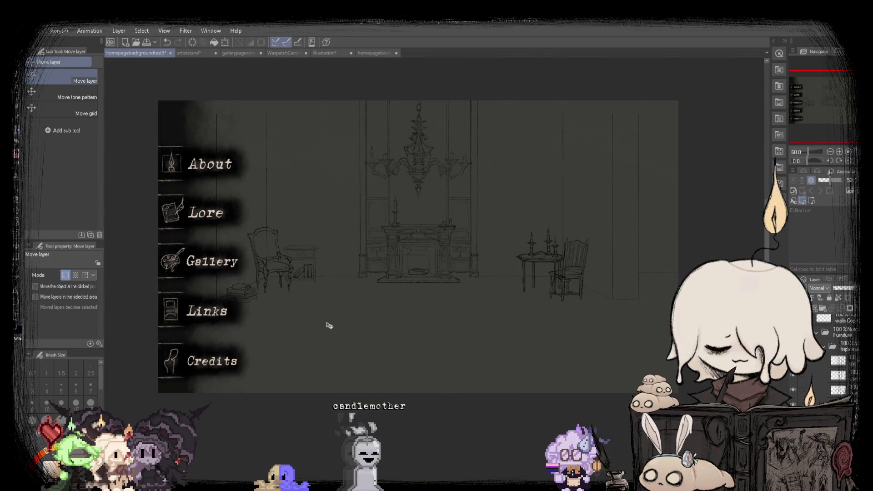
pyautogui.scroll(2, 269, 269)
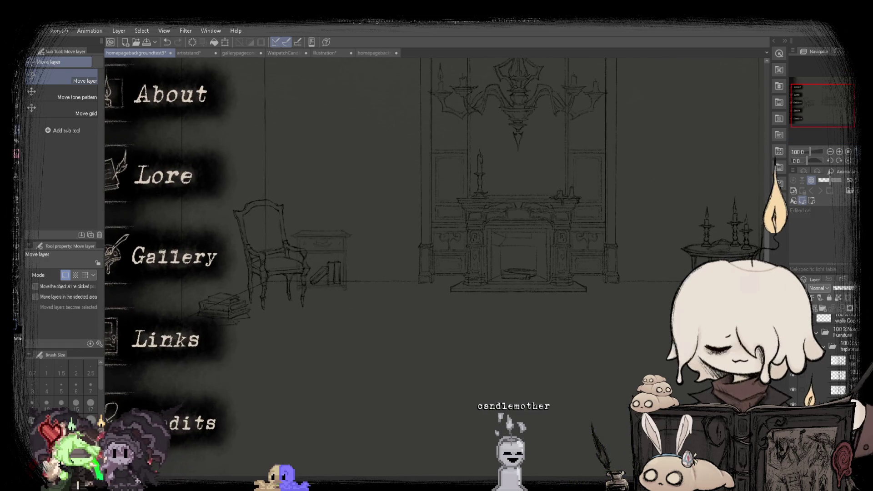
pyautogui.click(831, 152)
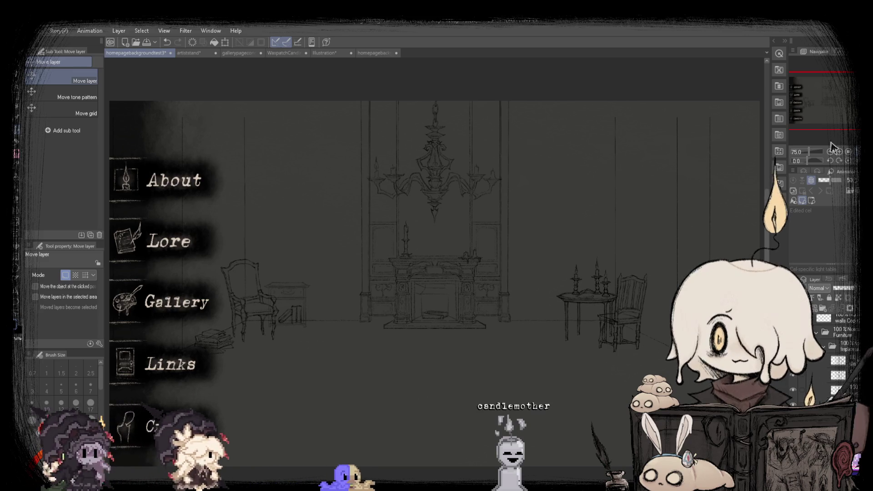
pyautogui.click(380, 53)
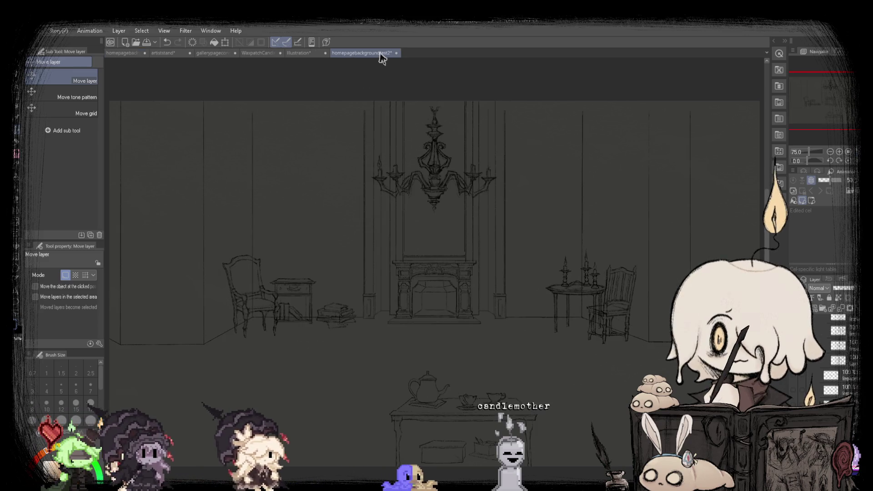
# On homepagebackgroundtest3, mirror the canvas view horizontally to check, then restore it.
pyautogui.click(124, 54)
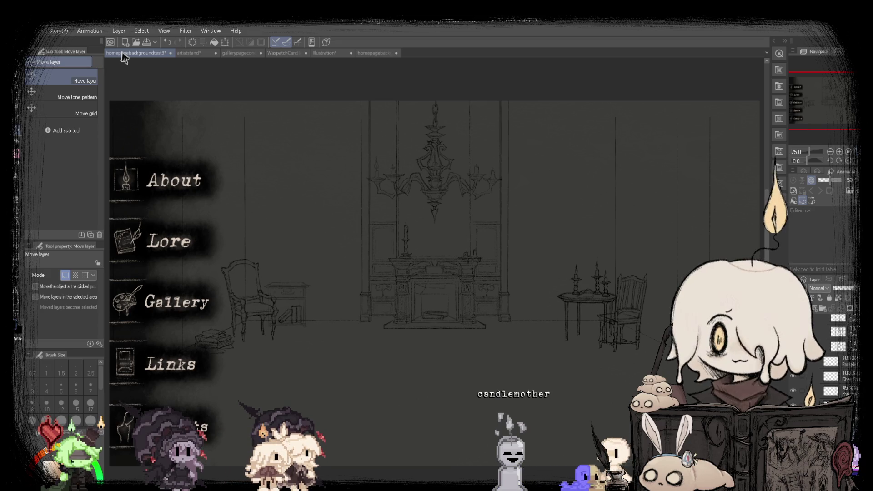
pyautogui.press('h')
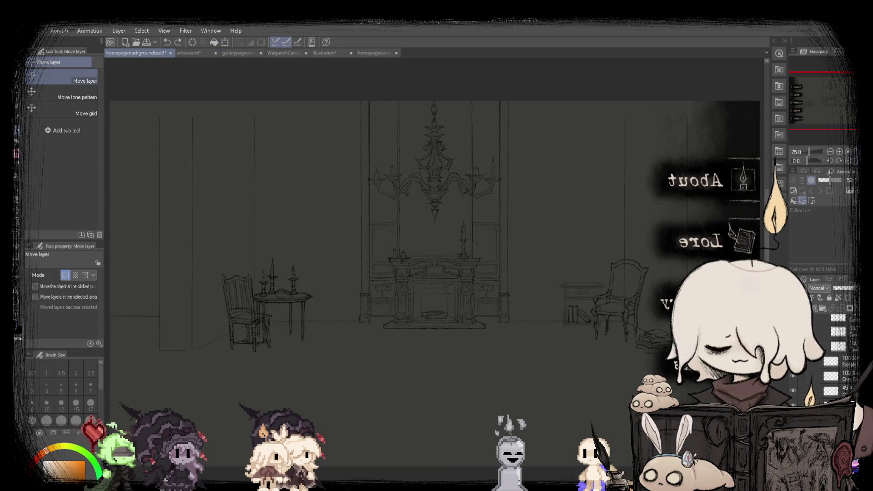
pyautogui.press('h')
pyautogui.press('h')
pyautogui.press('h')
pyautogui.press('h')
pyautogui.press('h')
pyautogui.press('h')
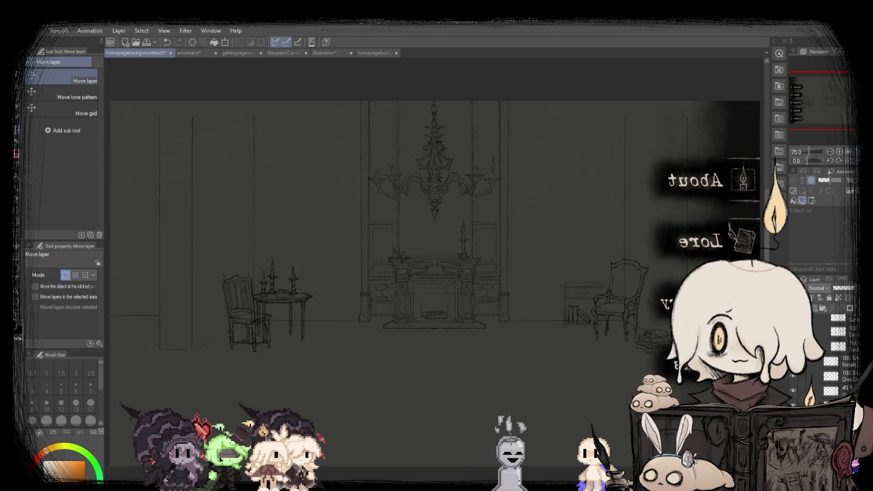
pyautogui.press('h')
pyautogui.press('h')
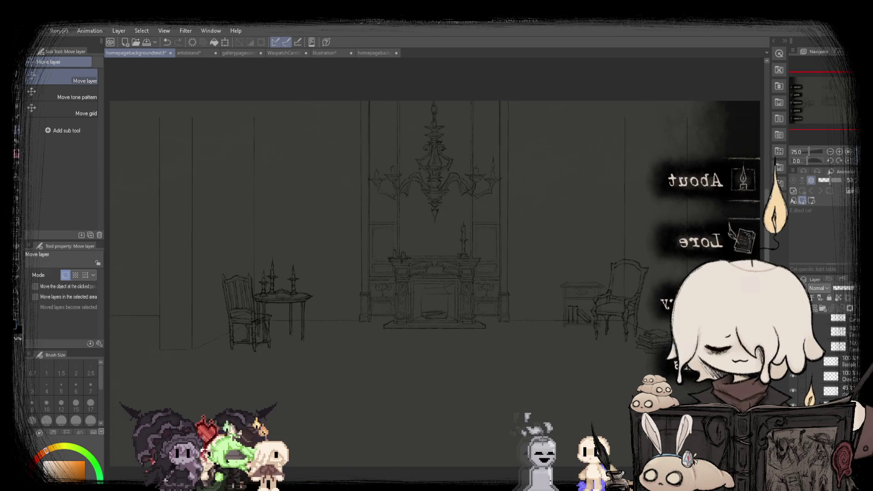
pyautogui.press('h')
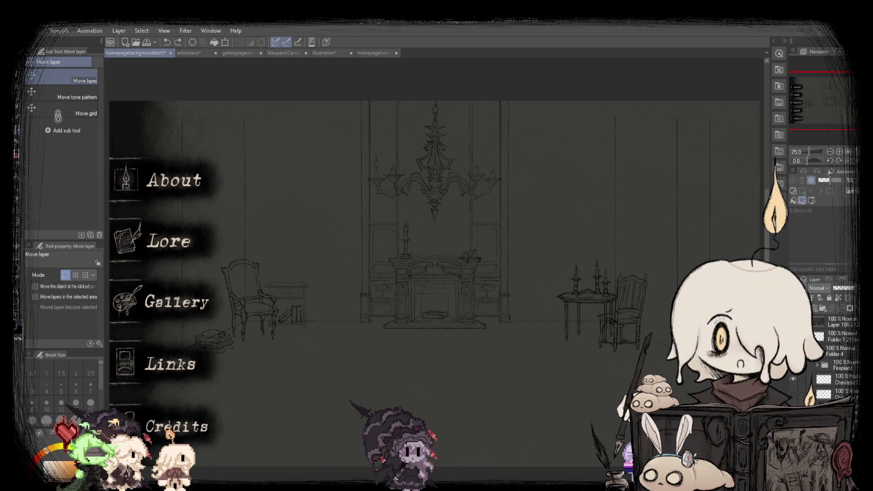
pyautogui.hotkey('ctrl', 's')
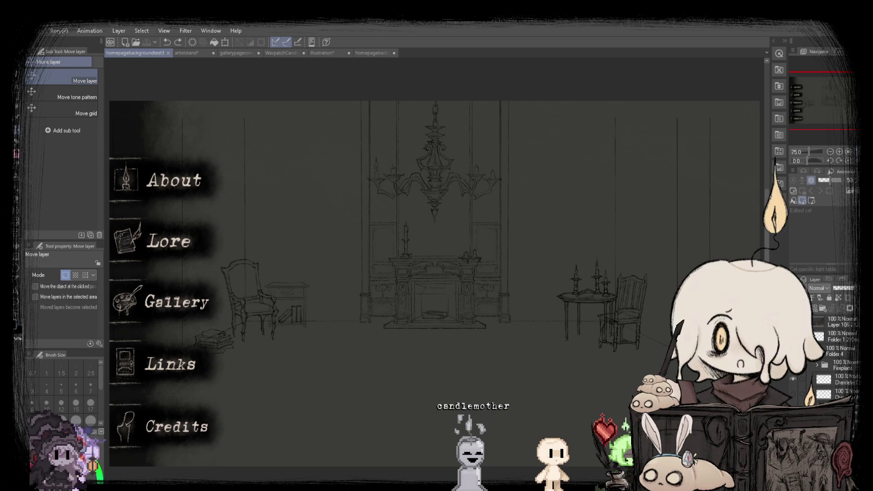
# Fit the canvas to the window, choose Rectangle selection (M), and drag a rectangle over the chandelier.
pyautogui.scroll(5, 385, 333)
pyautogui.scroll(3, 385, 333)
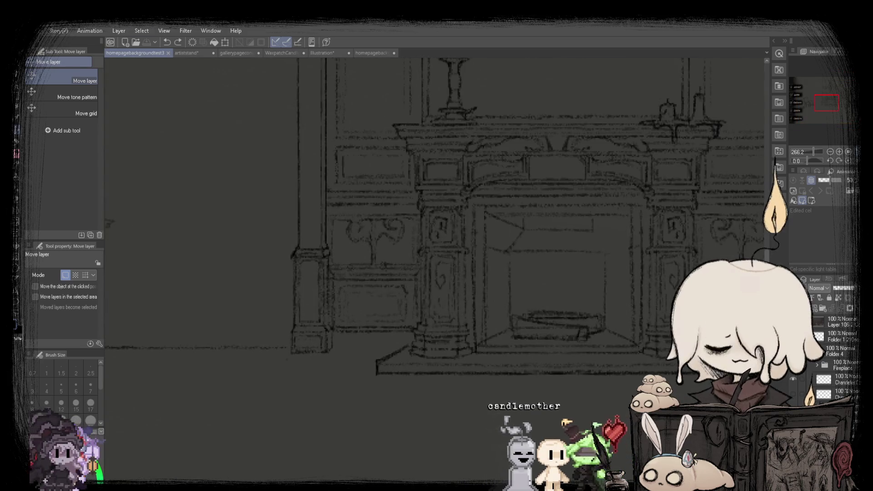
pyautogui.scroll(-2, 384, 333)
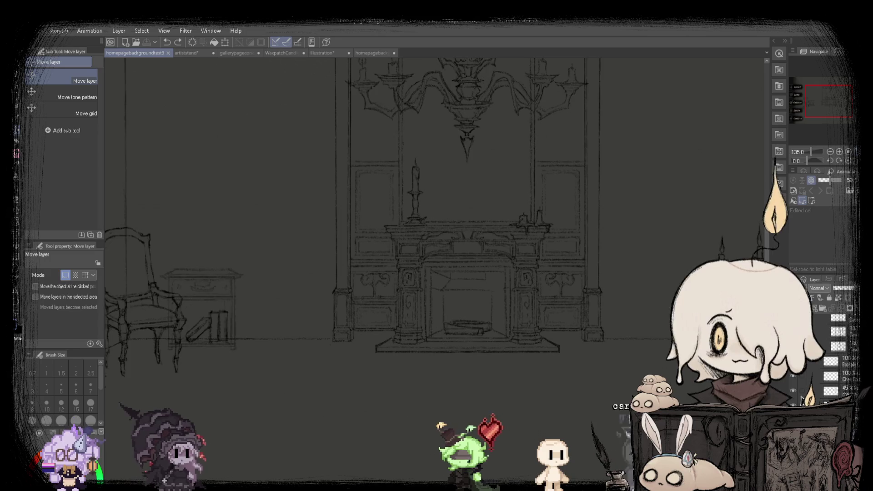
pyautogui.hotkey('ctrl', '0')
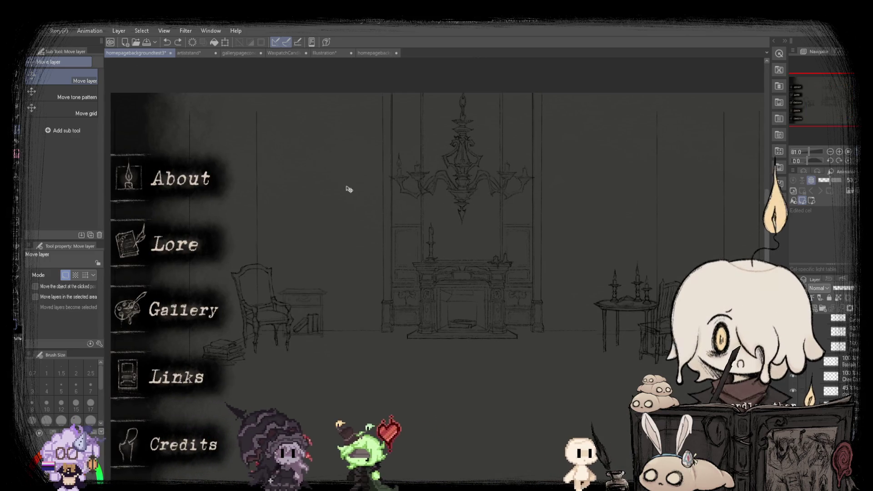
pyautogui.scroll(-2, 349, 189)
pyautogui.scroll(3, 426, 196)
pyautogui.press('m')
pyautogui.scroll(1, 432, 140)
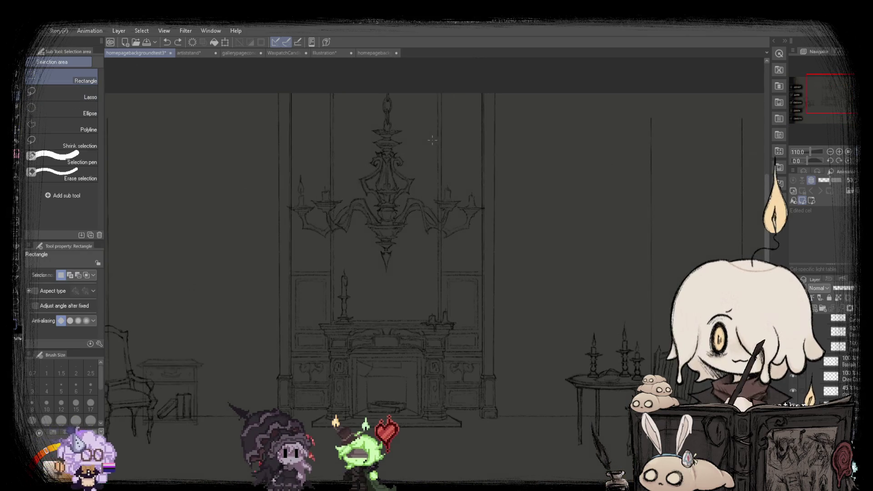
pyautogui.scroll(2, 281, 111)
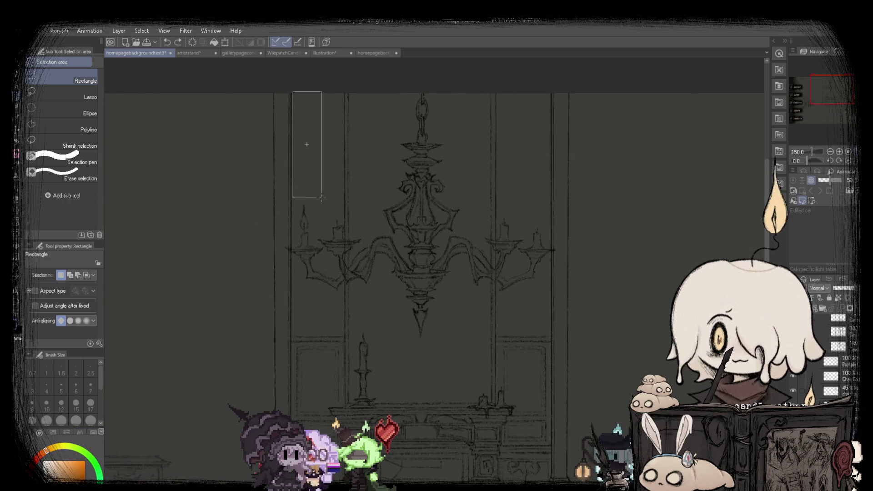
pyautogui.moveTo(322, 197); pyautogui.dragTo(339, 487)
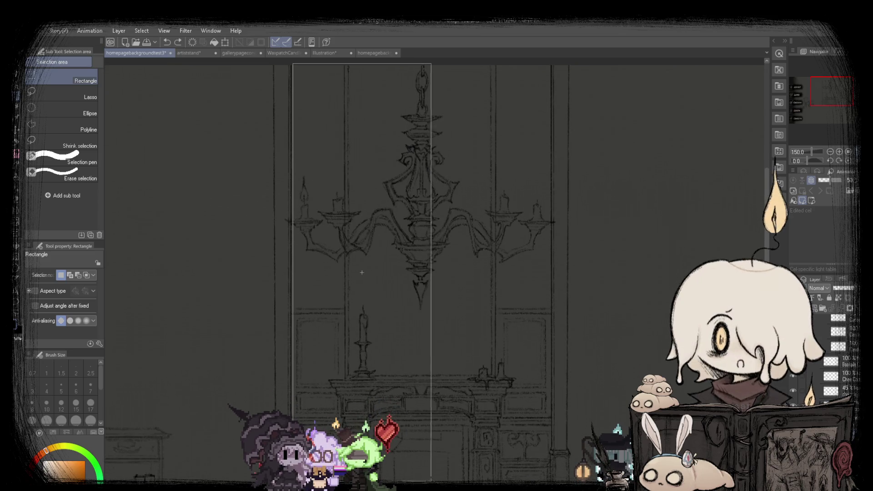
pyautogui.scroll(-2, 544, 331)
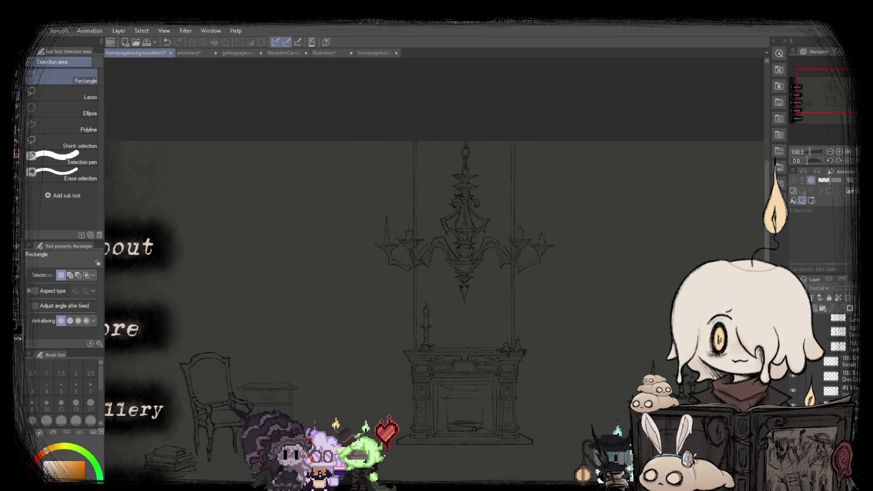
pyautogui.scroll(2, 562, 388)
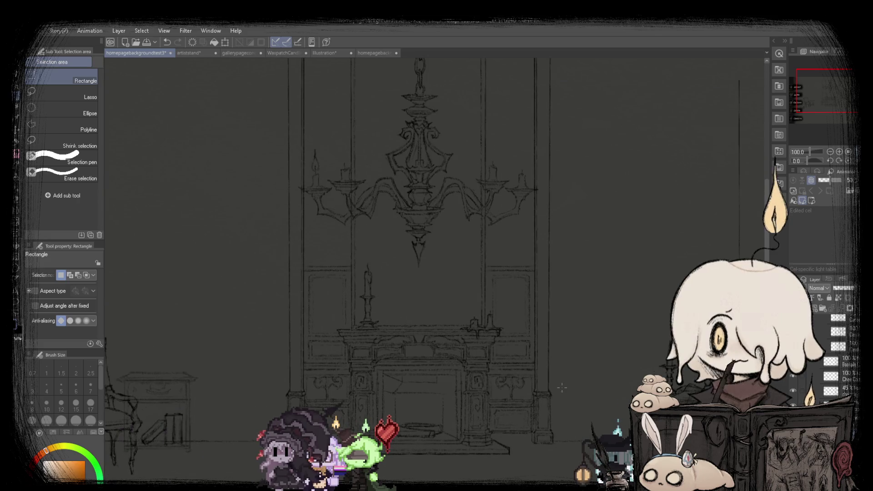
# Lasso-select the central bay around the chandelier and fireplace.
pyautogui.click(48, 97)
pyautogui.scroll(-1, 258, 131)
pyautogui.moveTo(307, 85); pyautogui.dragTo(301, 332)
pyautogui.moveTo(300, 348); pyautogui.dragTo(298, 382)
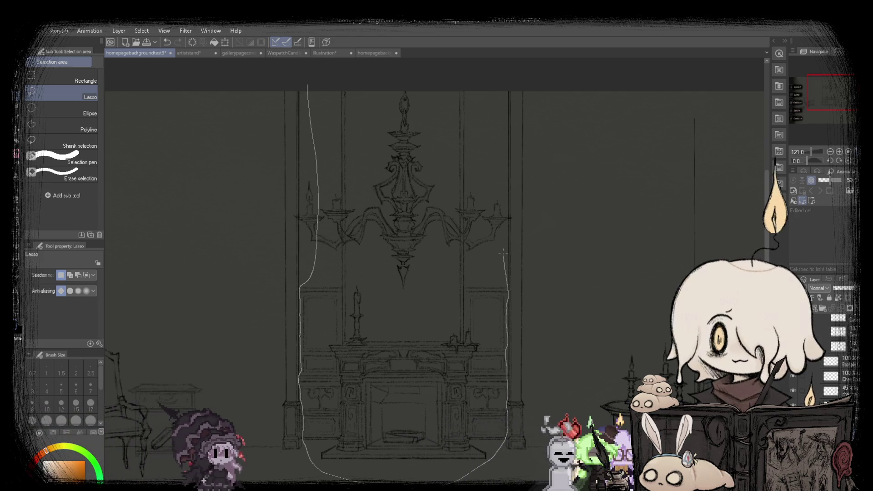
pyautogui.moveTo(506, 300); pyautogui.dragTo(434, 66)
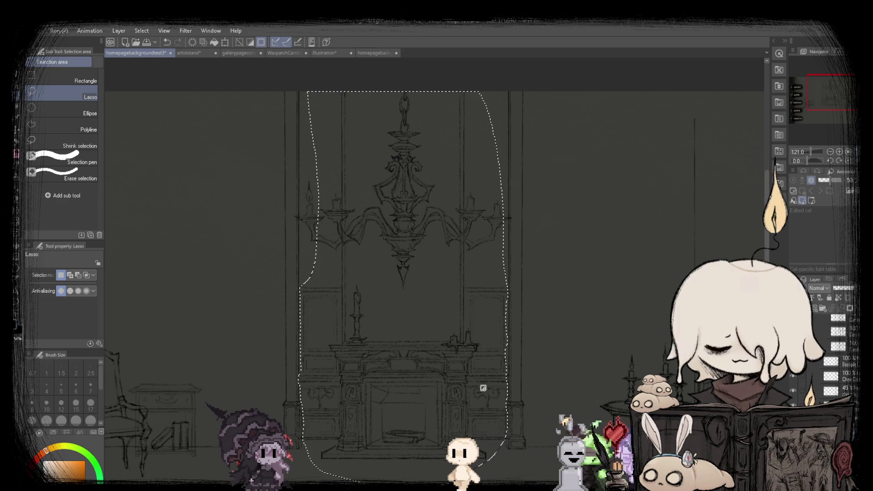
# Transform the selection with Ctrl+T, move the bay slightly lower, and confirm.
pyautogui.hotkey('ctrl', 't')
pyautogui.scroll(3, 328, 368)
pyautogui.scroll(2, 328, 368)
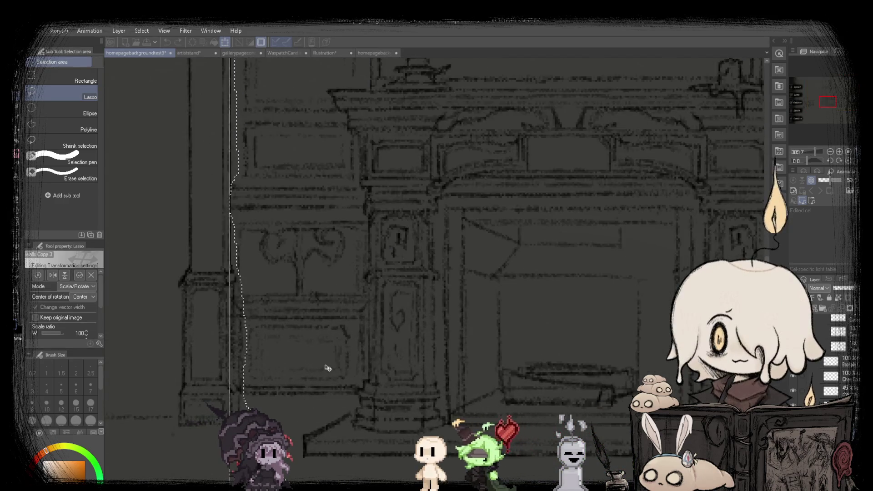
pyautogui.scroll(-4, 346, 359)
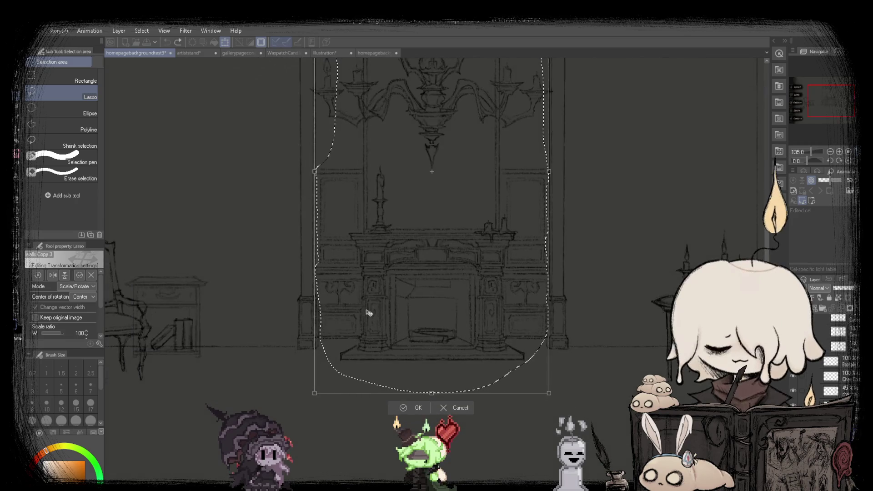
pyautogui.moveTo(368, 312); pyautogui.dragTo(369, 315)
pyautogui.click(402, 411)
pyautogui.scroll(-2, 403, 272)
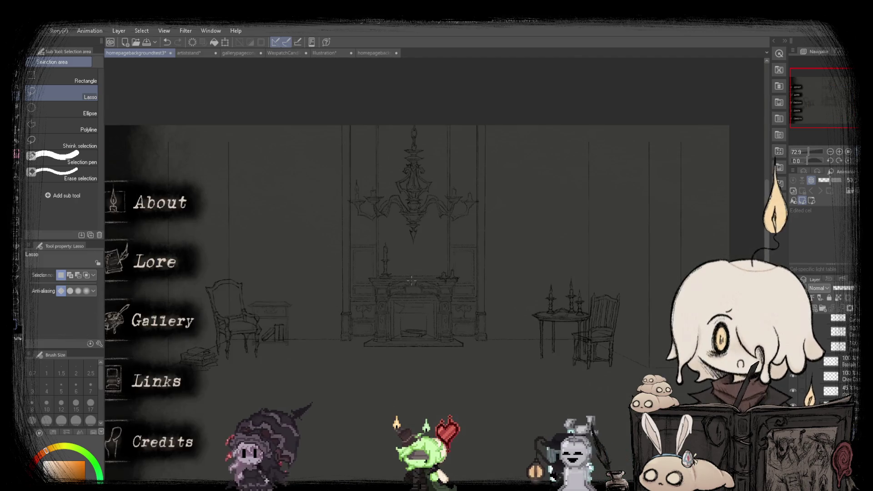
pyautogui.scroll(2, 403, 272)
pyautogui.scroll(2, 391, 282)
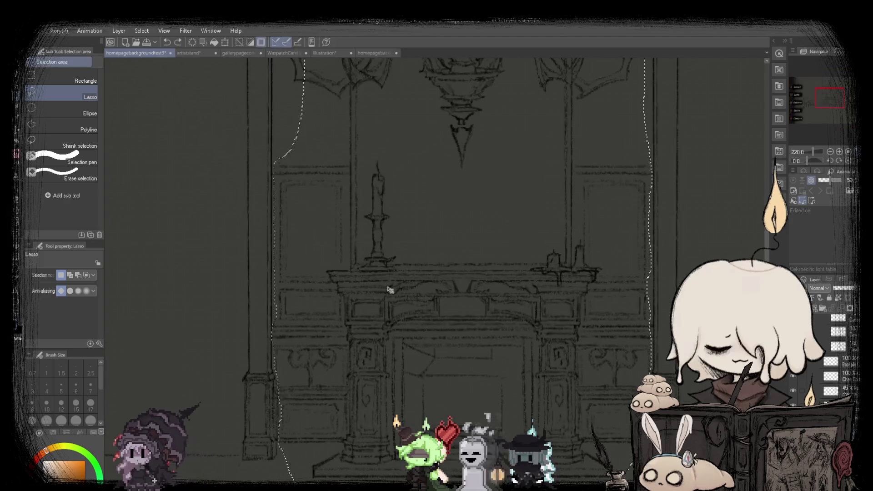
pyautogui.scroll(-3, 387, 285)
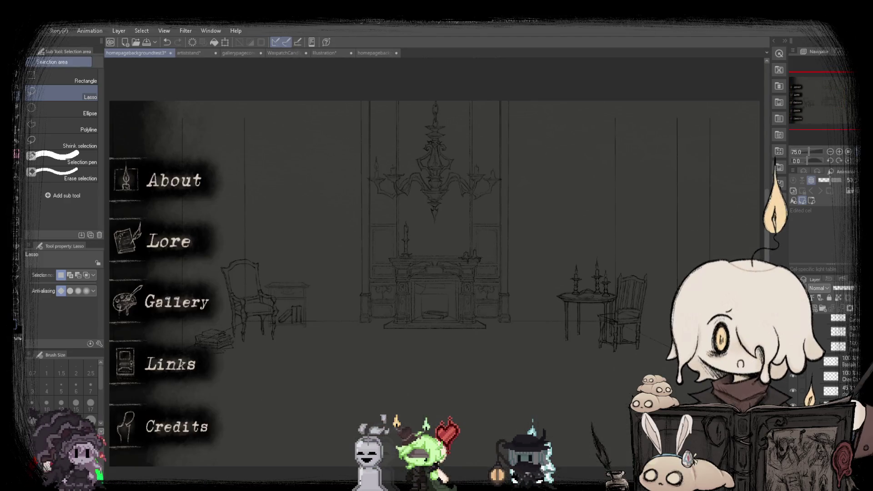
pyautogui.press('h')
pyautogui.press('h')
pyautogui.press('h')
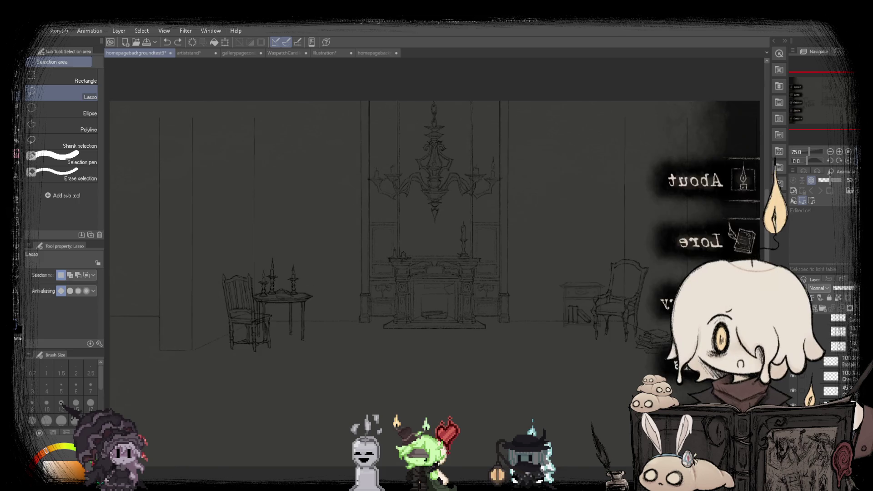
pyautogui.press('h')
pyautogui.press('h')
pyautogui.press('h')
pyautogui.press('h')
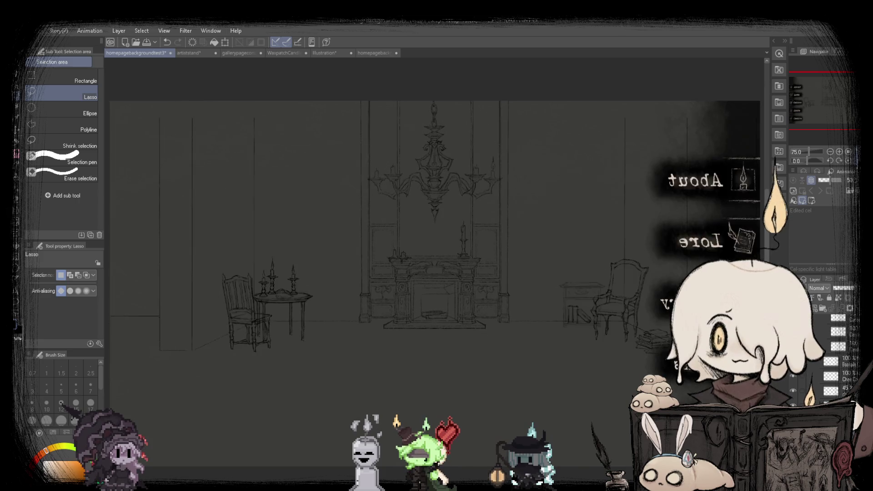
pyautogui.press('h')
pyautogui.press('h')
pyautogui.press('h')
pyautogui.press('h')
pyautogui.hotkey('ctrl', 'z')
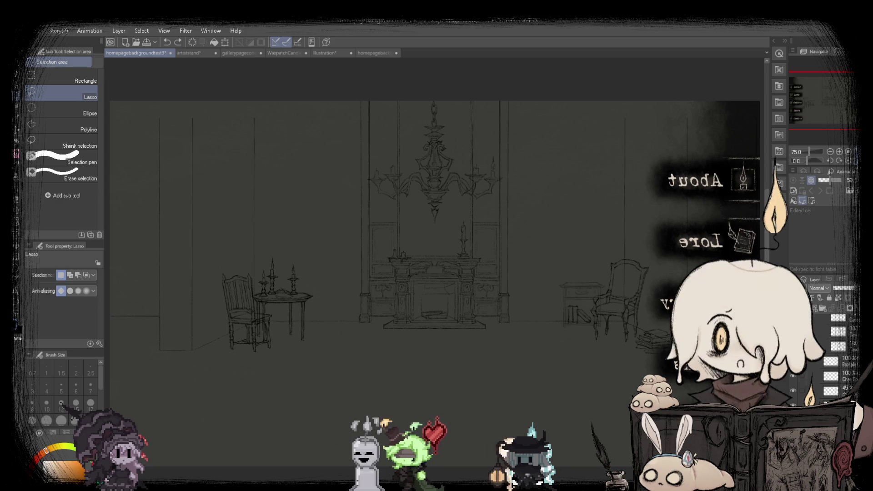
pyautogui.press('h')
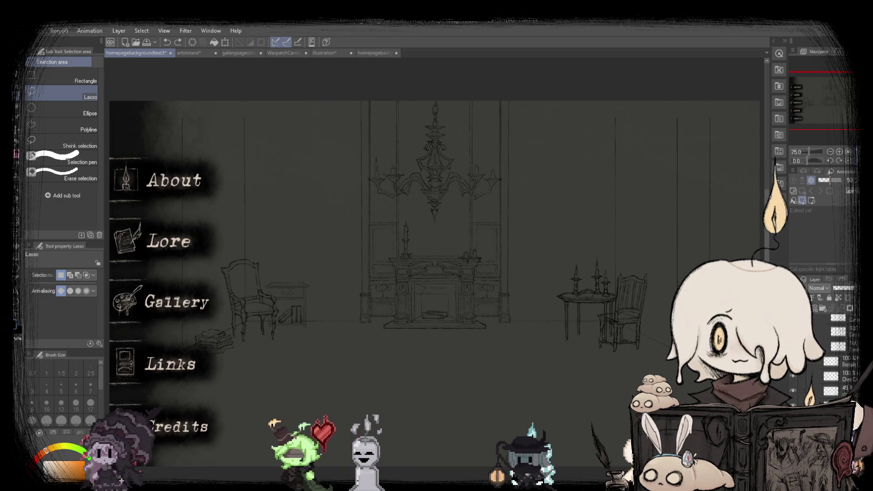
pyautogui.hotkey('ctrl', 'y')
pyautogui.scroll(3, 531, 225)
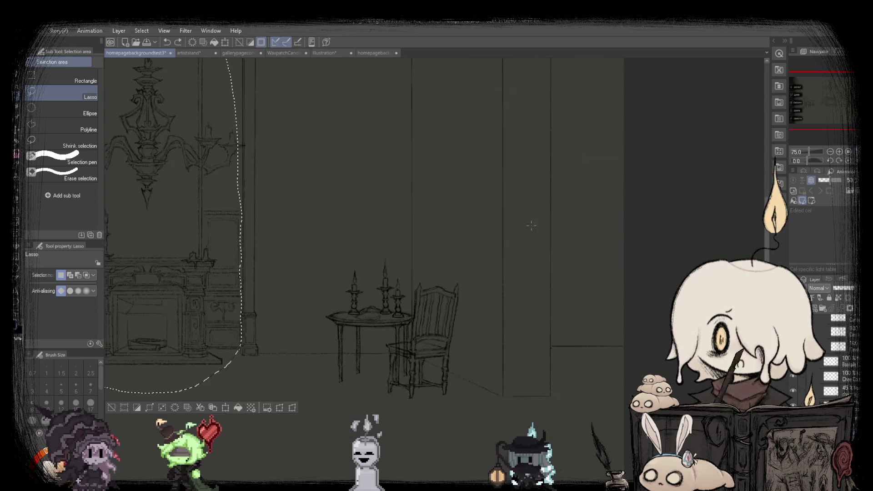
pyautogui.press('k')
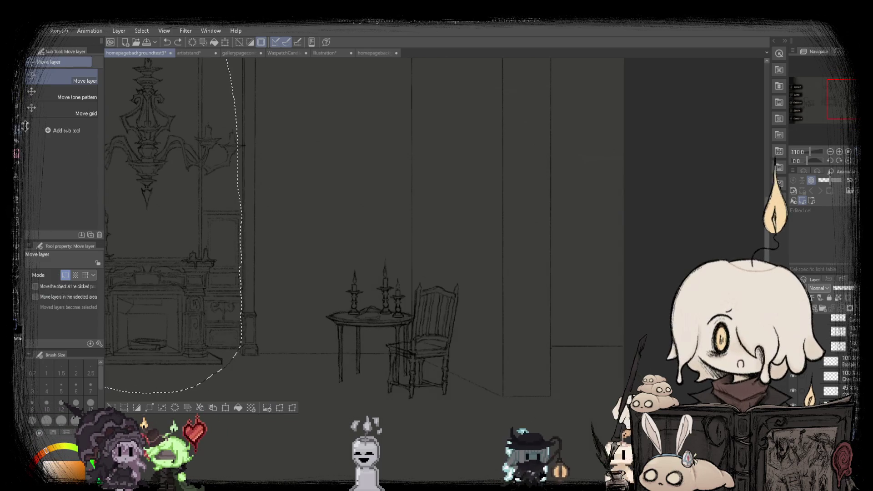
pyautogui.press('m')
pyautogui.hotkey('ctrl', 't')
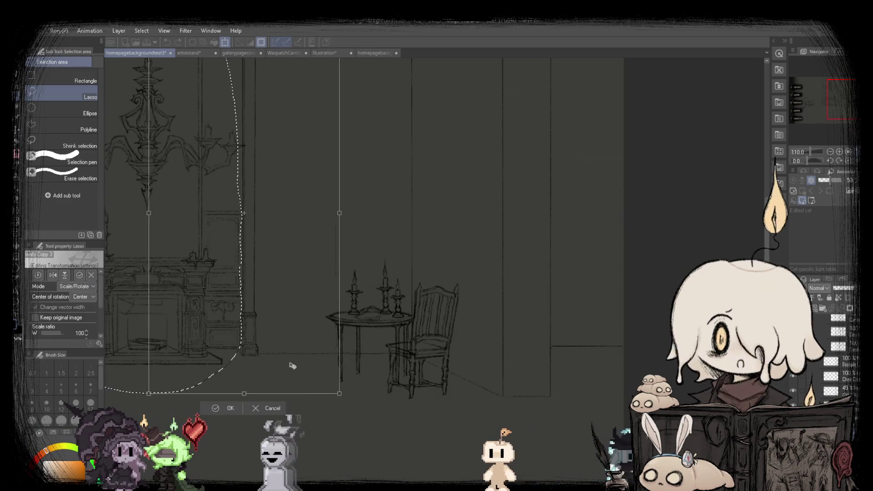
pyautogui.moveTo(293, 366); pyautogui.dragTo(564, 400)
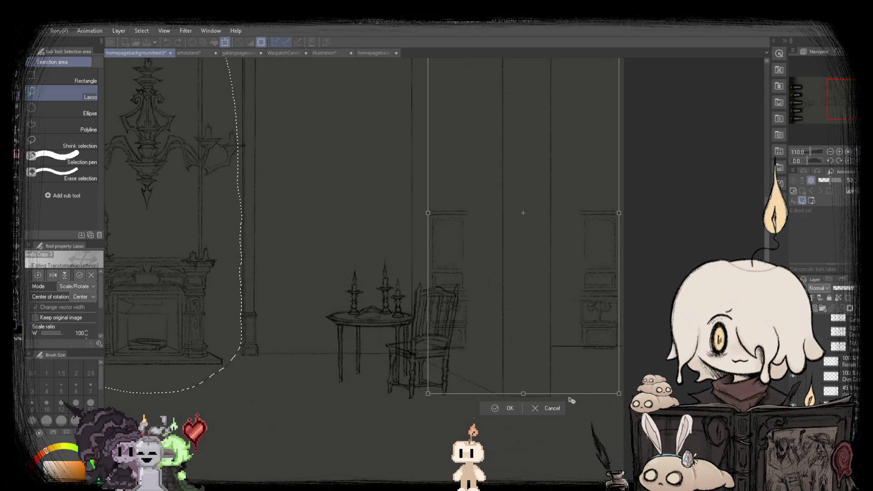
pyautogui.click(544, 408)
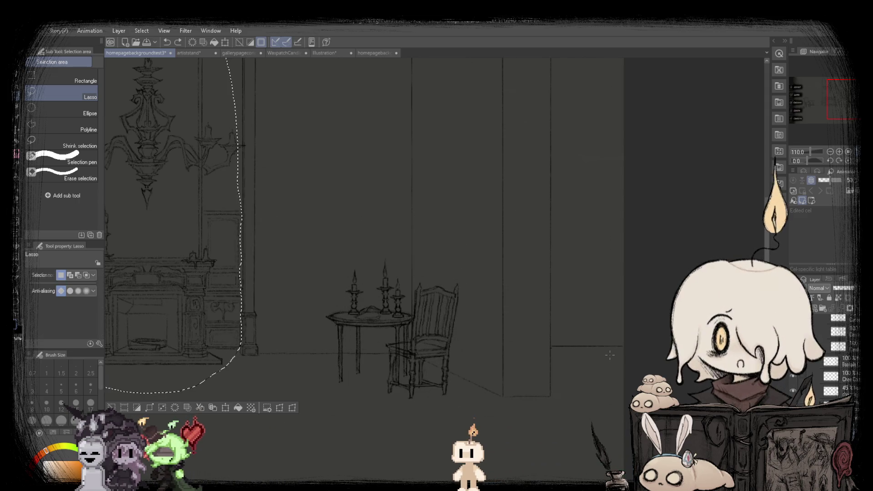
pyautogui.scroll(-3, 333, 306)
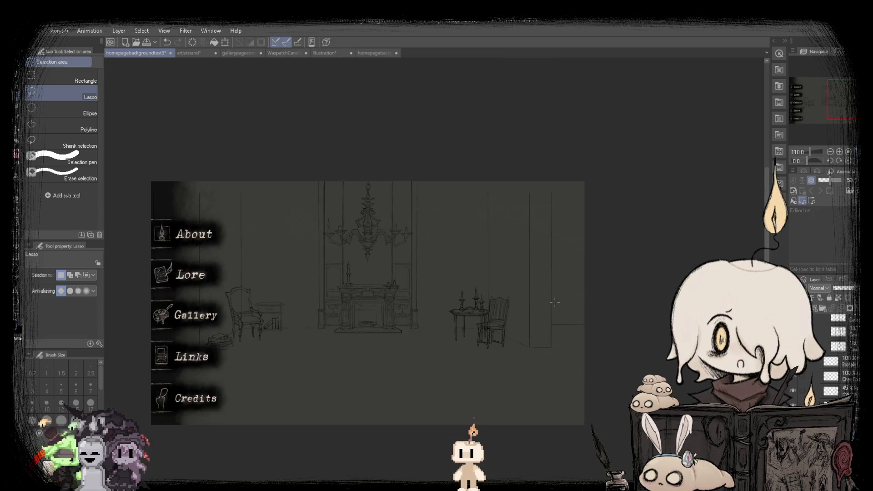
pyautogui.scroll(2, 333, 306)
pyautogui.scroll(-2, 435, 255)
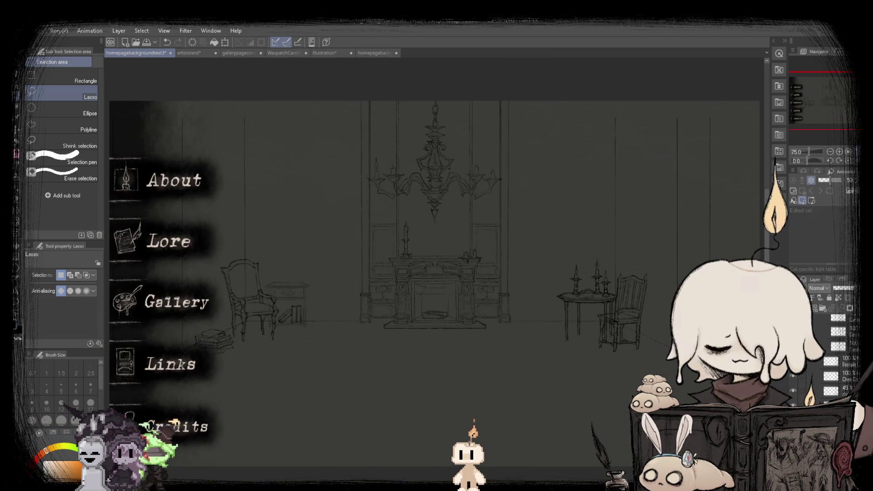
pyautogui.press('h')
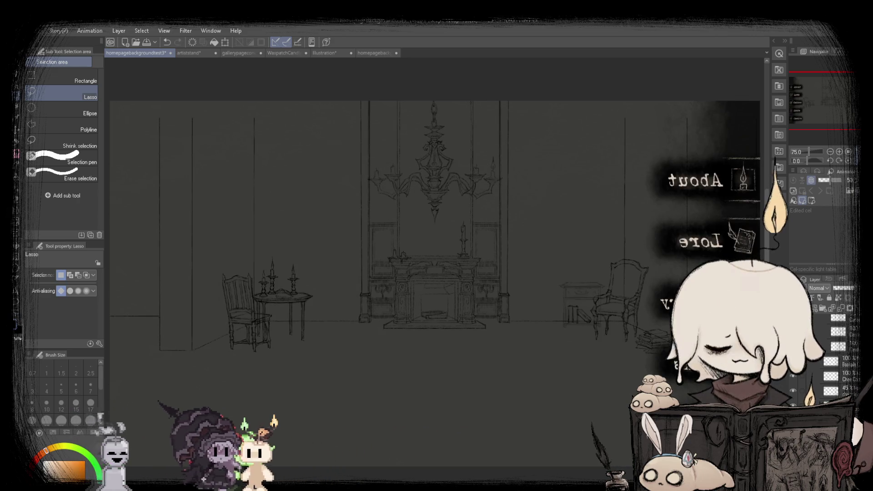
pyautogui.press('Delete')
pyautogui.hotkey('ctrl', 'd')
pyautogui.hotkey('ctrl', 'z')
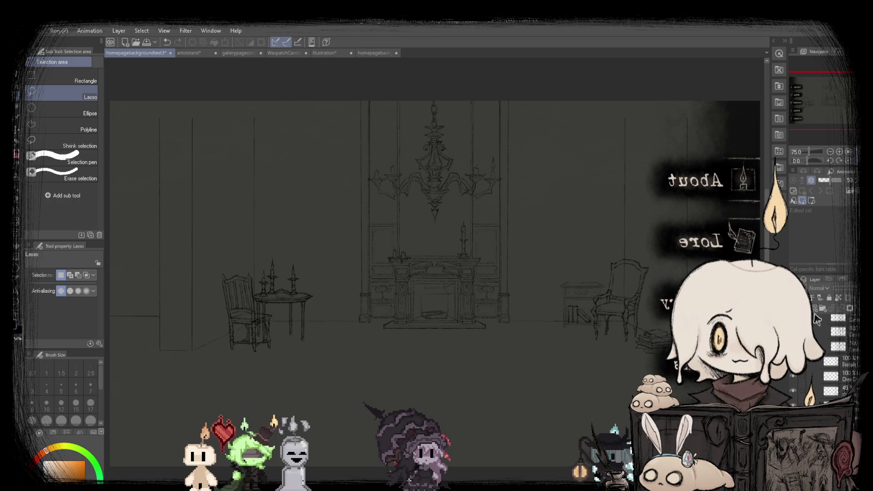
pyautogui.press('b')
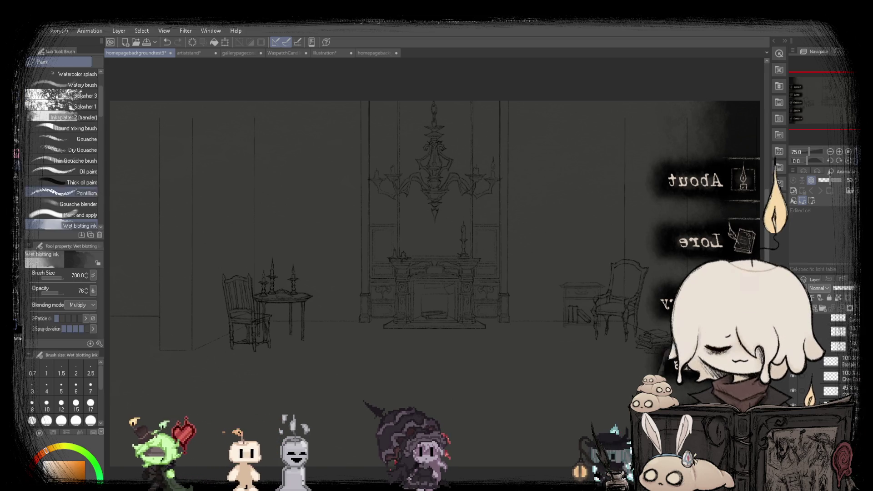
pyautogui.click(382, 53)
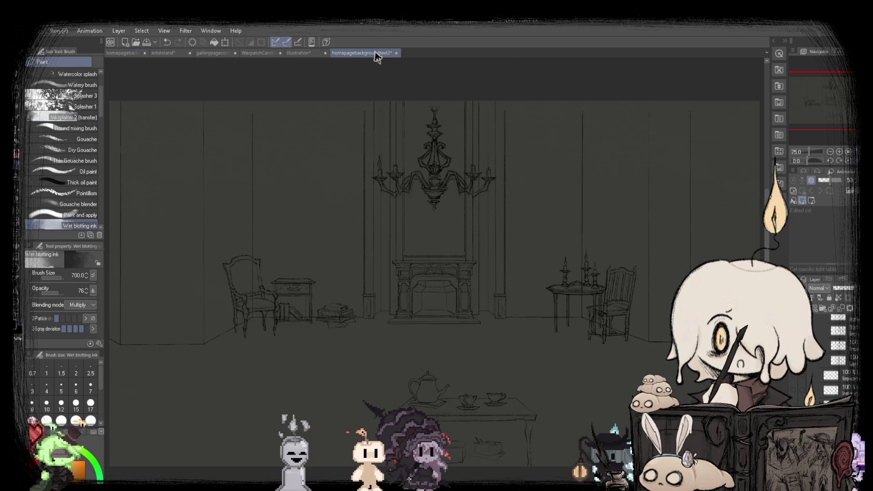
pyautogui.click(126, 54)
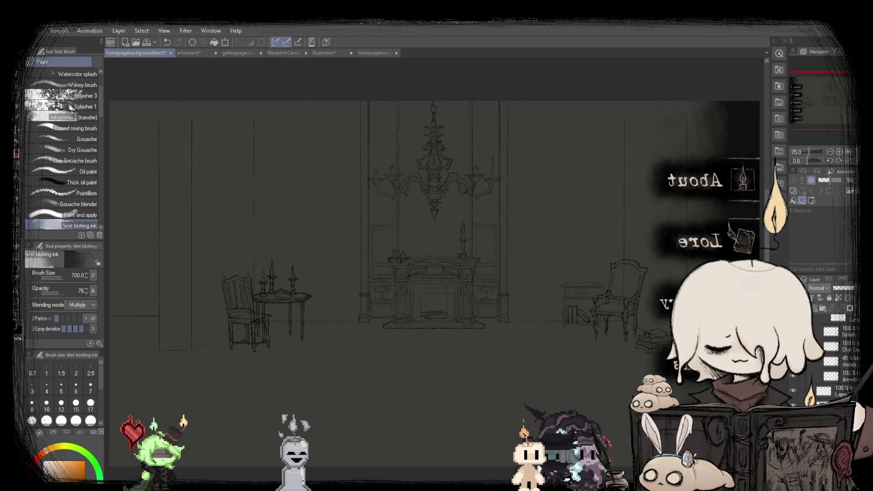
pyautogui.press('h')
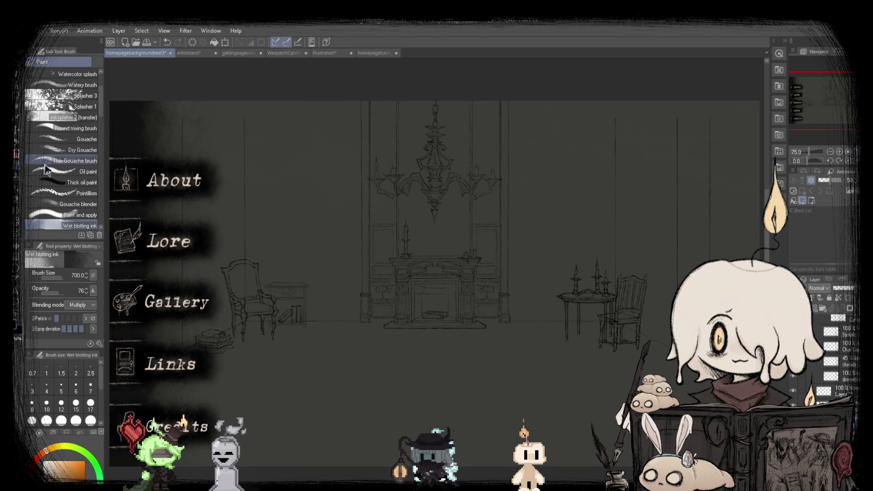
pyautogui.scroll(-3, 78, 178)
pyautogui.scroll(-2, 84, 180)
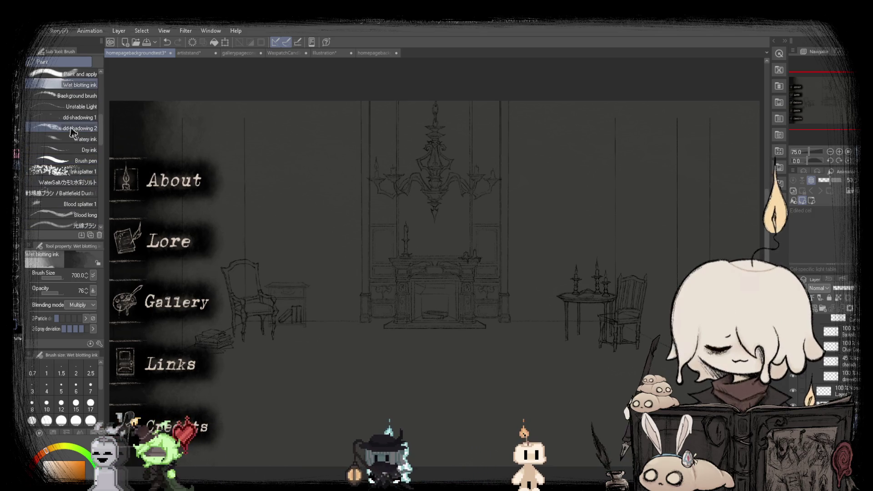
pyautogui.click(73, 117)
pyautogui.scroll(2, 314, 371)
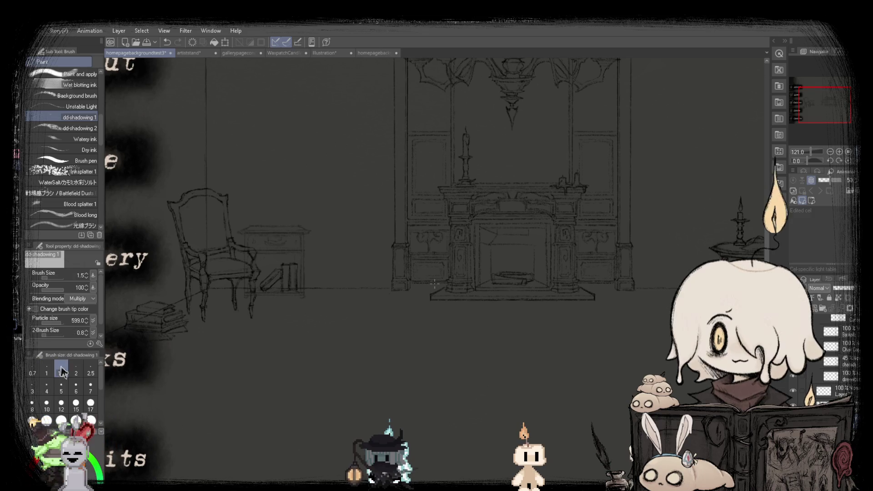
pyautogui.scroll(3, 337, 313)
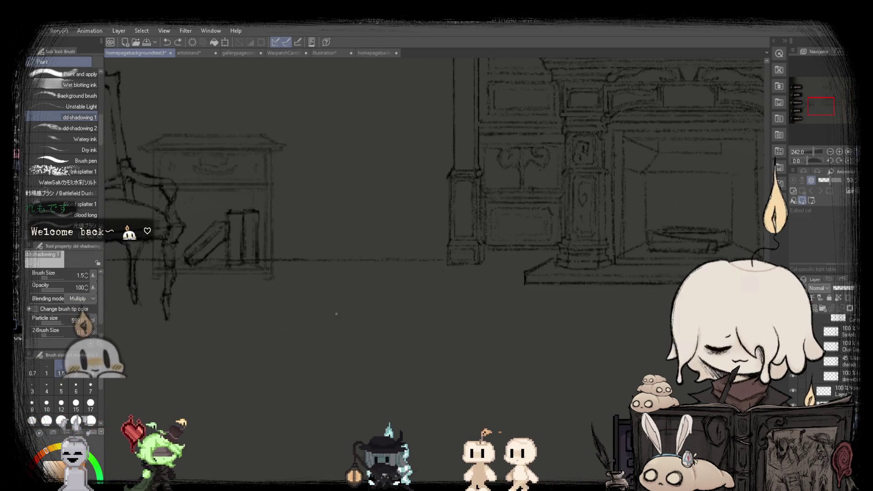
pyautogui.scroll(-4, 336, 314)
pyautogui.scroll(2, 361, 243)
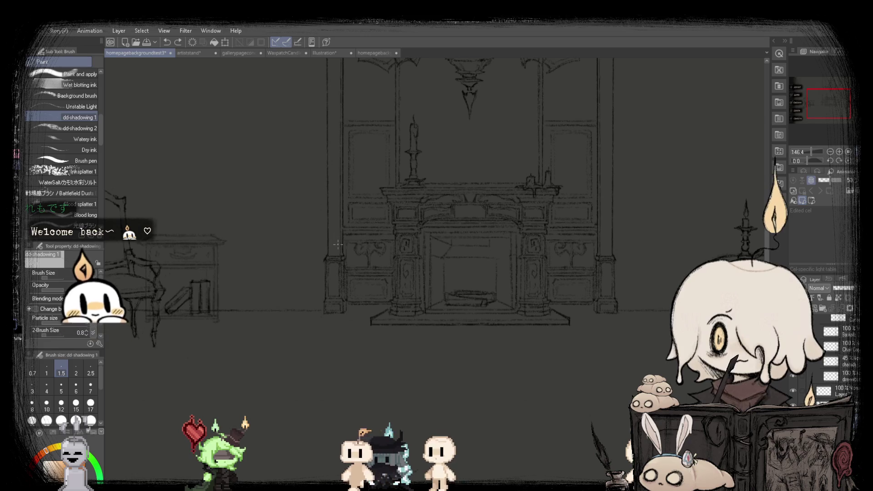
pyautogui.click(73, 365)
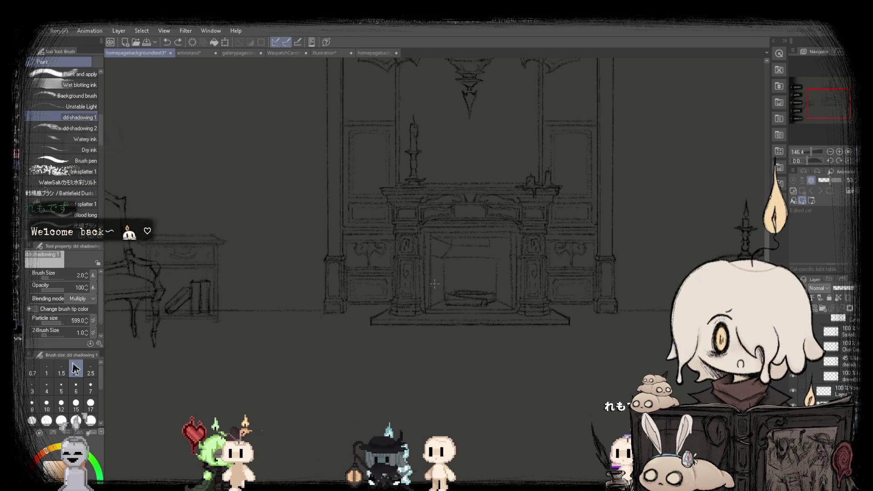
pyautogui.scroll(2, 305, 304)
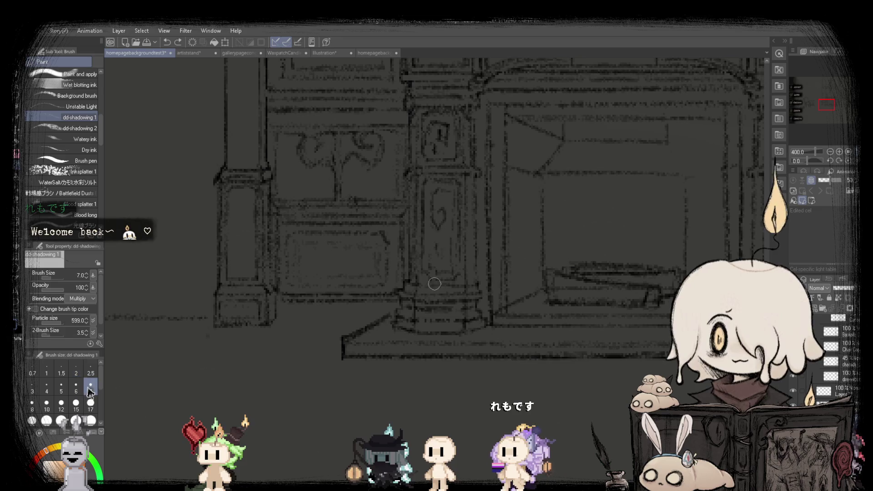
pyautogui.scroll(-3, 283, 316)
pyautogui.scroll(-2, 255, 300)
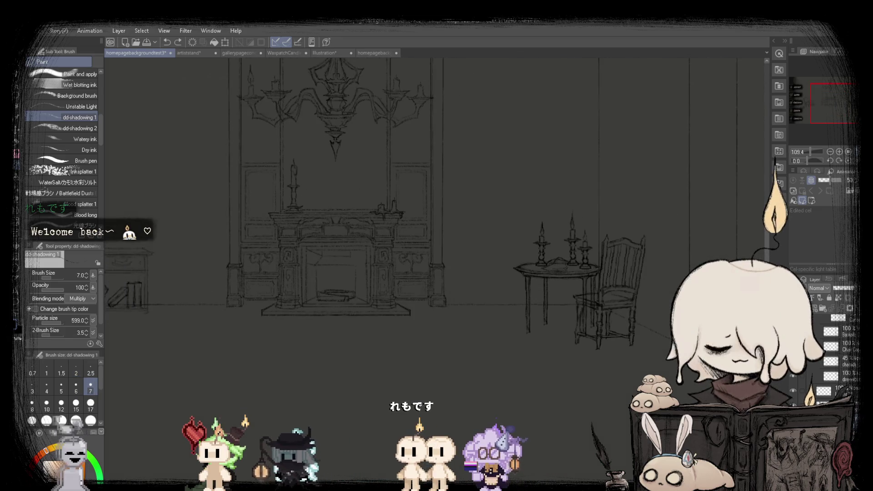
pyautogui.scroll(1, 142, 263)
pyautogui.scroll(3, 152, 311)
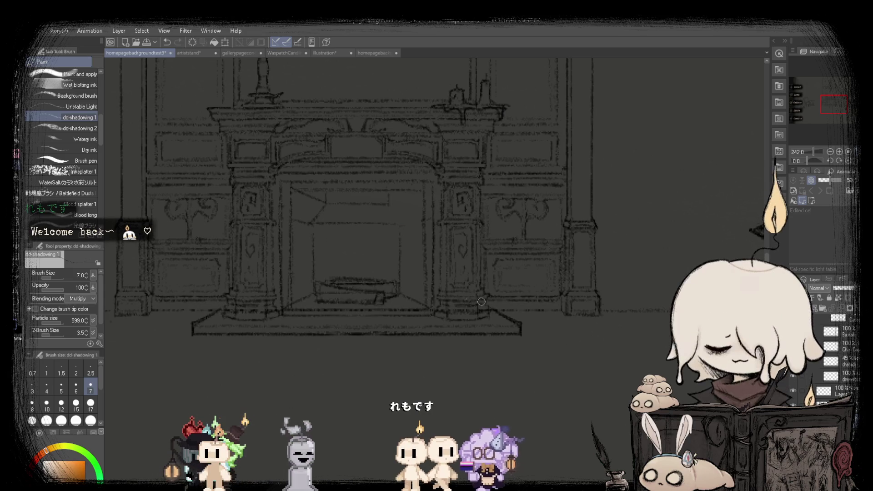
pyautogui.scroll(-3, 304, 260)
pyautogui.scroll(1, 303, 261)
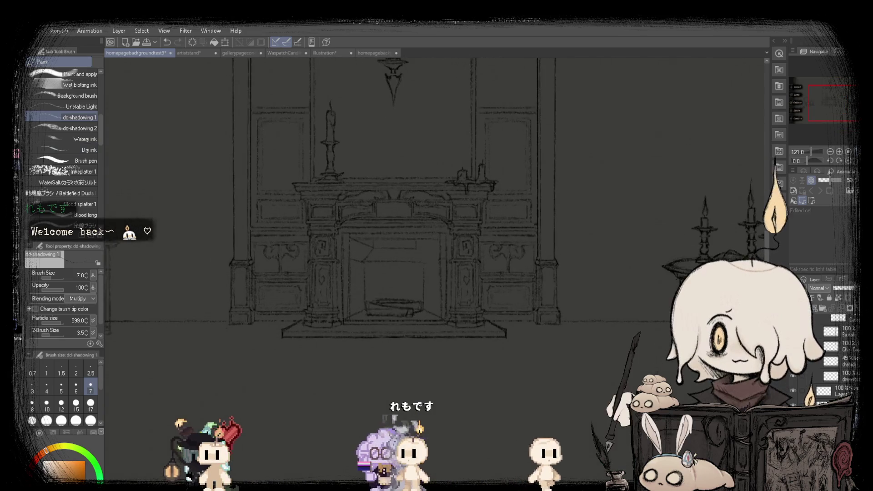
pyautogui.press('k')
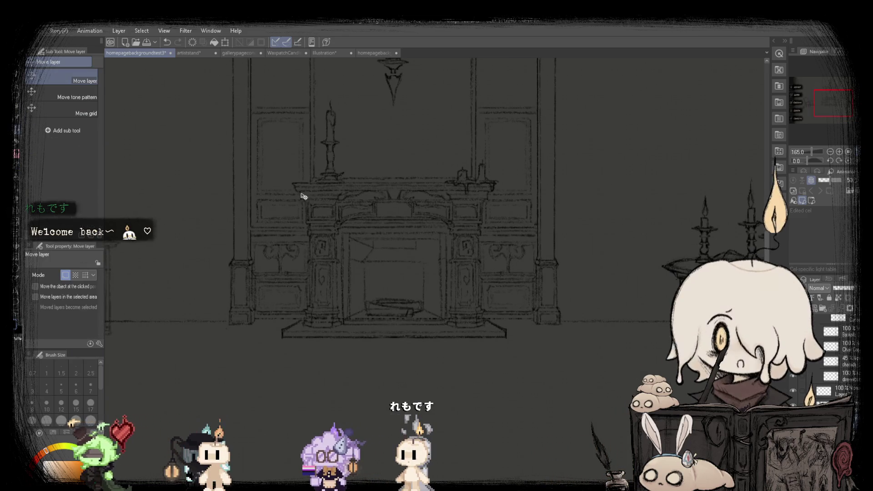
pyautogui.scroll(-1, 304, 196)
pyautogui.scroll(-1, 309, 199)
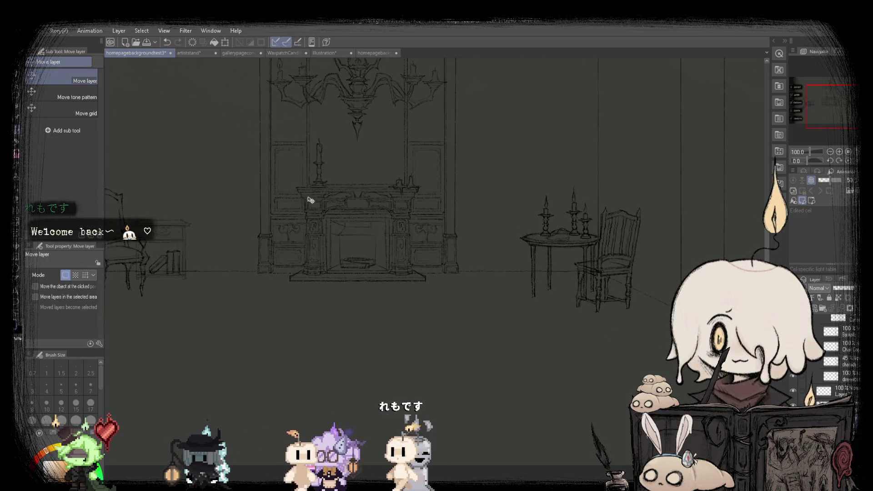
pyautogui.scroll(2, 314, 209)
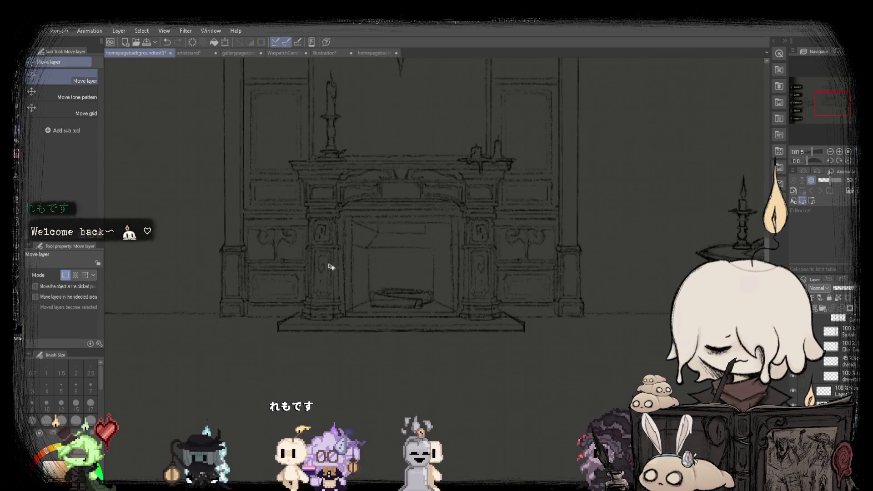
pyautogui.scroll(-1, 331, 267)
pyautogui.scroll(-1, 357, 262)
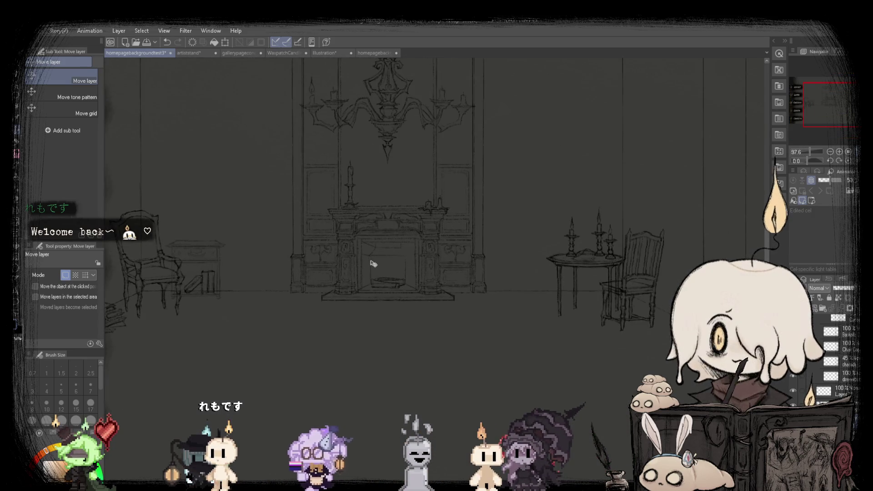
pyautogui.scroll(2, 343, 276)
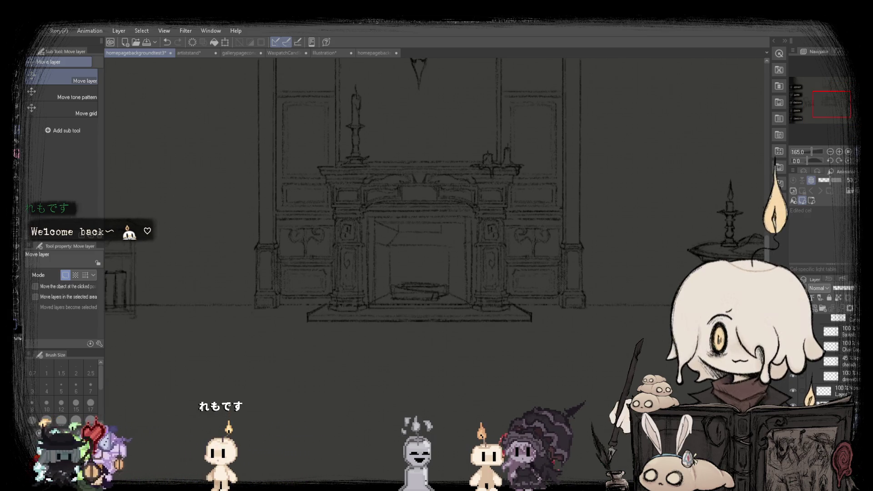
pyautogui.press('b')
pyautogui.scroll(1, 414, 195)
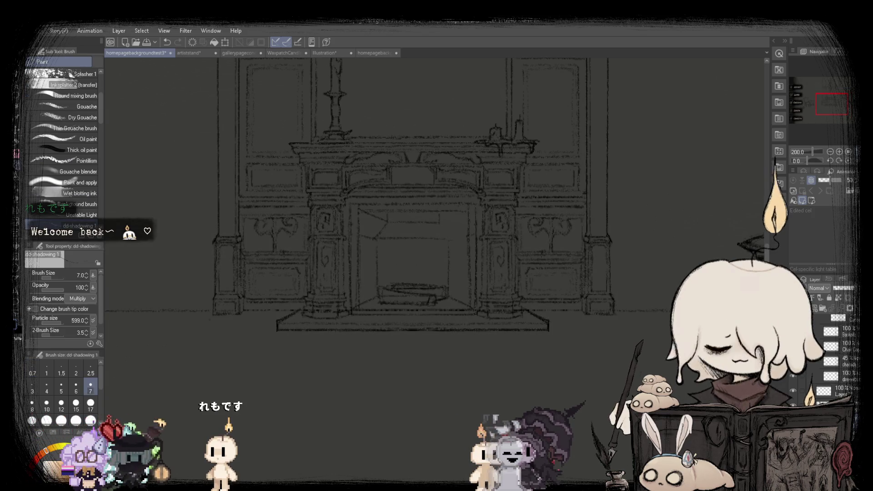
pyautogui.click(31, 389)
pyautogui.scroll(2, 245, 309)
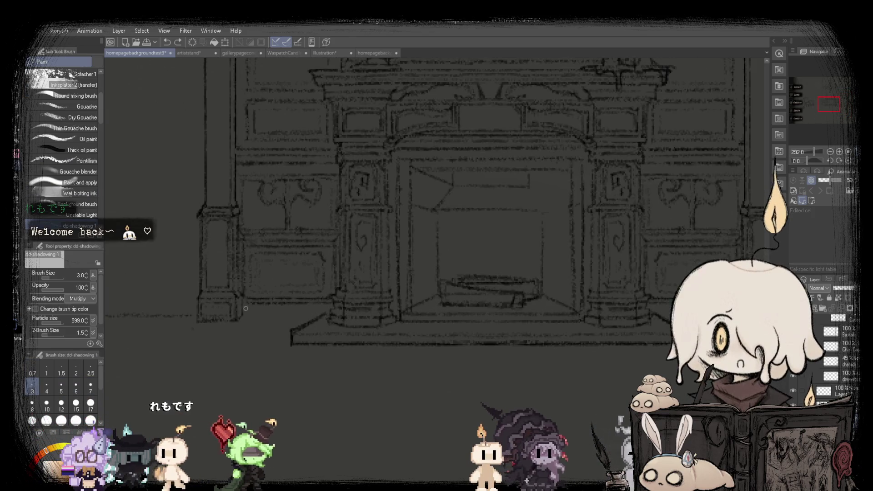
pyautogui.scroll(-1, 309, 301)
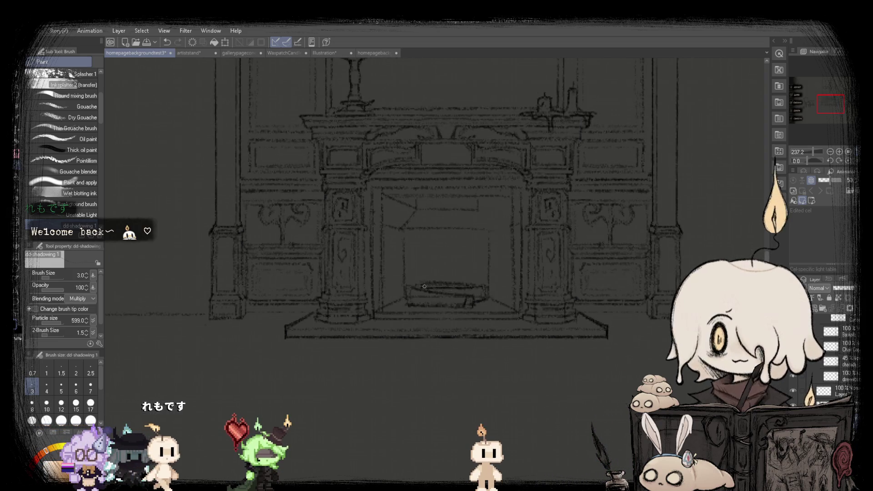
pyautogui.scroll(-1, 425, 287)
pyautogui.scroll(-1, 378, 286)
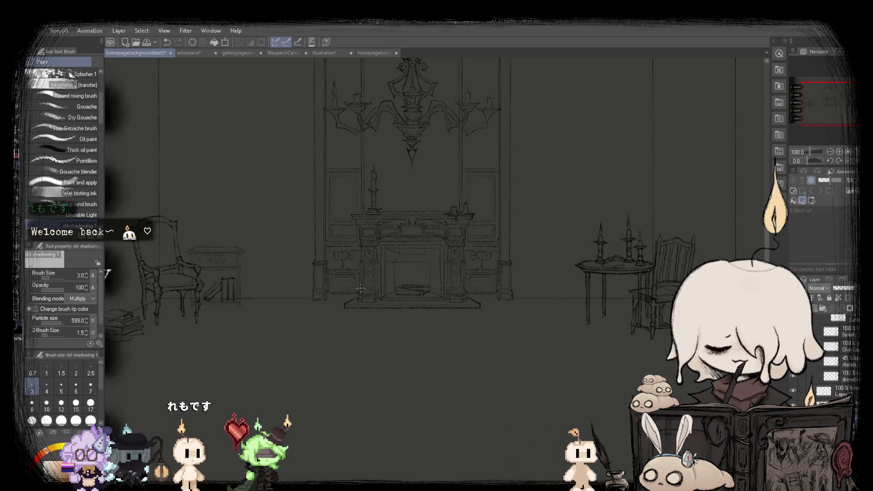
pyautogui.scroll(3, 307, 301)
pyautogui.scroll(-1, 371, 300)
pyautogui.scroll(-1, 296, 302)
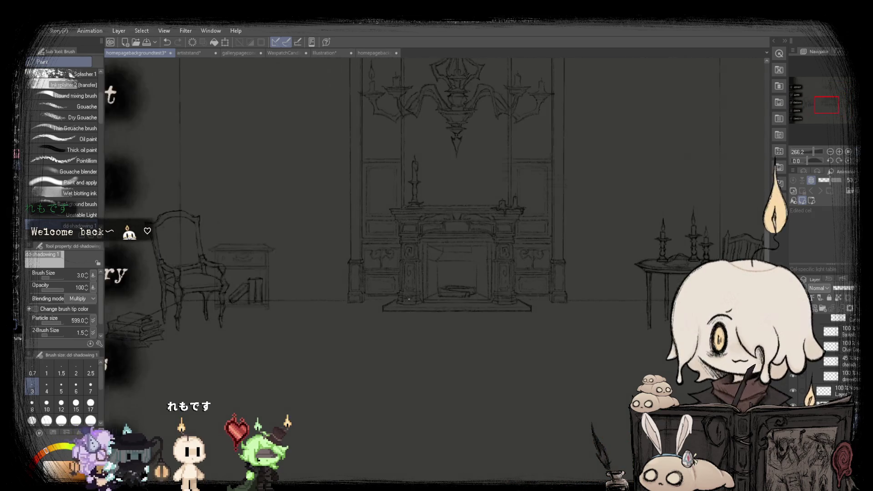
pyautogui.scroll(1, 221, 308)
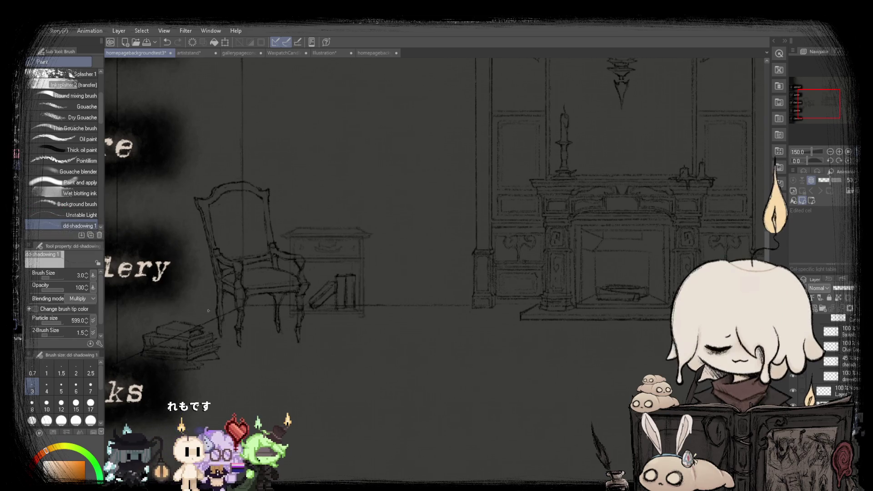
pyautogui.hscroll(5, 209, 311)
pyautogui.scroll(-1, 597, 303)
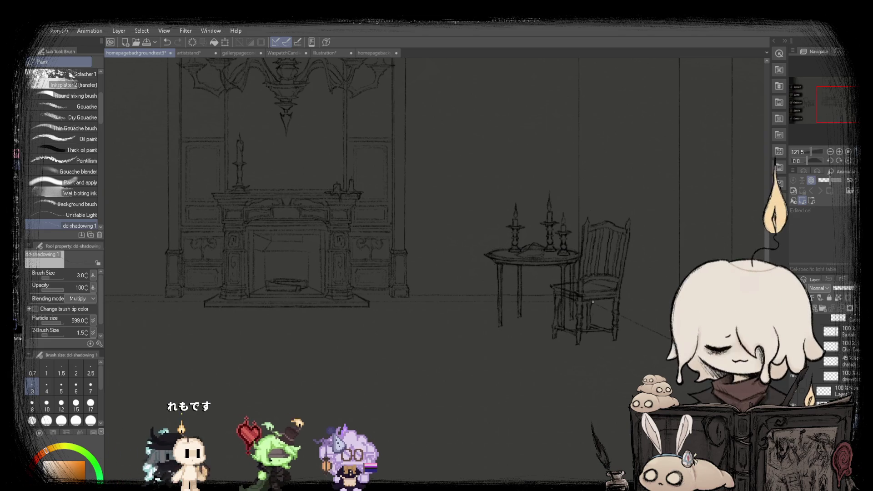
pyautogui.hscroll(-5, 288, 272)
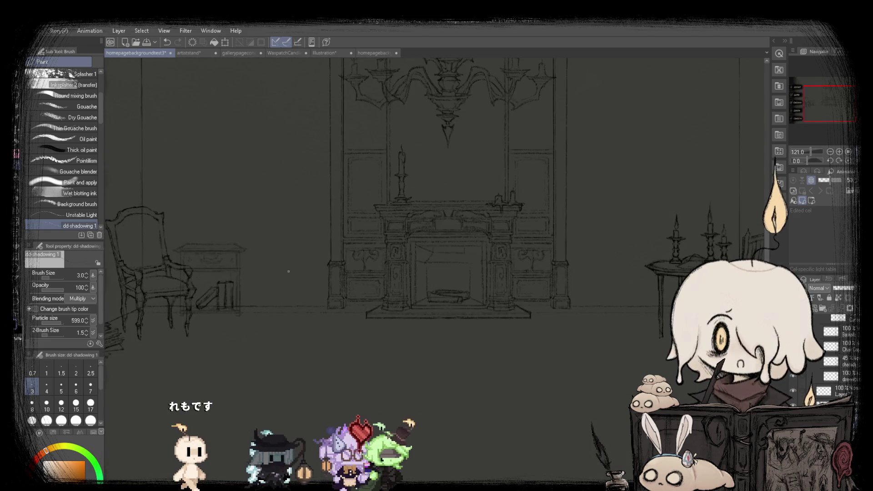
# Mirror the canvas view horizontally several times to check the drawing's proportions.
pyautogui.hotkey('ctrl', '0')
pyautogui.press('h')
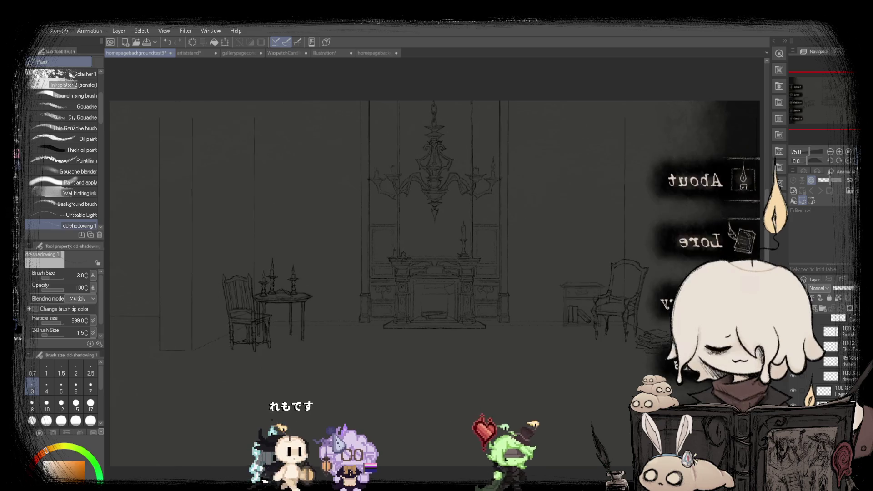
pyautogui.press('h')
pyautogui.press('h')
pyautogui.press('h')
pyautogui.press('h')
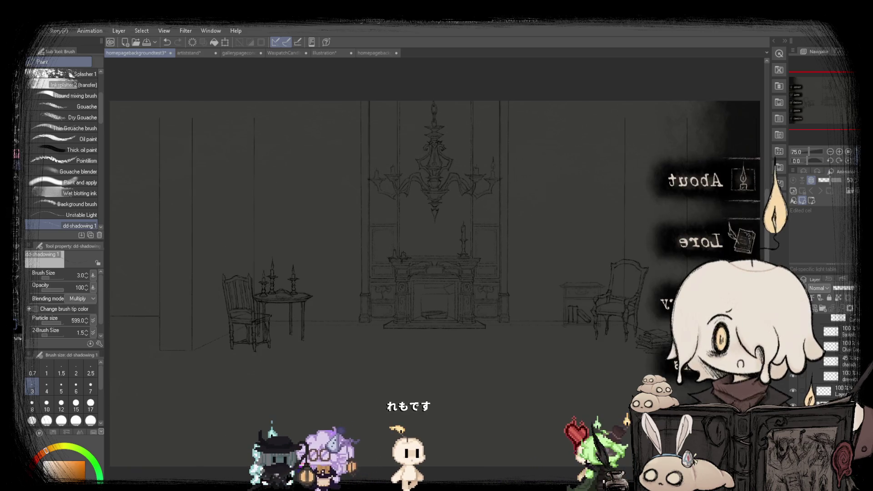
pyautogui.press('h')
pyautogui.scroll(1, 360, 320)
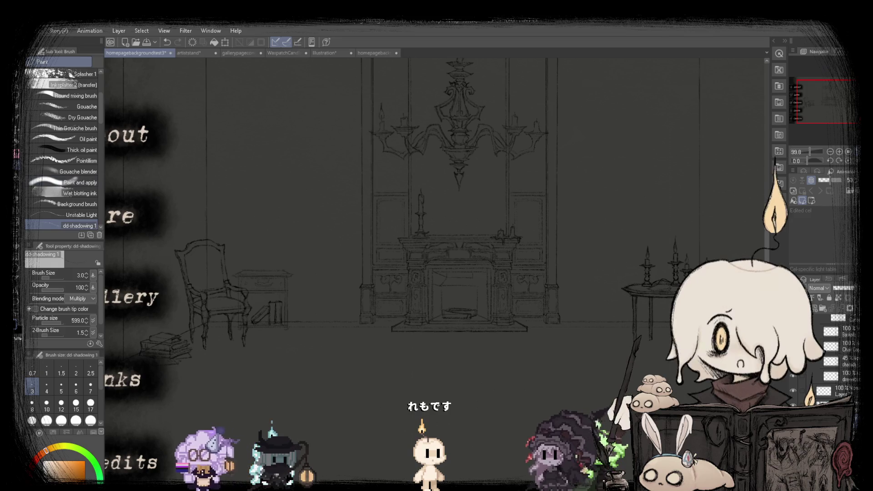
pyautogui.scroll(-1, 382, 178)
pyautogui.scroll(3, 243, 295)
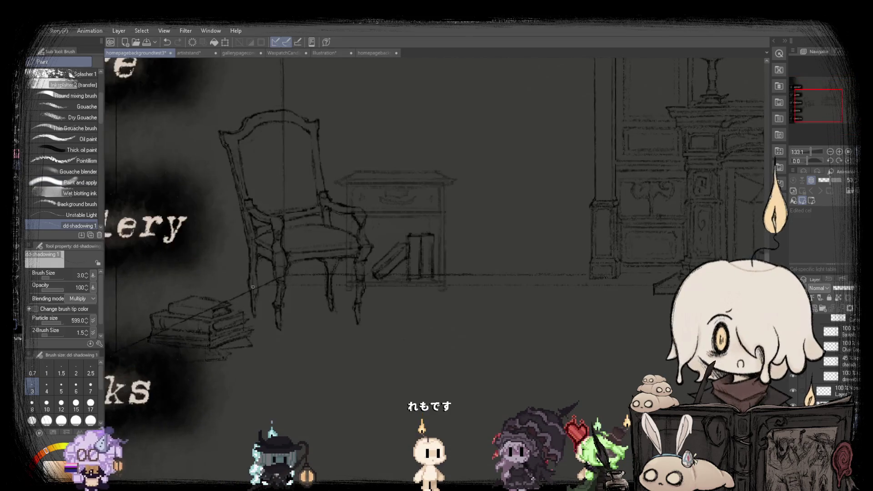
pyautogui.scroll(2, 243, 296)
pyautogui.scroll(-2, 141, 257)
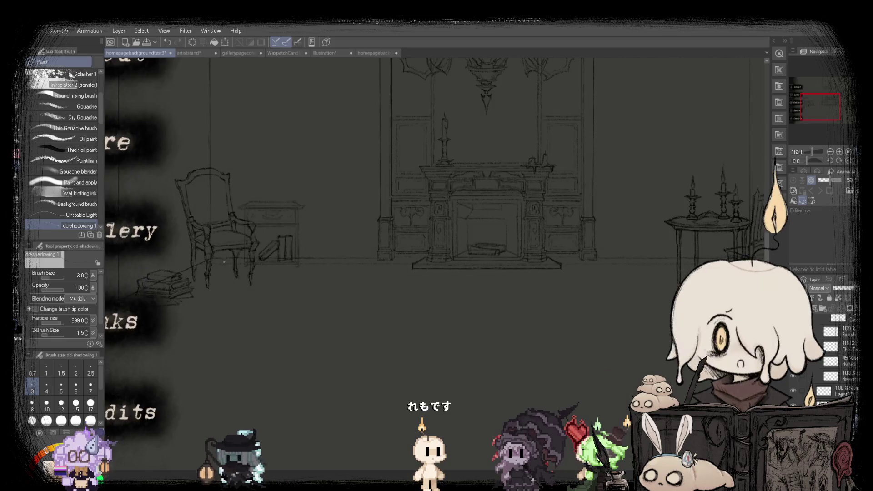
pyautogui.scroll(-1, 273, 264)
pyautogui.scroll(2, 483, 270)
pyautogui.scroll(1, 484, 270)
pyautogui.scroll(3, 483, 270)
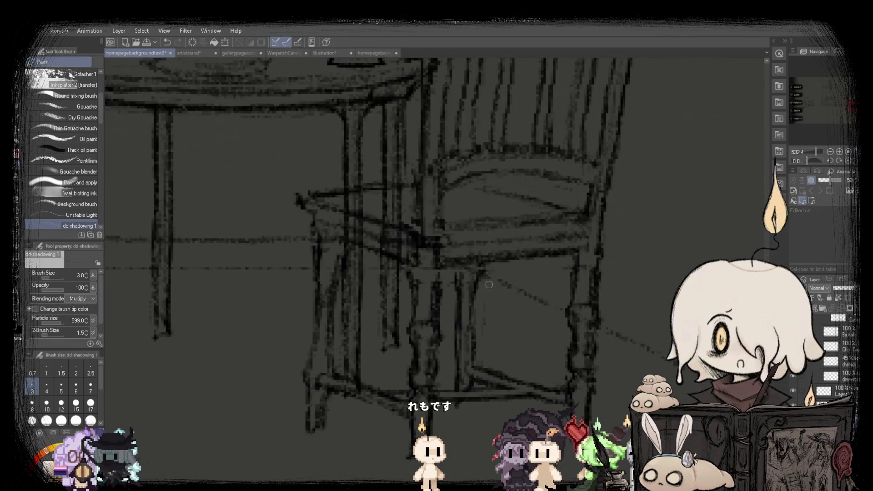
pyautogui.scroll(-3, 530, 296)
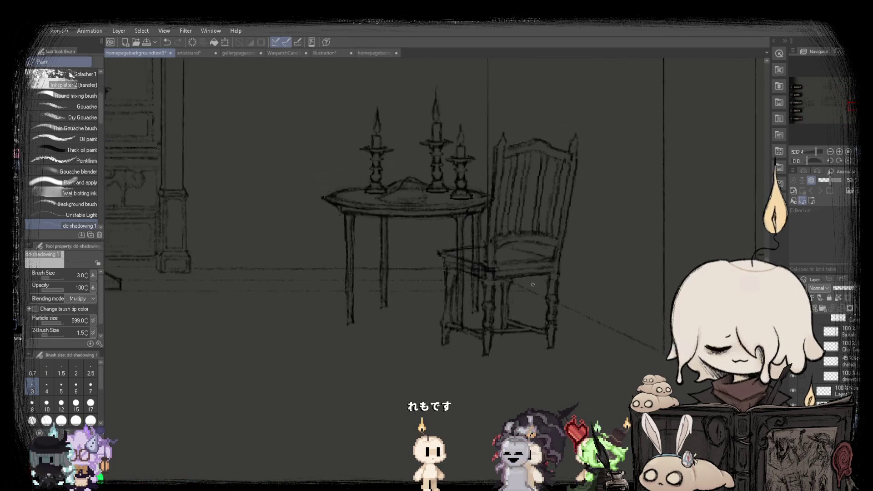
pyautogui.scroll(-2, 530, 295)
pyautogui.press('h')
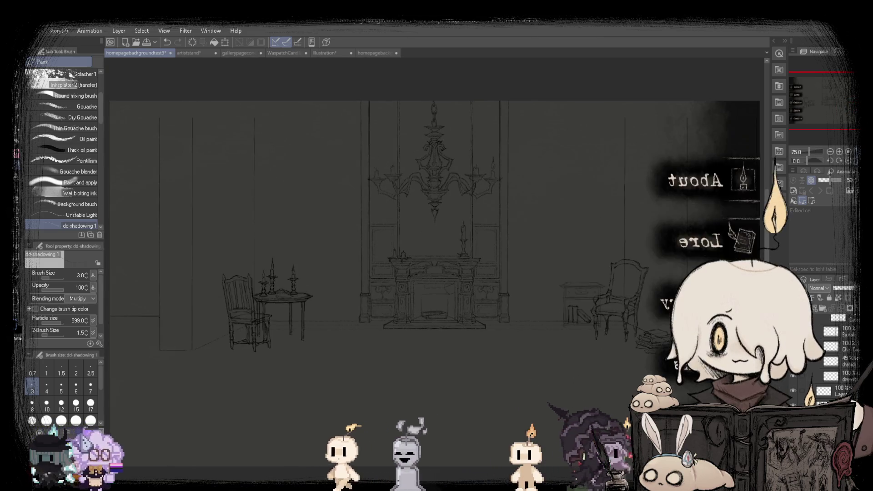
pyautogui.press('h')
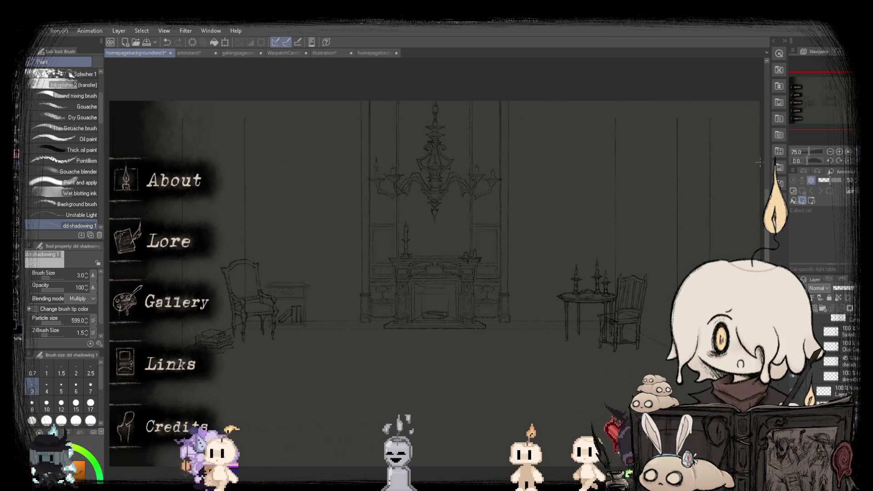
pyautogui.scroll(3, 251, 356)
pyautogui.scroll(1, 219, 346)
pyautogui.scroll(1, 182, 333)
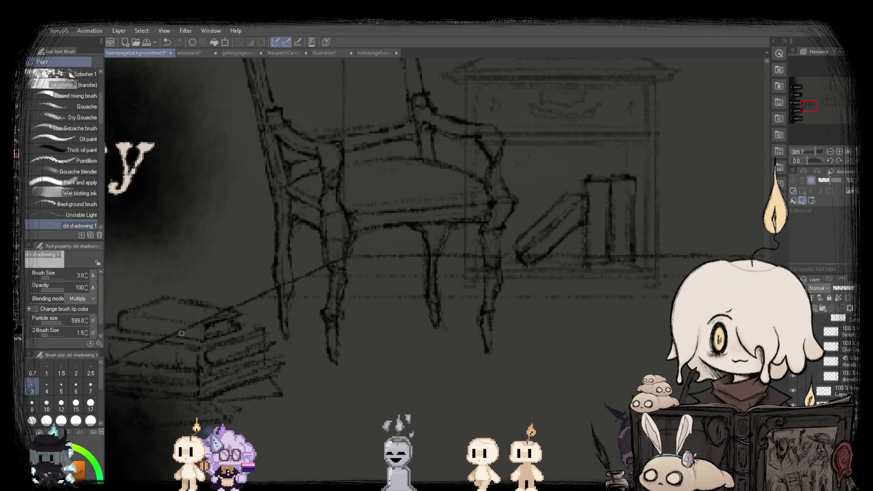
pyautogui.scroll(-5, 196, 326)
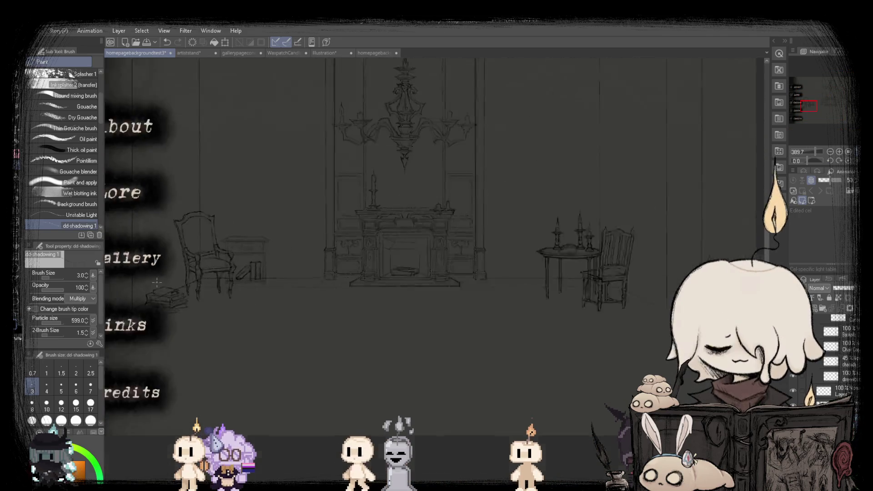
pyautogui.scroll(1, 562, 286)
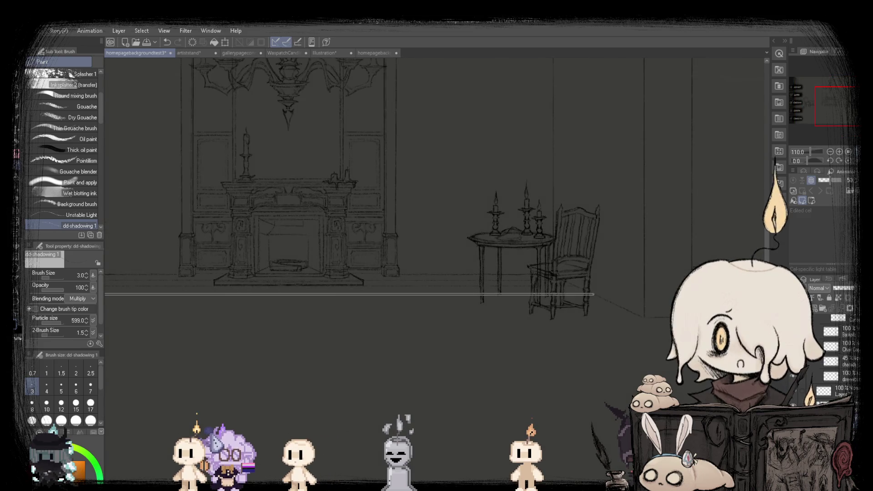
pyautogui.scroll(-2, 586, 294)
pyautogui.scroll(2, 264, 282)
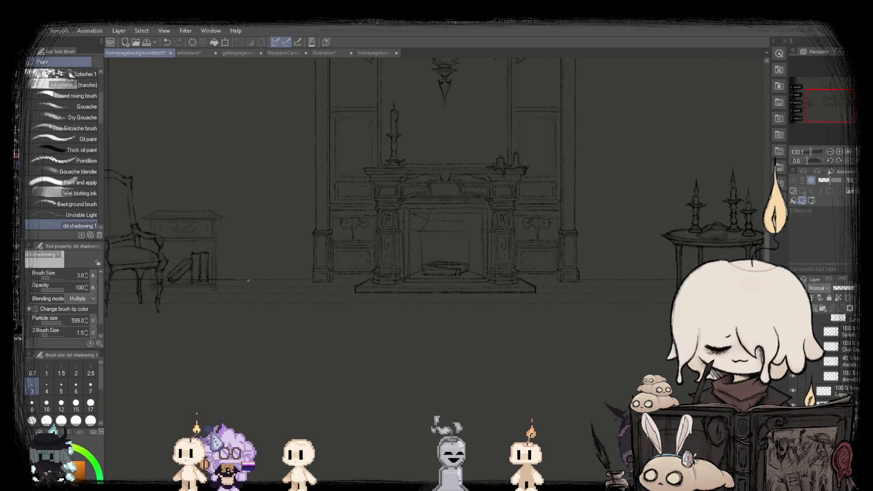
pyautogui.scroll(1, 248, 280)
pyautogui.scroll(-3, 435, 268)
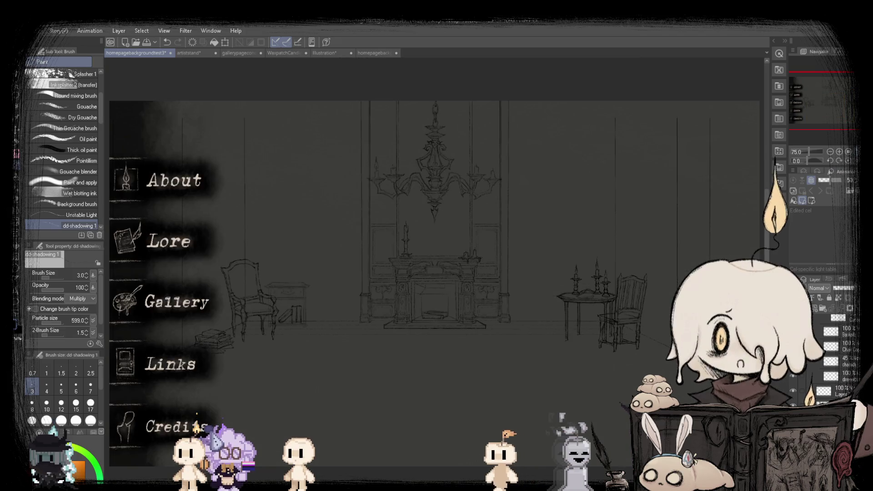
pyautogui.press('h')
pyautogui.press('h')
pyautogui.press('h')
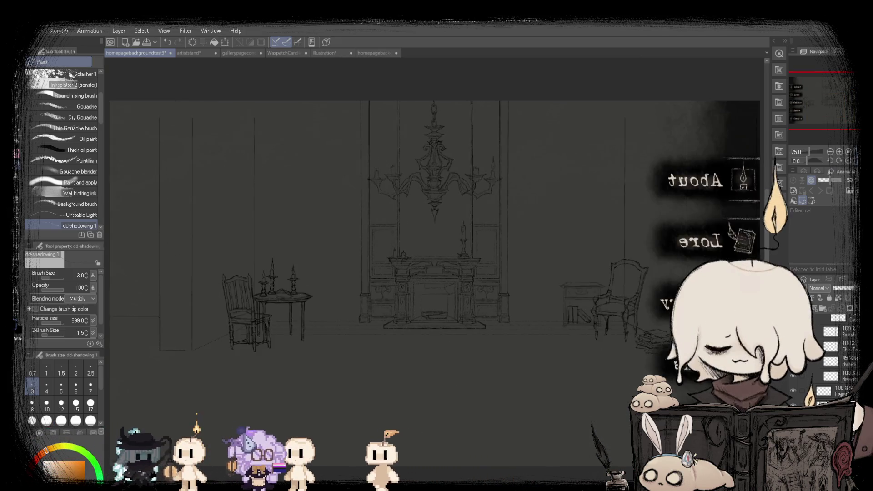
pyautogui.press('h')
pyautogui.press('h')
pyautogui.press('h')
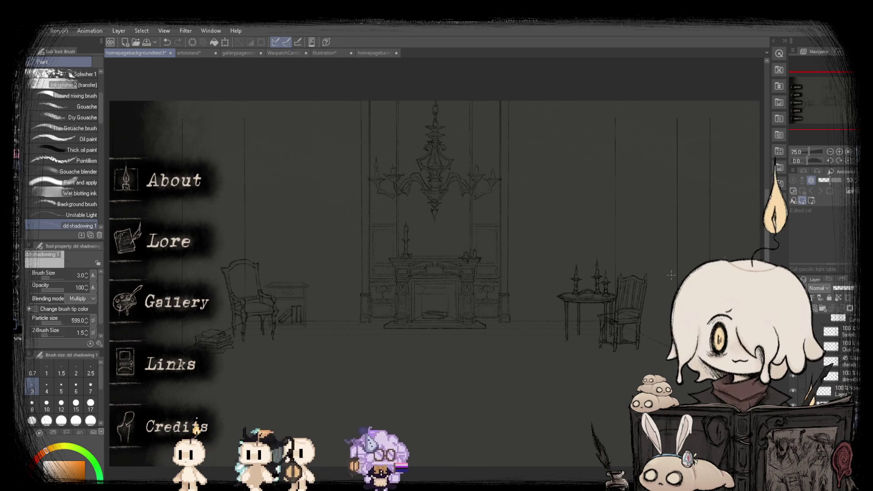
pyautogui.scroll(2, 252, 315)
pyautogui.scroll(2, 252, 315)
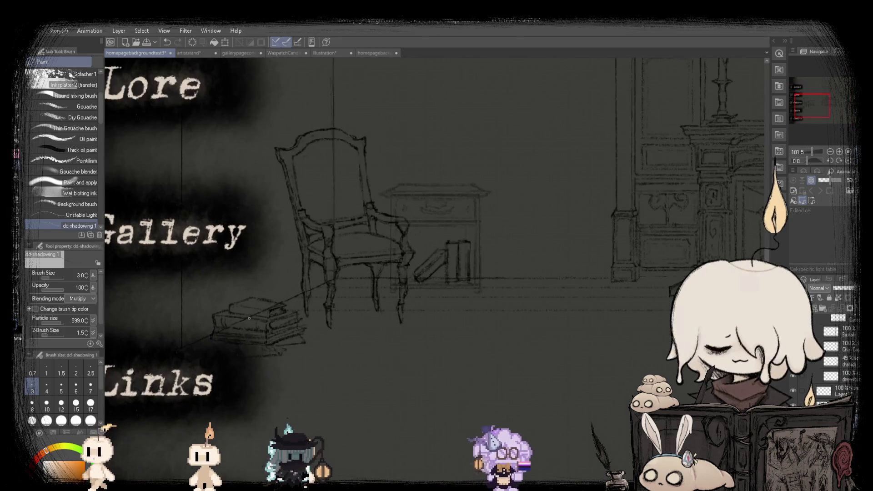
pyautogui.scroll(2, 249, 319)
pyautogui.scroll(-1, 392, 318)
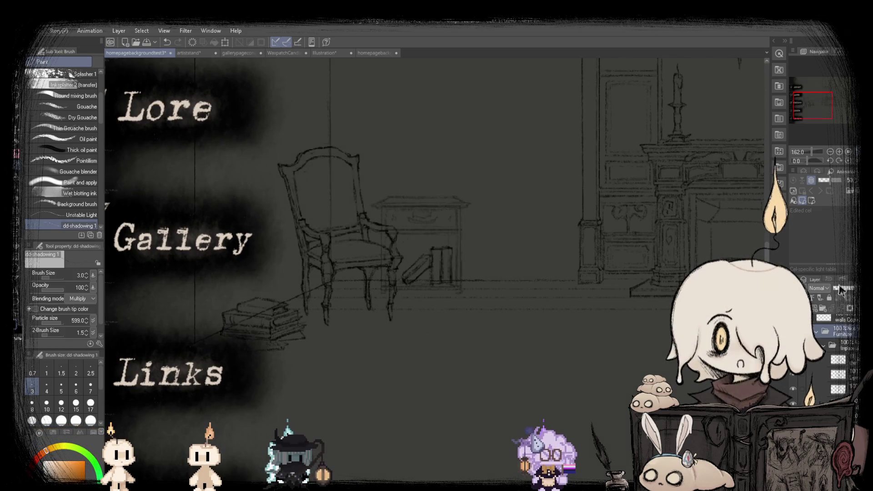
# Set the Furniture layer's opacity to 24%.
pyautogui.click(840, 288)
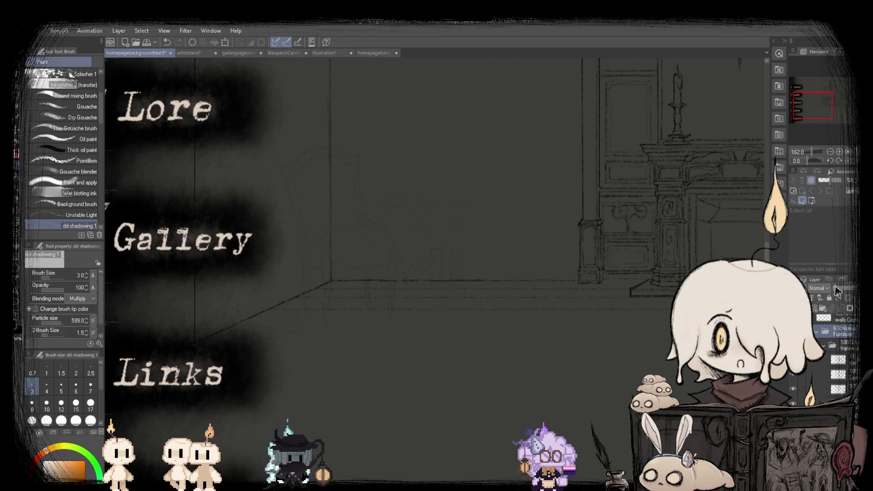
pyautogui.scroll(-4, 173, 357)
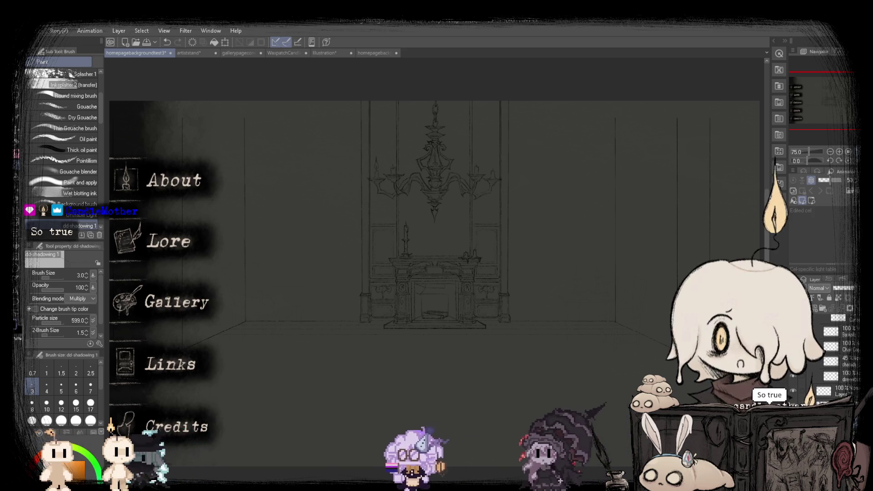
pyautogui.scroll(3, 208, 301)
pyautogui.scroll(2, 207, 300)
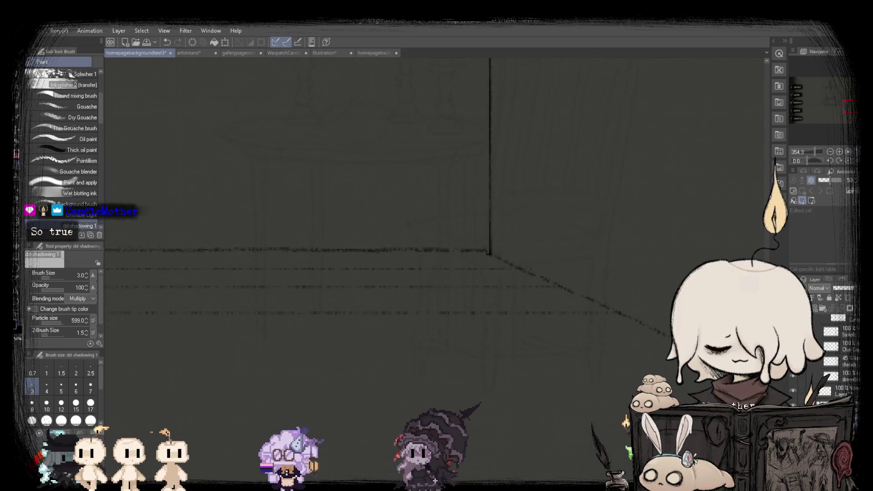
pyautogui.scroll(-3, 309, 315)
# Draw a long straight horizontal floor line across the room.
pyautogui.scroll(-2, 309, 315)
pyautogui.scroll(2, 309, 315)
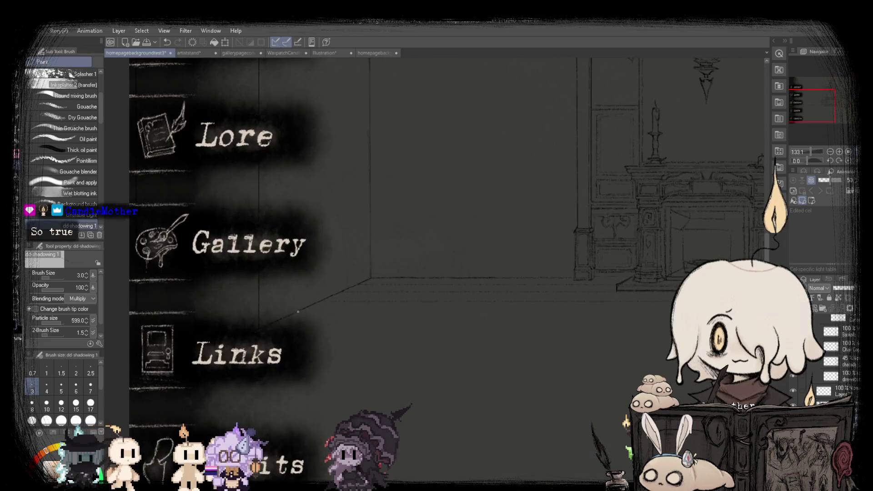
pyautogui.scroll(1, 309, 316)
pyautogui.moveTo(309, 315); pyautogui.dragTo(252, 313)
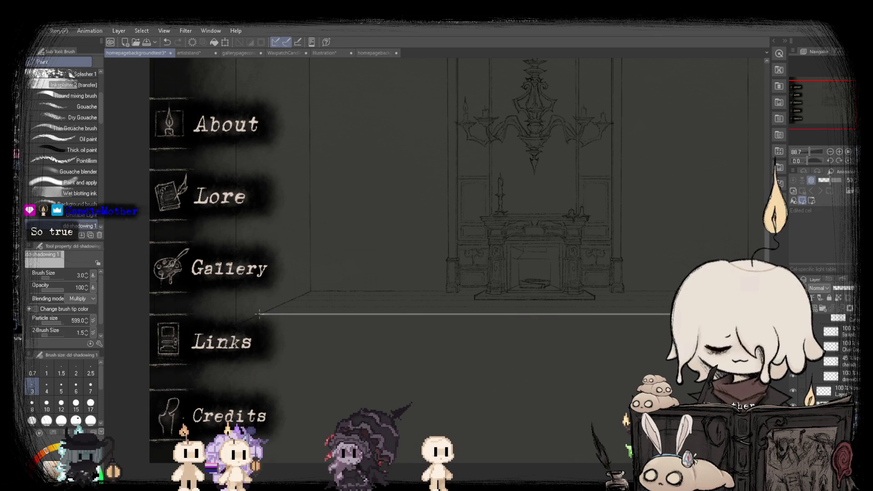
pyautogui.scroll(2, 299, 307)
pyautogui.scroll(-3, 387, 316)
pyautogui.scroll(2, 476, 325)
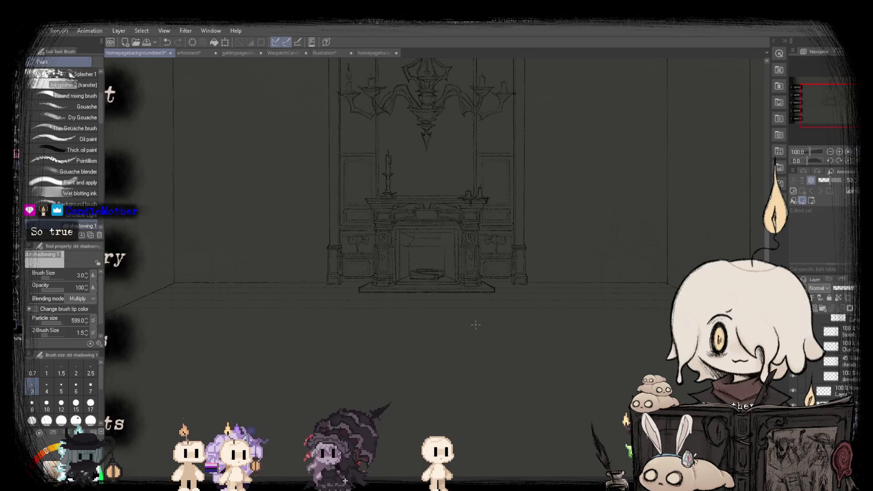
# Select the floor band below the back wall with a rectangle, then scale and apply it.
pyautogui.press('m')
pyautogui.scroll(-1, 308, 228)
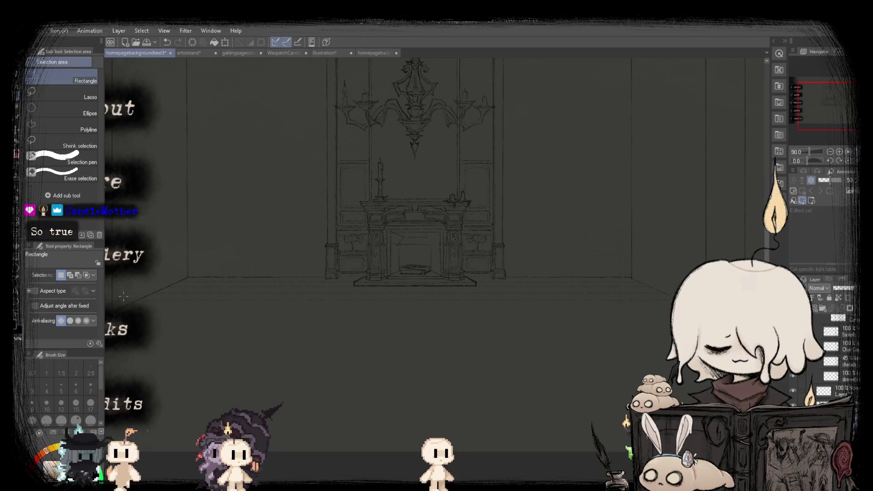
pyautogui.moveTo(655, 364); pyautogui.dragTo(655, 364)
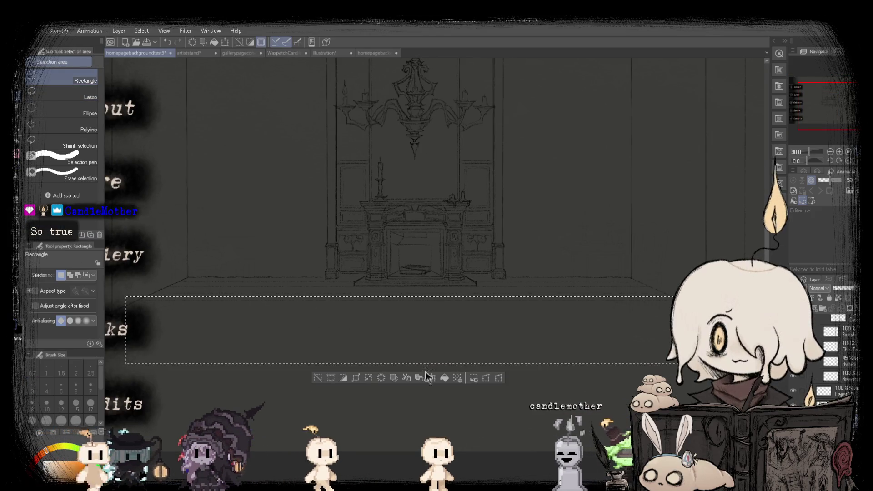
pyautogui.click(428, 376)
pyautogui.scroll(2, 466, 322)
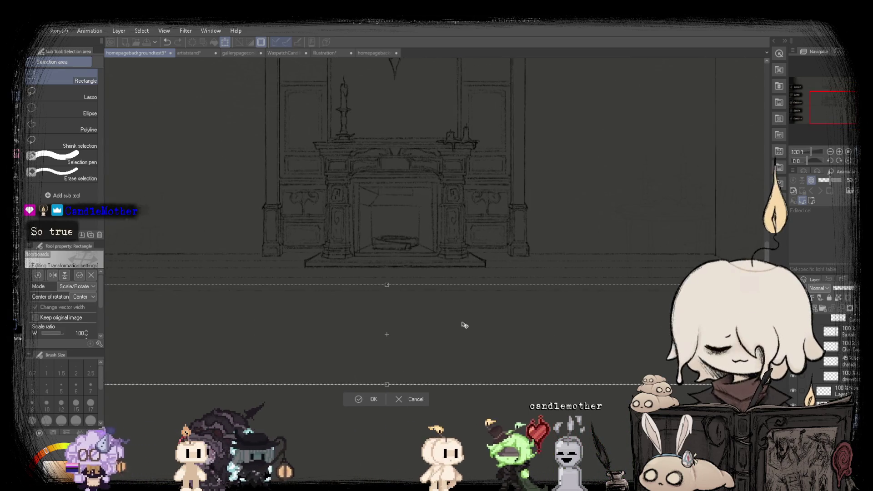
pyautogui.scroll(3, 657, 290)
pyautogui.scroll(2, 657, 289)
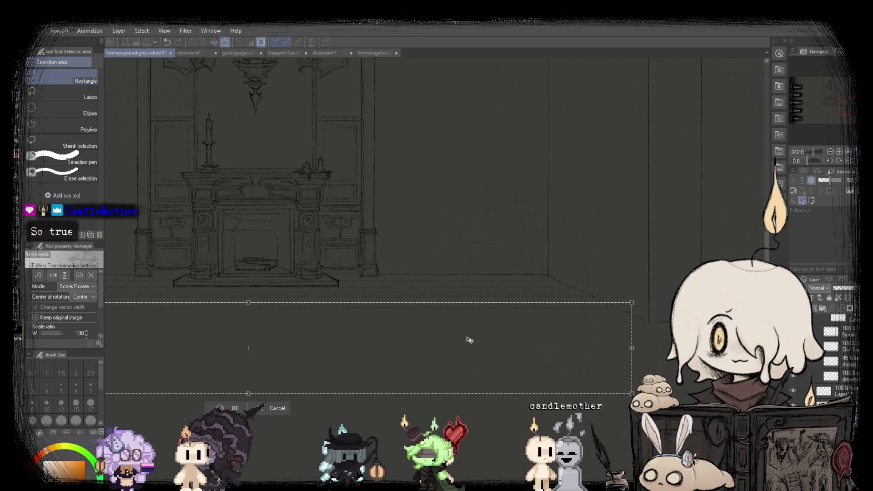
pyautogui.click(221, 407)
pyautogui.scroll(-1, 136, 296)
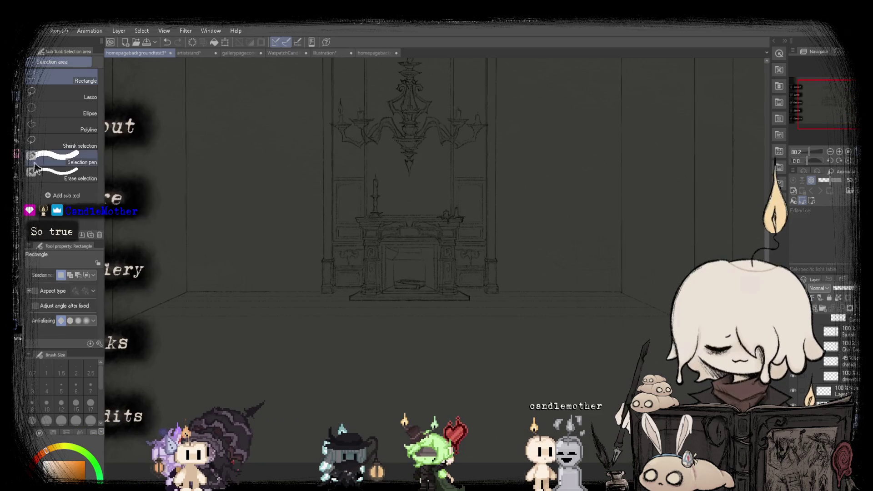
# Return to the shadowing brush and fit the whole page in the window.
pyautogui.press('b')
pyautogui.scroll(2, 642, 301)
pyautogui.scroll(2, 643, 301)
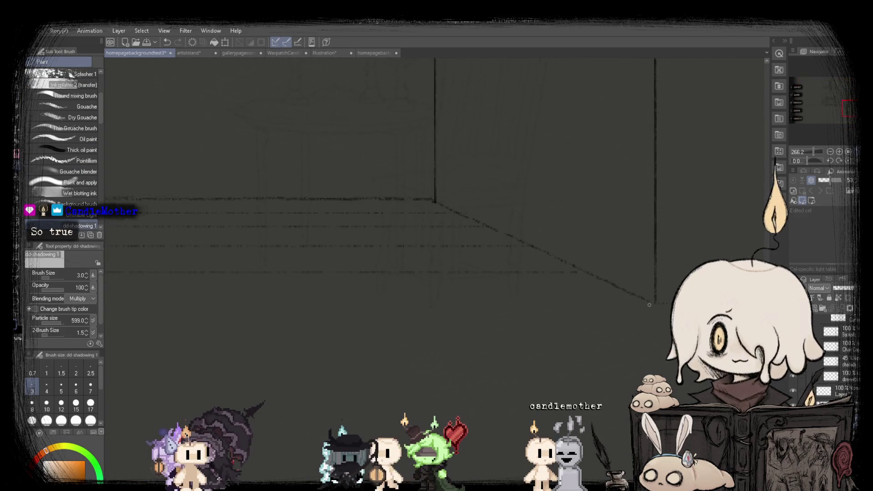
pyautogui.scroll(1, 642, 301)
pyautogui.scroll(-2, 650, 301)
pyautogui.scroll(-2, 409, 291)
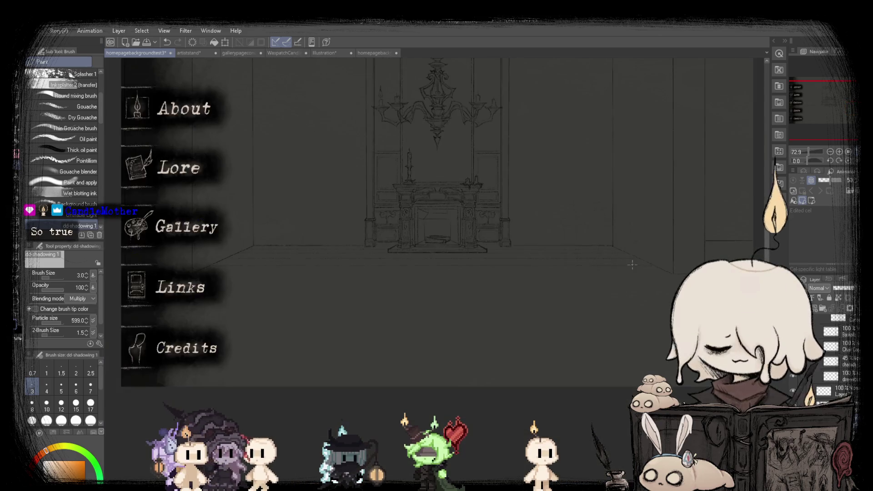
pyautogui.scroll(1, 280, 285)
pyautogui.scroll(1, 280, 285)
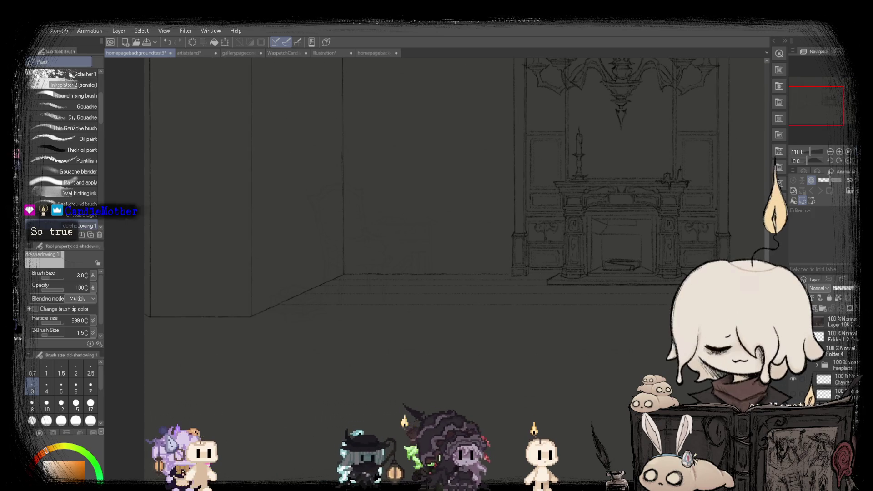
pyautogui.scroll(2, 236, 305)
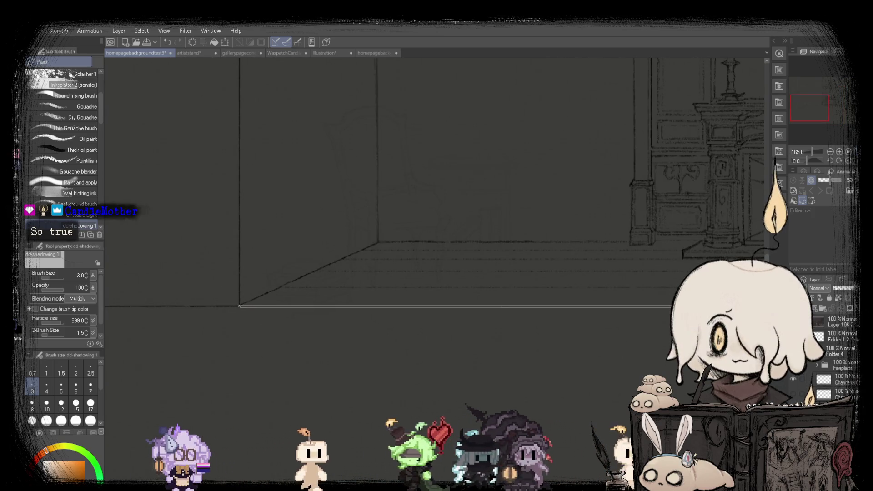
pyautogui.scroll(-5, 502, 287)
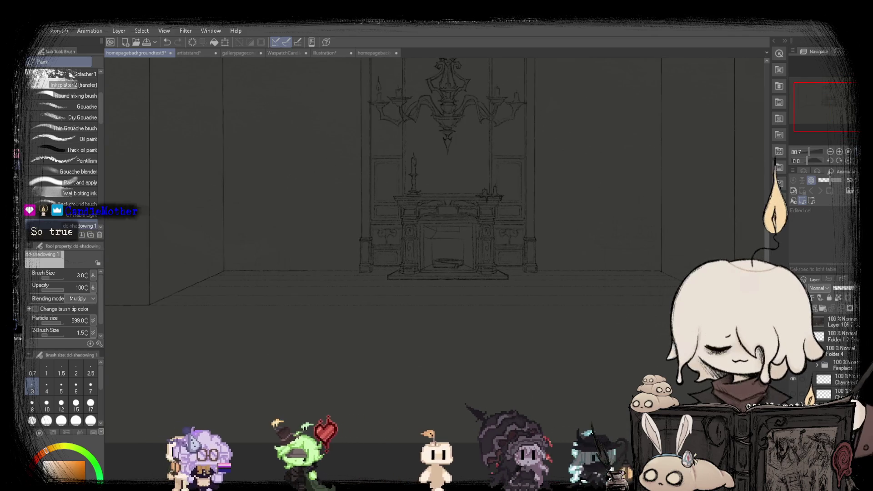
pyautogui.hotkey('ctrl', '0')
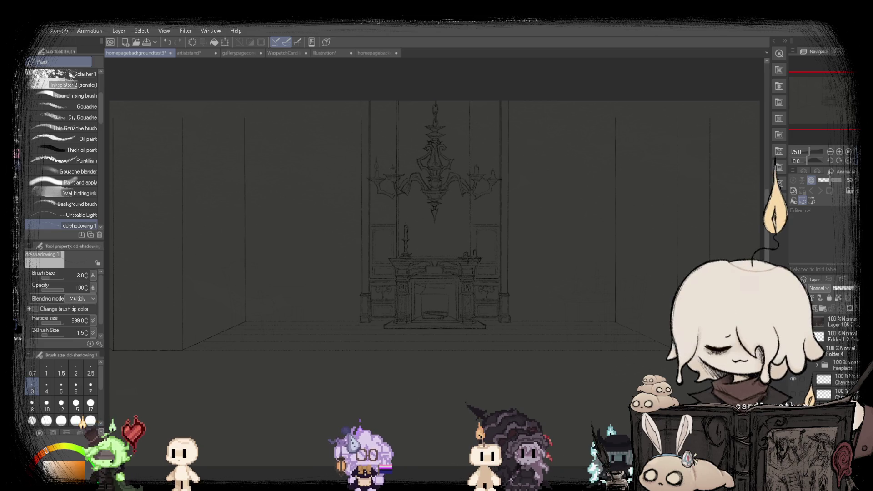
# Fit the page in view and rectangle-select the narrow strip along the fireplace base.
pyautogui.press('k')
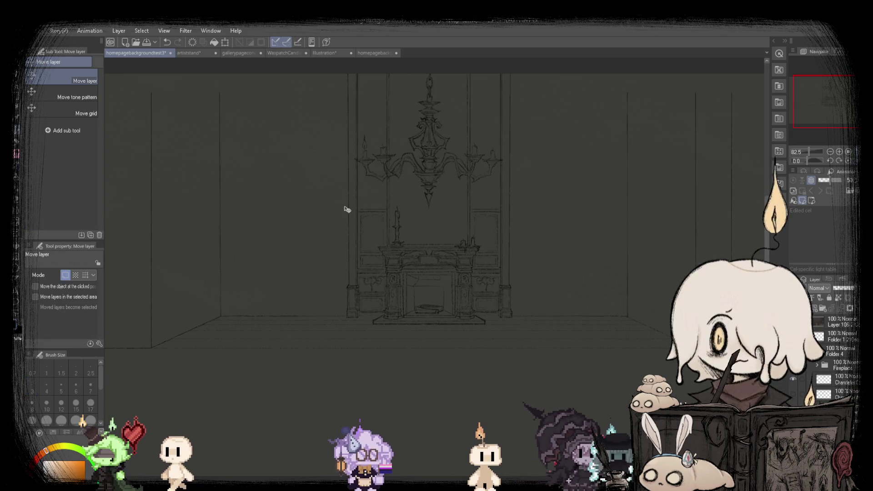
pyautogui.scroll(3, 523, 302)
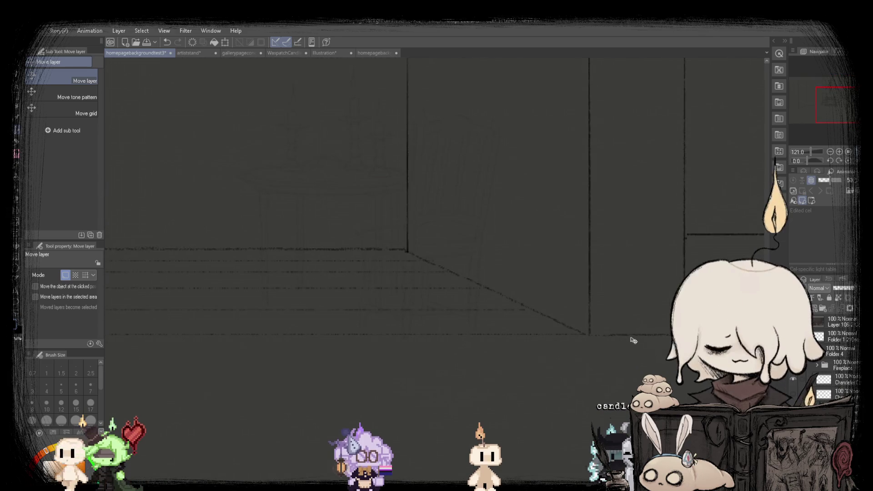
pyautogui.scroll(-3, 632, 338)
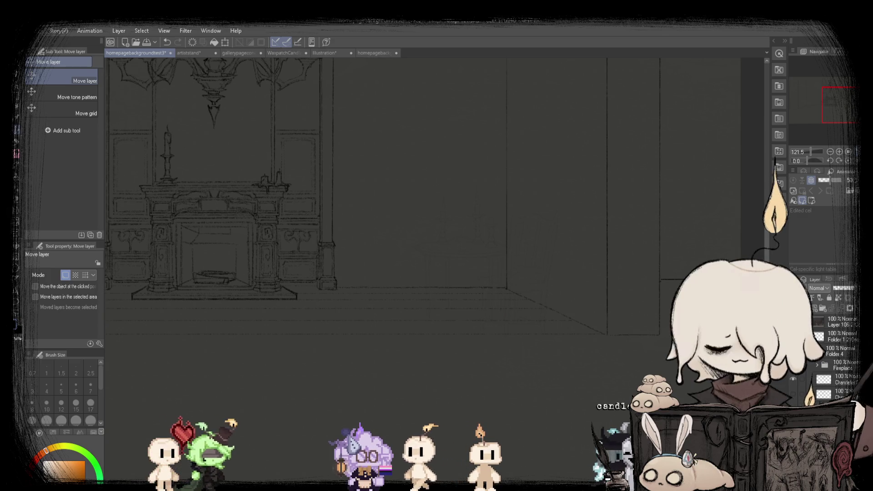
pyautogui.hotkey('ctrl', '0')
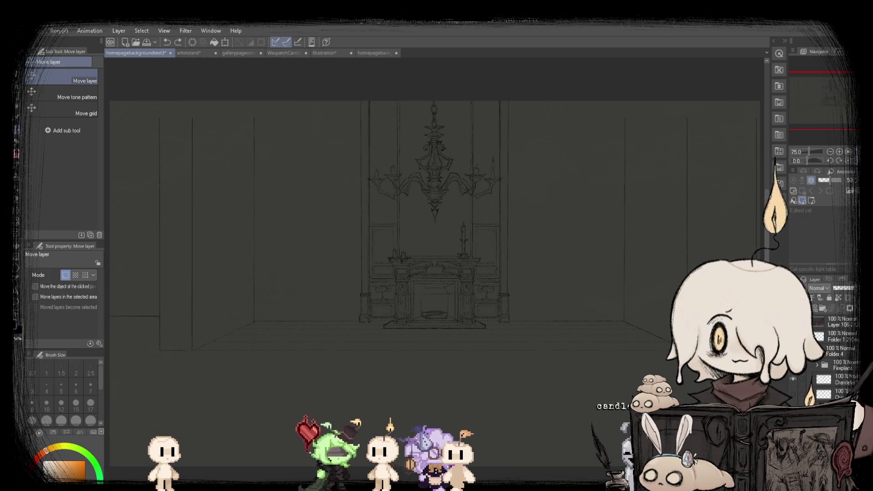
pyautogui.scroll(2, 495, 336)
pyautogui.press('m')
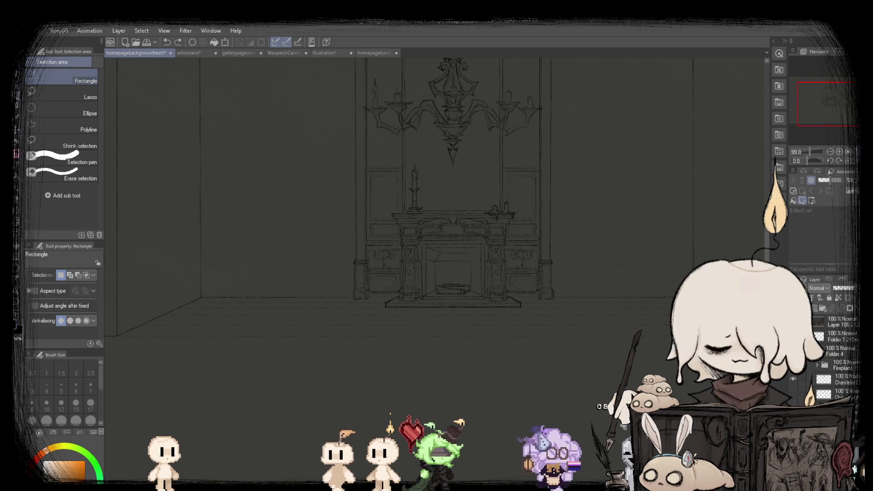
pyautogui.scroll(1, 420, 296)
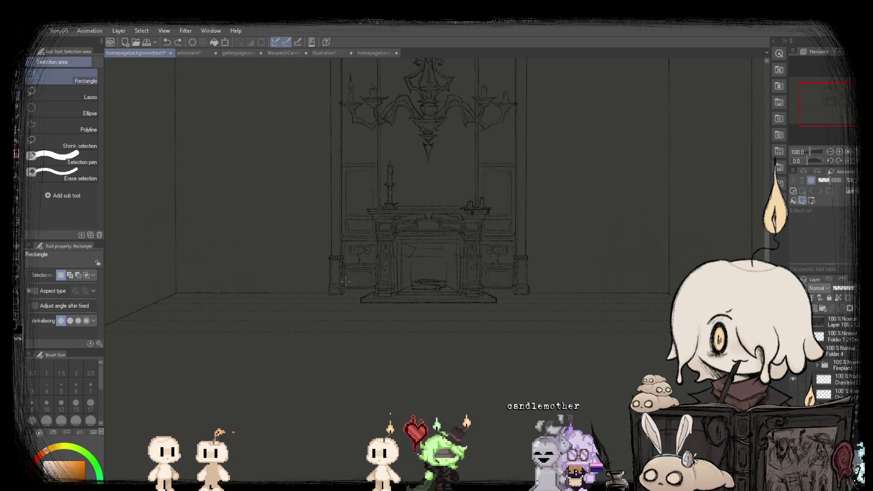
pyautogui.scroll(-1, 346, 281)
pyautogui.scroll(1, 463, 291)
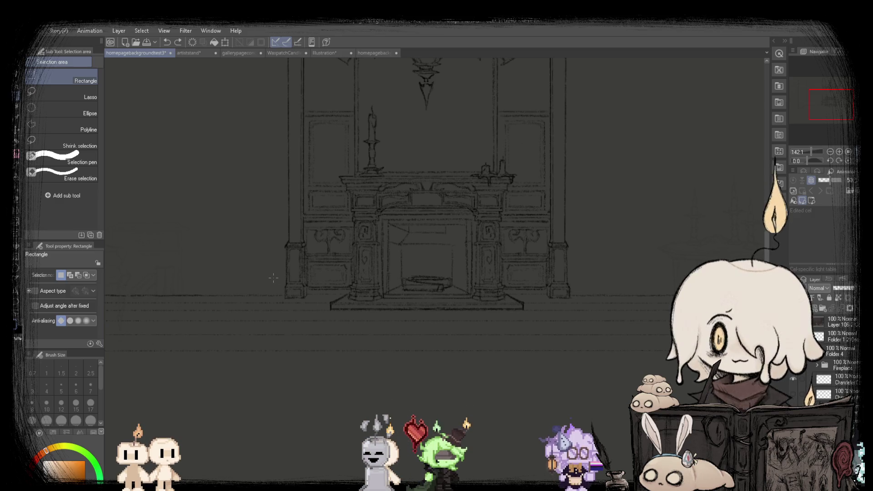
pyautogui.moveTo(561, 294); pyautogui.dragTo(563, 297)
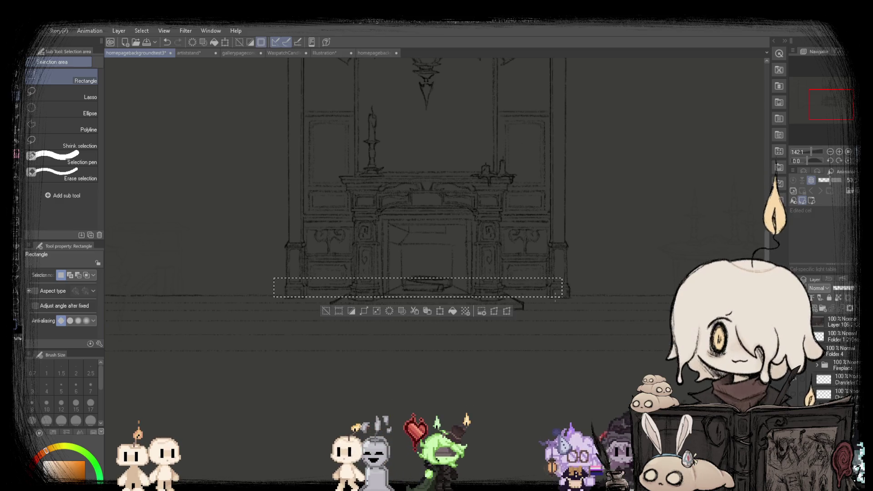
# Scale the selected hearth strip with Scale/Rotate and apply the new size.
pyautogui.click(440, 311)
pyautogui.scroll(1, 335, 297)
pyautogui.scroll(1, 328, 298)
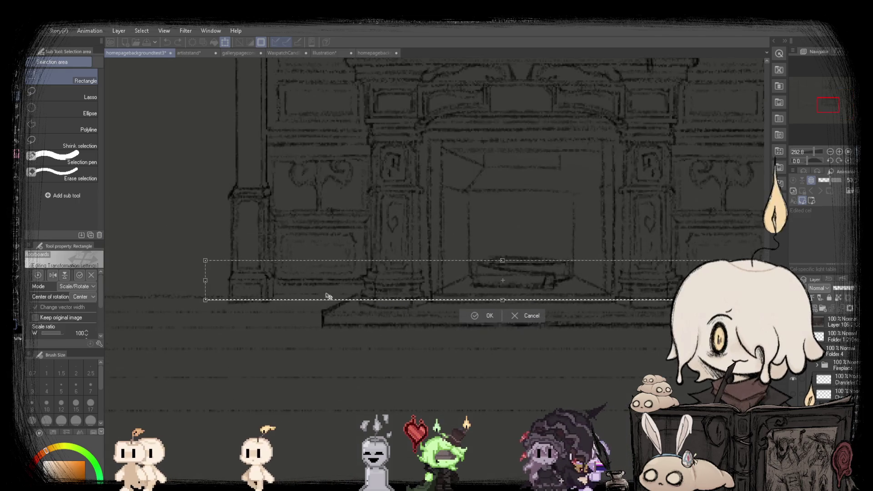
pyautogui.click(485, 319)
pyautogui.scroll(-3, 370, 283)
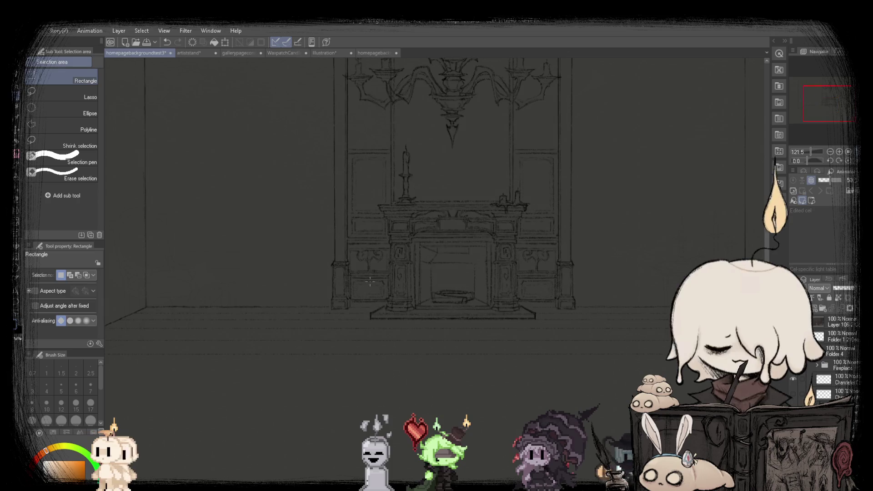
pyautogui.scroll(1, 374, 282)
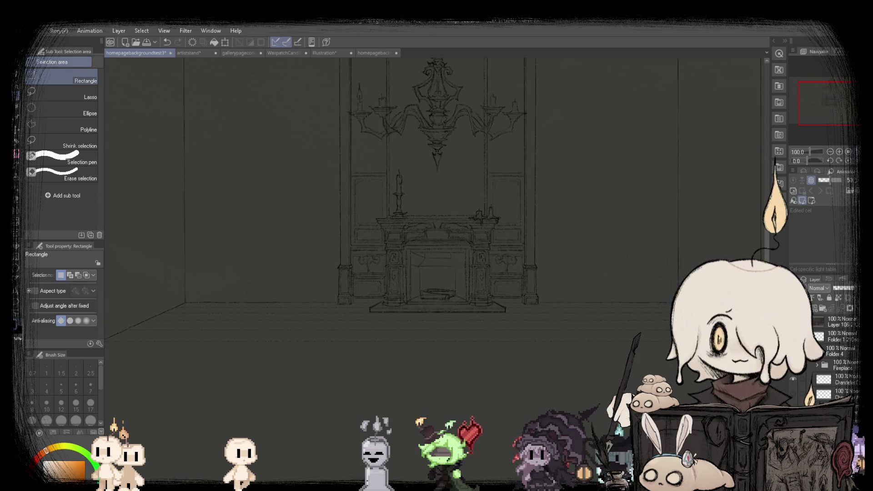
pyautogui.click(18, 132)
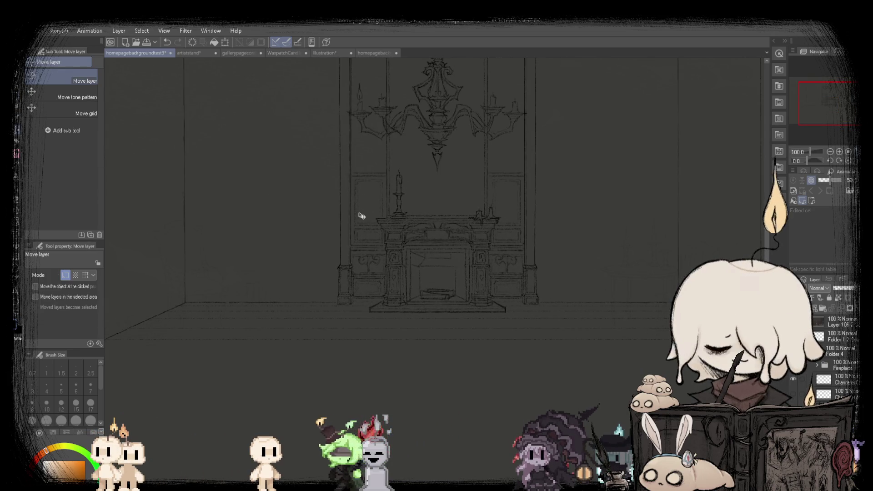
# Set the sketch brush to size 7 and rule a long straight horizontal floor line across the room.
pyautogui.scroll(-2, 361, 215)
pyautogui.scroll(-1, 435, 218)
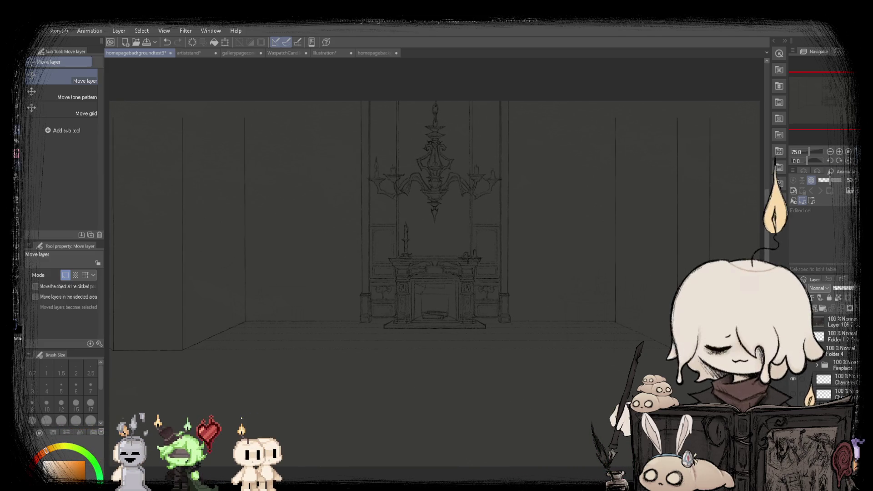
pyautogui.press('b')
pyautogui.scroll(-2, 215, 306)
pyautogui.scroll(1, 637, 280)
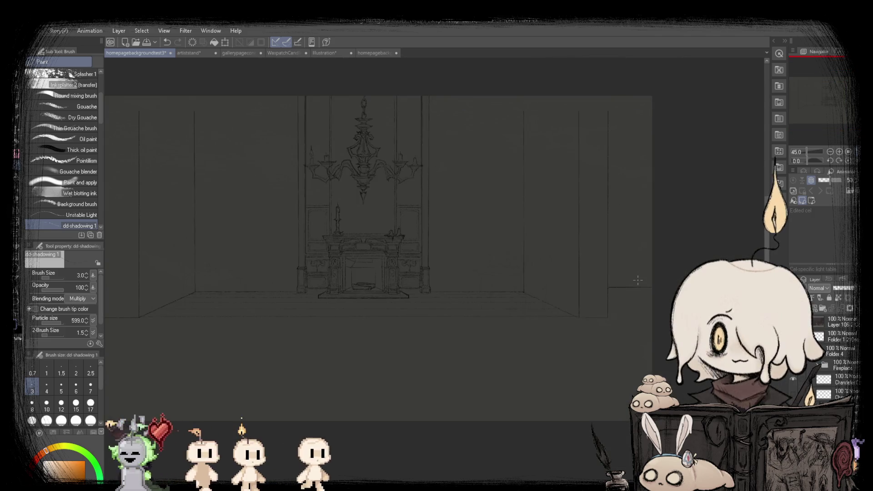
pyautogui.scroll(3, 637, 280)
pyautogui.scroll(-2, 427, 273)
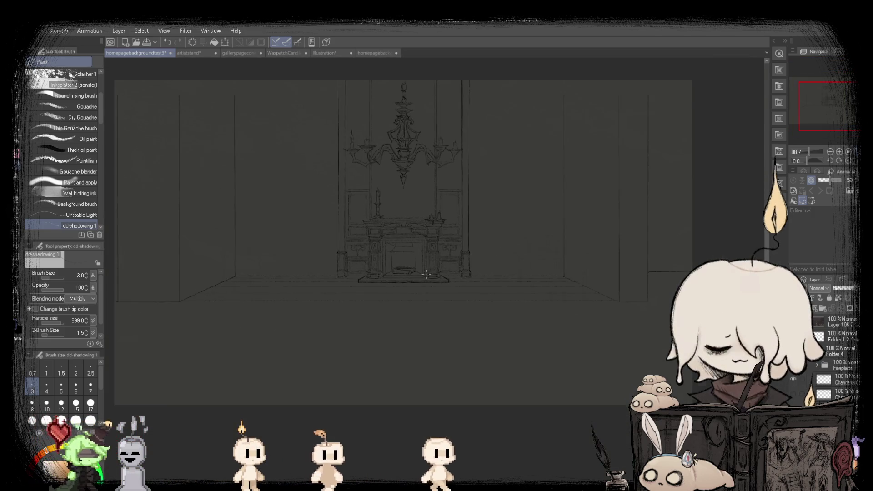
pyautogui.scroll(2, 151, 313)
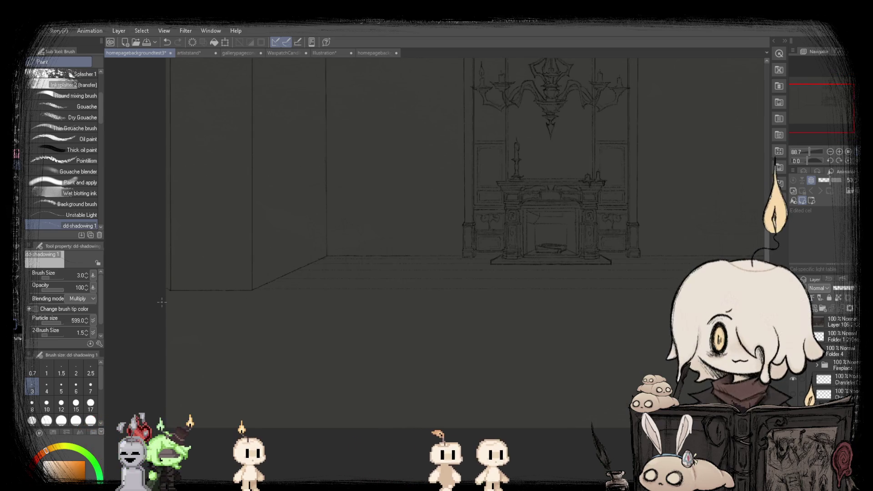
pyautogui.scroll(-2, 300, 248)
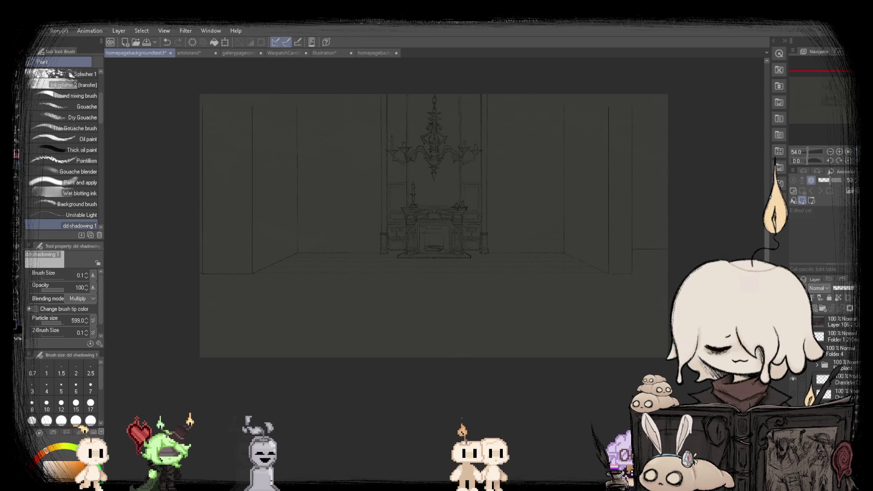
pyautogui.scroll(3, 269, 213)
pyautogui.scroll(-3, 269, 213)
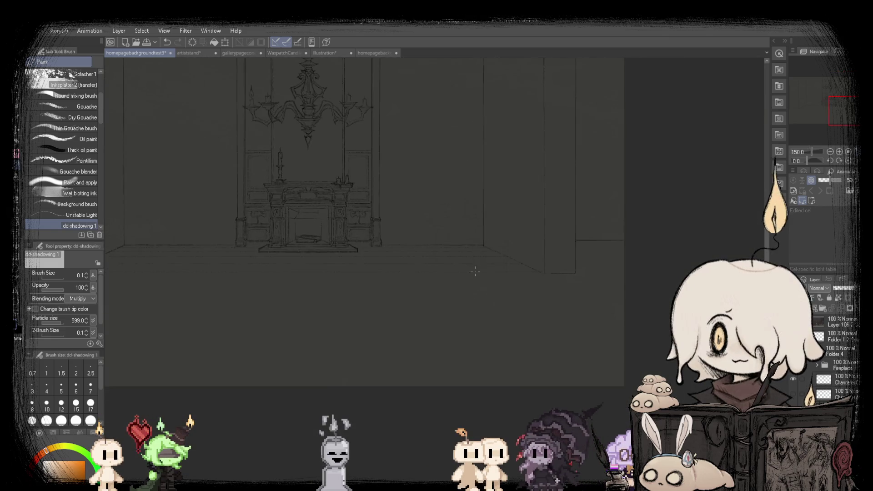
pyautogui.scroll(2, 268, 214)
pyautogui.scroll(-2, 269, 214)
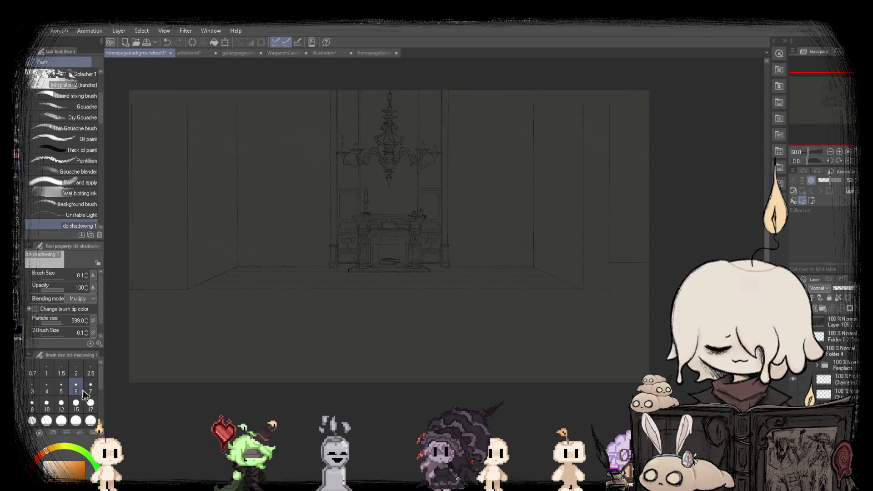
pyautogui.click(89, 390)
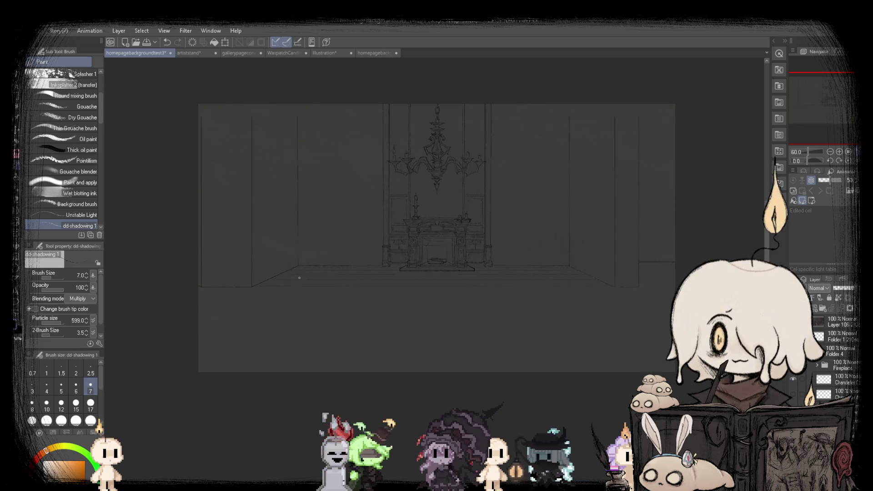
pyautogui.scroll(1, 299, 278)
pyautogui.scroll(-1, 300, 277)
pyautogui.moveTo(190, 295); pyautogui.dragTo(674, 295)
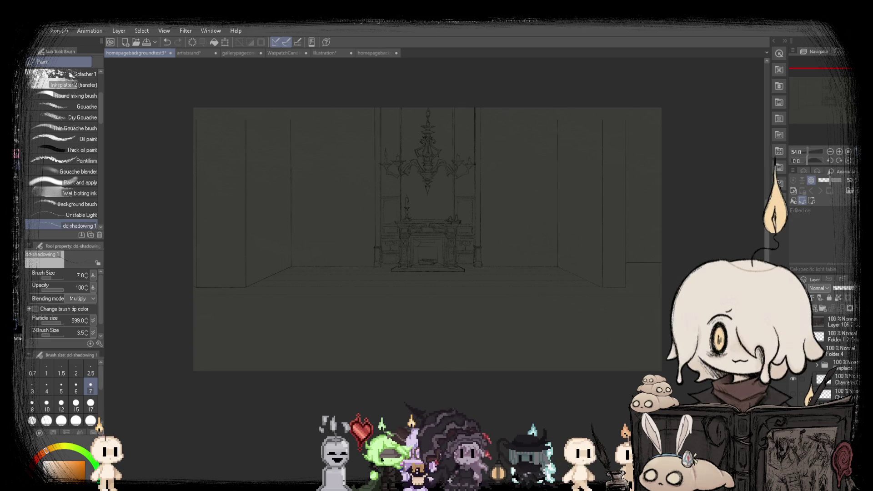
# Reduce the brush to size 5 and zoom in on the corners where floor meets walls.
pyautogui.scroll(3, 190, 295)
pyautogui.scroll(2, 189, 291)
pyautogui.scroll(-1, 187, 287)
pyautogui.scroll(-1, 187, 286)
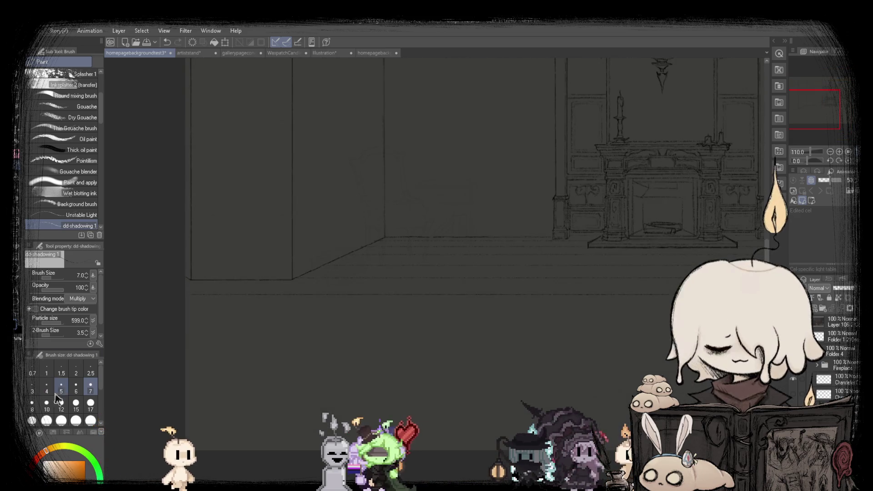
pyautogui.press('[')
pyautogui.press('[')
pyautogui.scroll(2, 184, 293)
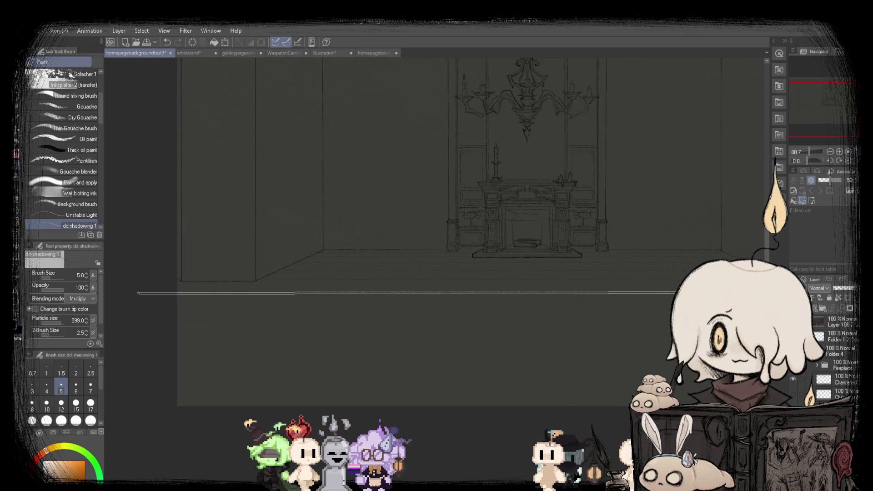
pyautogui.scroll(3, 150, 286)
pyautogui.scroll(-3, 148, 286)
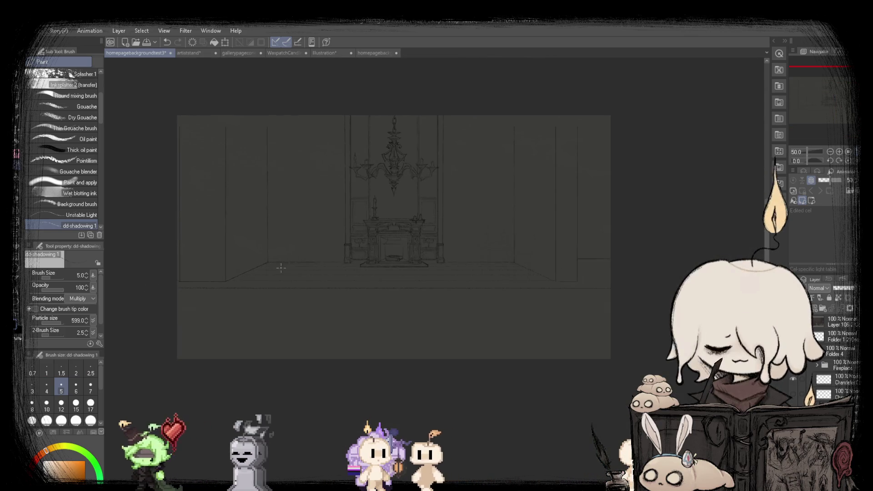
pyautogui.scroll(1, 147, 285)
pyautogui.scroll(2, 171, 290)
pyautogui.scroll(3, 228, 284)
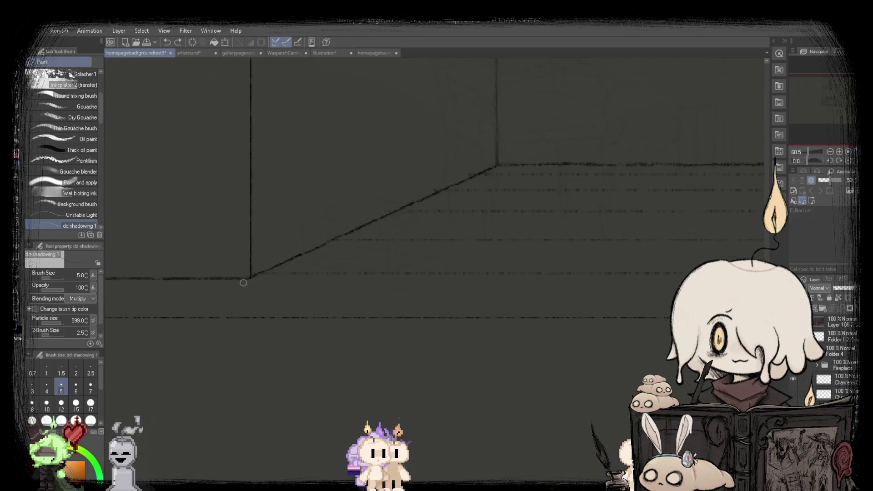
pyautogui.scroll(-2, 307, 263)
pyautogui.scroll(1, 318, 273)
pyautogui.scroll(-1, 373, 276)
pyautogui.scroll(2, 360, 278)
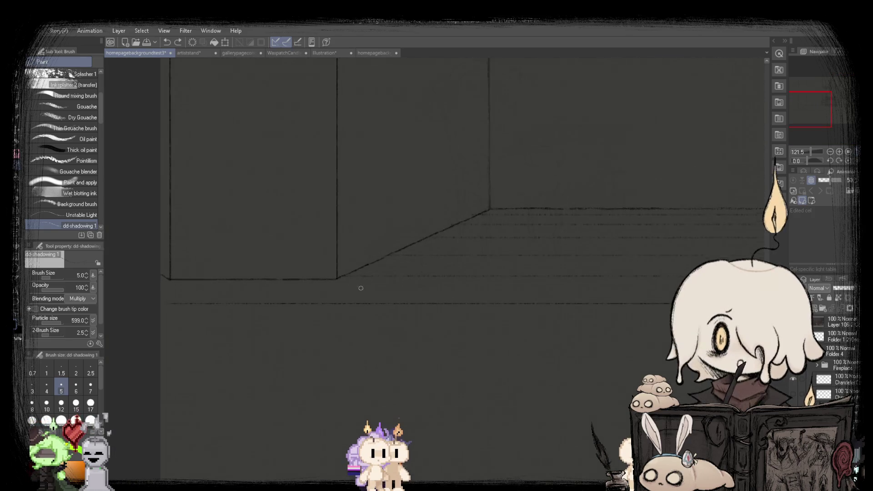
pyautogui.scroll(-3, 261, 281)
pyautogui.scroll(1, 364, 273)
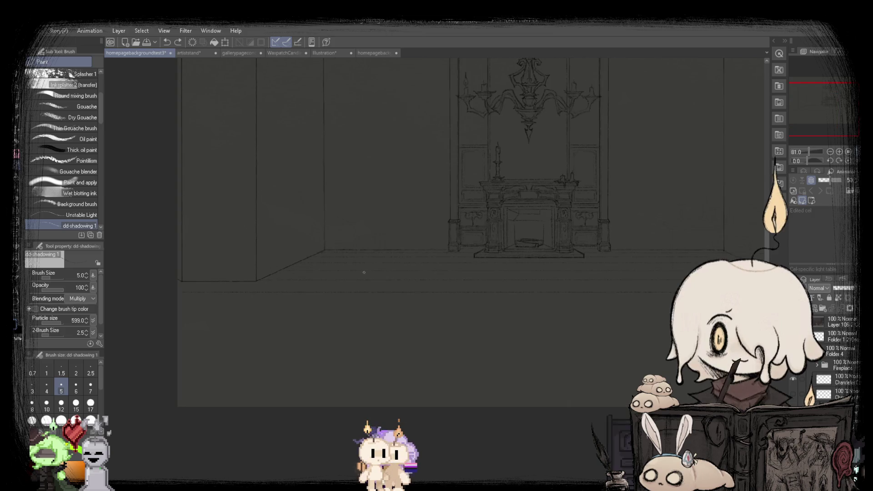
pyautogui.scroll(4, 247, 272)
pyautogui.scroll(4, 250, 269)
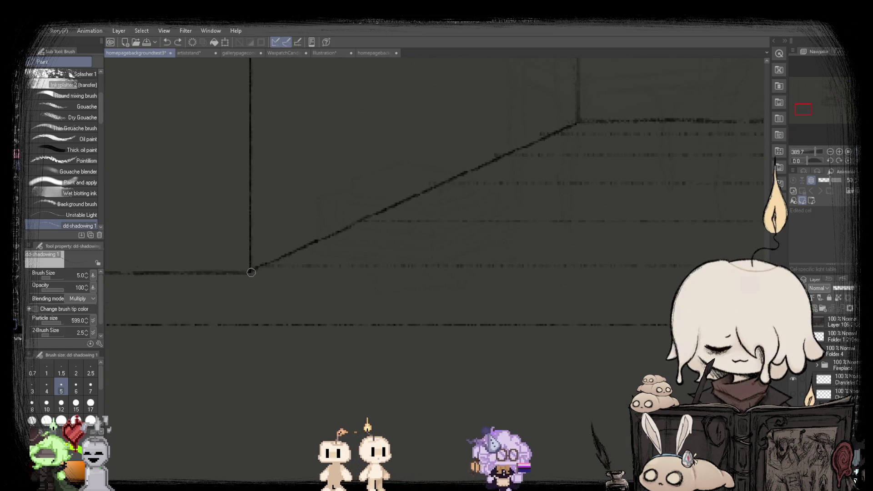
pyautogui.scroll(-3, 252, 272)
pyautogui.scroll(-3, 364, 273)
pyautogui.scroll(6, 546, 275)
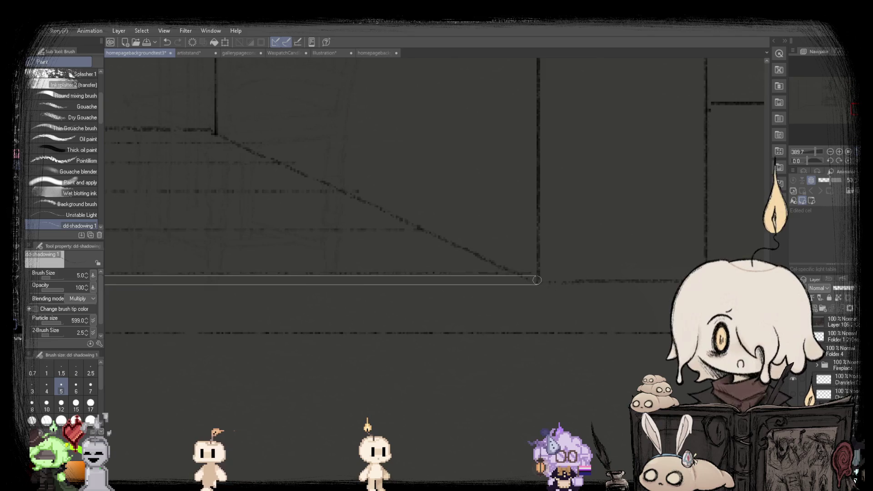
pyautogui.scroll(-3, 538, 281)
pyautogui.scroll(-3, 364, 250)
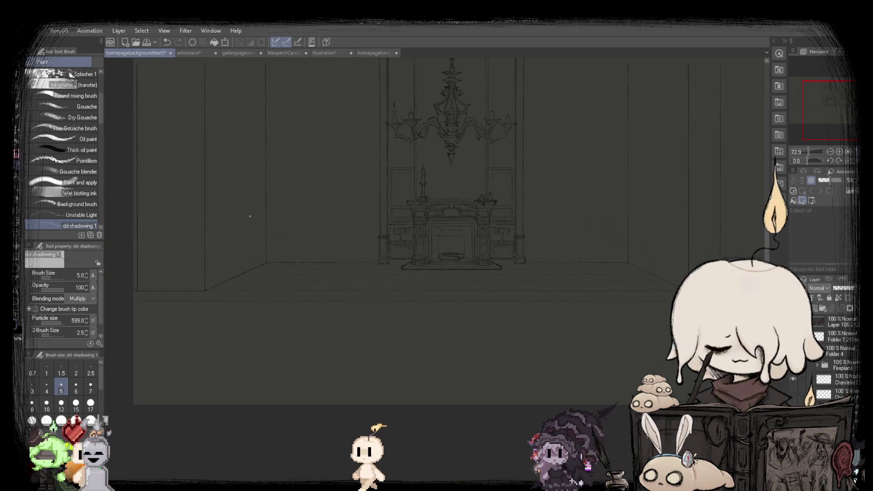
pyautogui.scroll(2, 195, 220)
# Rectangle-select the horizontal floor band beneath the back wall.
pyautogui.press('m')
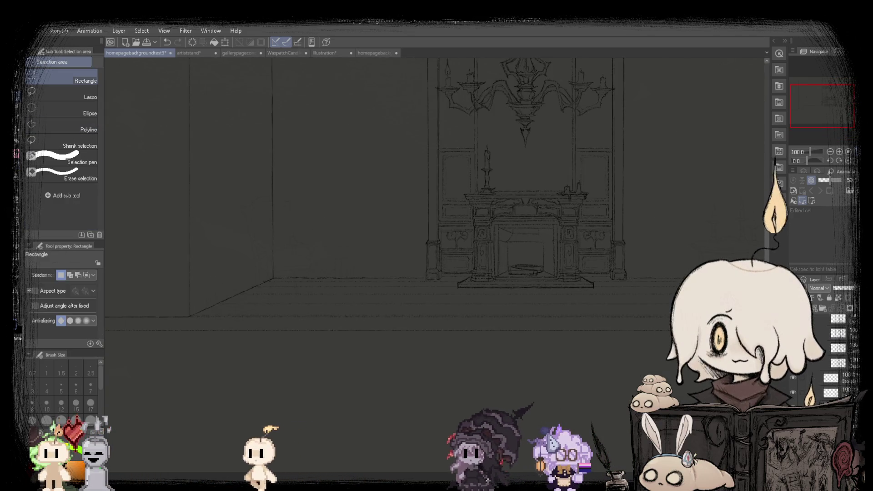
pyautogui.scroll(2, 205, 301)
pyautogui.scroll(2, 210, 296)
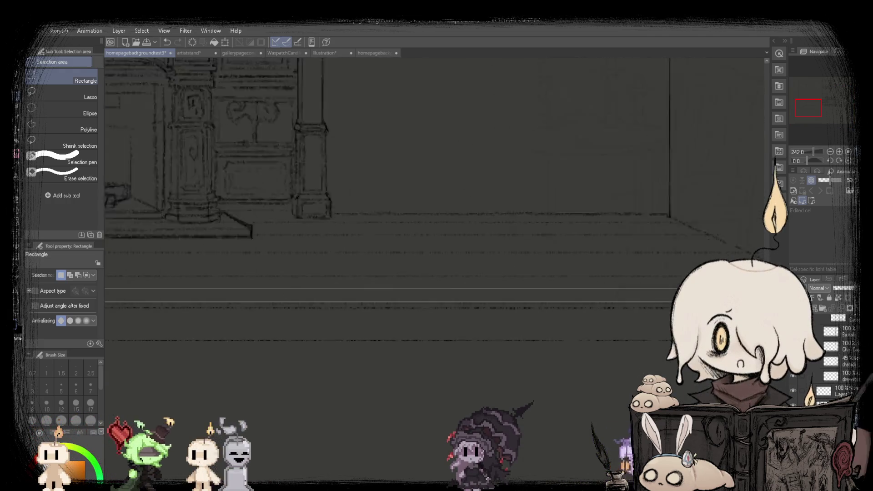
pyautogui.moveTo(243, 293)
pyautogui.mouseDown()
pyautogui.moveTo(429, 290)
pyautogui.moveTo(310, 308)
pyautogui.mouseUp()
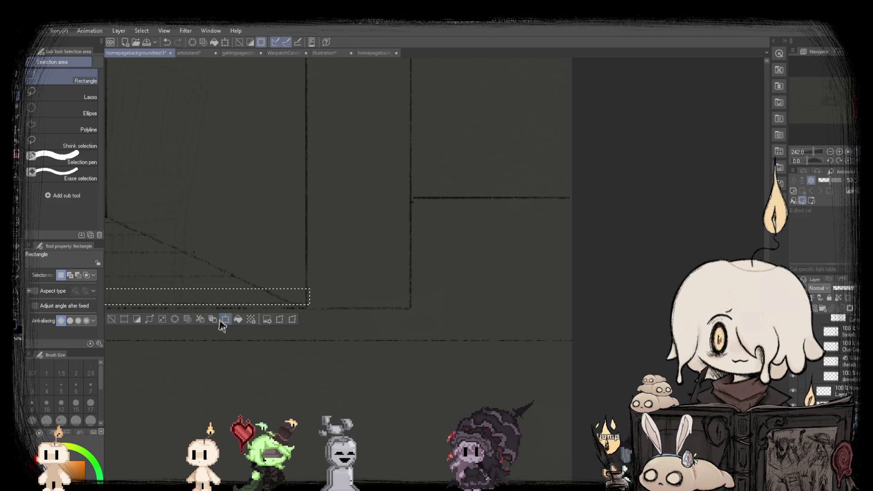
pyautogui.click(173, 321)
pyautogui.scroll(-5, 164, 239)
pyautogui.scroll(1, 164, 239)
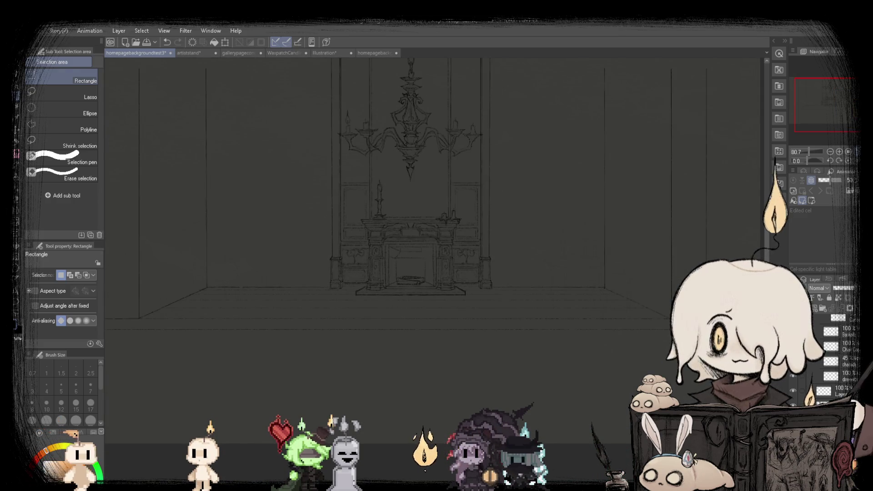
pyautogui.scroll(-1, 434, 227)
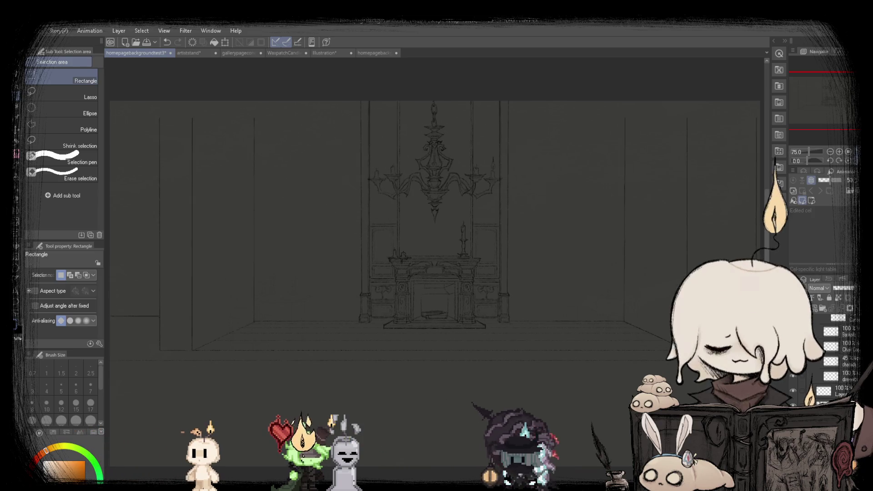
pyautogui.hotkey('ctrl', 'z')
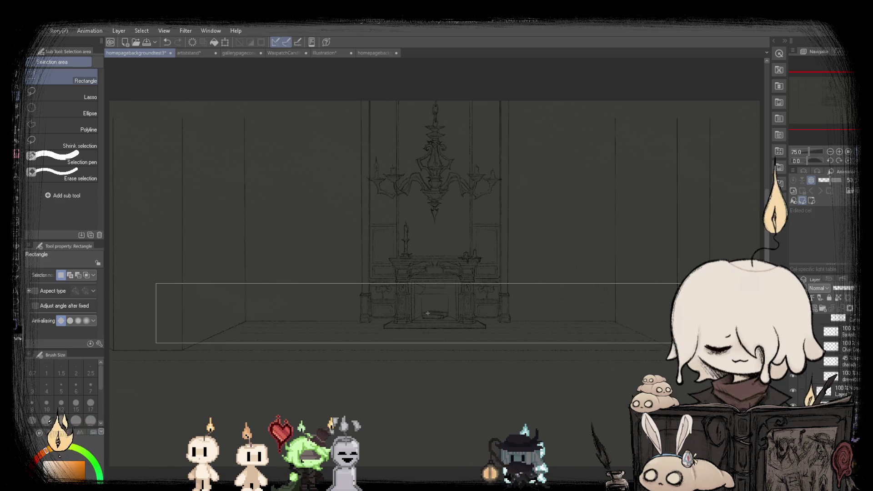
# Scale the floor band with Ctrl+T, confirm it, and deselect.
pyautogui.hotkey('ctrl', 't')
pyautogui.scroll(3, 323, 318)
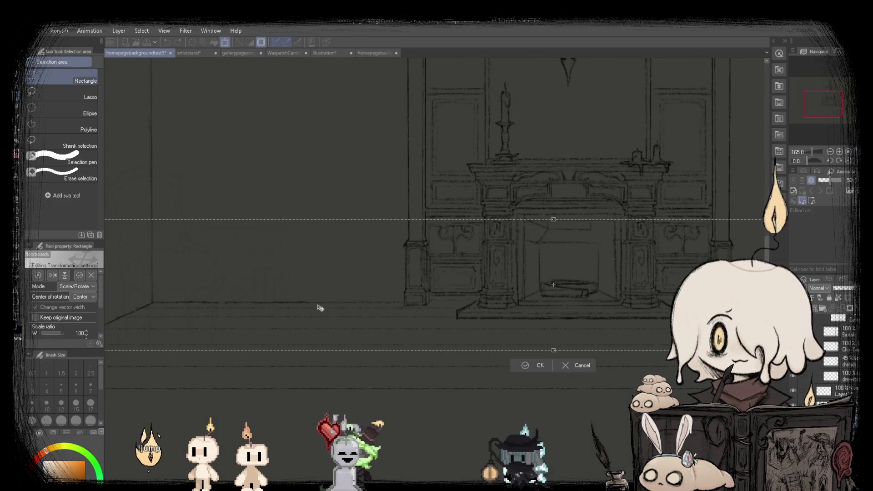
pyautogui.click(519, 371)
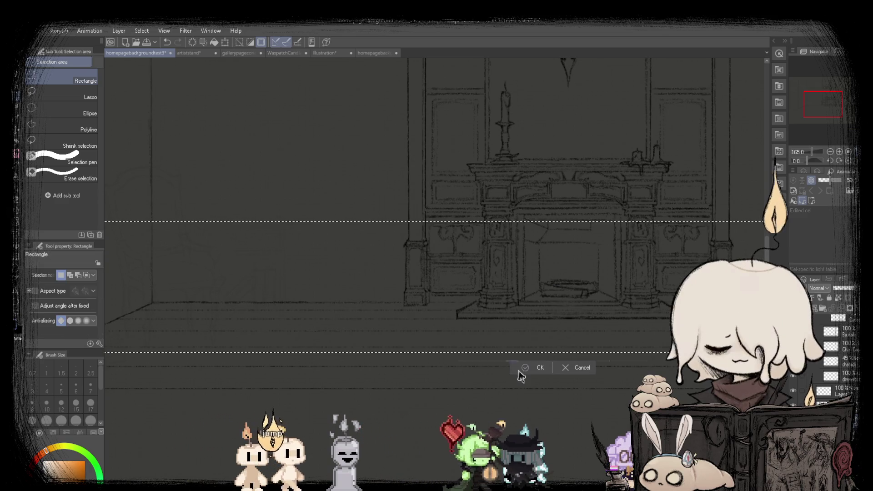
pyautogui.scroll(-3, 298, 298)
pyautogui.hotkey('ctrl', 'd')
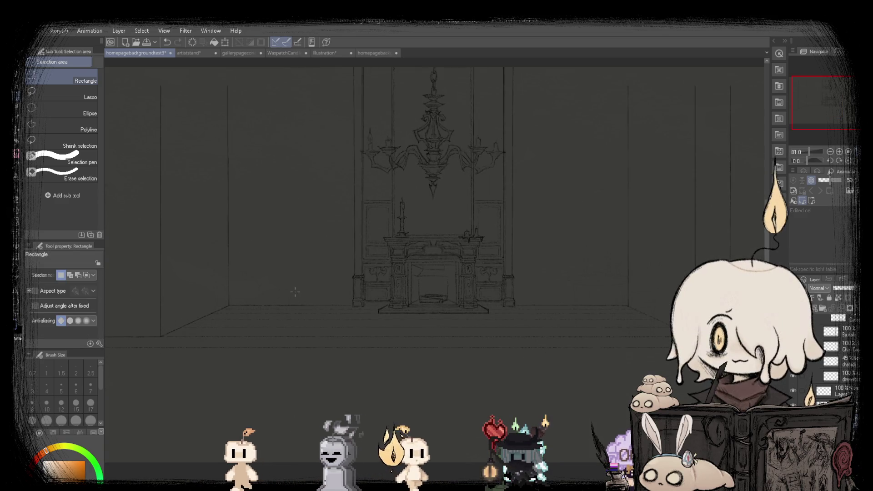
pyautogui.hotkey('ctrl', '0')
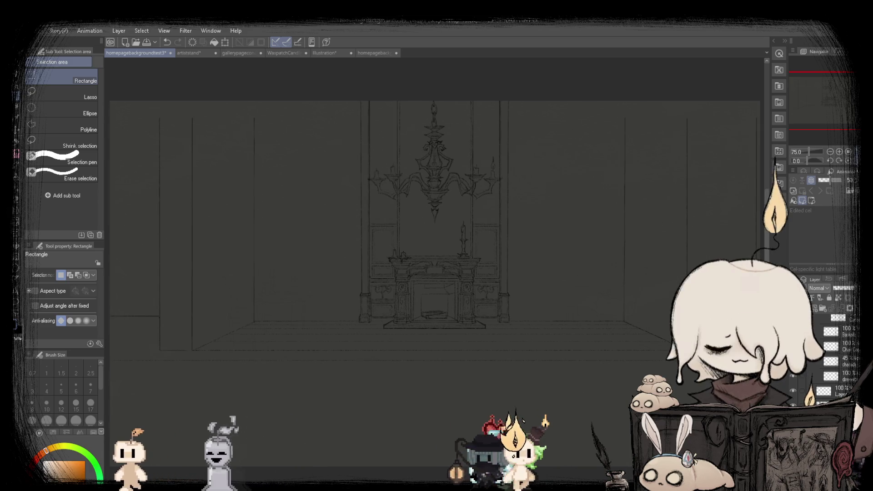
pyautogui.press('p')
pyautogui.press('b')
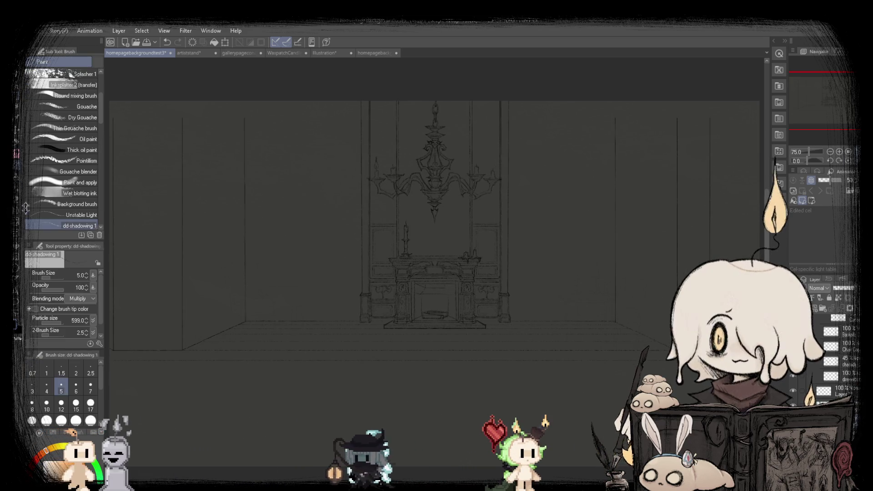
pyautogui.scroll(2, 183, 354)
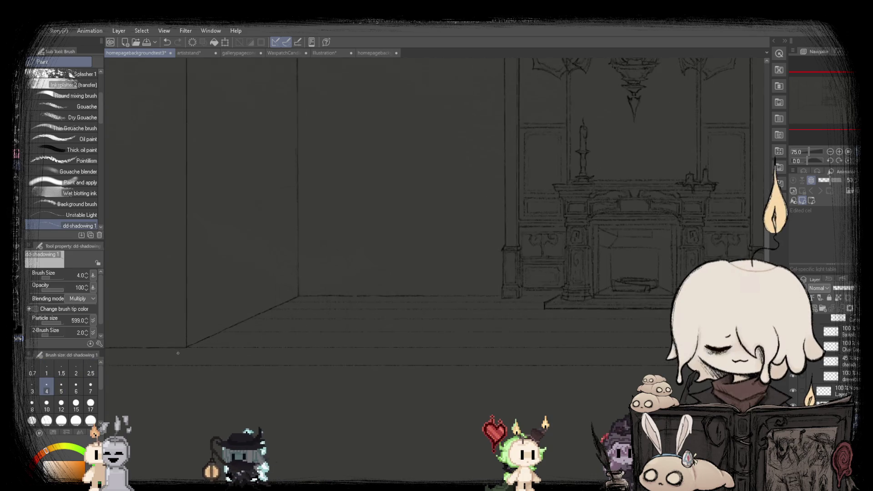
pyautogui.scroll(2, 185, 356)
pyautogui.scroll(1, 185, 357)
pyautogui.scroll(-2, 169, 359)
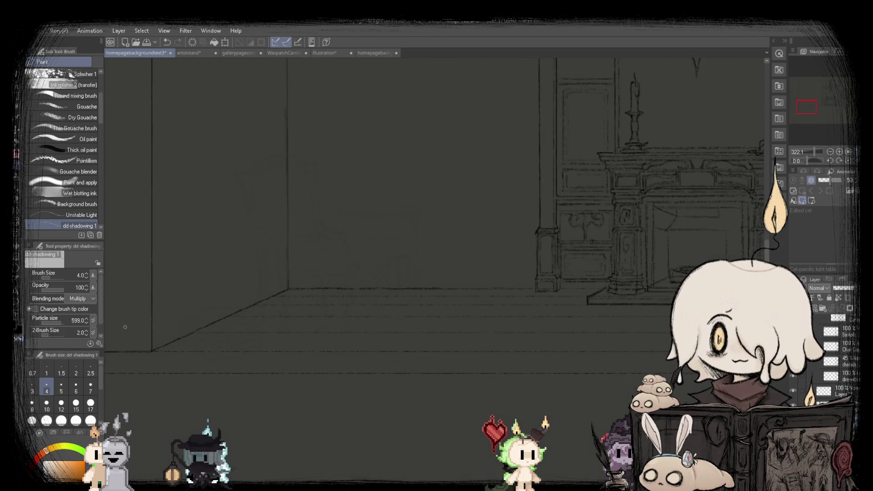
pyautogui.moveTo(592, 318); pyautogui.dragTo(182, 318)
pyautogui.scroll(1, 666, 328)
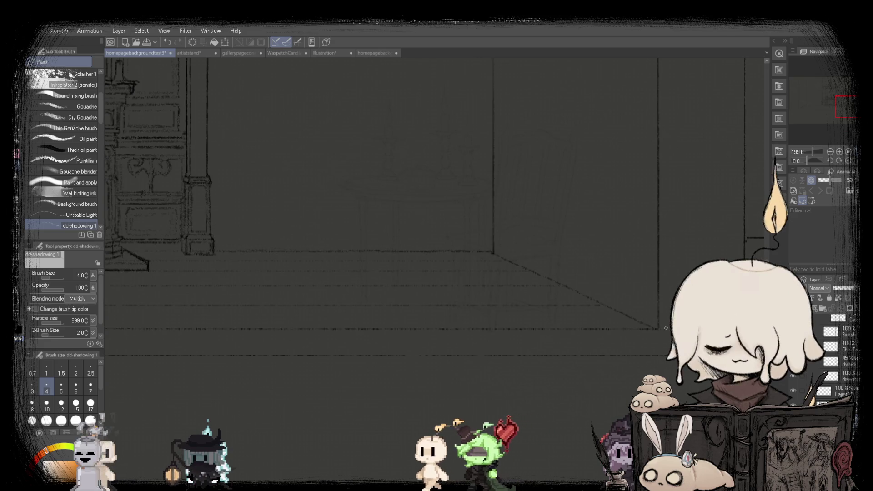
pyautogui.scroll(-3, 329, 319)
pyautogui.scroll(-2, 329, 320)
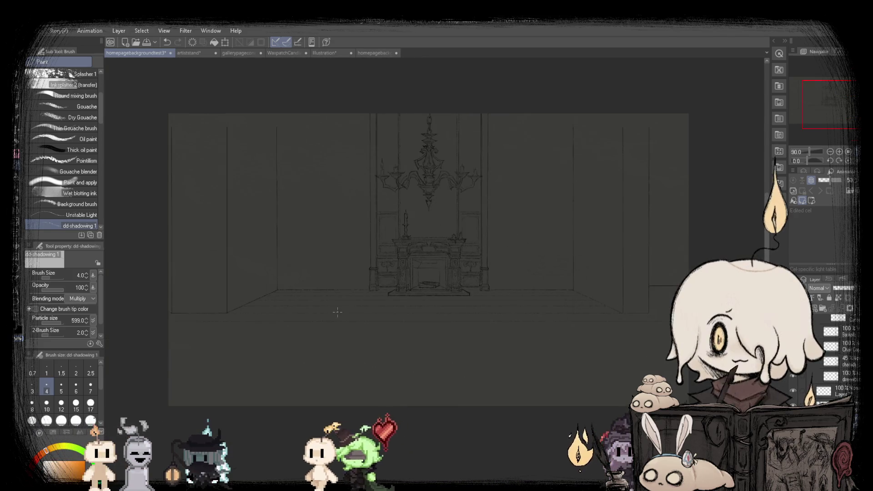
pyautogui.scroll(2, 186, 315)
pyautogui.scroll(2, 120, 314)
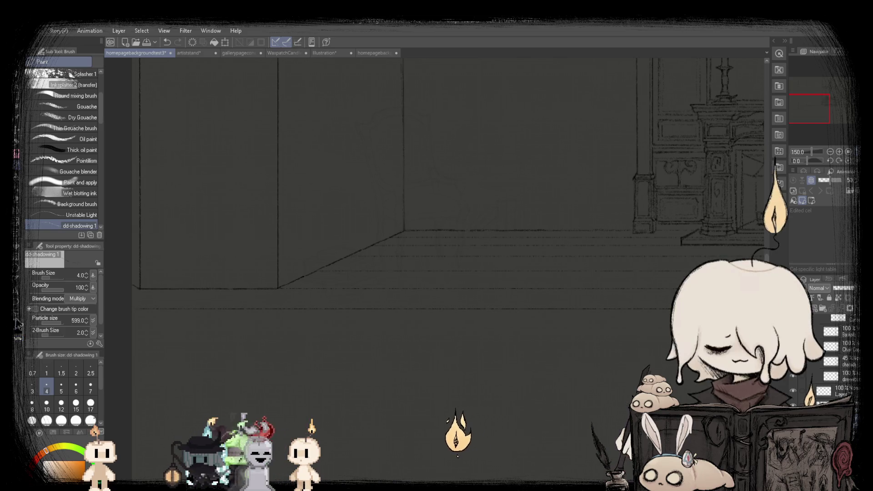
pyautogui.scroll(3, 297, 288)
pyautogui.scroll(1, 297, 289)
pyautogui.scroll(-5, 303, 287)
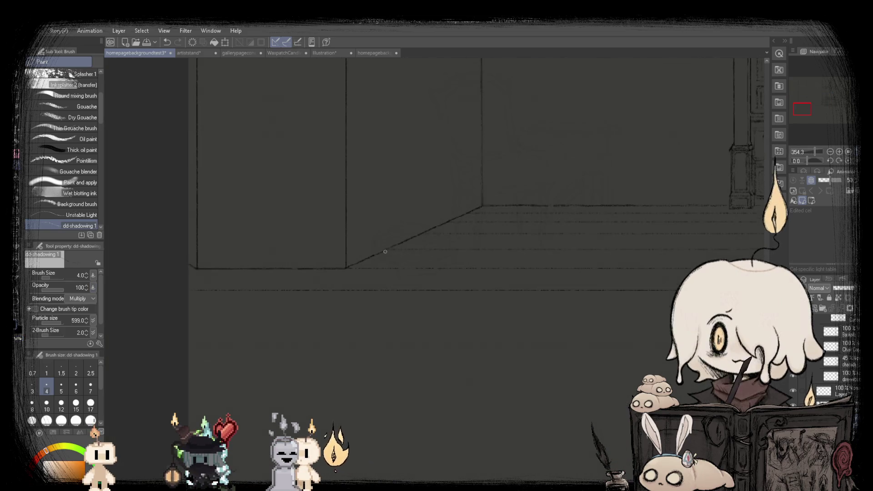
pyautogui.scroll(2, 125, 261)
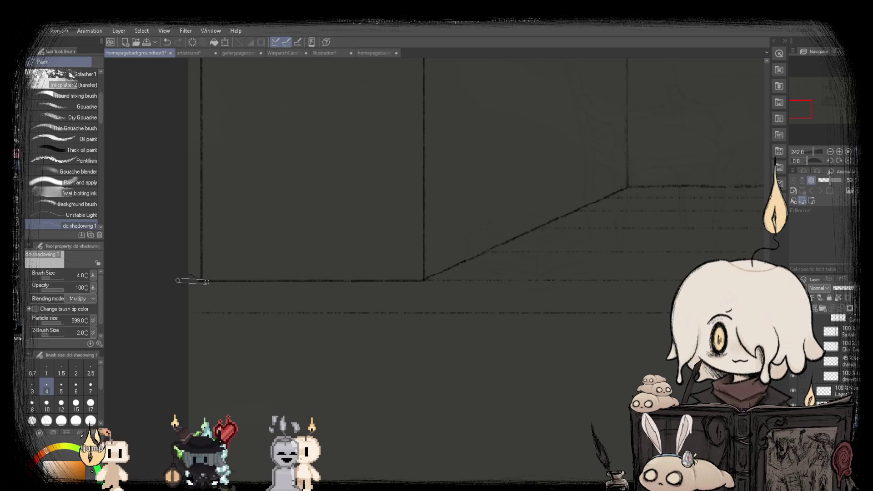
pyautogui.scroll(-2, 177, 272)
pyautogui.scroll(-3, 177, 273)
pyautogui.scroll(-3, 180, 275)
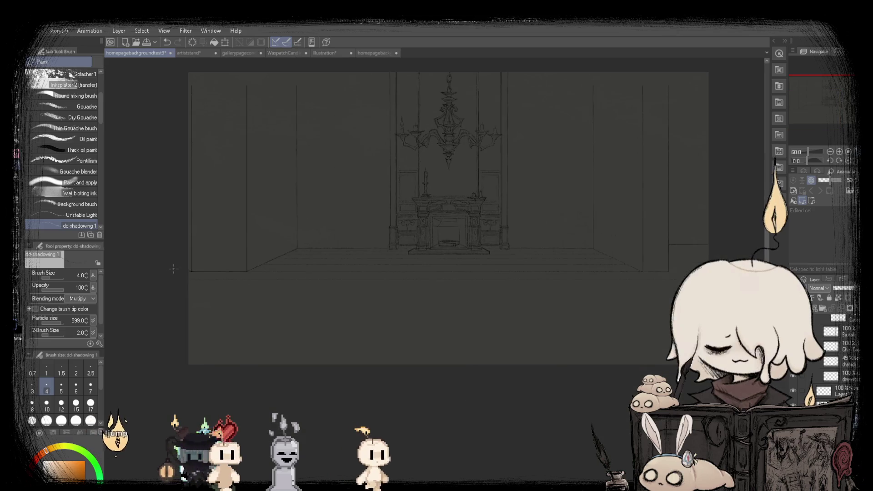
pyautogui.scroll(1, 268, 255)
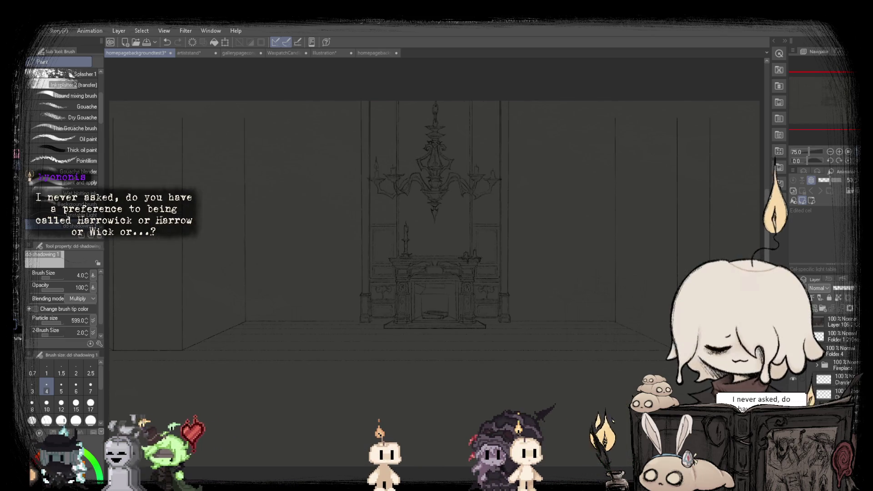
pyautogui.scroll(10, 225, 351)
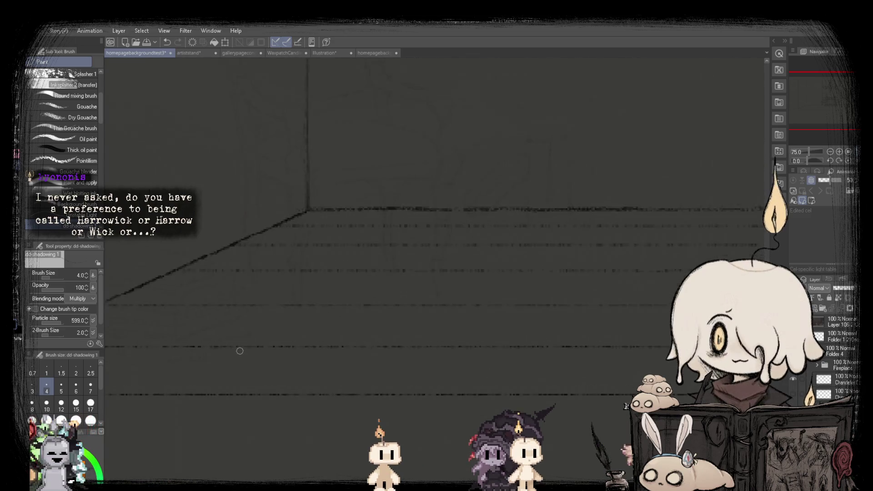
pyautogui.scroll(-6, 504, 394)
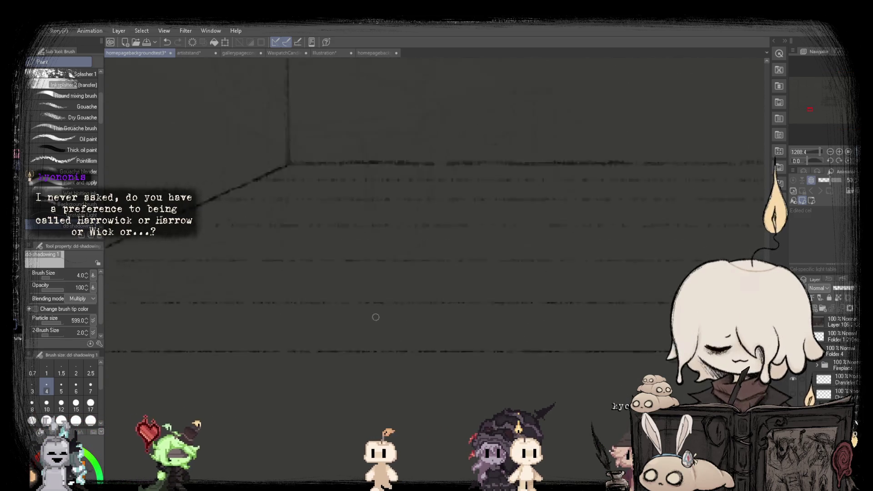
pyautogui.scroll(-3, 375, 316)
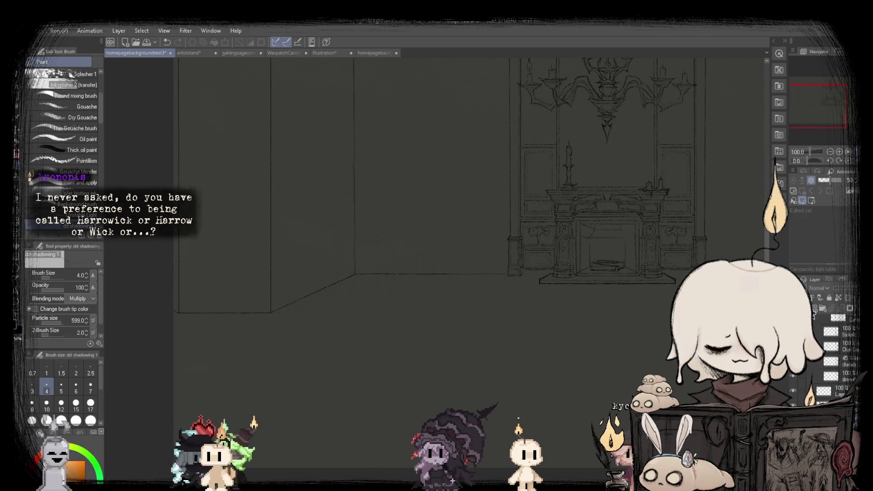
pyautogui.scroll(-2, 319, 250)
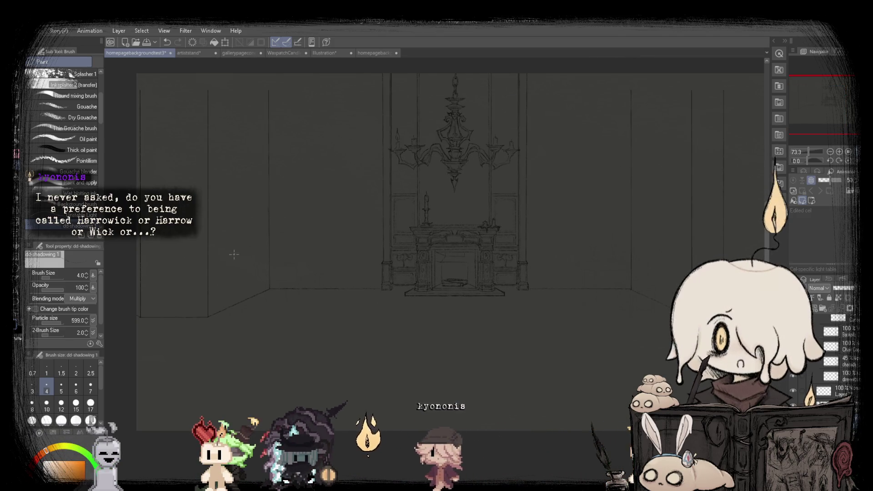
pyautogui.scroll(-1, 305, 245)
# Choose the SU-Cream Pencil and zoom around the fireplace sketch.
pyautogui.click(17, 157)
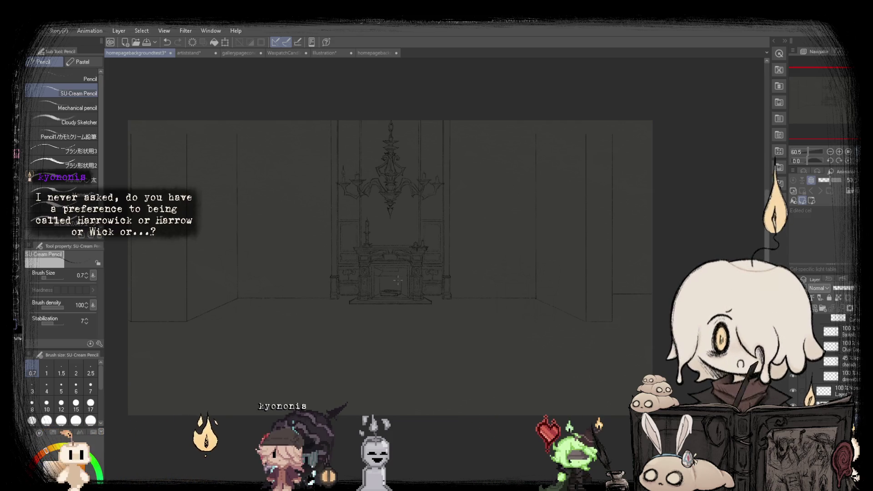
pyautogui.scroll(1, 296, 300)
pyautogui.scroll(2, 416, 285)
pyautogui.scroll(-2, 412, 291)
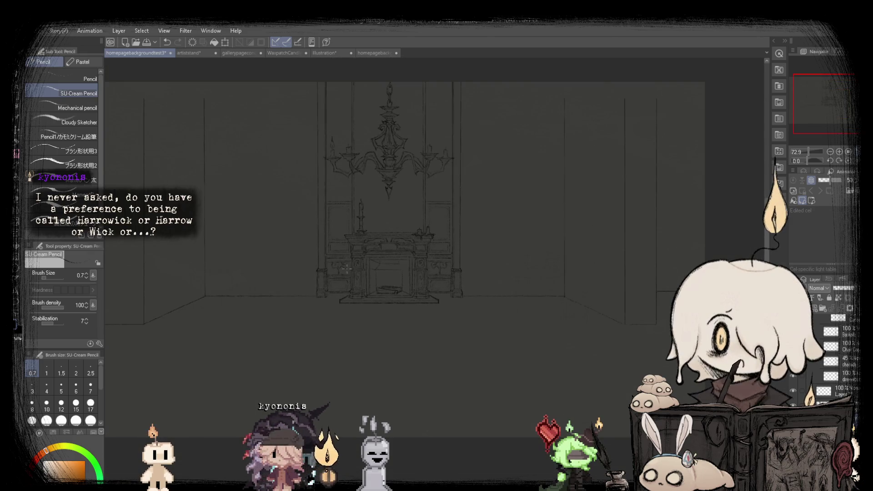
pyautogui.scroll(2, 409, 295)
pyautogui.scroll(-1, 405, 300)
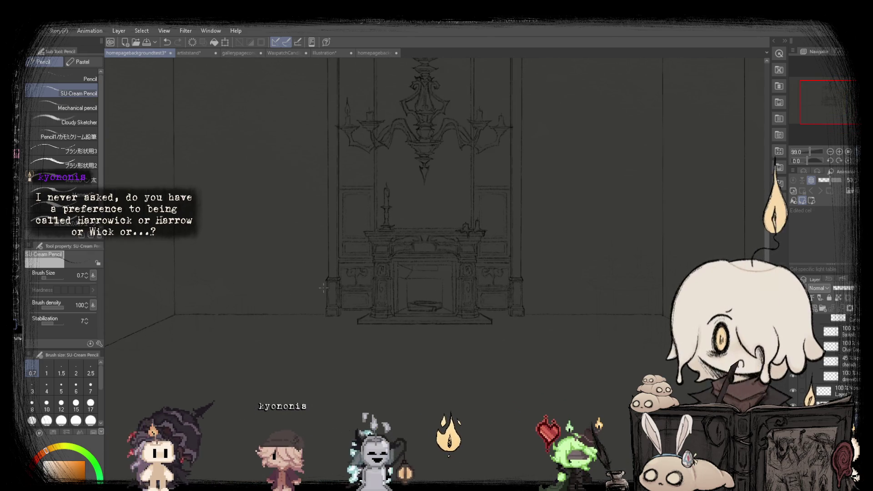
pyautogui.scroll(2, 546, 300)
pyautogui.scroll(-1, 575, 263)
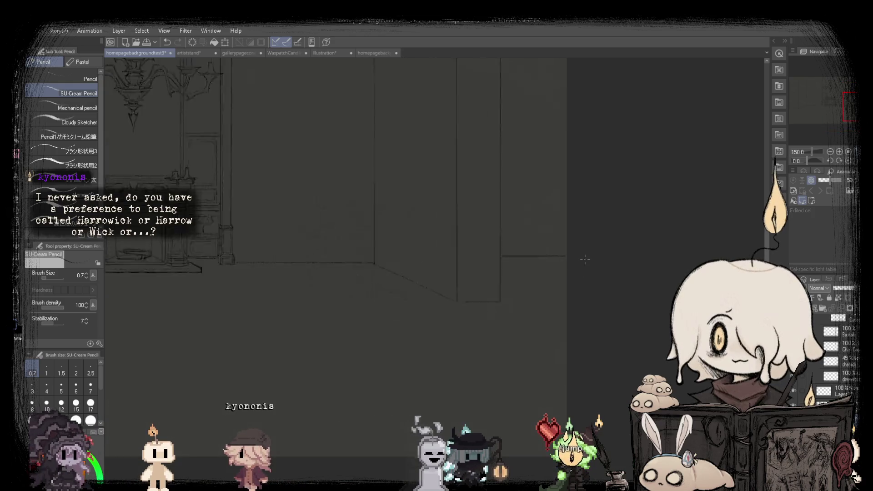
pyautogui.scroll(-1, 182, 264)
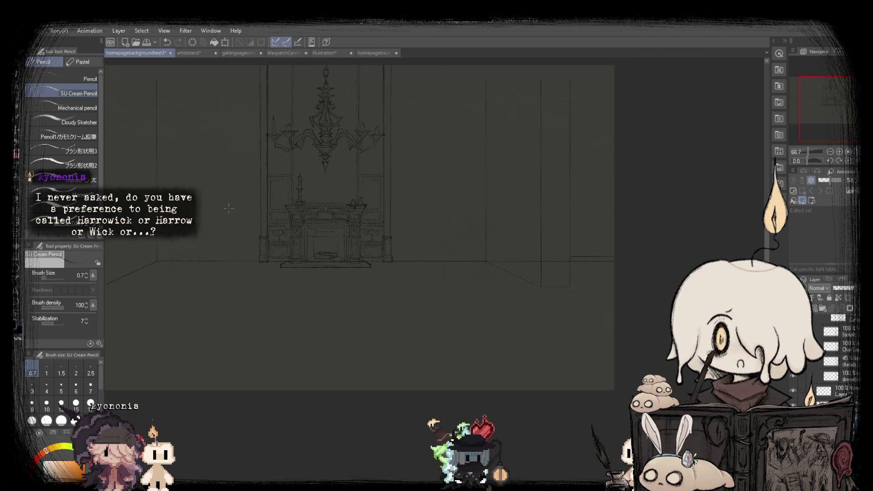
pyautogui.scroll(1, 426, 258)
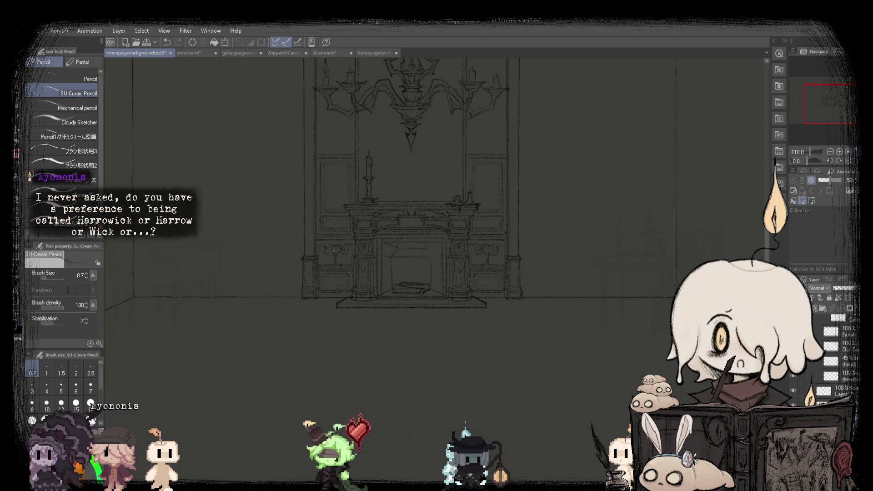
pyautogui.scroll(2, 423, 290)
pyautogui.scroll(2, 423, 290)
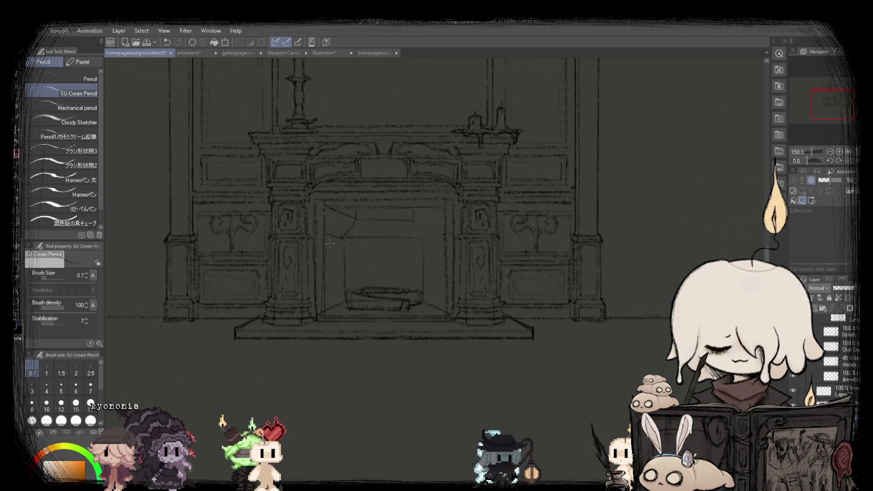
# Switch to the Move layer tool and zoom out over the room sketch.
pyautogui.press('k')
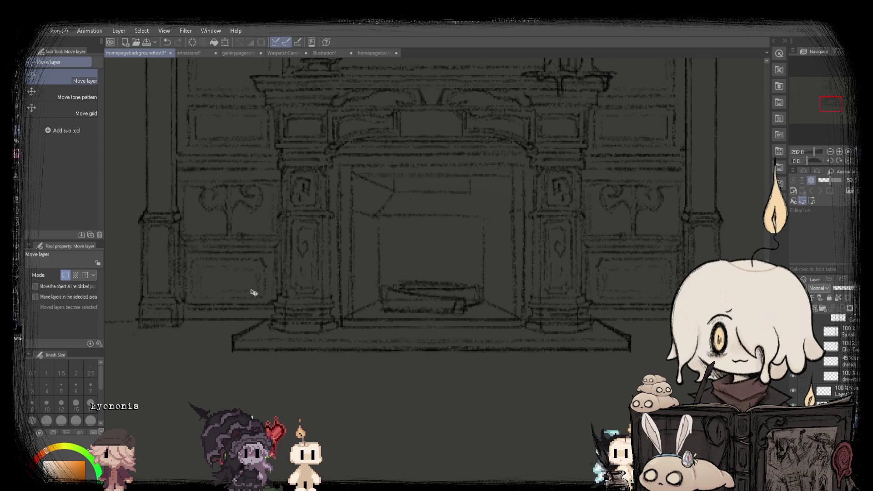
pyautogui.scroll(-2, 253, 292)
pyautogui.scroll(-1, 250, 287)
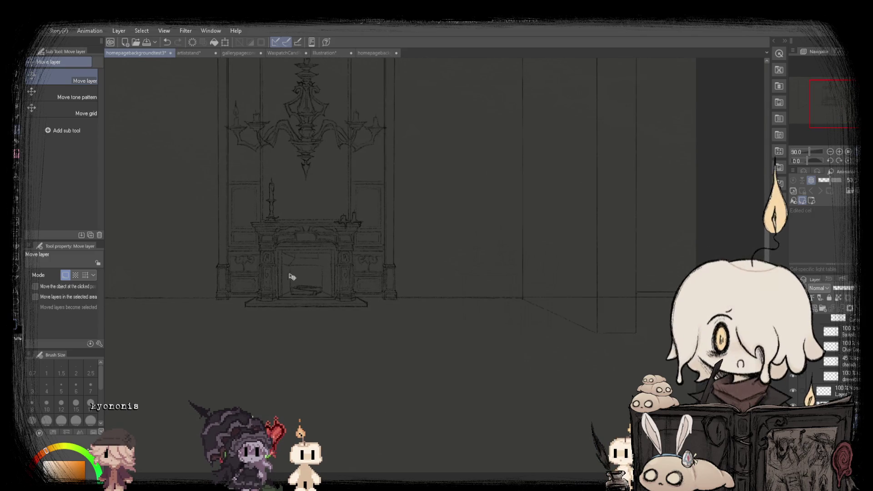
pyautogui.scroll(-1, 435, 228)
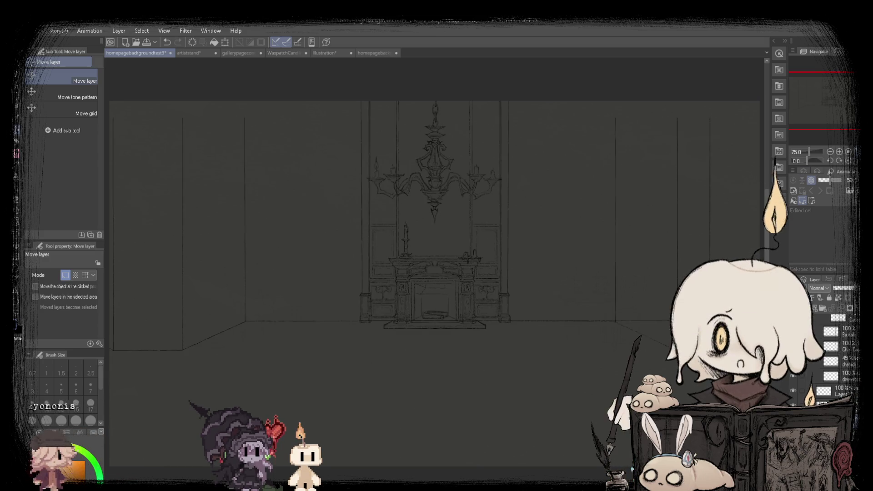
# Return to the SU-Cream Pencil and zoom over the fireplace and room corners to check floor lines.
pyautogui.click(17, 154)
pyautogui.scroll(2, 418, 304)
pyautogui.scroll(1, 418, 305)
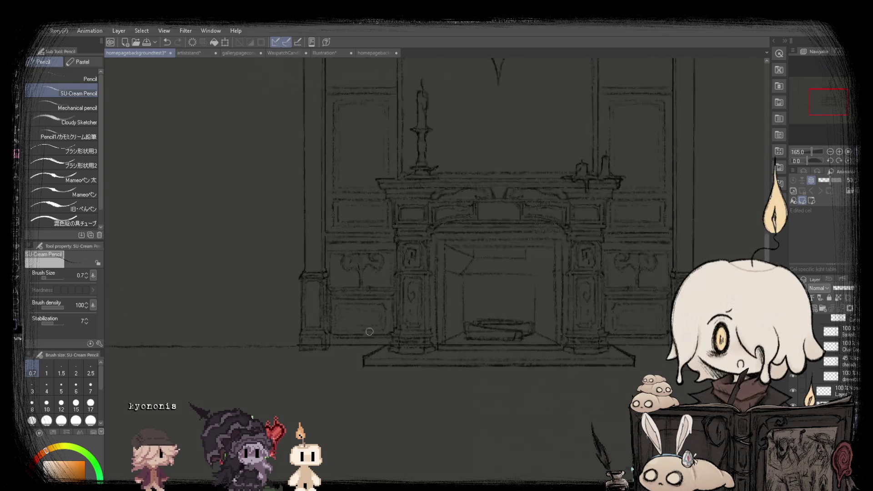
pyautogui.scroll(2, 418, 305)
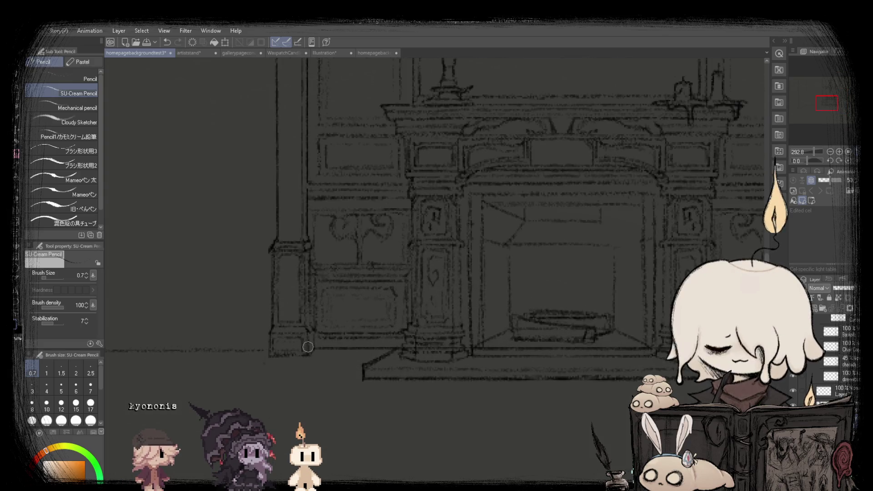
pyautogui.scroll(-2, 308, 347)
pyautogui.scroll(-1, 364, 337)
pyautogui.scroll(3, 482, 330)
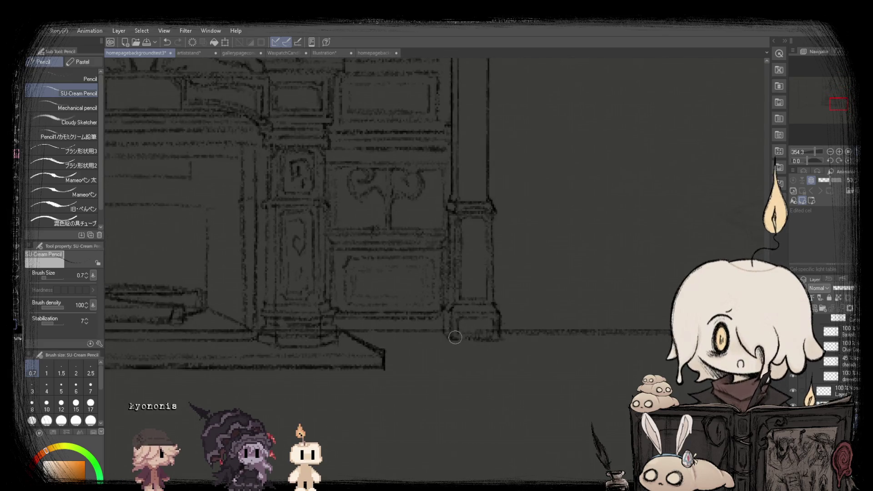
pyautogui.scroll(-3, 453, 328)
pyautogui.scroll(-1, 327, 306)
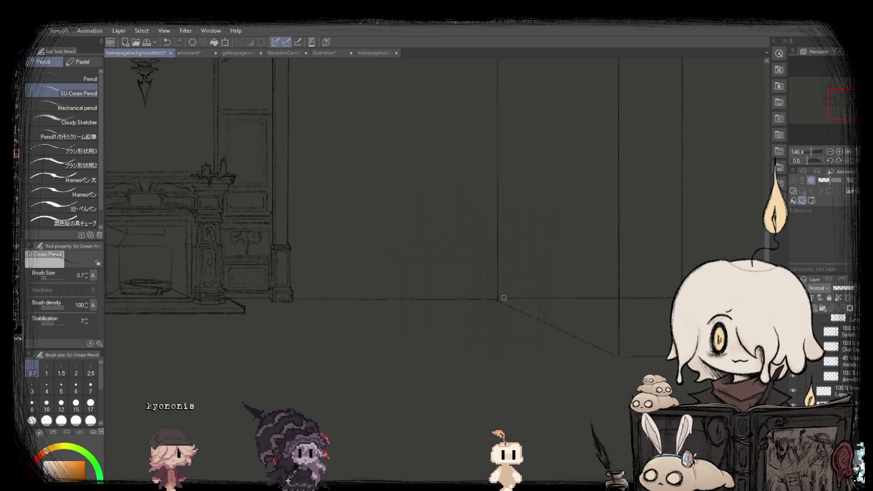
pyautogui.scroll(-3, 569, 295)
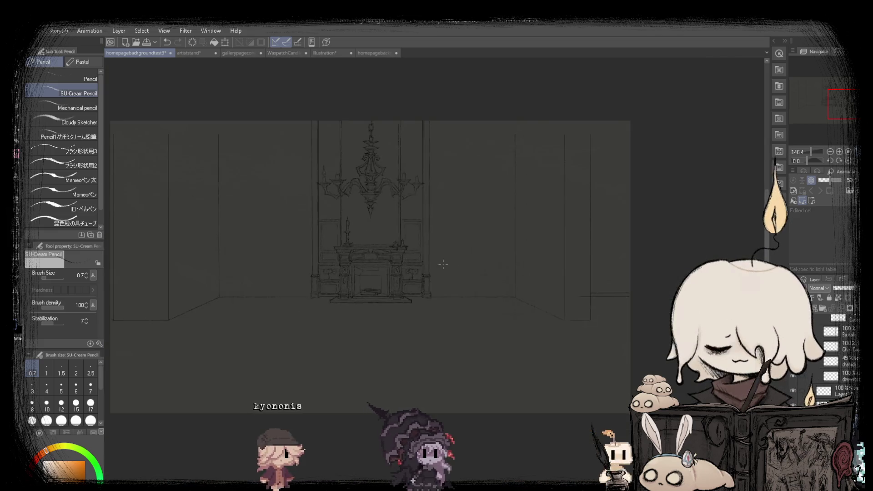
pyautogui.scroll(2, 553, 301)
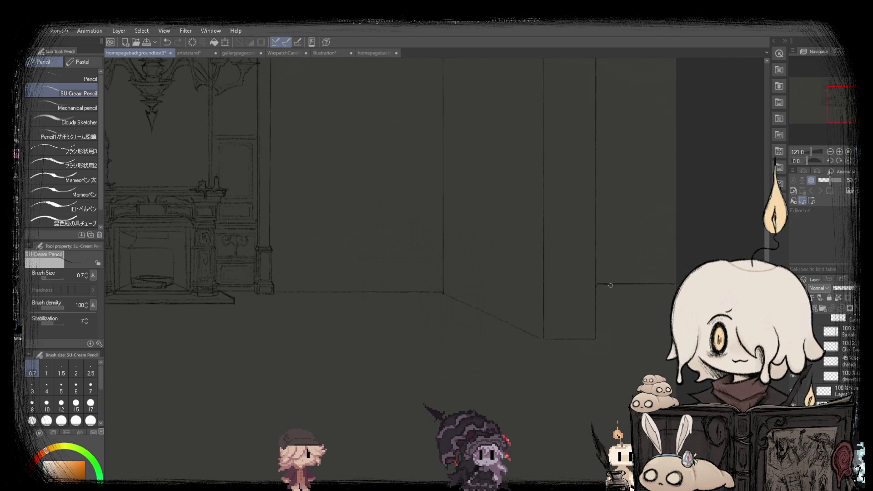
pyautogui.scroll(-3, 546, 286)
pyautogui.scroll(2, 477, 294)
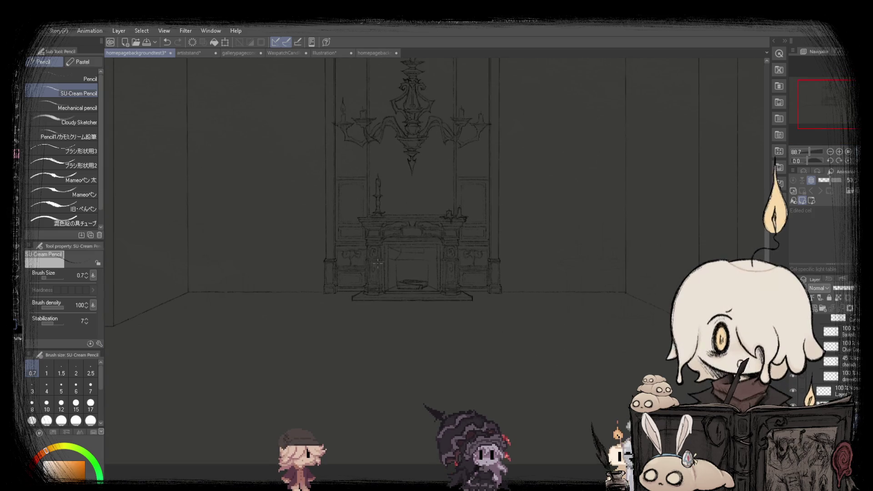
pyautogui.scroll(2, 459, 296)
pyautogui.scroll(4, 478, 295)
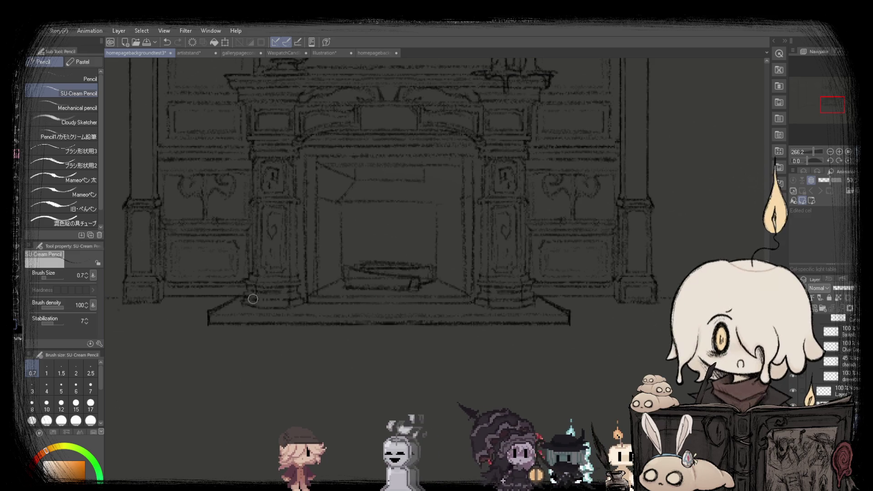
pyautogui.scroll(-3, 521, 298)
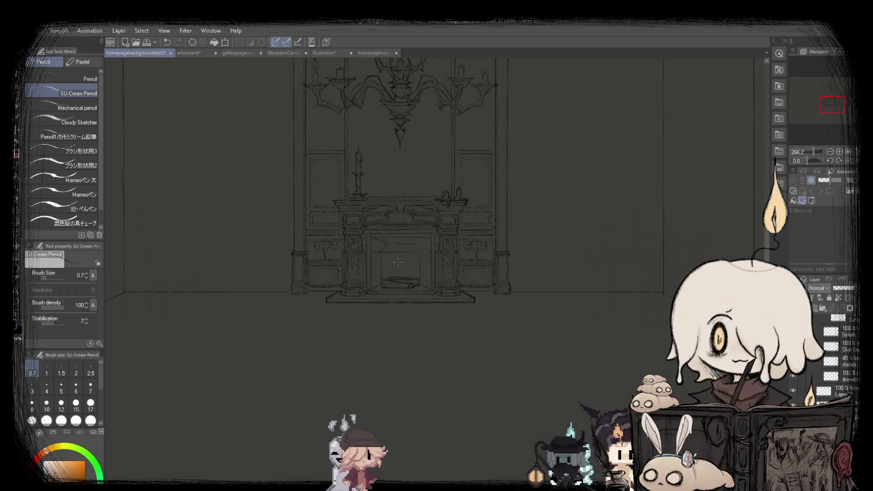
pyautogui.scroll(-2, 319, 227)
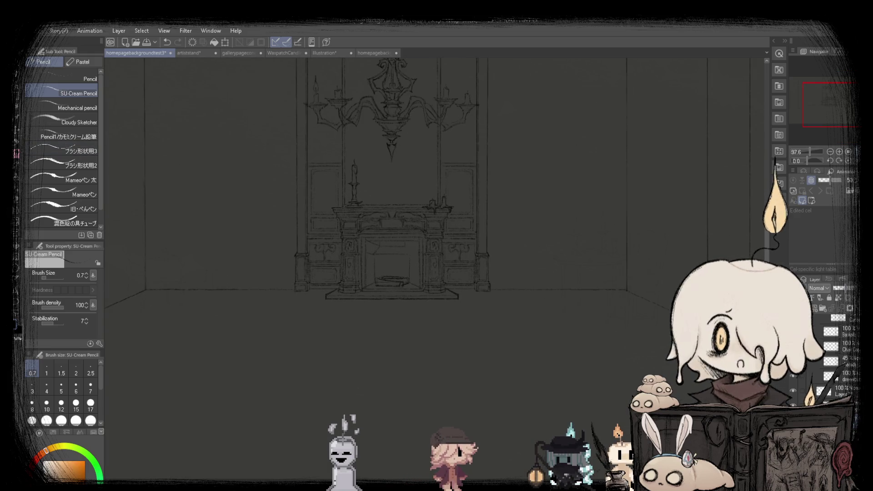
pyautogui.scroll(2, 137, 294)
pyautogui.scroll(2, 137, 293)
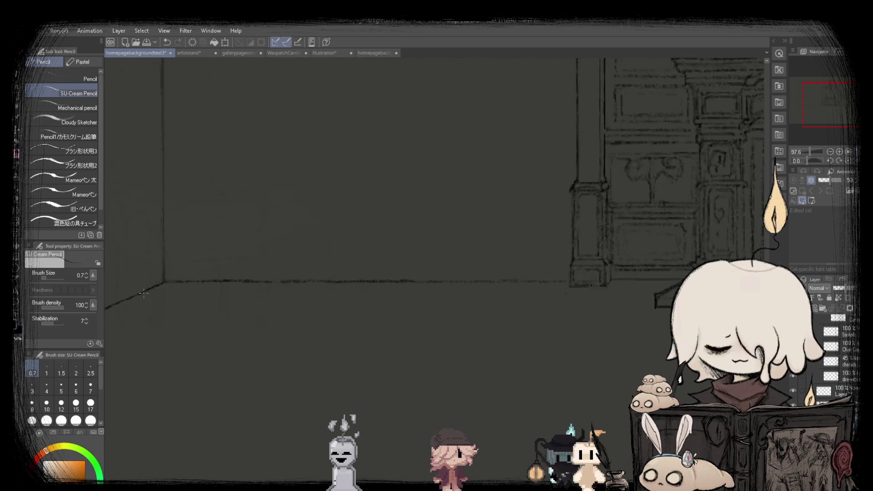
pyautogui.scroll(-4, 139, 287)
pyautogui.scroll(4, 415, 280)
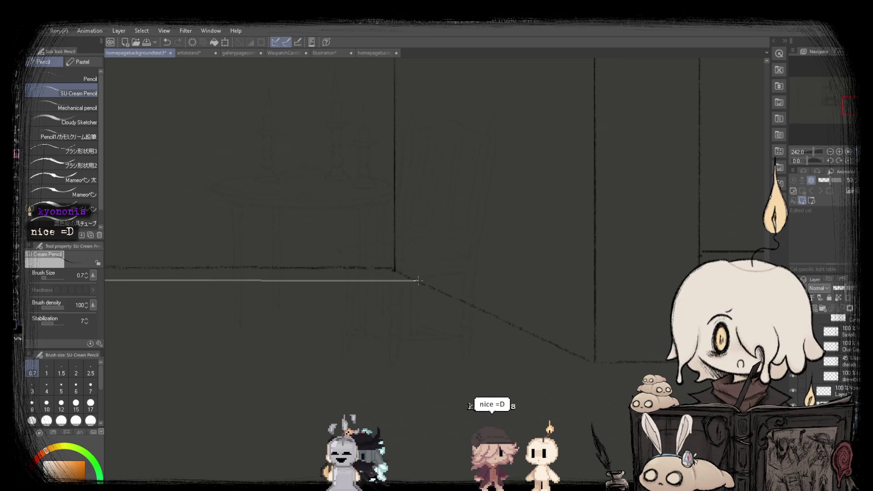
# Fit the wall sketch in view and undo the faint floor line.
pyautogui.scroll(-5, 419, 281)
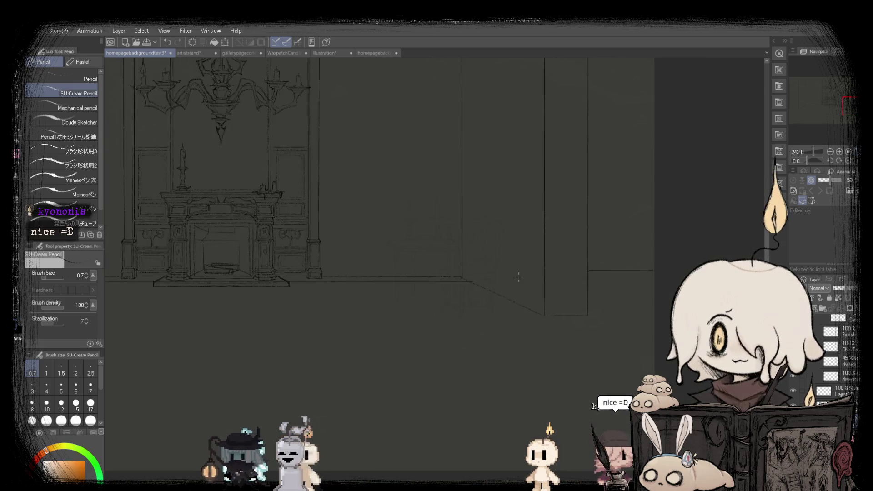
pyautogui.scroll(2, 528, 319)
pyautogui.scroll(2, 411, 266)
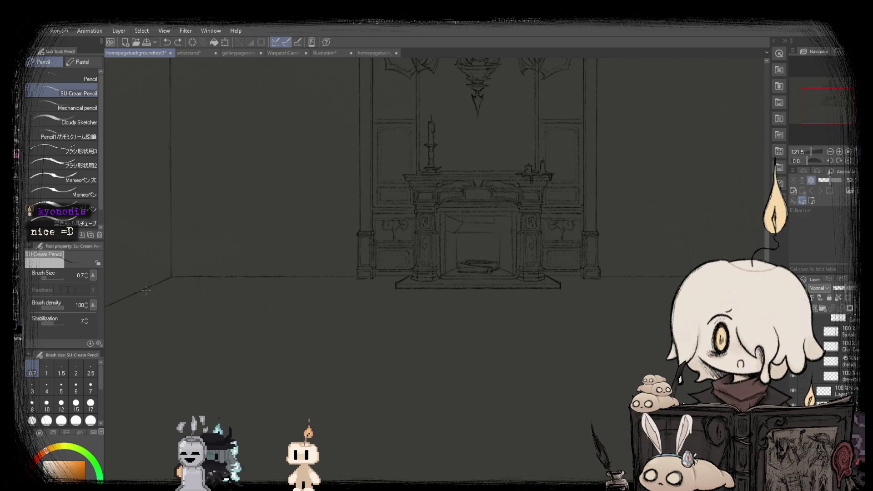
pyautogui.scroll(-2, 139, 293)
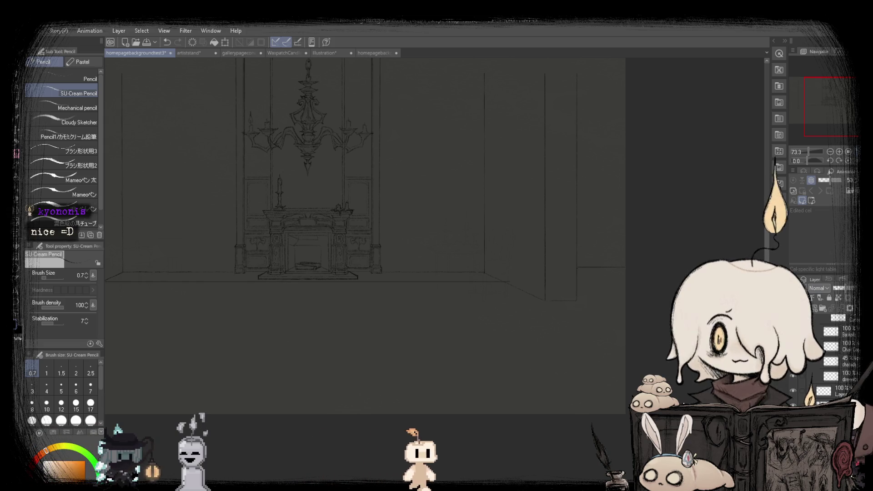
pyautogui.hotkey('ctrl', '0')
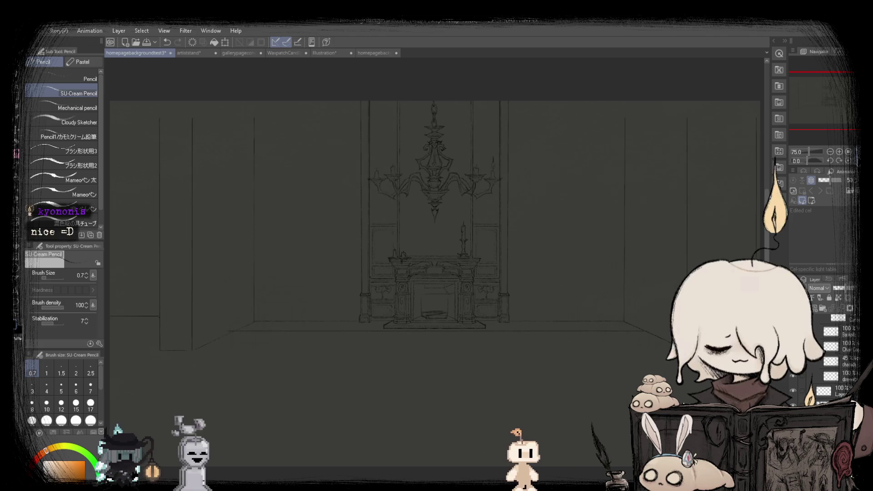
pyautogui.hotkey('ctrl', 'z')
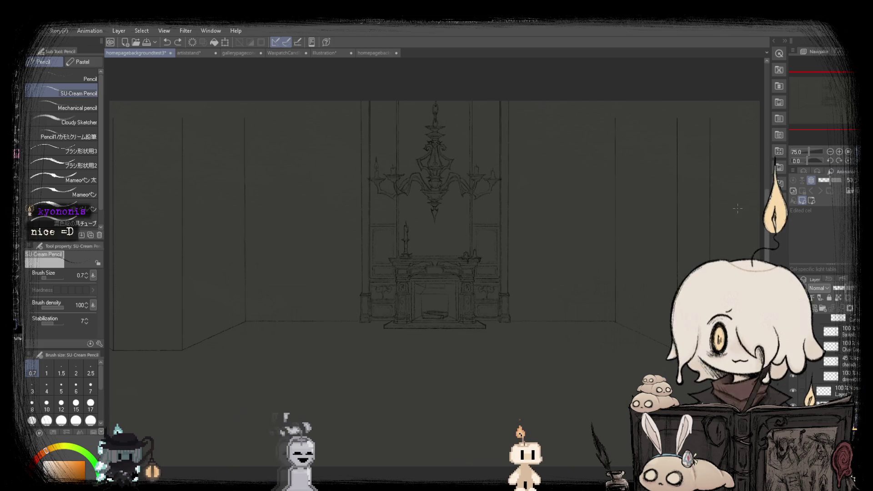
# Draw two long horizontal floor lines across the room in front of the fireplace.
pyautogui.scroll(2, 295, 345)
pyautogui.scroll(3, 255, 328)
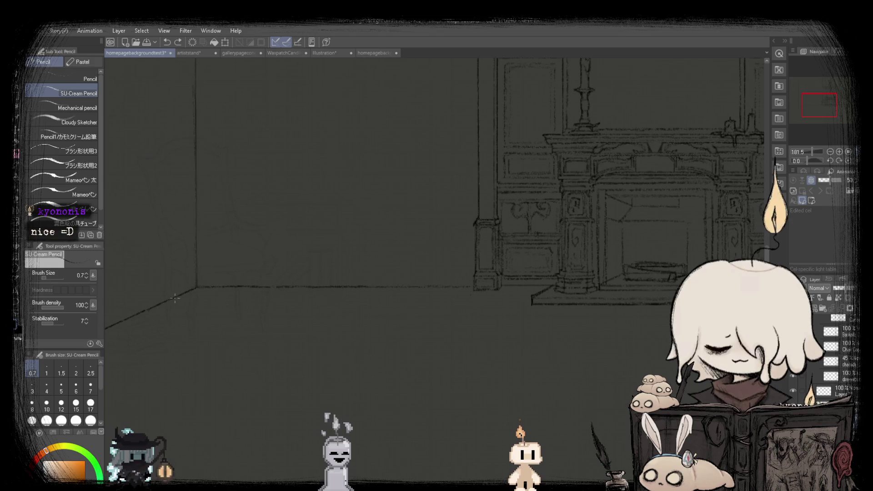
pyautogui.scroll(-3, 178, 297)
pyautogui.moveTo(107, 298); pyautogui.dragTo(530, 297)
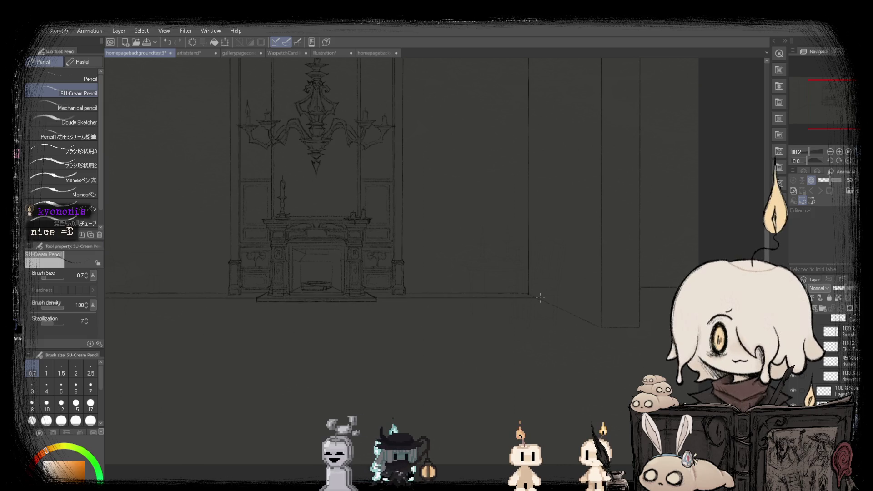
pyautogui.scroll(-3, 501, 277)
pyautogui.scroll(1, 460, 256)
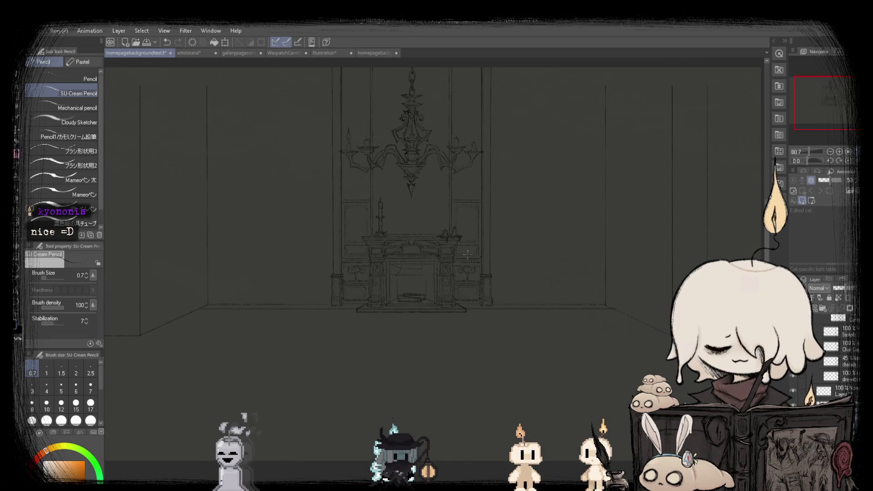
pyautogui.scroll(2, 188, 320)
pyautogui.scroll(1, 188, 320)
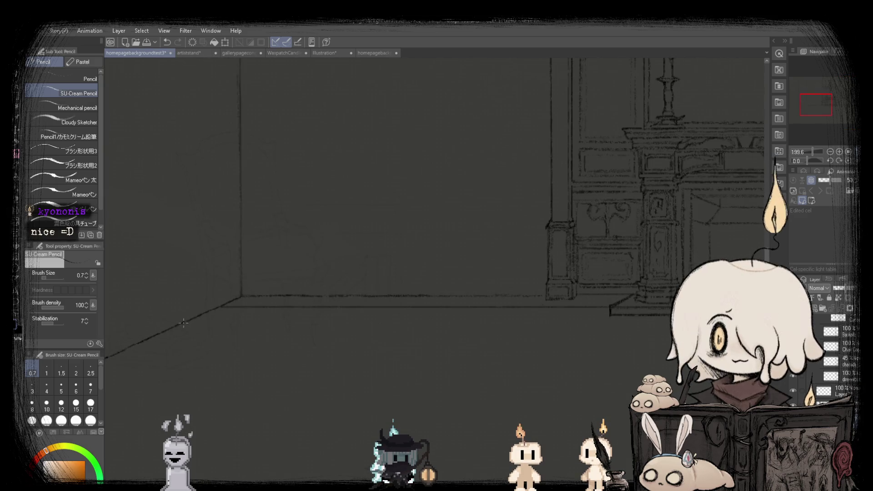
pyautogui.scroll(-4, 184, 323)
pyautogui.scroll(2, 427, 218)
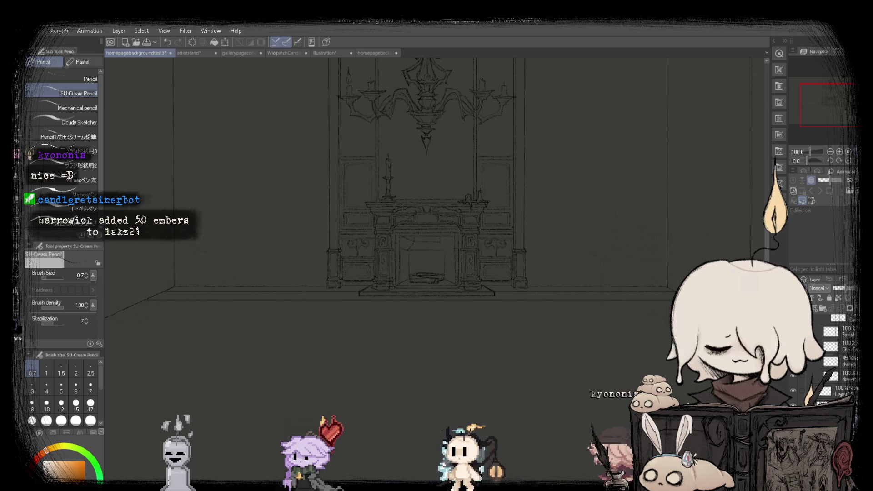
pyautogui.scroll(3, 690, 257)
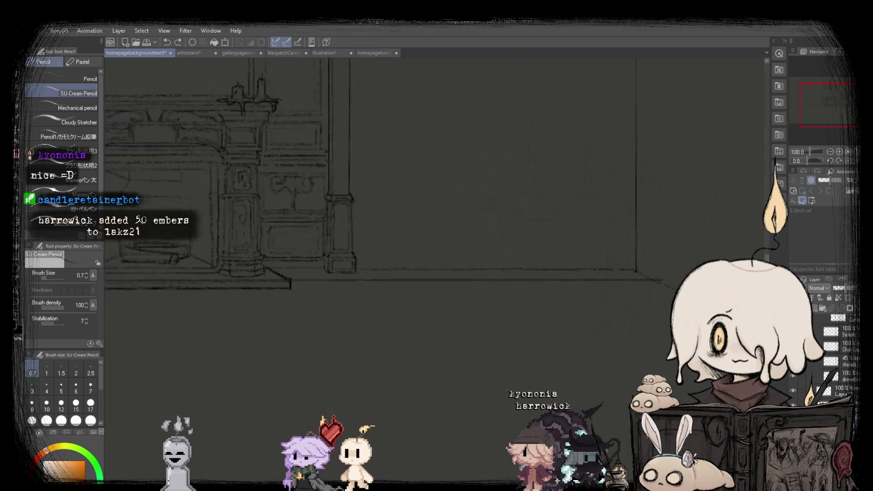
pyautogui.scroll(3, 691, 257)
pyautogui.scroll(-6, 691, 257)
pyautogui.moveTo(678, 277); pyautogui.dragTo(199, 277)
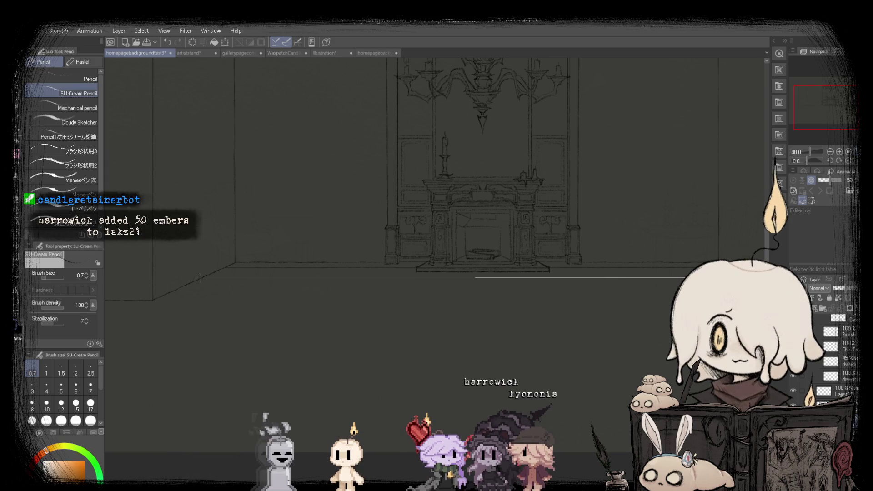
# Mirror the room sketch horizontally to check it, then undo the latest floor stroke.
pyautogui.scroll(-1, 434, 259)
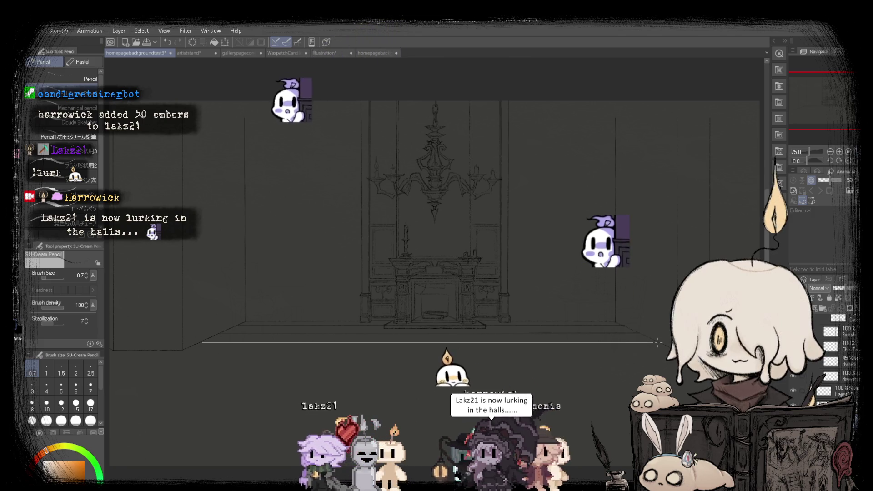
pyautogui.press('h')
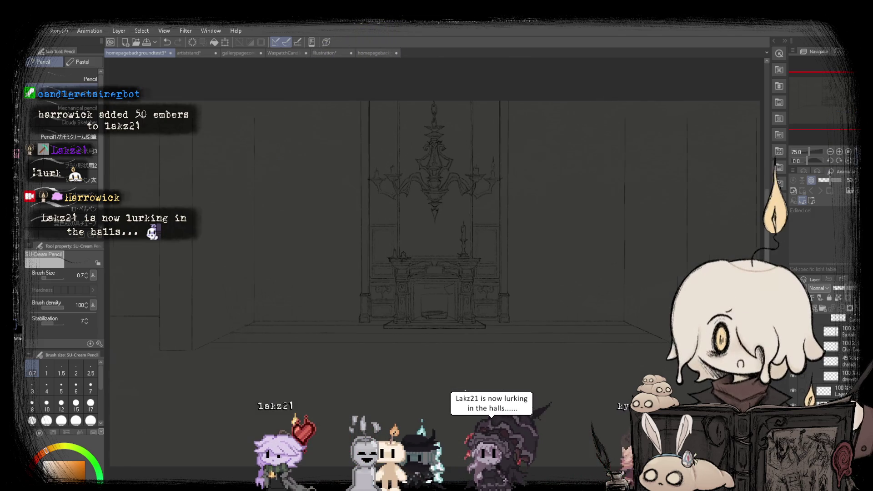
pyautogui.scroll(3, 163, 344)
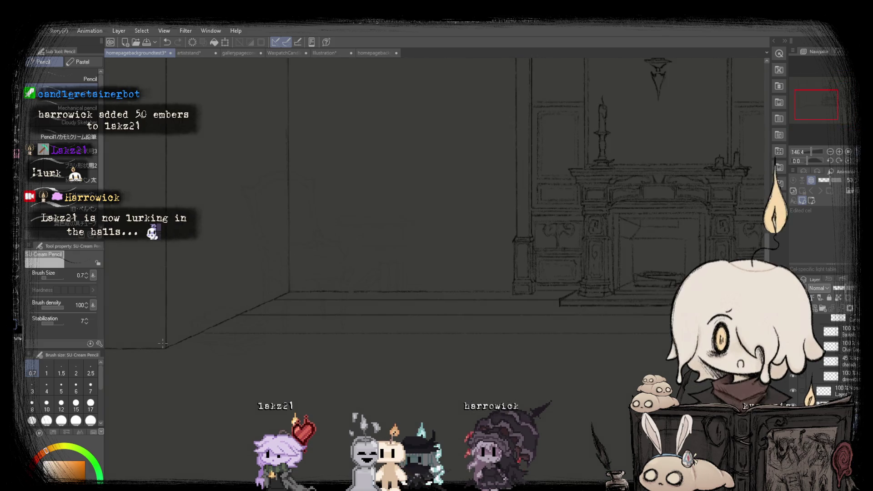
pyautogui.scroll(-3, 166, 350)
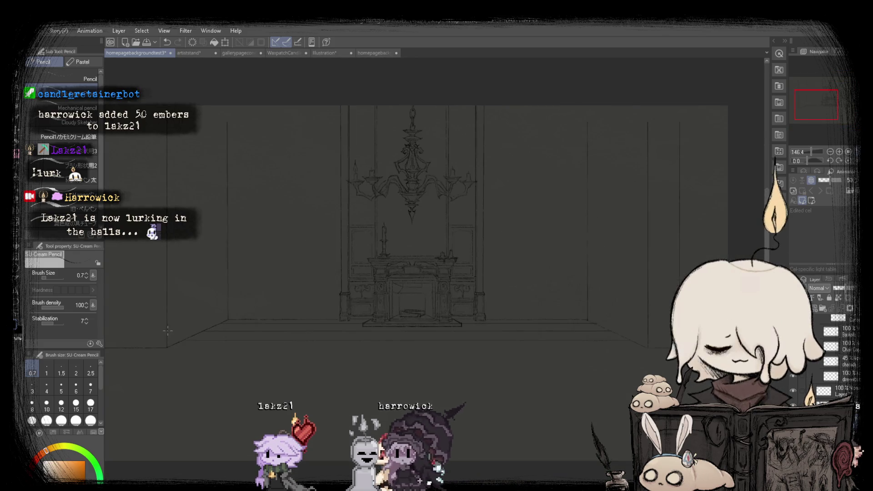
pyautogui.scroll(4, 633, 344)
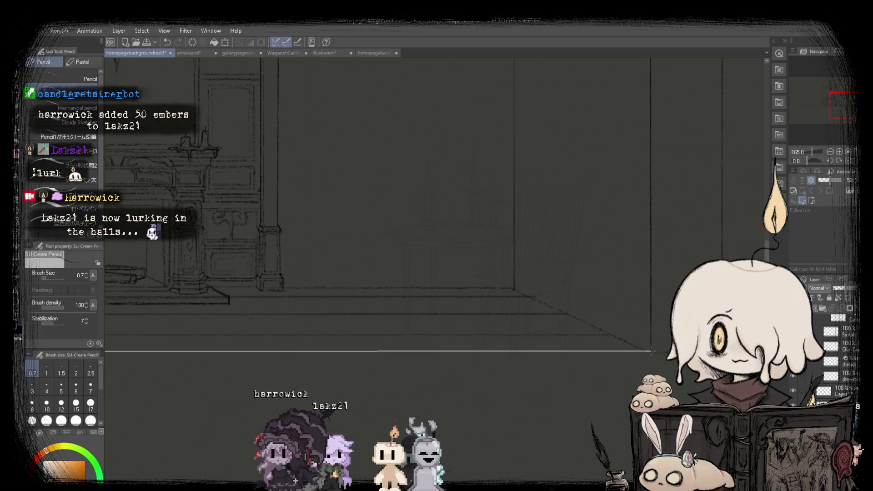
pyautogui.scroll(-3, 651, 351)
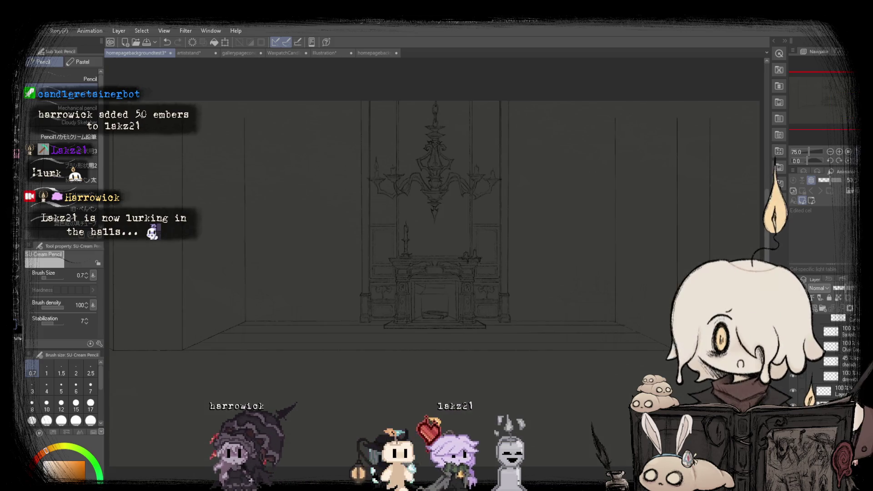
pyautogui.hotkey('ctrl', 'z')
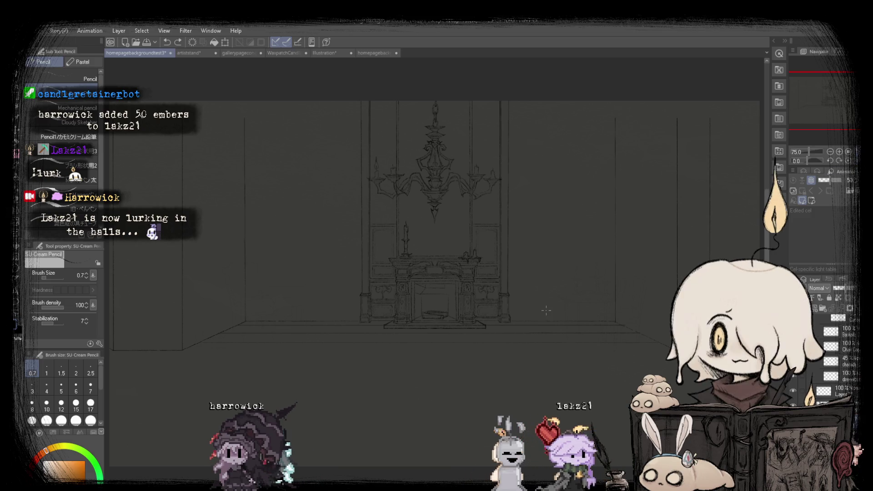
# Select the floor band and scale it so its bottom edge sits slightly higher, then deselect.
pyautogui.press('m')
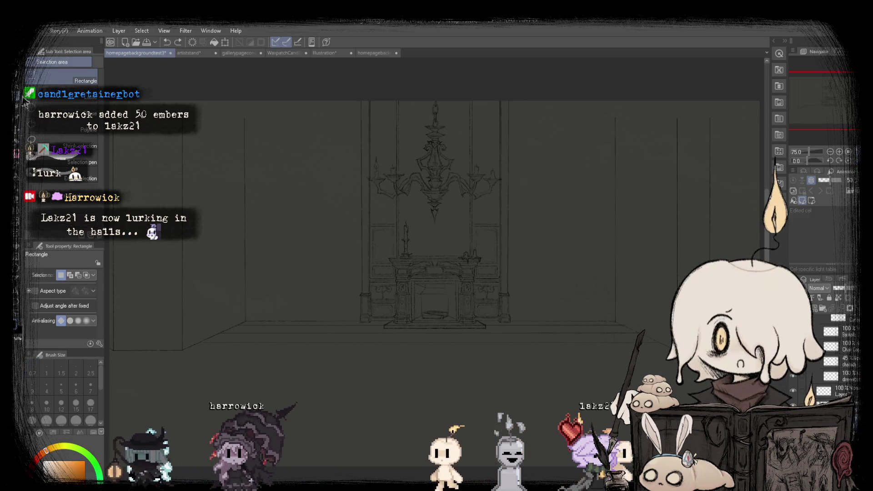
pyautogui.moveTo(163, 294); pyautogui.dragTo(691, 400)
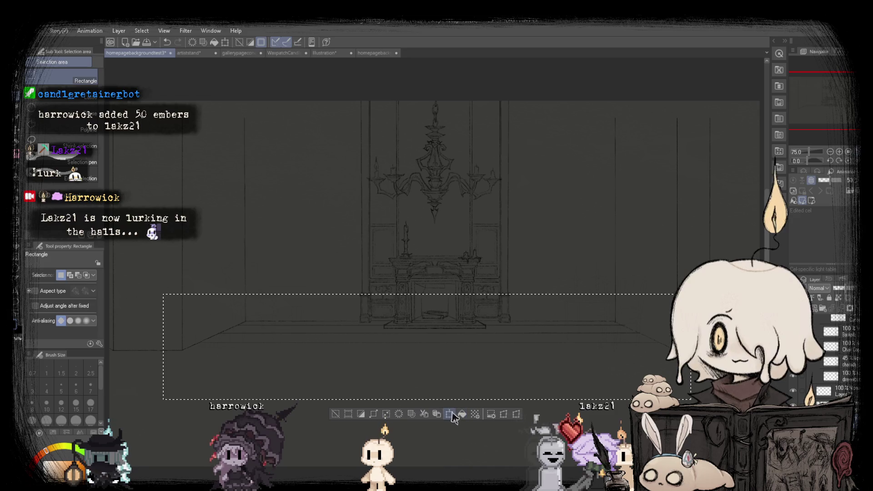
pyautogui.click(425, 413)
pyautogui.moveTo(426, 400); pyautogui.dragTo(426, 395)
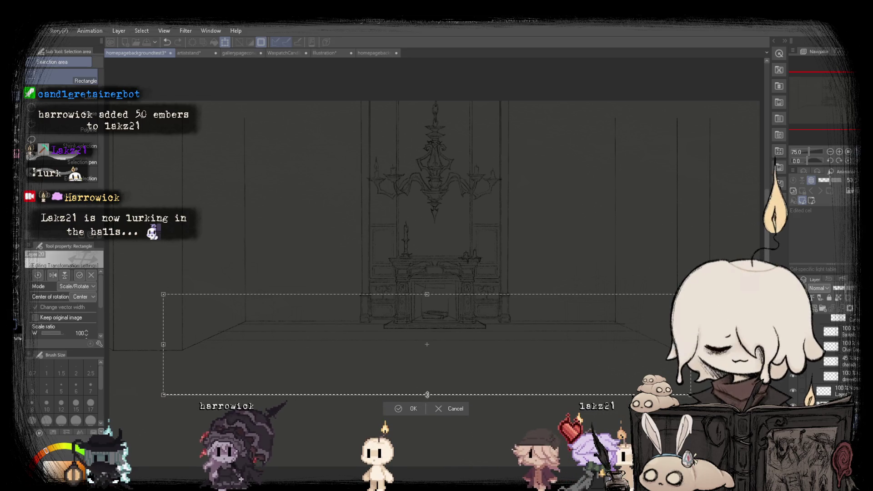
pyautogui.click(400, 412)
pyautogui.hotkey('ctrl', 'd')
# Return to the Pencil tool, restoring and then clearing the floor selection once more.
pyautogui.press('p')
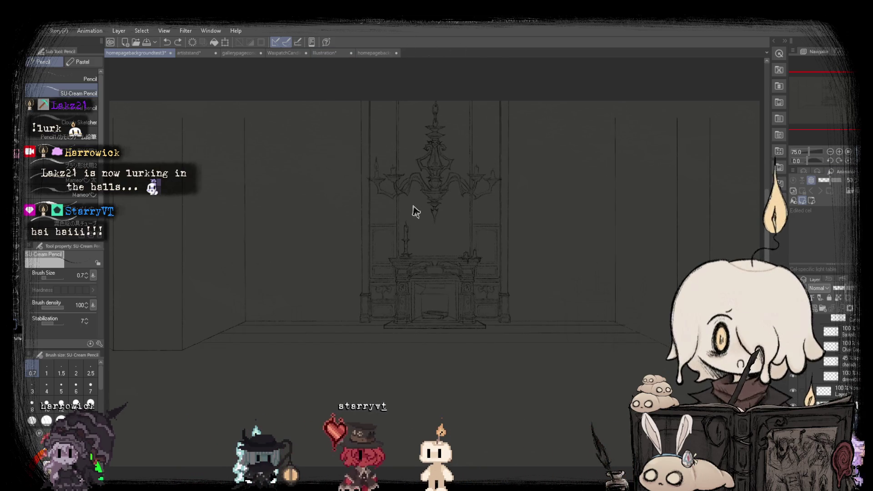
pyautogui.hotkey('ctrl', 'z')
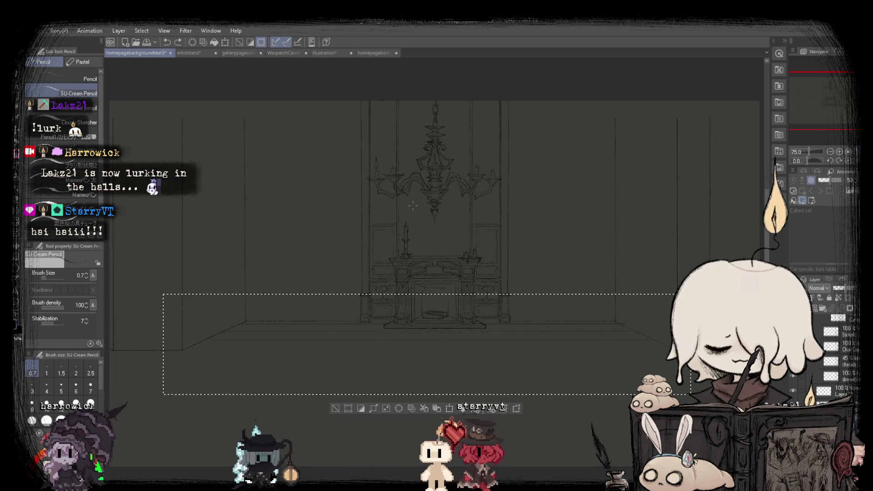
pyautogui.hotkey('ctrl', 'd')
pyautogui.scroll(2, 413, 206)
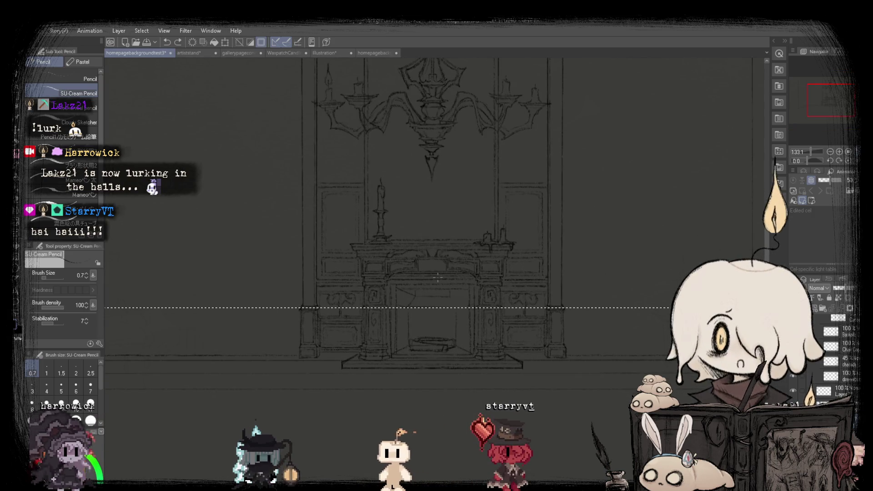
pyautogui.scroll(-2, 438, 277)
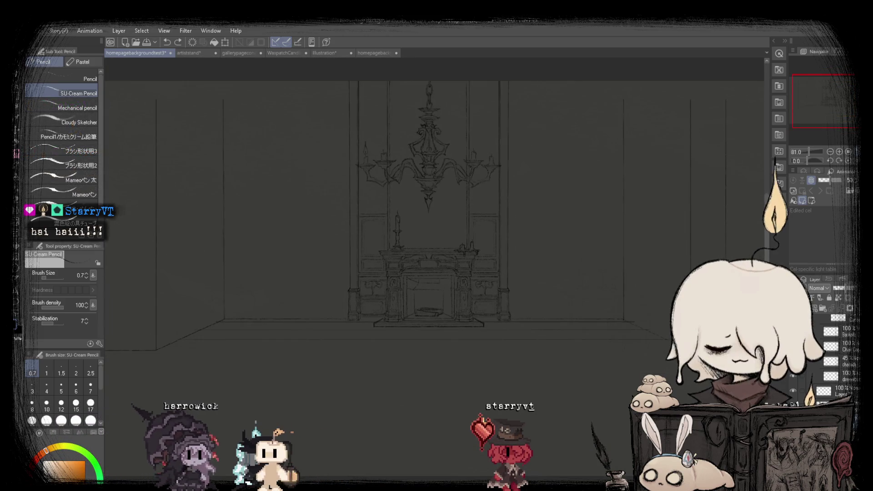
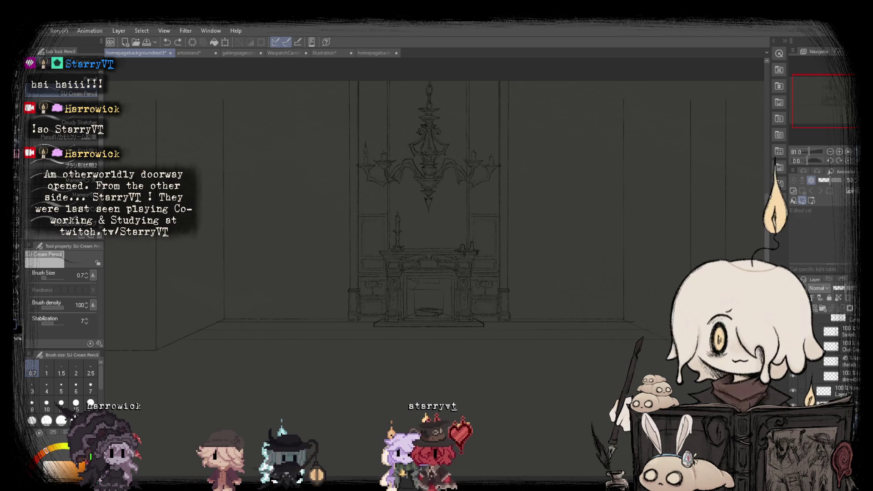
# Glance at another open document, then return to the homepagebackgroundtest3 drawing.
pyautogui.click(375, 53)
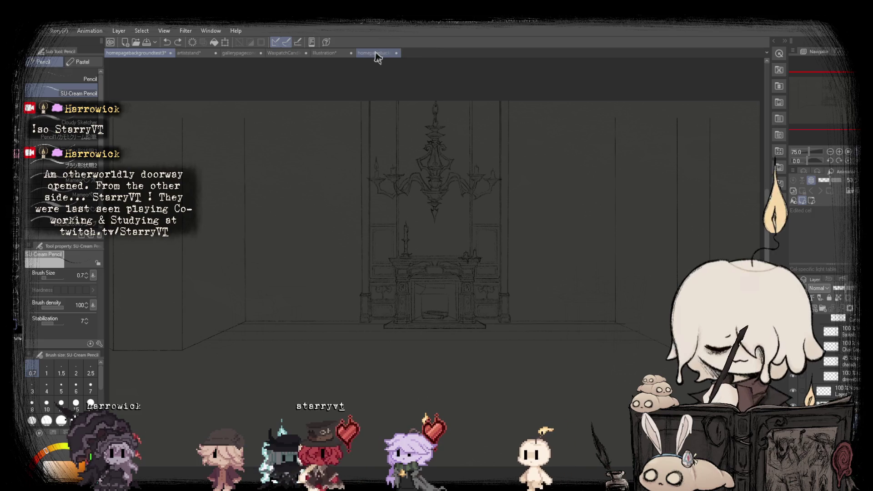
pyautogui.click(129, 53)
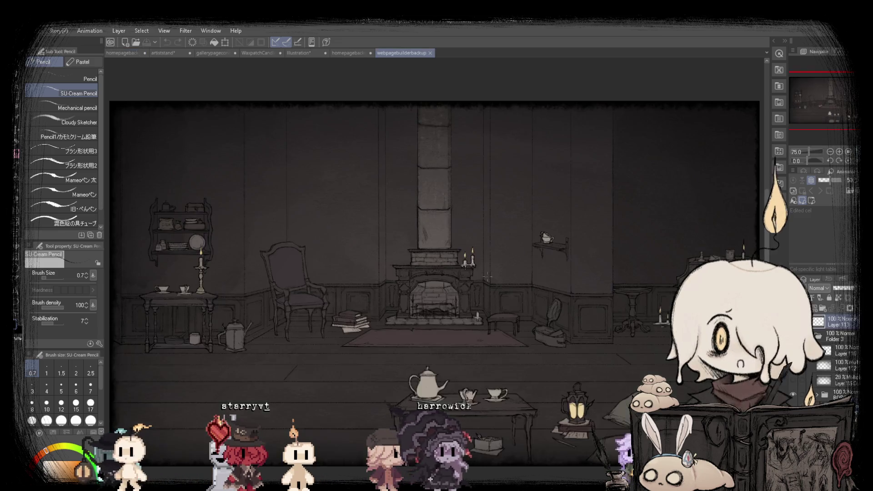
pyautogui.scroll(5, 293, 426)
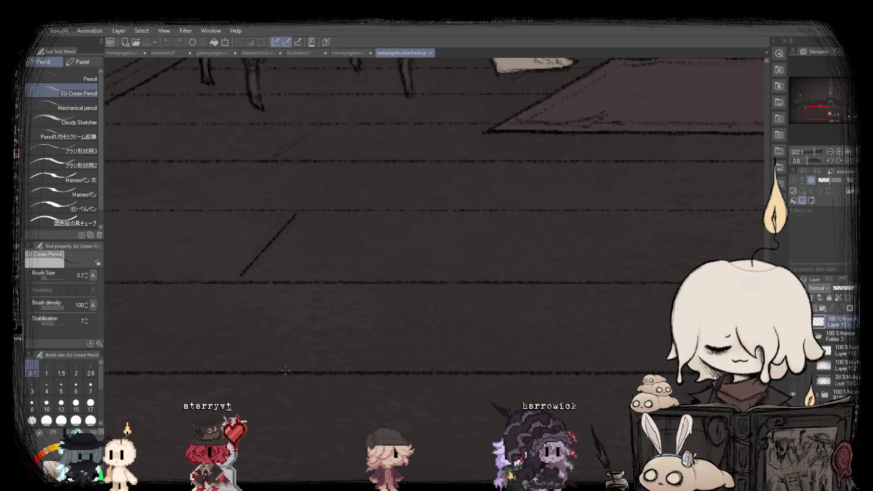
pyautogui.scroll(-4, 314, 359)
pyautogui.scroll(-5, 314, 359)
# Select the whole canvas, clear the selection, and switch to the Move Layer tool.
pyautogui.hotkey('ctrl', 'a')
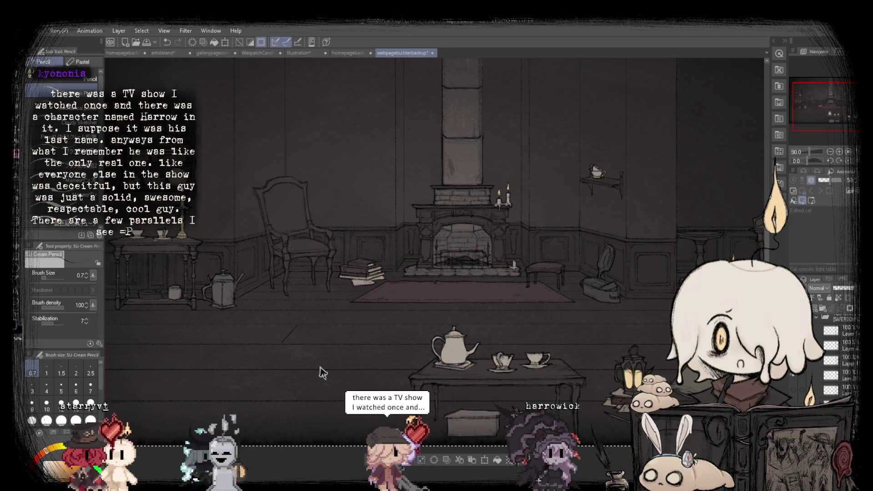
pyautogui.scroll(-1, 333, 268)
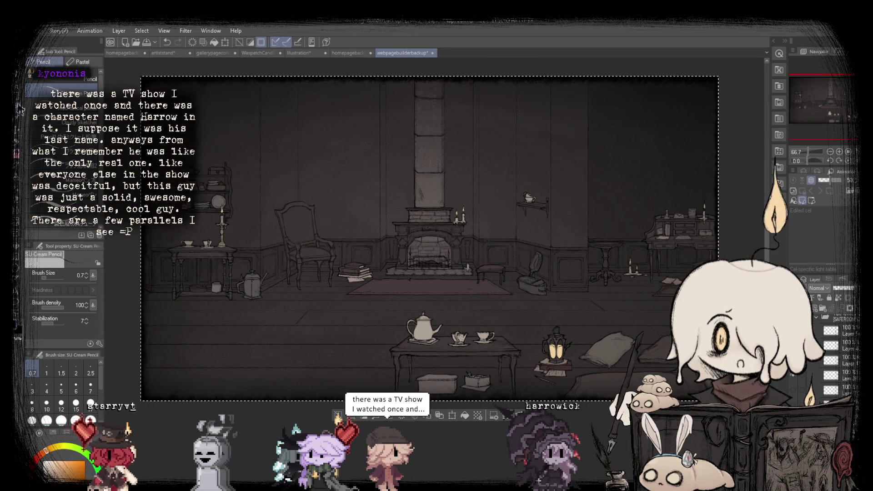
pyautogui.press('m')
pyautogui.hotkey('ctrl', 'd')
pyautogui.scroll(1, 434, 250)
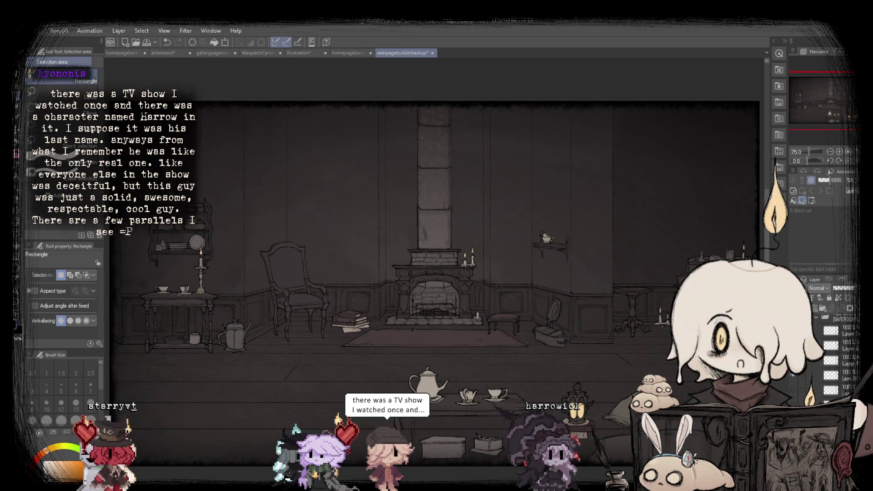
pyautogui.click(111, 54)
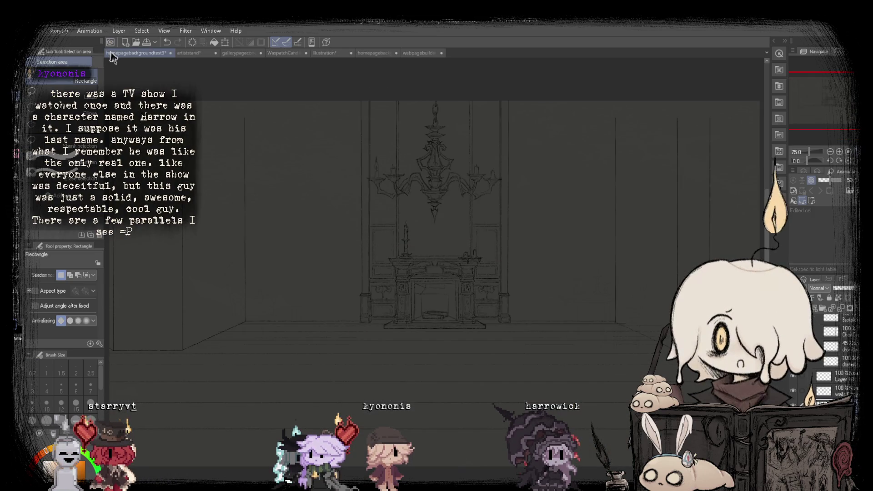
pyautogui.press('k')
# Return to rectangle selection and compare against the webpagebuilderbackup reference drawing.
pyautogui.scroll(2, 203, 353)
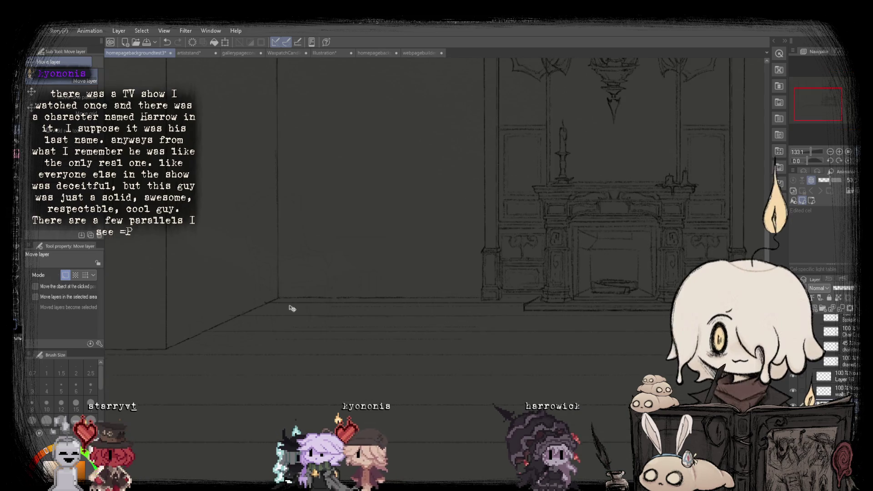
pyautogui.scroll(-1, 291, 319)
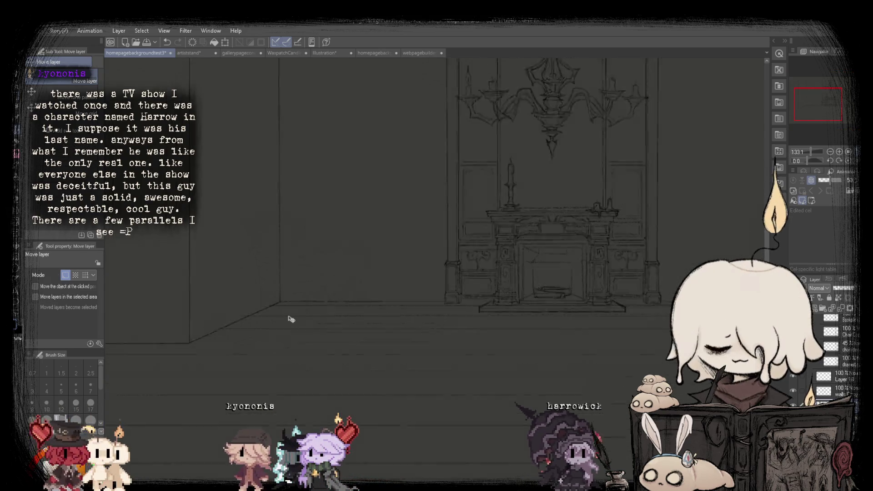
pyautogui.scroll(-1, 319, 318)
pyautogui.scroll(-1, 323, 310)
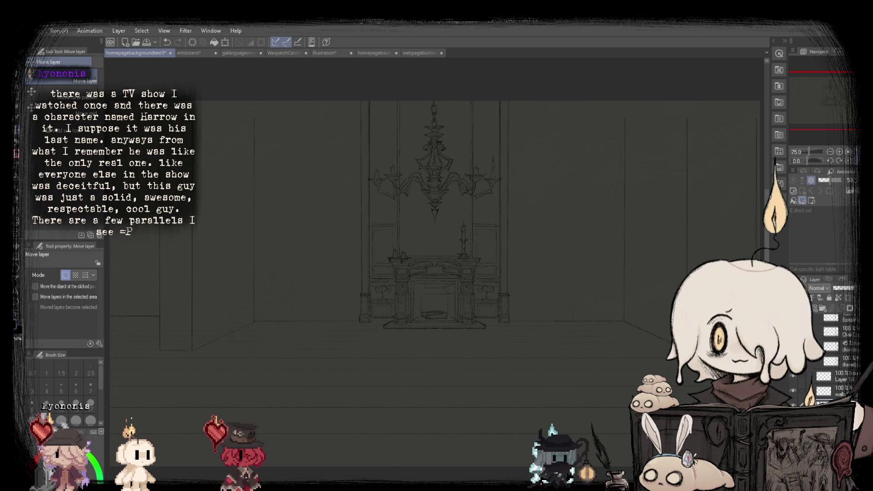
pyautogui.scroll(2, 284, 386)
pyautogui.scroll(-1, 356, 317)
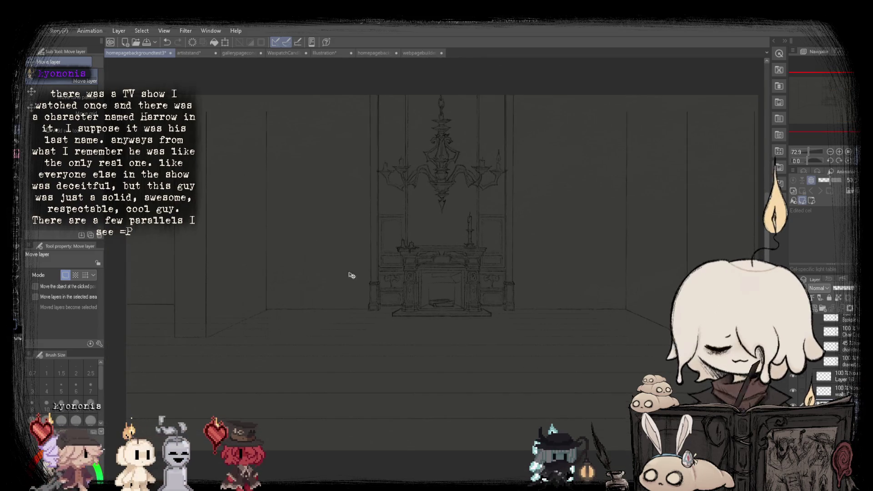
pyautogui.press('m')
pyautogui.scroll(-1, 240, 226)
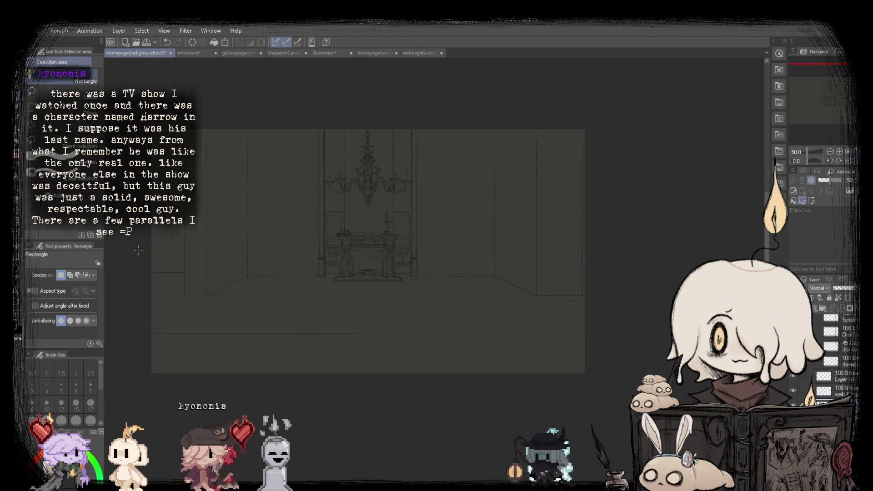
pyautogui.scroll(1, 227, 189)
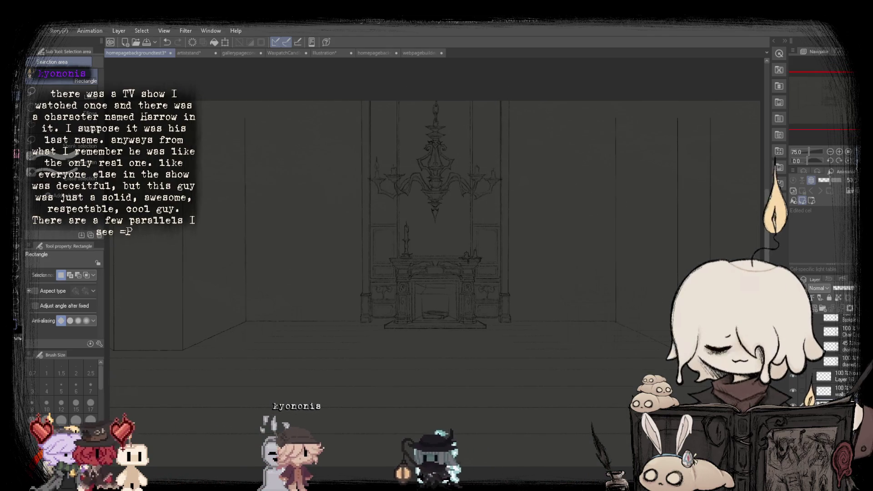
pyautogui.click(419, 58)
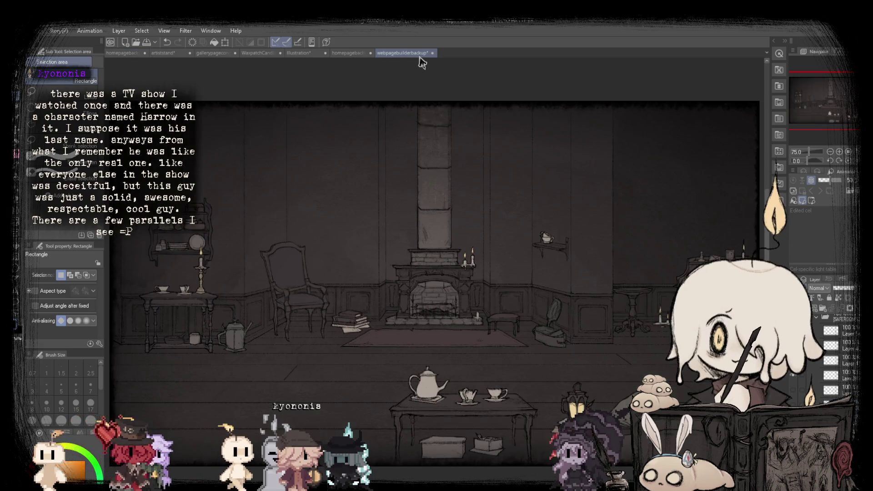
pyautogui.click(119, 53)
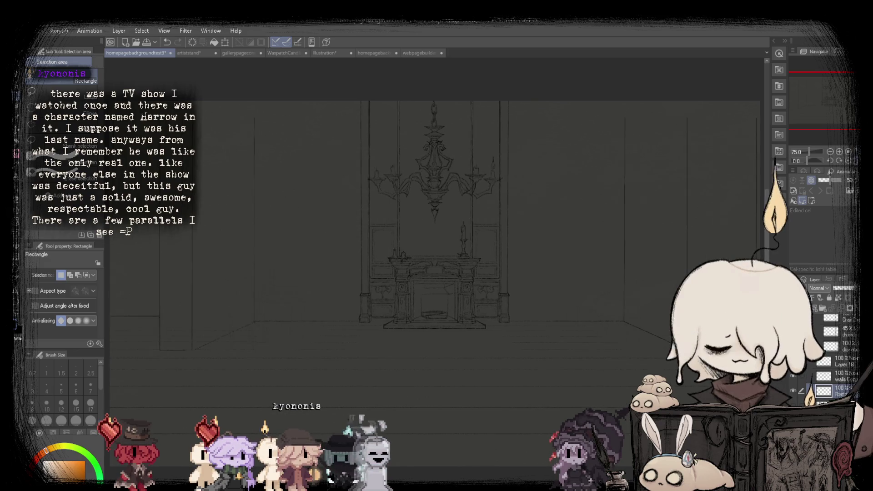
# Mirror the canvas horizontally, zoom out, and briefly test 8% layer opacity before undoing.
pyautogui.click(840, 162)
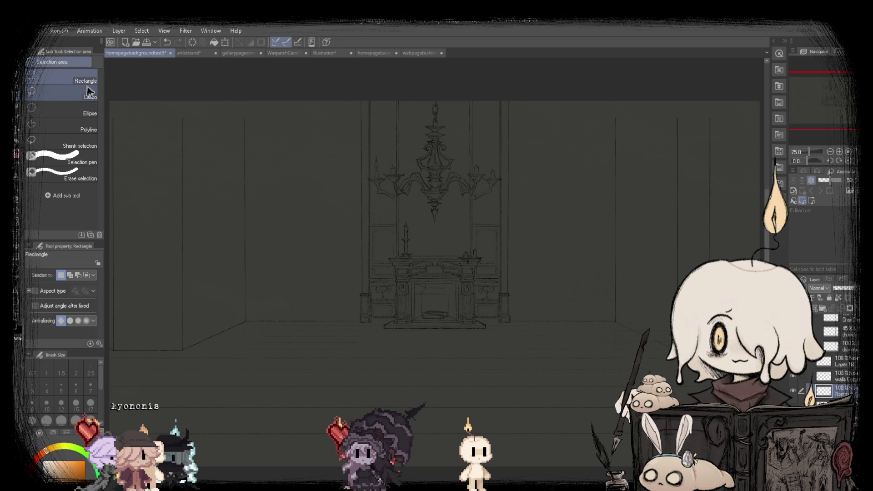
pyautogui.hotkey('ctrl', '-')
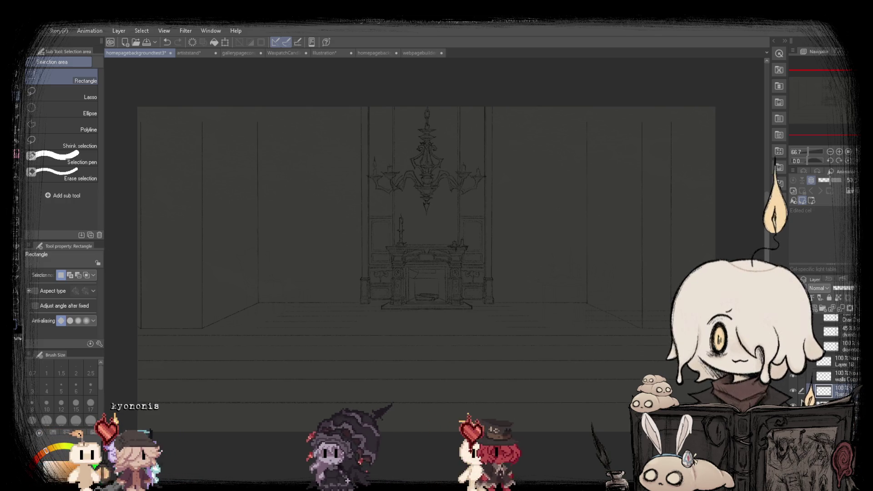
pyautogui.click(842, 289)
pyautogui.moveTo(843, 289); pyautogui.dragTo(838, 288)
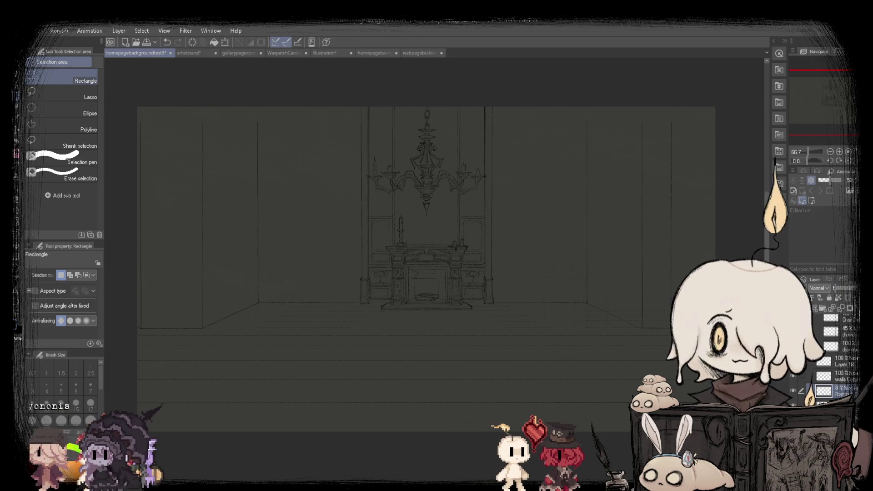
pyautogui.hotkey('ctrl', 'z')
pyautogui.hotkey('ctrl', 'z')
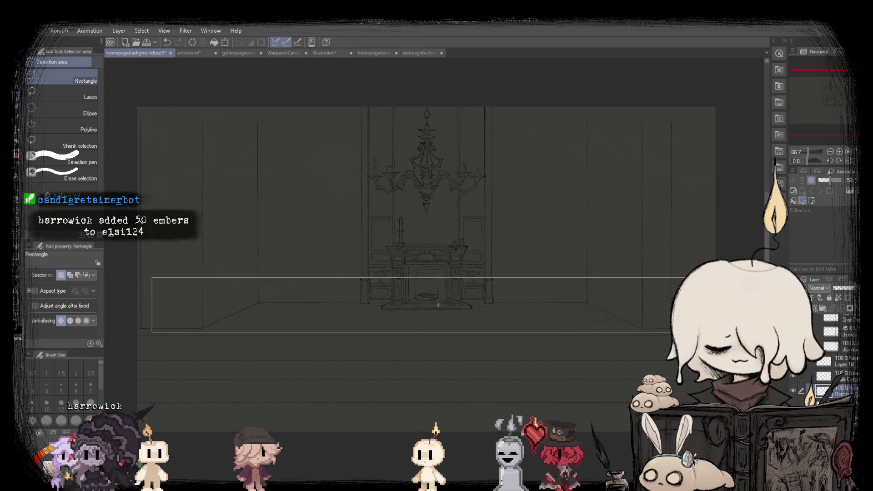
# Stretch the selected floorboard strip out to both the left and right floor edges.
pyautogui.moveTo(439, 306); pyautogui.dragTo(438, 306)
pyautogui.click(449, 348)
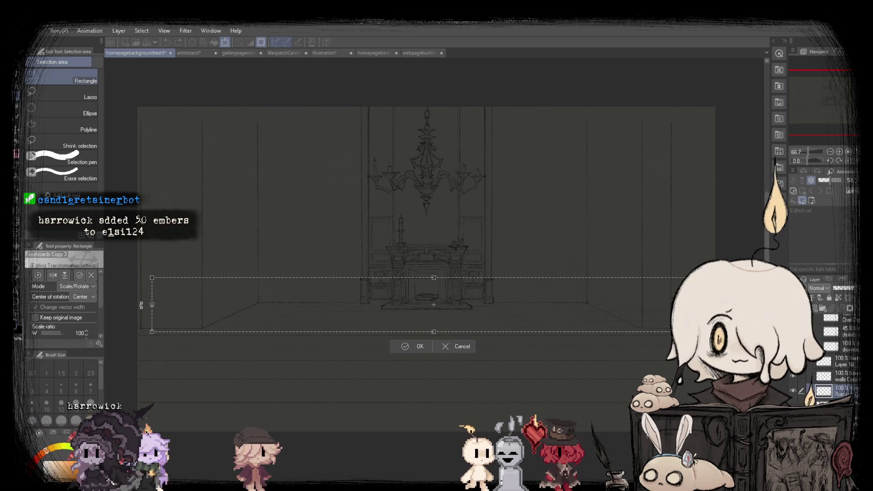
pyautogui.moveTo(141, 305); pyautogui.dragTo(5, 305)
pyautogui.scroll(-2, 157, 258)
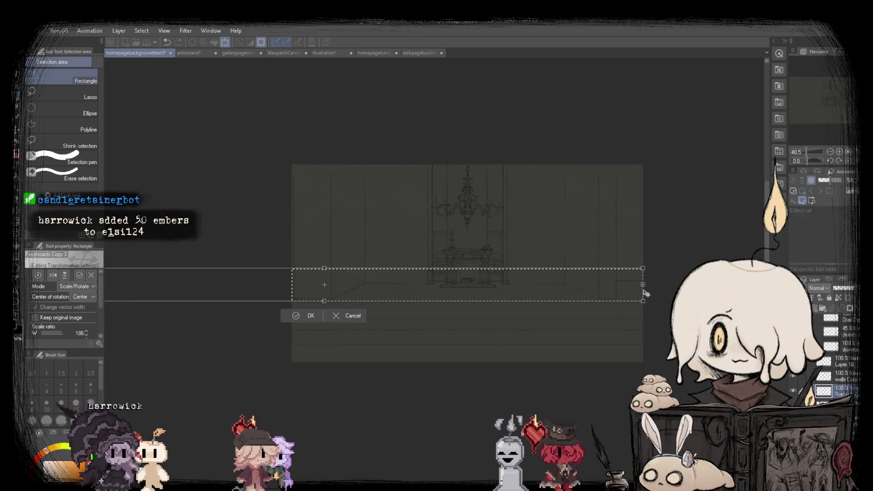
pyautogui.moveTo(646, 294); pyautogui.dragTo(869, 294)
pyautogui.scroll(-2, 619, 247)
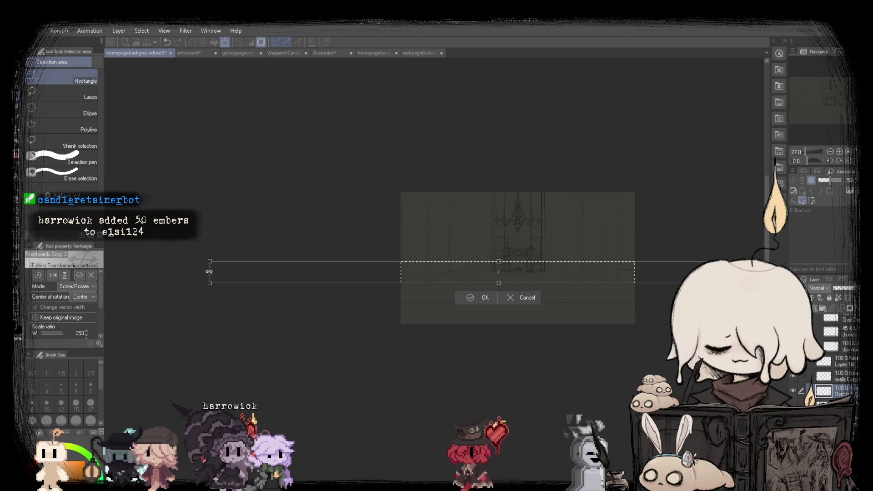
pyautogui.moveTo(209, 272); pyautogui.dragTo(29, 272)
pyautogui.scroll(8, 486, 289)
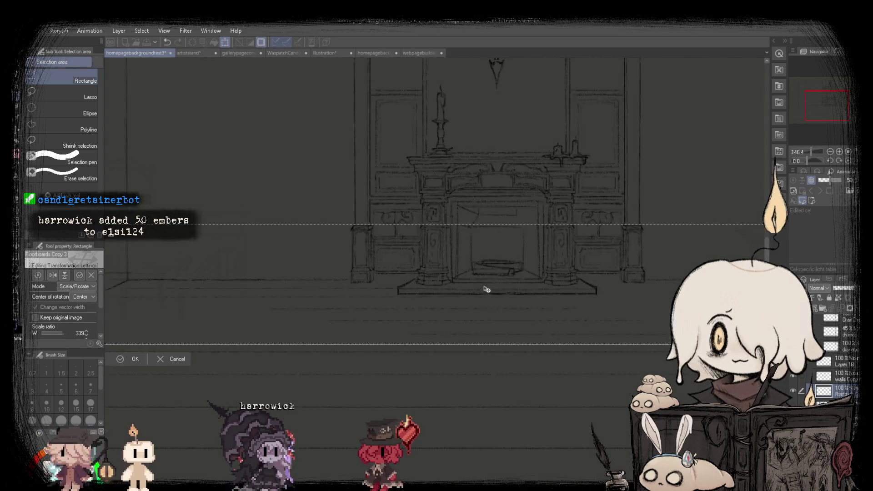
pyautogui.scroll(-2, 487, 289)
pyautogui.click(177, 338)
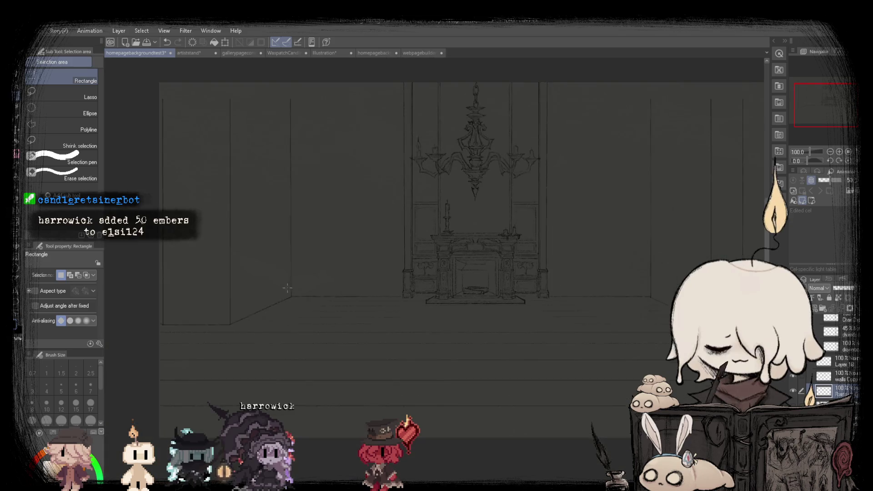
# Shift a selected section of the floor lines to the left and apply it.
pyautogui.scroll(1, 302, 407)
pyautogui.moveTo(247, 274); pyautogui.dragTo(399, 357)
pyautogui.moveTo(517, 391); pyautogui.dragTo(518, 391)
pyautogui.hotkey('ctrl', 't')
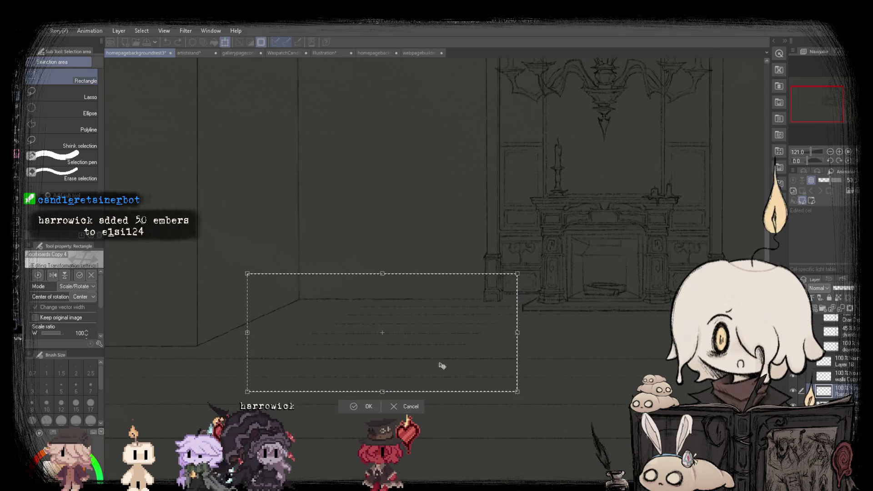
pyautogui.moveTo(440, 364); pyautogui.dragTo(323, 367)
pyautogui.press('Return')
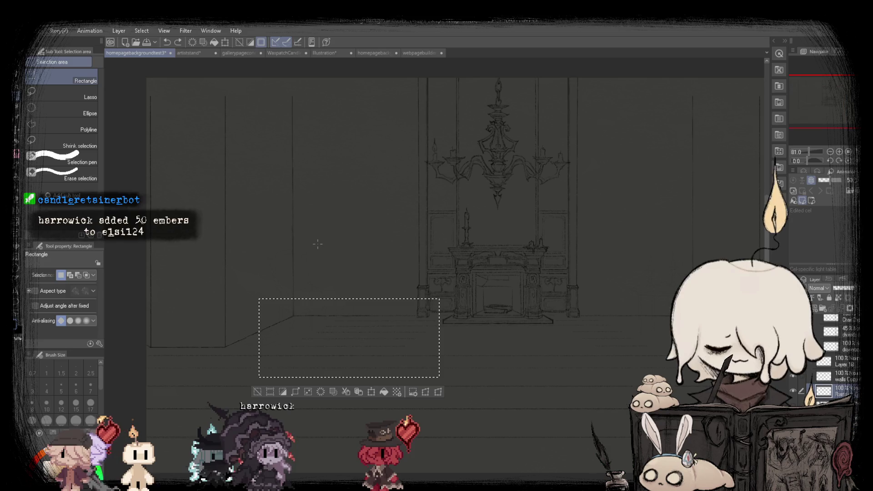
# Transform the floor lines near the left wall, apply the change, and deselect.
pyautogui.moveTo(218, 234); pyautogui.dragTo(389, 303)
pyautogui.moveTo(496, 328); pyautogui.dragTo(529, 332)
pyautogui.click(227, 230)
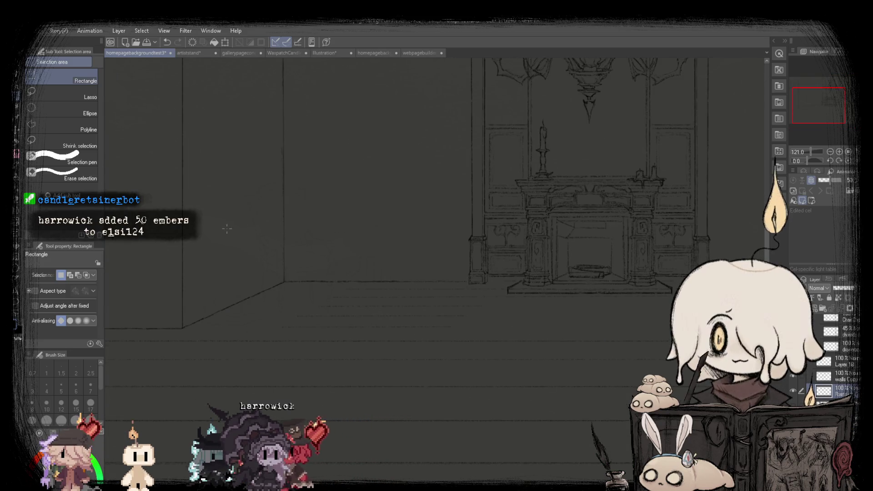
pyautogui.moveTo(600, 334); pyautogui.dragTo(600, 334)
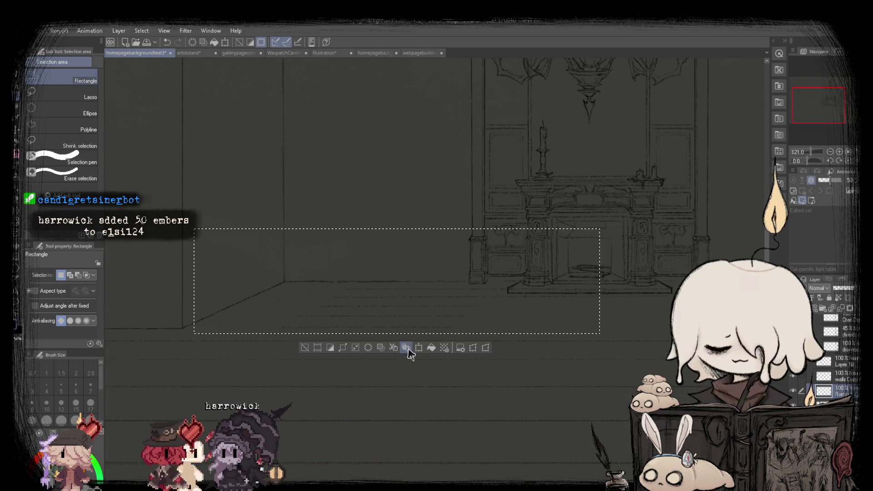
pyautogui.click(419, 347)
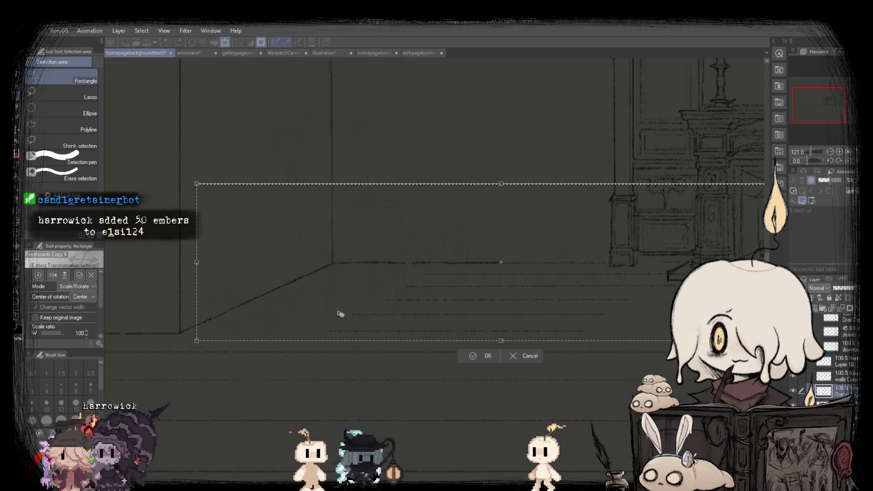
pyautogui.scroll(3, 341, 312)
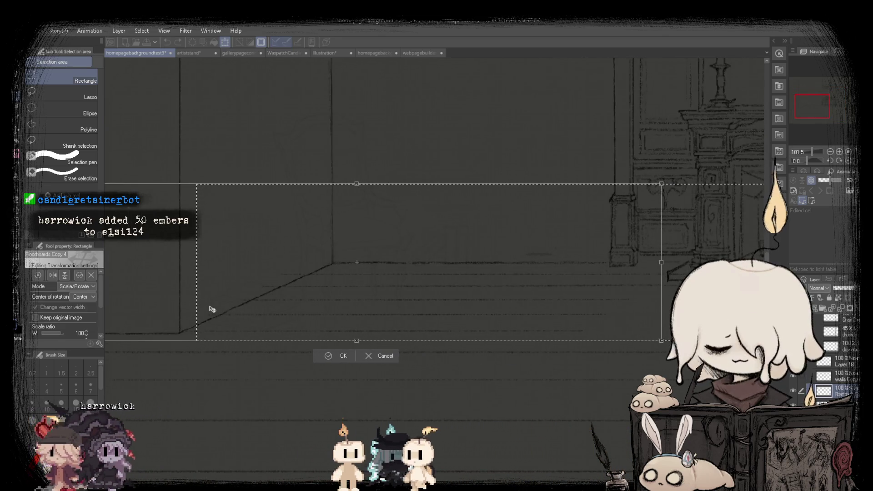
pyautogui.press('Return')
pyautogui.hotkey('ctrl', 'd')
# Pan around the floor, then start and cancel a transform of the selected floor area.
pyautogui.scroll(2, 146, 282)
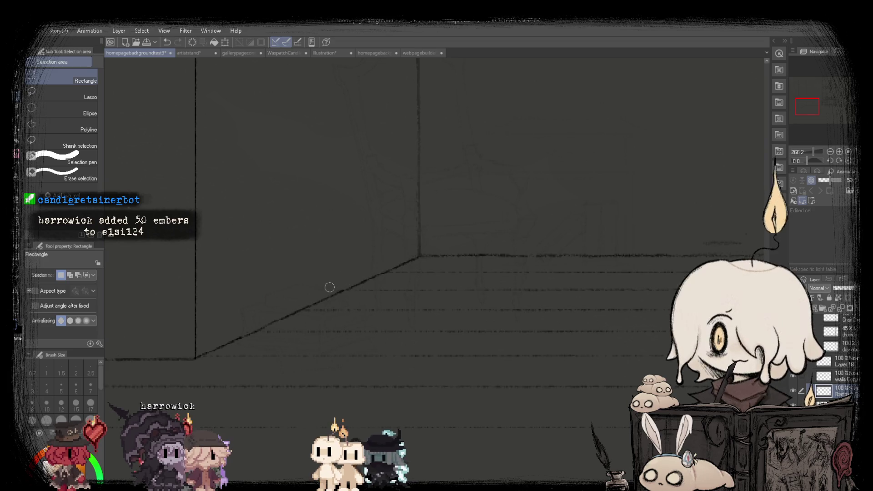
pyautogui.scroll(-3, 330, 287)
pyautogui.scroll(-2, 341, 277)
pyautogui.scroll(1, 356, 267)
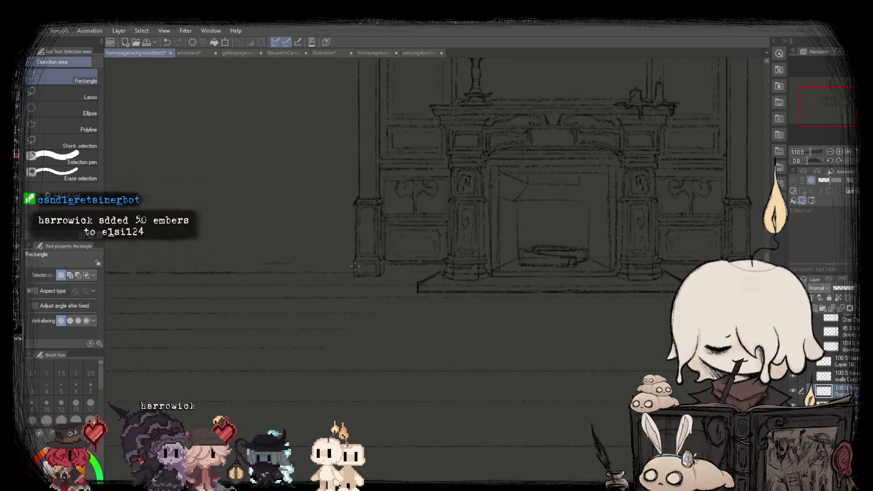
pyautogui.scroll(-2, 378, 273)
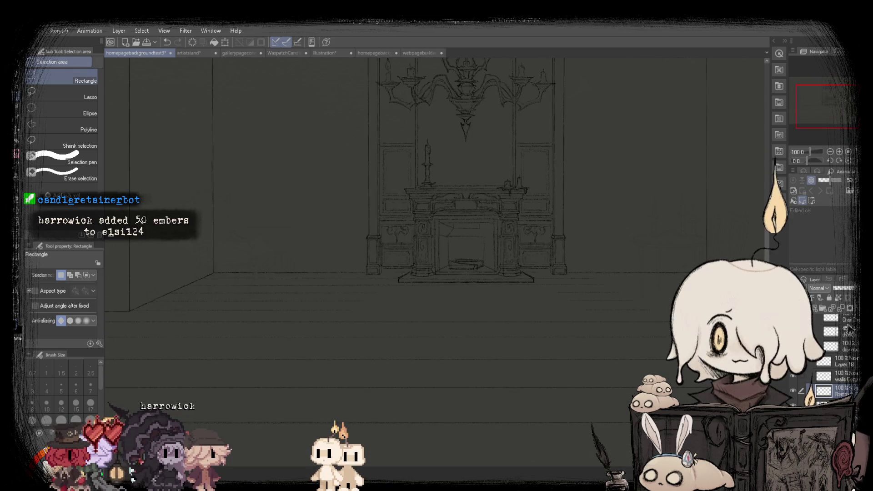
pyautogui.scroll(2, 545, 281)
pyautogui.scroll(2, 450, 280)
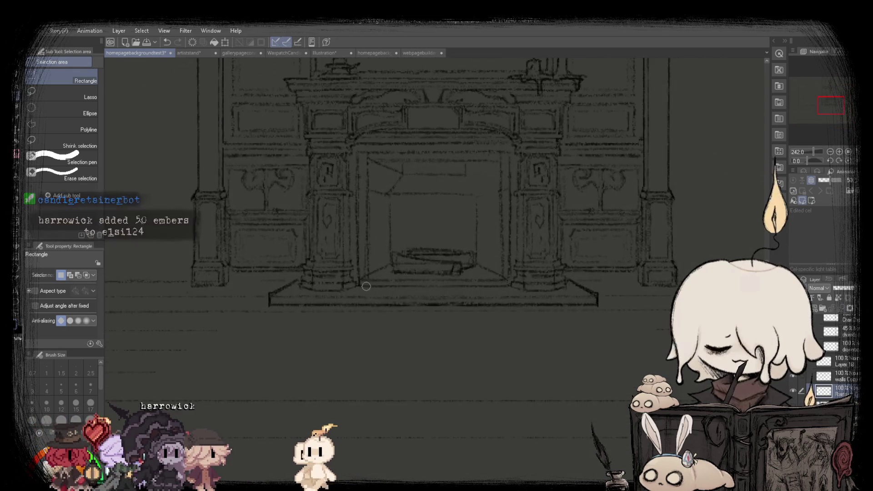
pyautogui.scroll(-2, 353, 281)
pyautogui.scroll(-2, 296, 268)
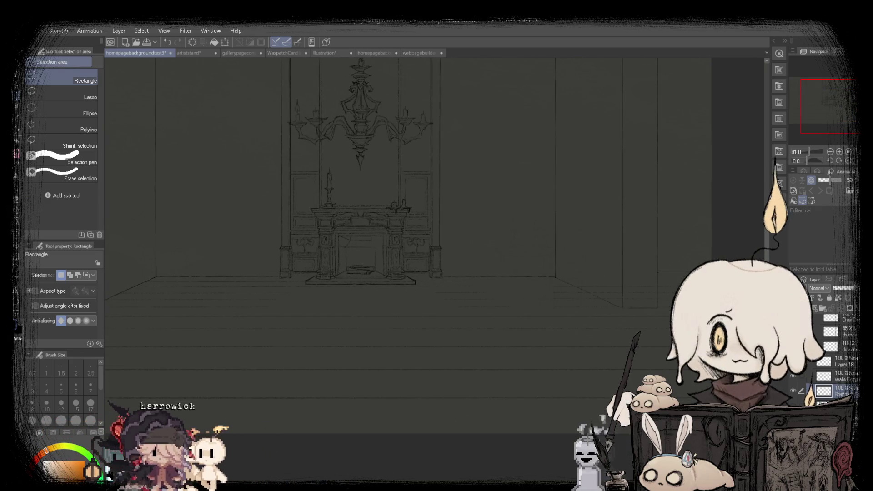
pyautogui.scroll(1, 304, 248)
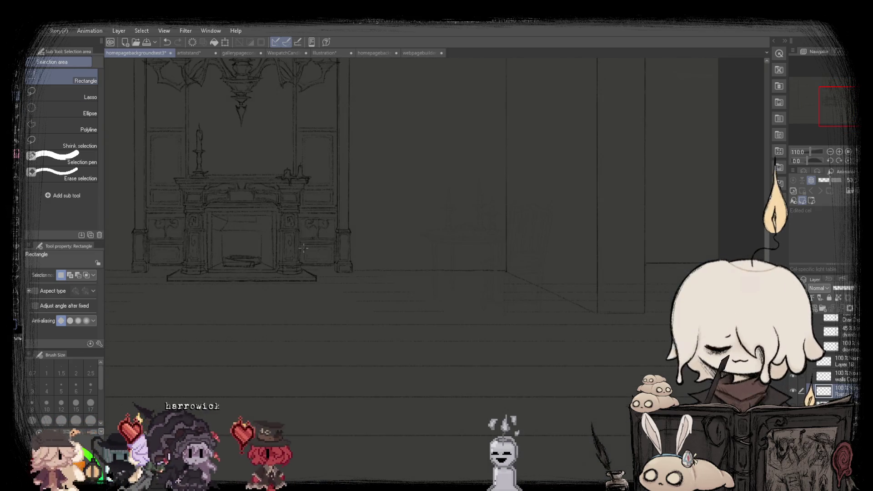
pyautogui.hscroll(2, 476, 255)
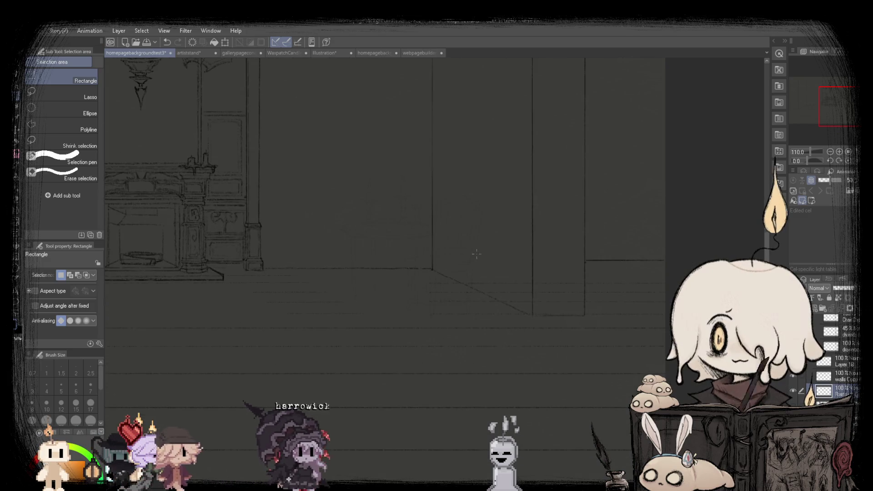
pyautogui.click(544, 333)
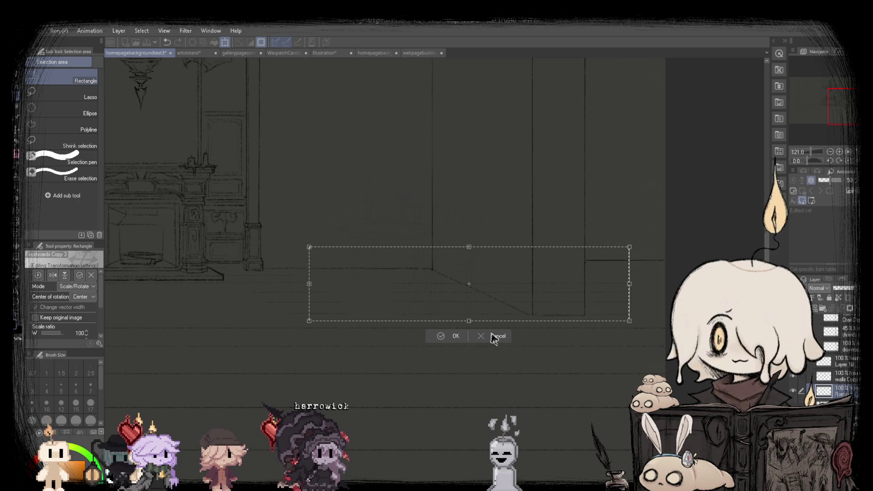
pyautogui.click(494, 337)
# Flip a copy of the left floorboard lines horizontally, place it on the right side, and deselect.
pyautogui.scroll(1, 345, 273)
pyautogui.scroll(1, 345, 272)
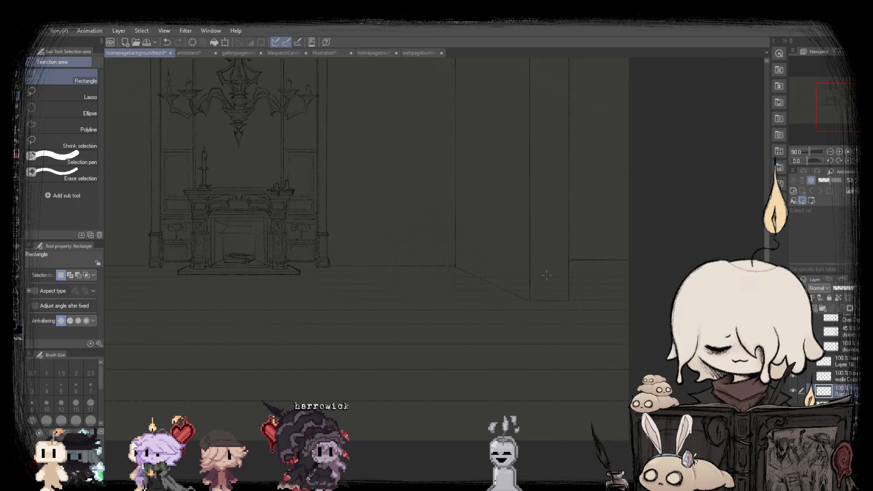
pyautogui.scroll(2, 569, 271)
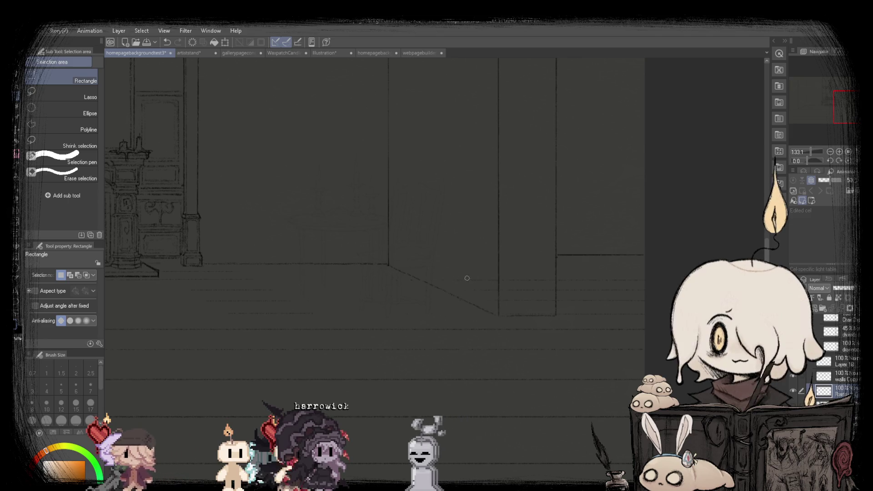
pyautogui.scroll(2, 455, 275)
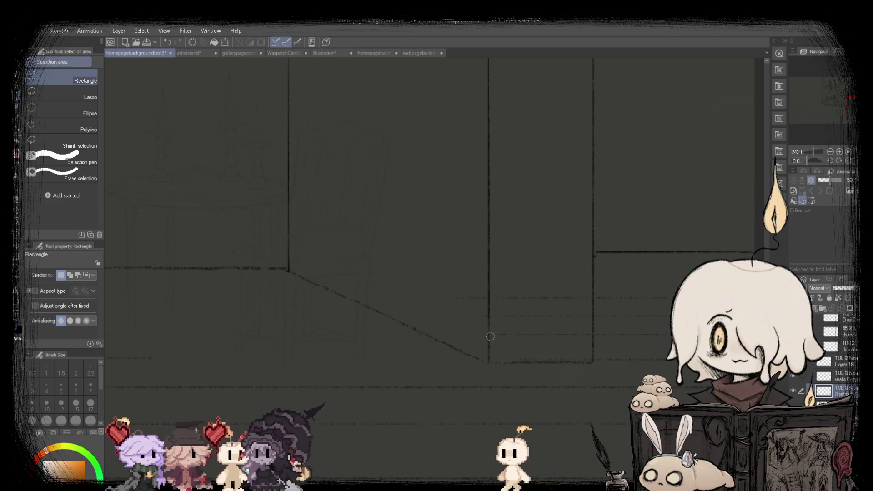
pyautogui.scroll(1, 473, 309)
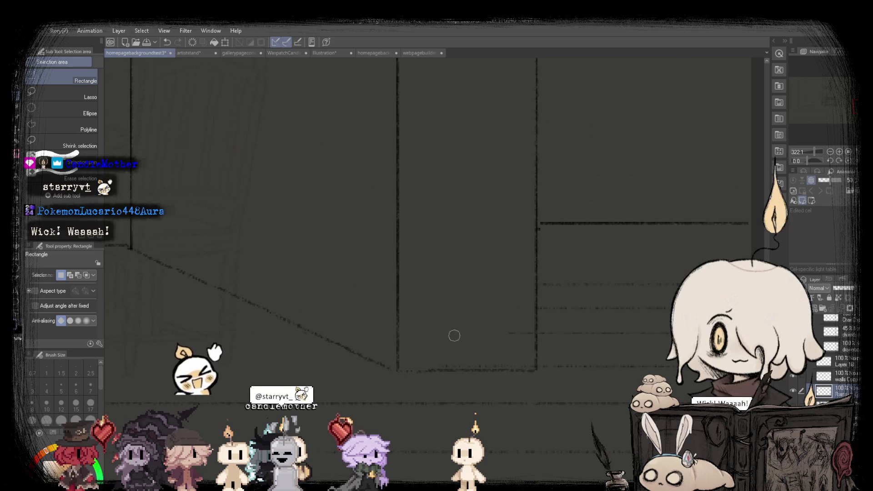
pyautogui.scroll(-2, 476, 352)
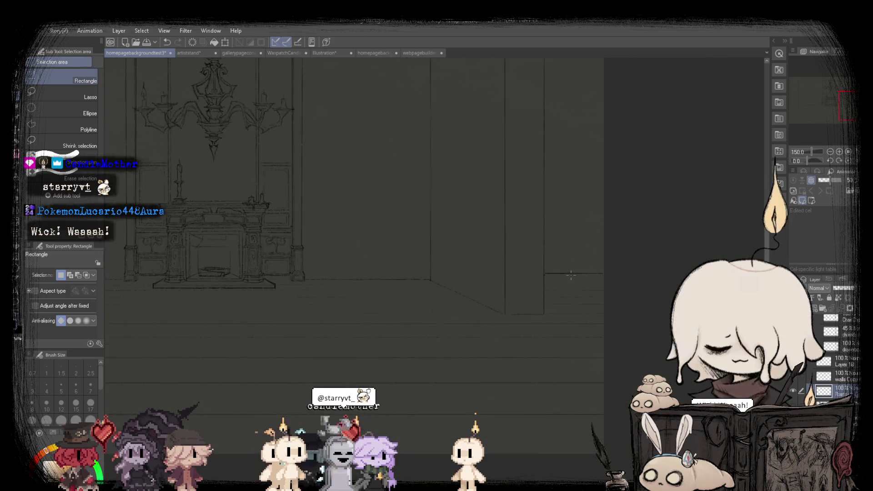
pyautogui.scroll(-1, 477, 352)
pyautogui.scroll(-1, 476, 352)
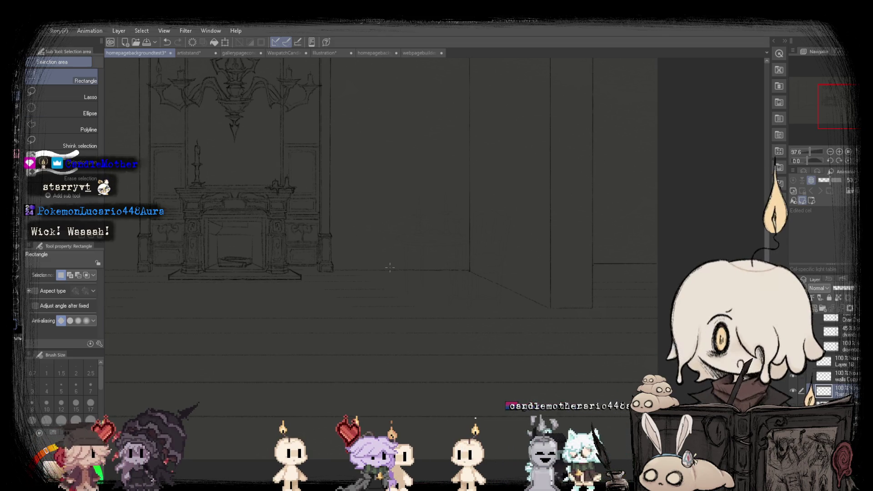
pyautogui.scroll(-1, 390, 267)
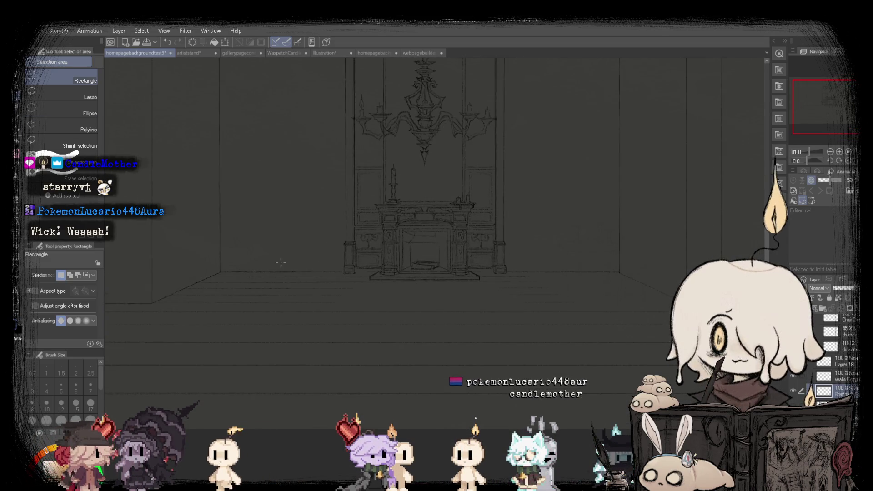
pyautogui.scroll(1, 131, 254)
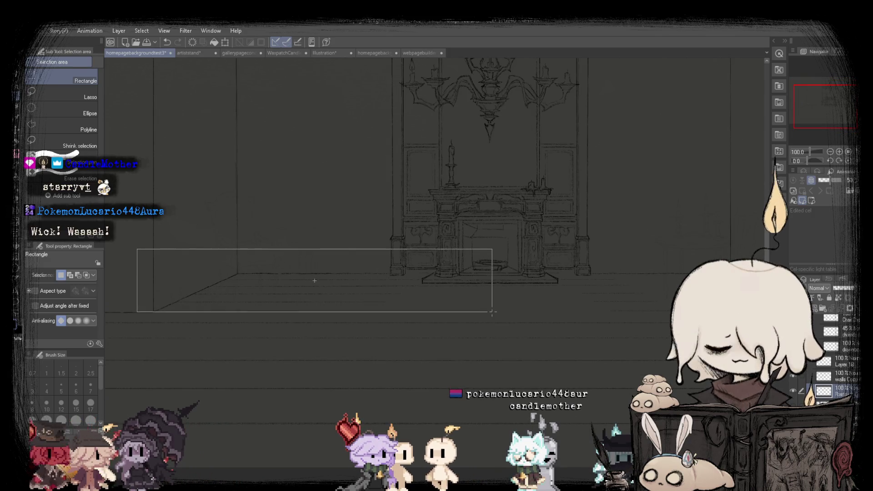
pyautogui.moveTo(484, 315); pyautogui.dragTo(500, 317)
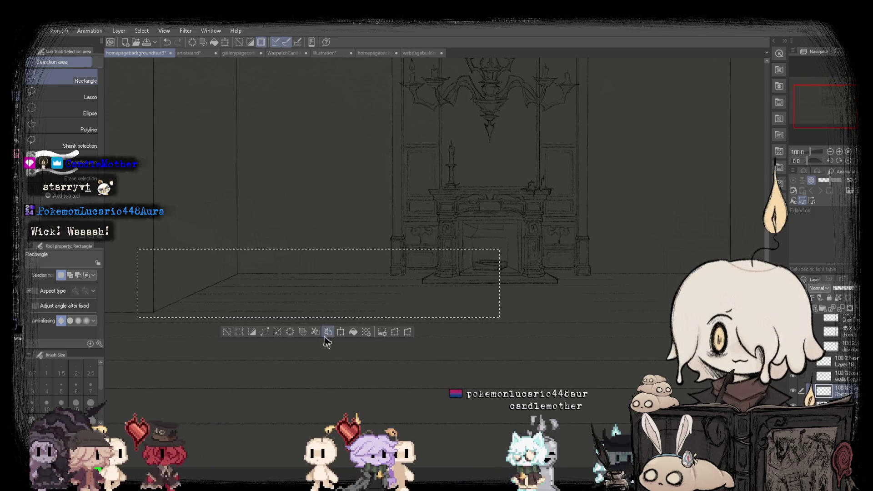
pyautogui.click(341, 331)
pyautogui.click(53, 275)
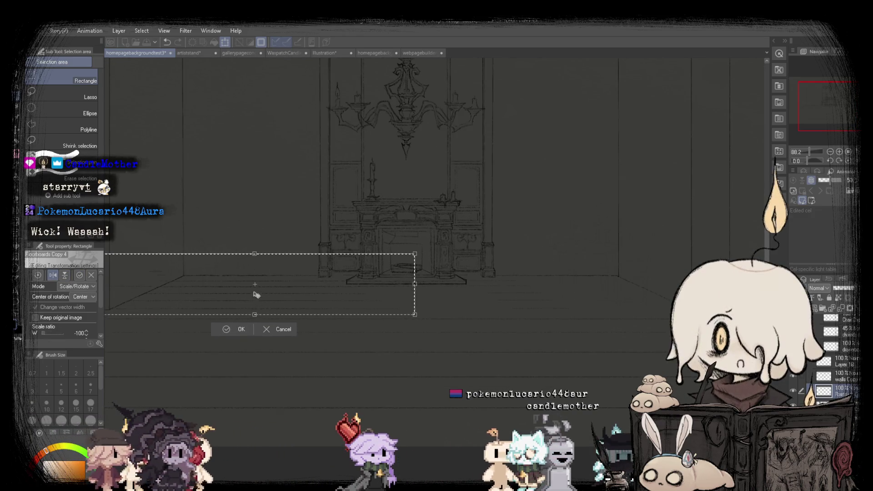
pyautogui.moveTo(253, 292); pyautogui.dragTo(546, 314)
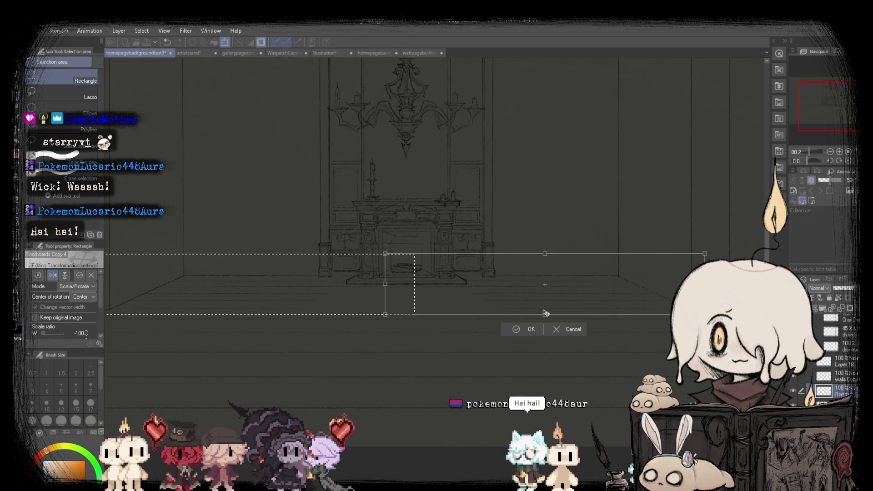
pyautogui.click(514, 333)
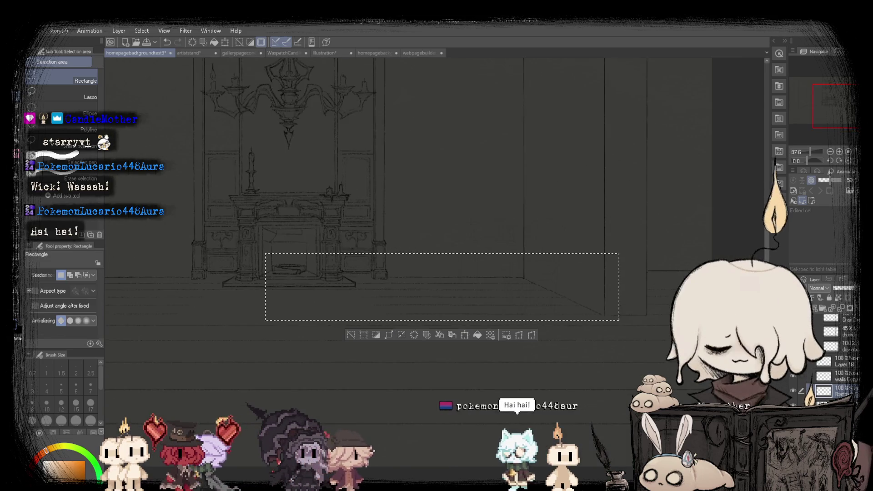
pyautogui.click(418, 381)
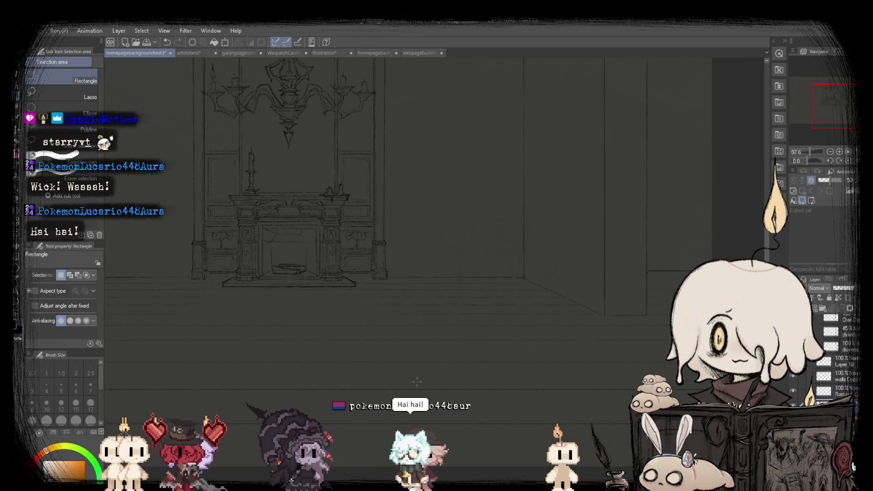
# Fit the drawing to the window, then open and end a transform on the floorboard strip.
pyautogui.hotkey('ctrl', '0')
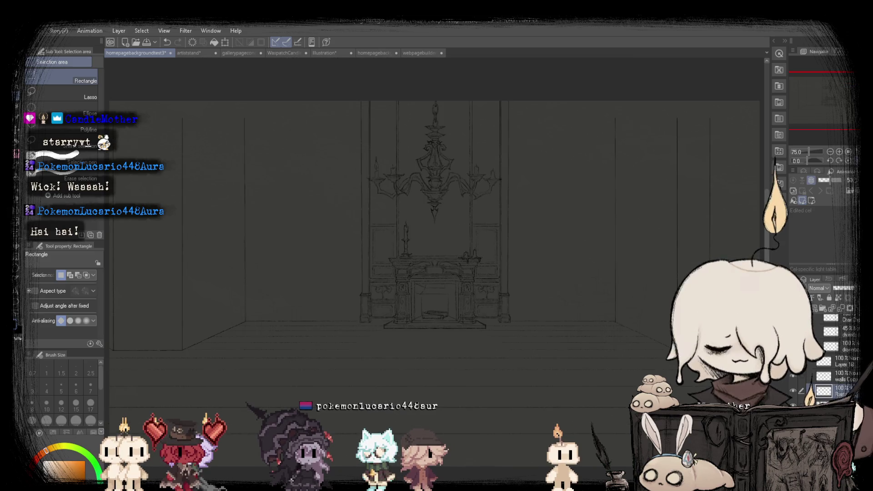
pyautogui.scroll(1, 443, 393)
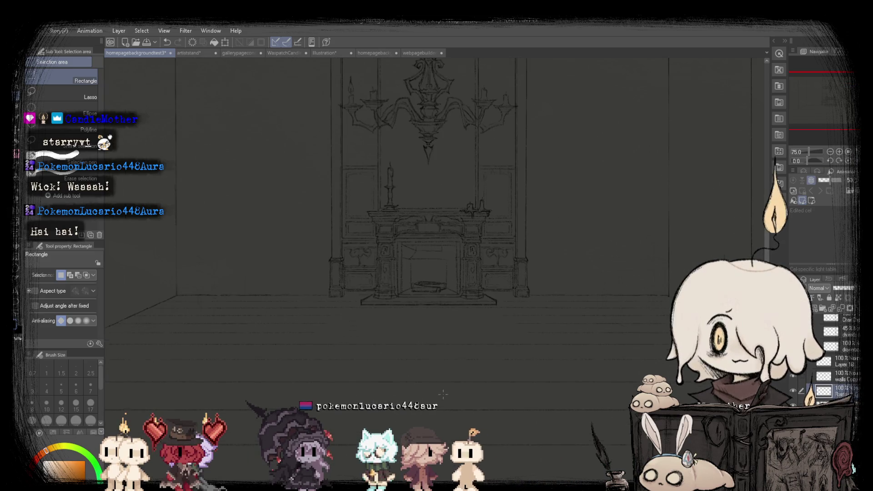
pyautogui.scroll(-1, 487, 300)
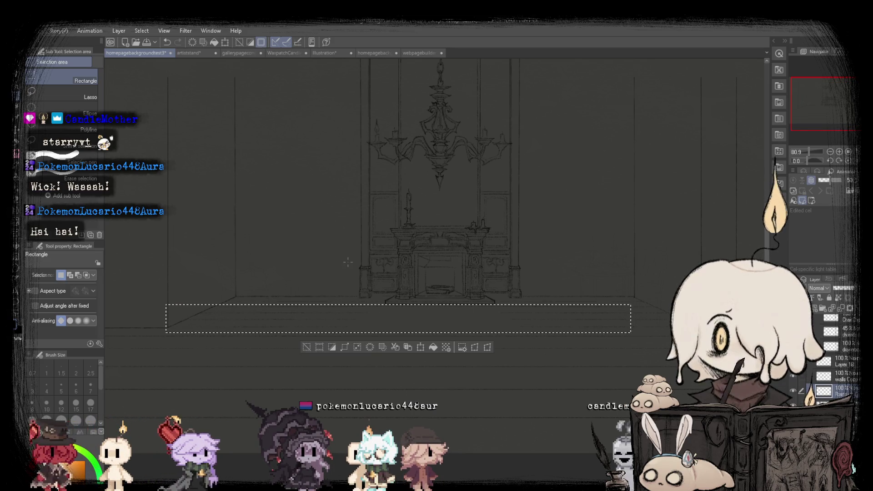
pyautogui.scroll(1, 359, 286)
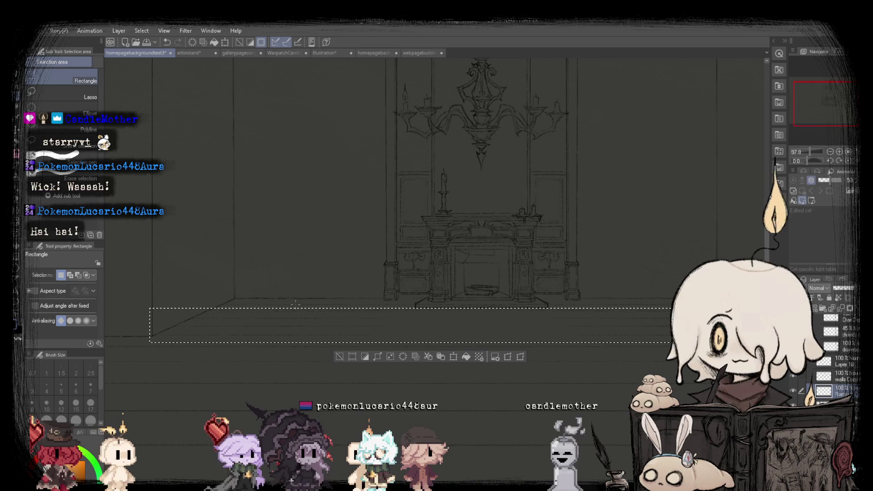
pyautogui.click(453, 356)
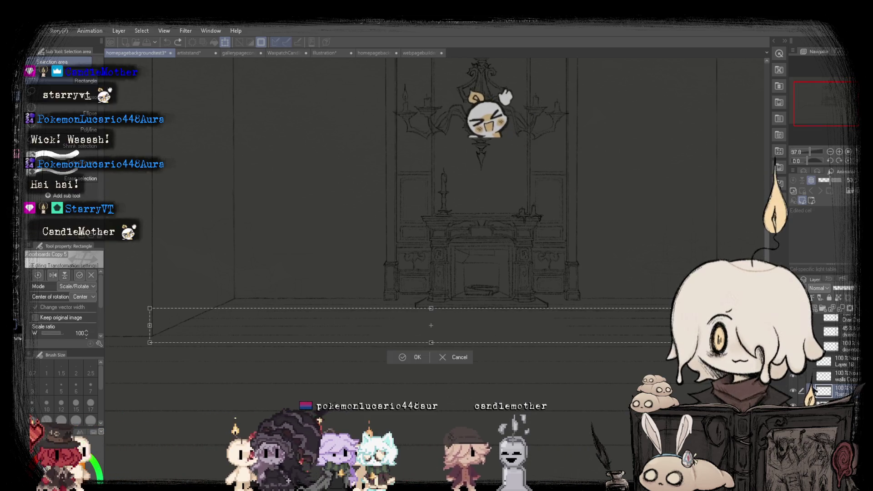
pyautogui.press('Return')
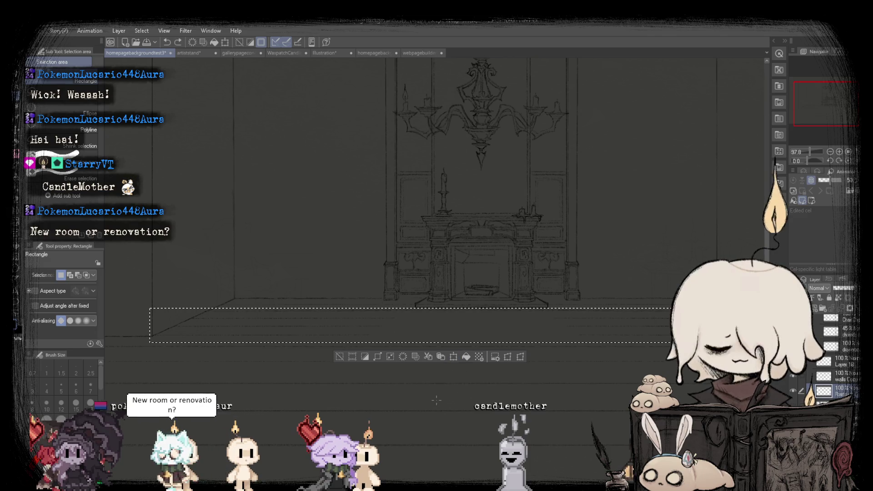
# Reselect the left floorboard lines and transform them into a new position.
pyautogui.moveTo(151, 306); pyautogui.dragTo(495, 339)
pyautogui.scroll(1, 495, 338)
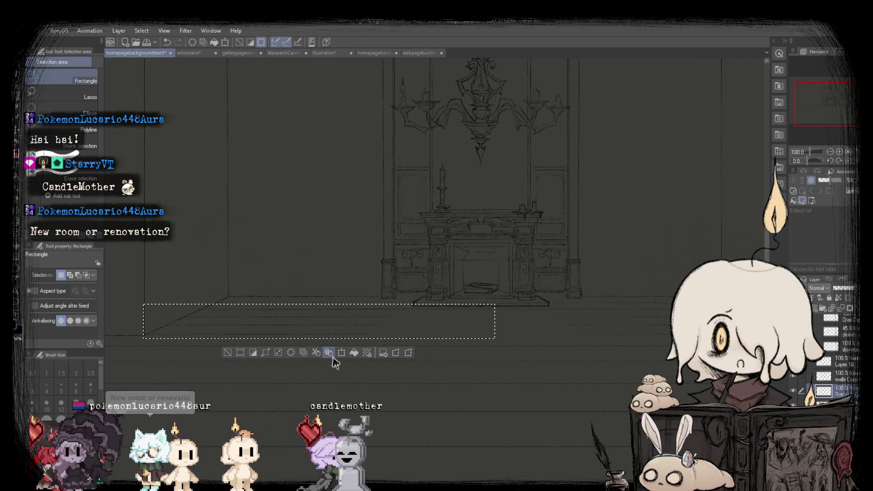
pyautogui.click(341, 353)
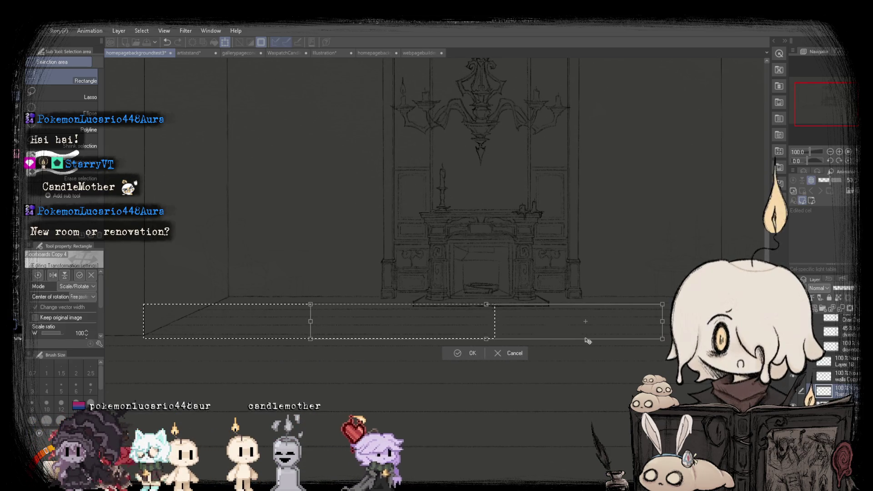
pyautogui.scroll(3, 439, 327)
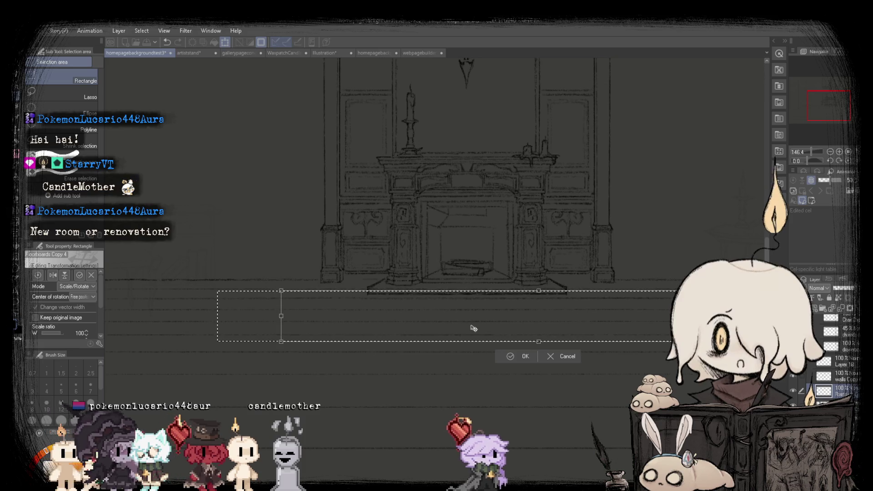
pyautogui.click(512, 357)
pyautogui.scroll(1, 434, 213)
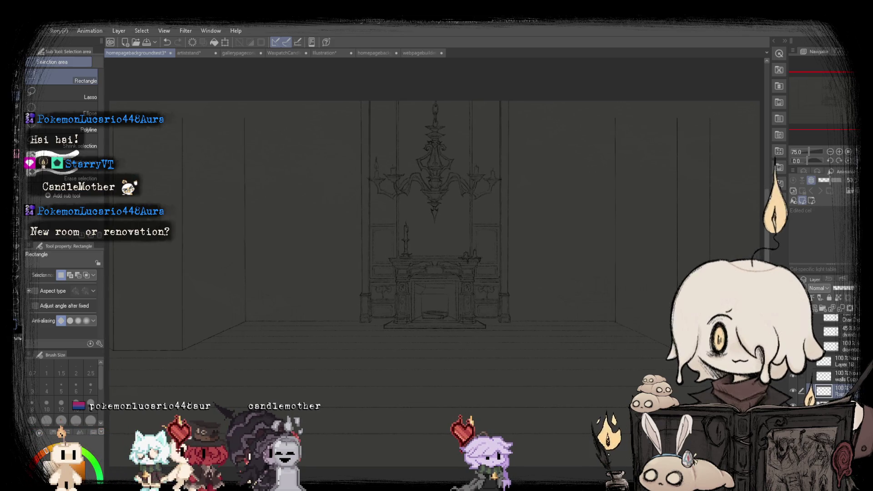
pyautogui.click(371, 52)
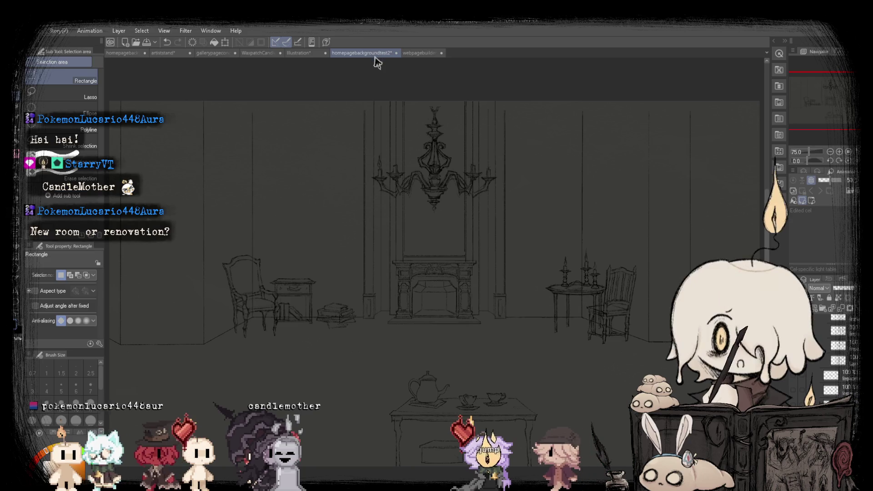
pyautogui.click(123, 53)
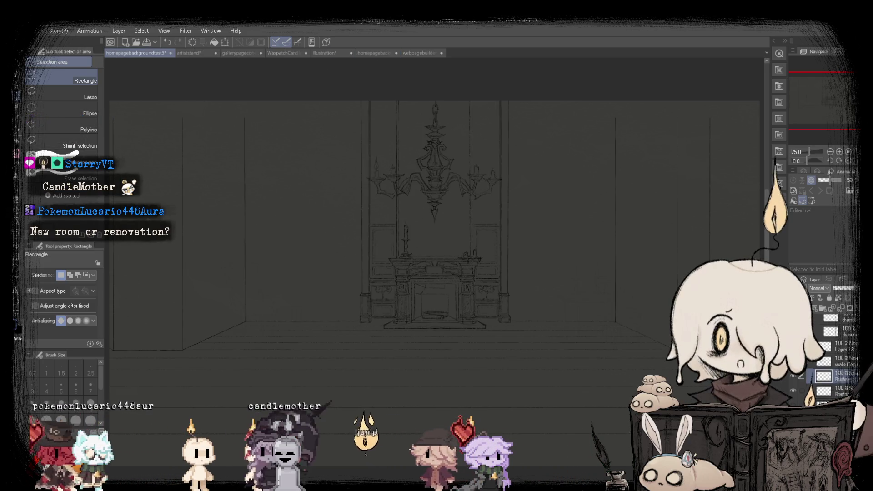
pyautogui.click(384, 53)
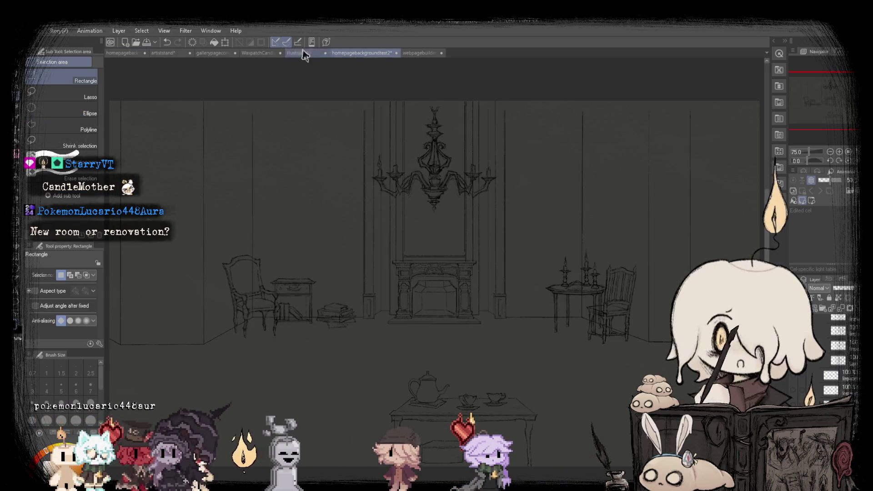
pyautogui.click(411, 53)
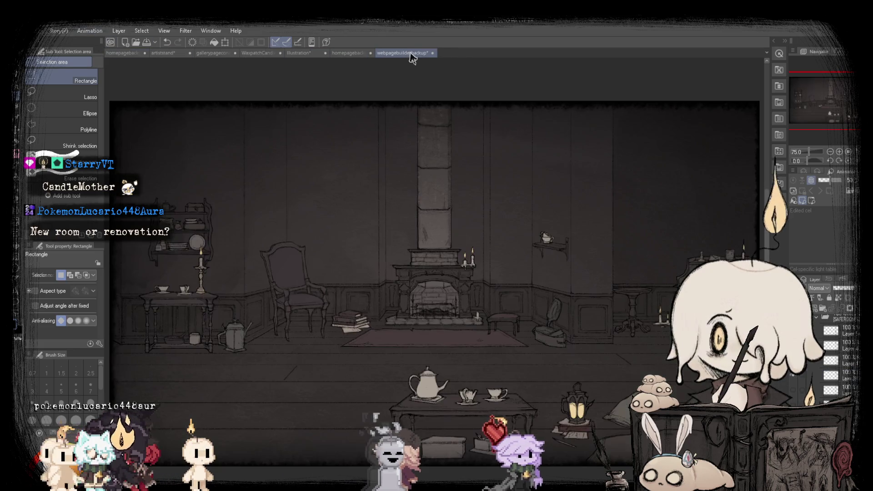
pyautogui.click(124, 53)
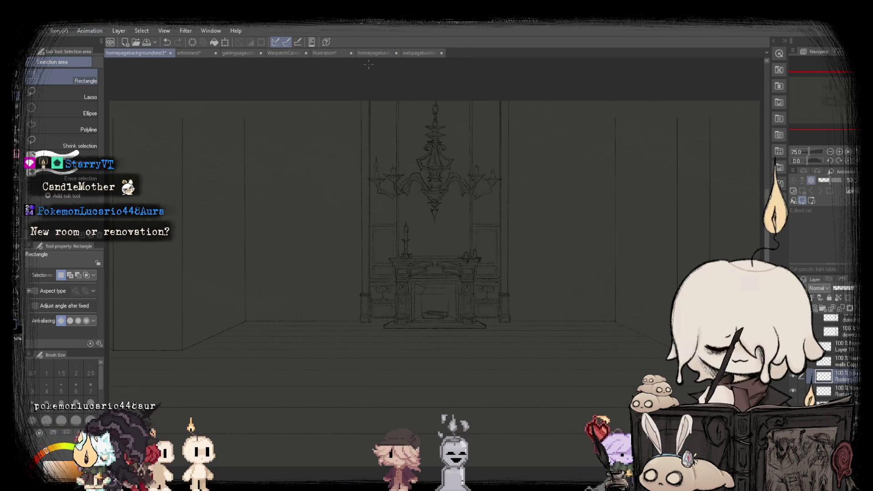
pyautogui.click(376, 54)
pyautogui.click(115, 55)
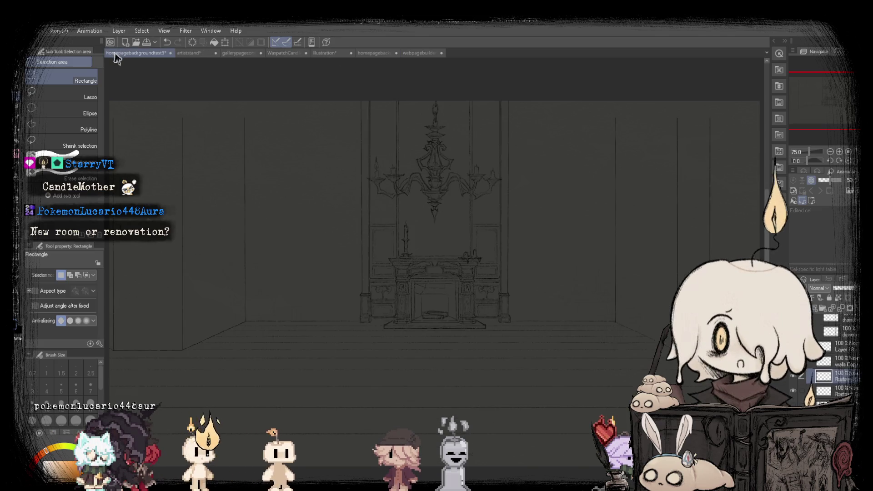
pyautogui.click(377, 54)
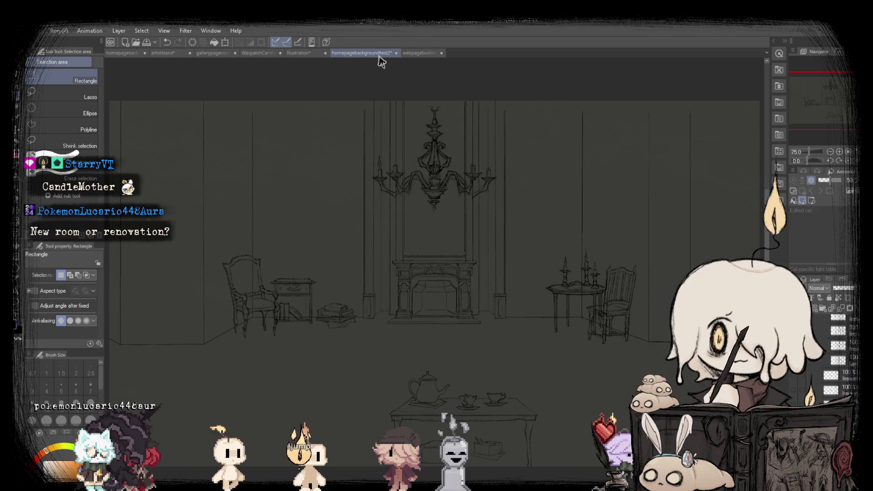
pyautogui.click(416, 54)
pyautogui.click(115, 55)
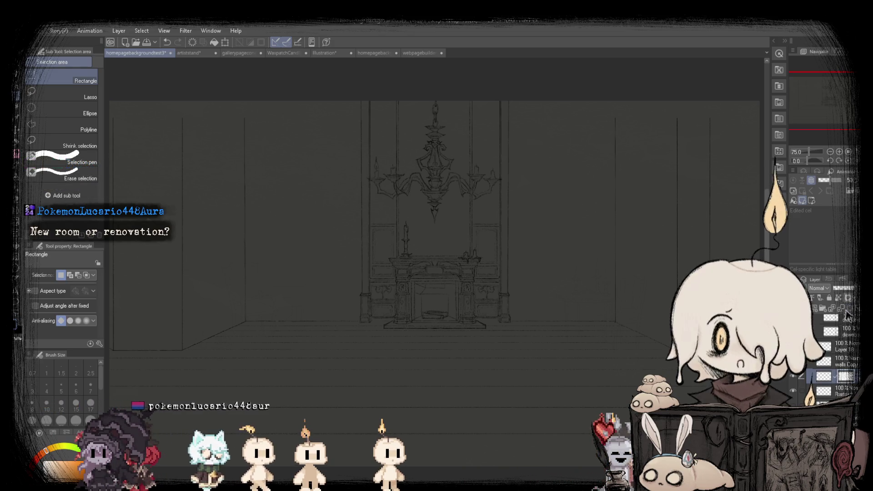
# Select strips along the back floor line, clearing each selection afterward.
pyautogui.scroll(2, 139, 305)
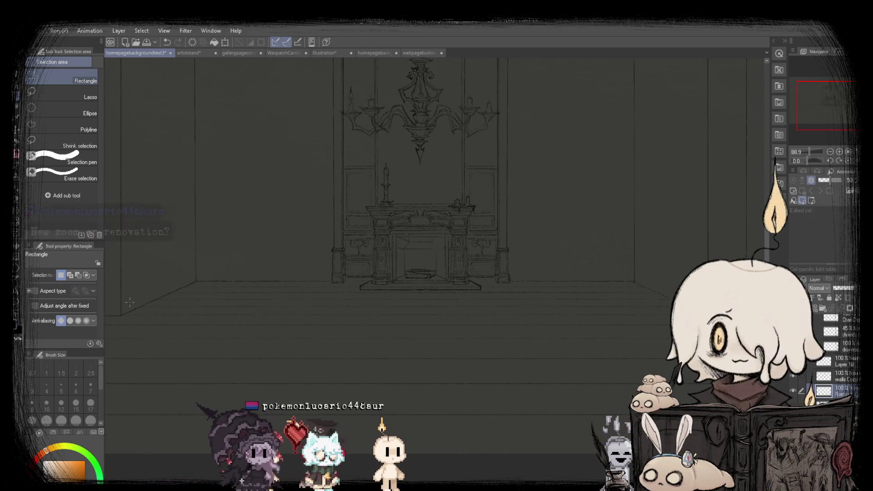
pyautogui.moveTo(229, 308)
pyautogui.mouseDown()
pyautogui.moveTo(695, 309)
pyautogui.moveTo(674, 310)
pyautogui.mouseUp()
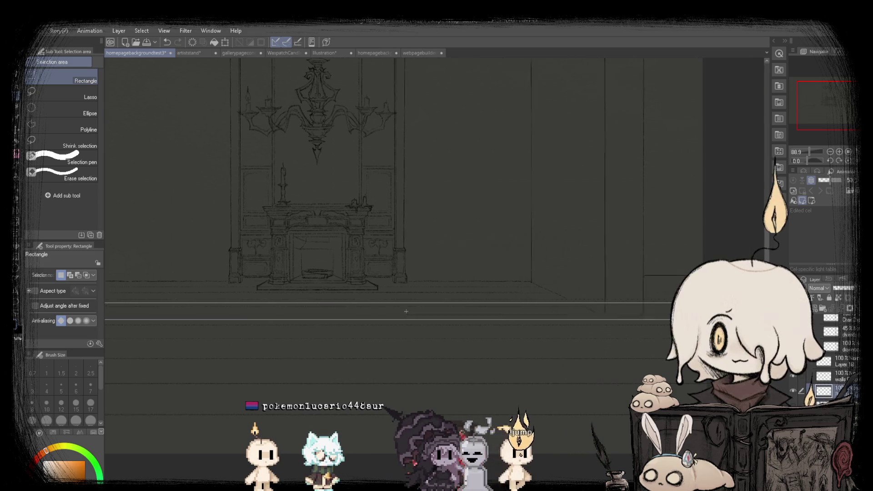
pyautogui.moveTo(289, 307); pyautogui.dragTo(289, 308)
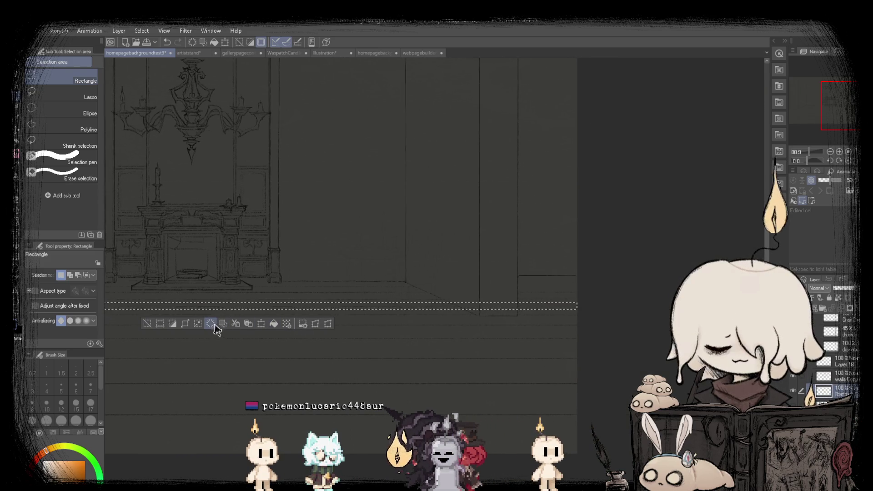
pyautogui.hotkey('ctrl', 'd')
pyautogui.scroll(-2, 610, 241)
pyautogui.scroll(2, 504, 247)
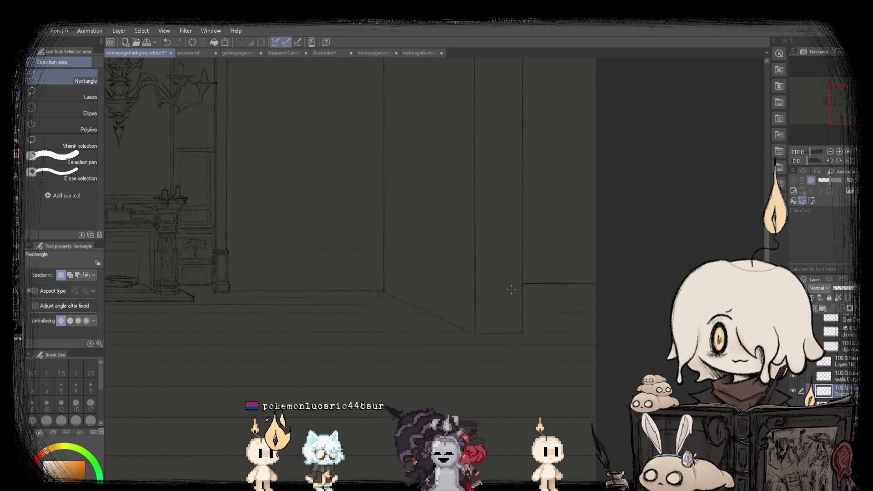
pyautogui.moveTo(636, 324); pyautogui.dragTo(635, 323)
pyautogui.hotkey('ctrl', 'd')
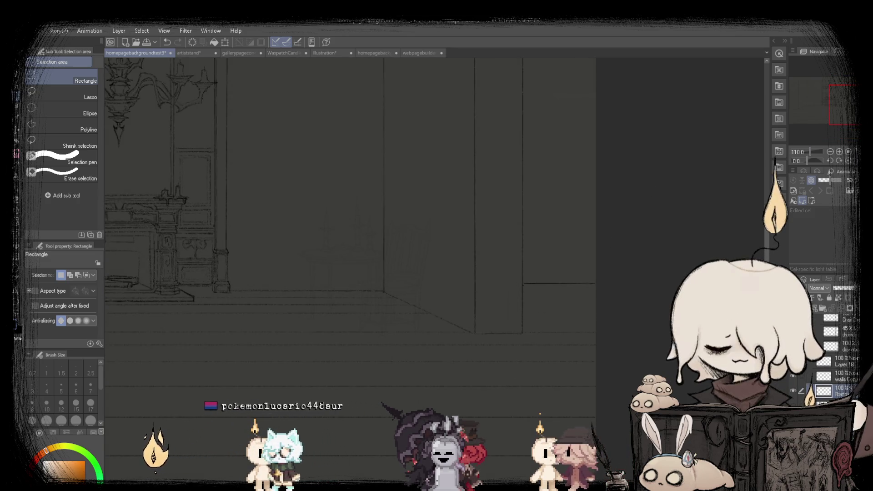
# Fit the drawing to the window and select the floor band below the back wall, then dismiss it.
pyautogui.hotkey('ctrl', '0')
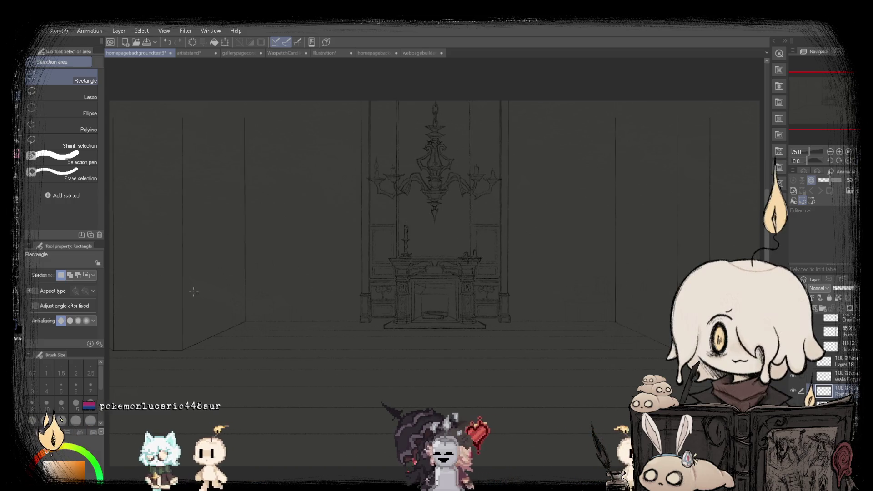
pyautogui.moveTo(172, 280)
pyautogui.mouseDown()
pyautogui.moveTo(537, 335)
pyautogui.moveTo(755, 354)
pyautogui.mouseUp()
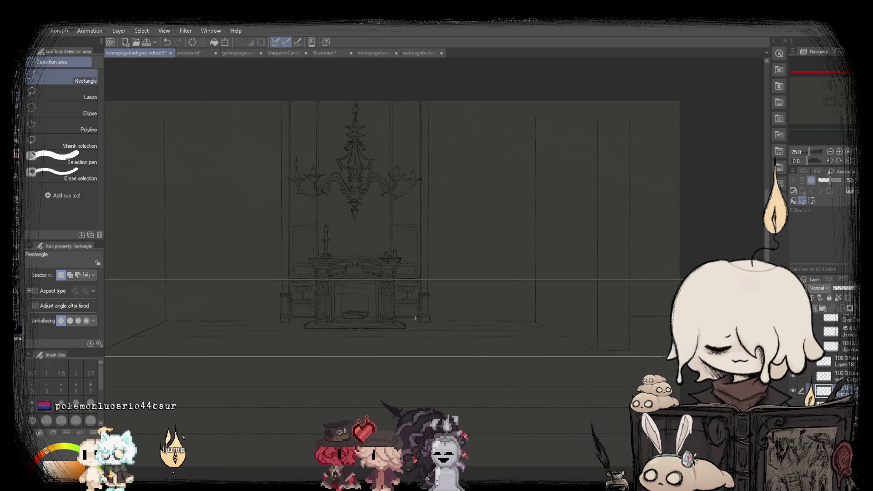
pyautogui.click(359, 370)
pyautogui.scroll(-2, 524, 291)
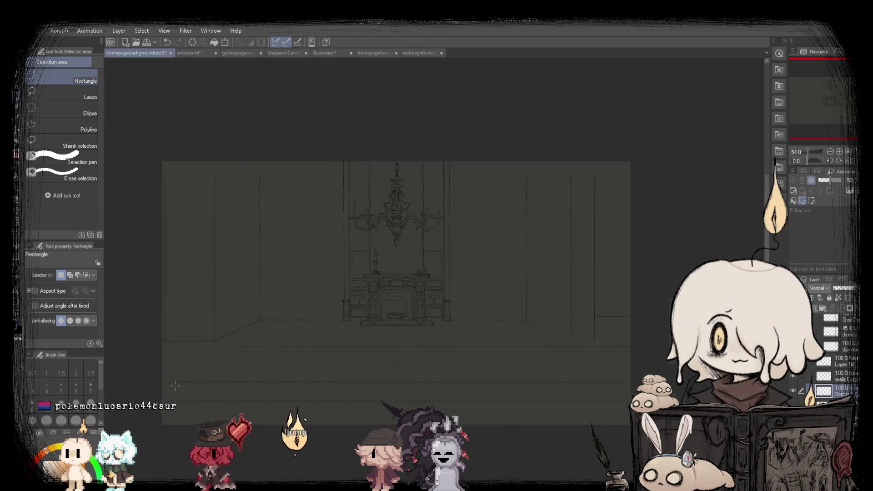
pyautogui.scroll(1, 193, 318)
pyautogui.scroll(-1, 223, 320)
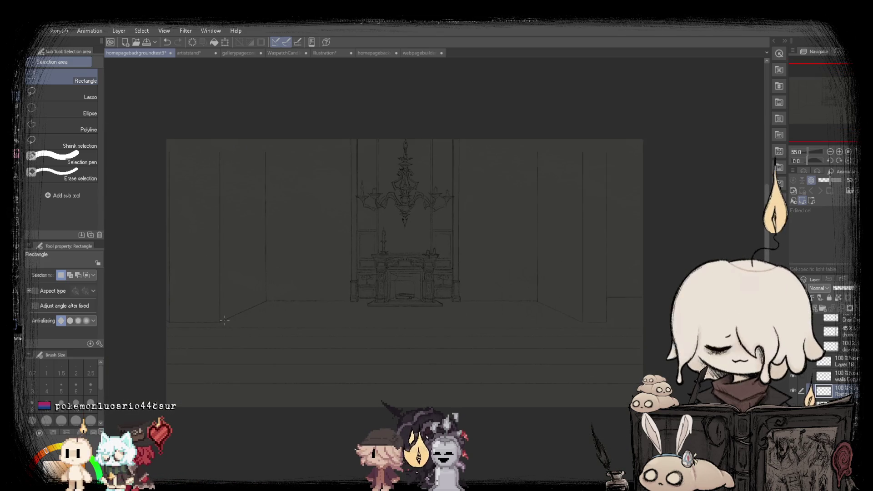
pyautogui.scroll(2, 323, 244)
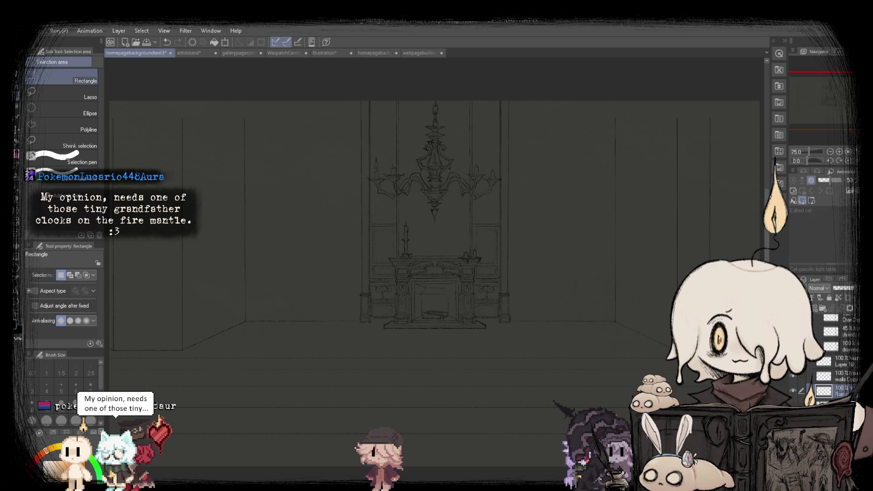
pyautogui.scroll(-1, 473, 256)
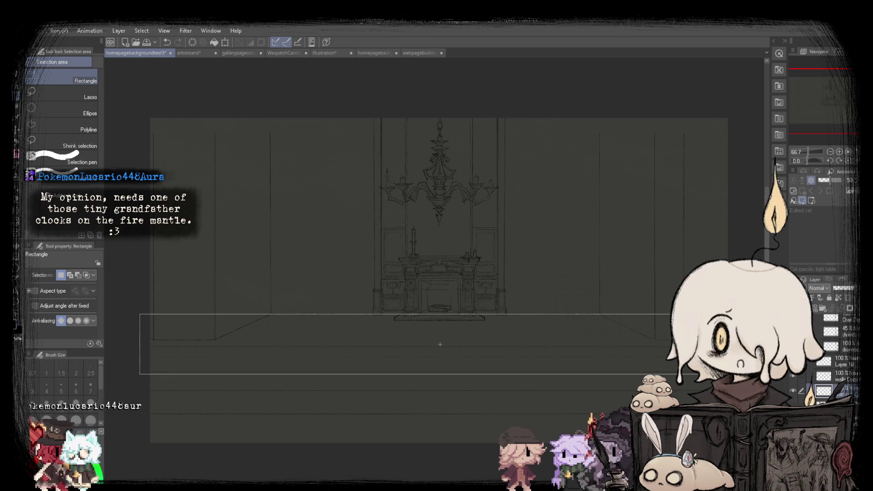
# Stretch the selected band of floorboard lines slightly downward, confirm it, and deselect.
pyautogui.moveTo(671, 362); pyautogui.dragTo(698, 374)
pyautogui.click(463, 390)
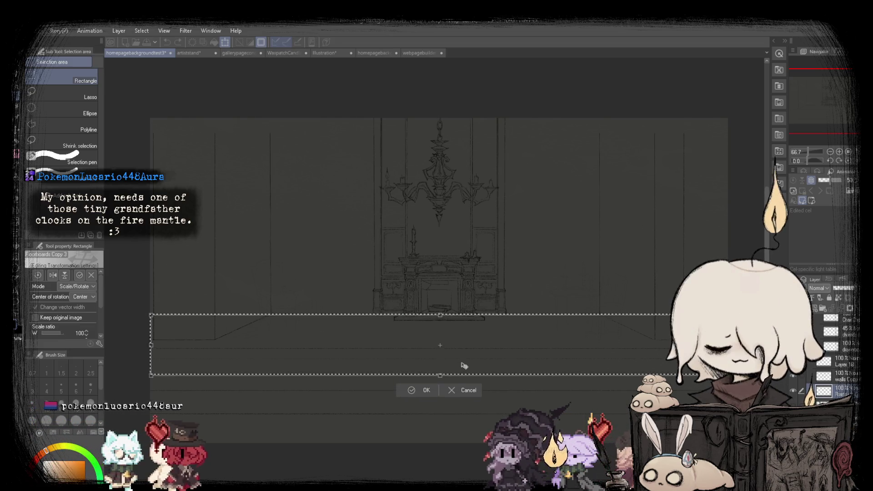
pyautogui.moveTo(463, 362); pyautogui.dragTo(455, 376)
pyautogui.press('Return')
pyautogui.hotkey('ctrl', 'd')
pyautogui.scroll(2, 412, 414)
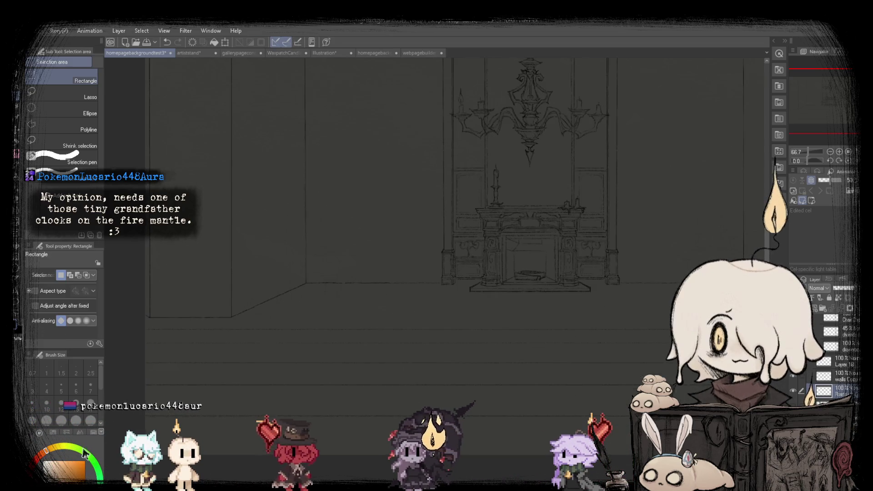
# Switch to the pencil and inspect the wall and floor corners up close with the canvas mirrored.
pyautogui.press('p')
pyautogui.scroll(2, 225, 318)
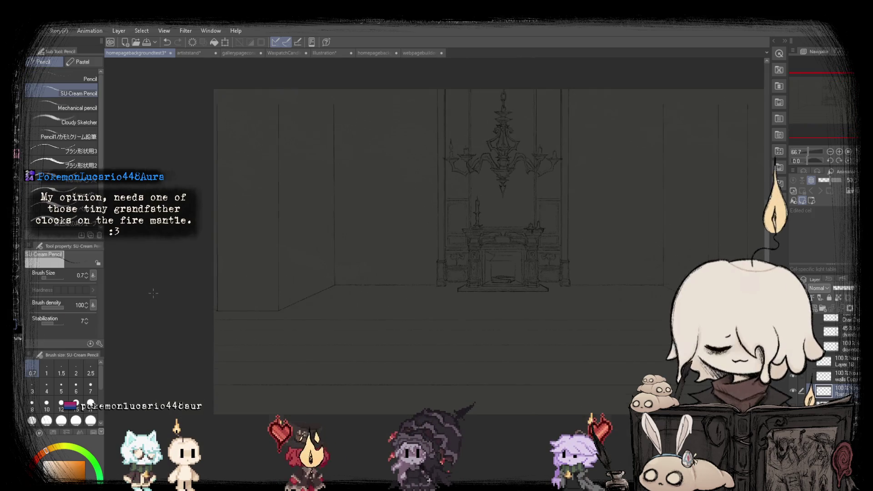
pyautogui.scroll(-1, 224, 319)
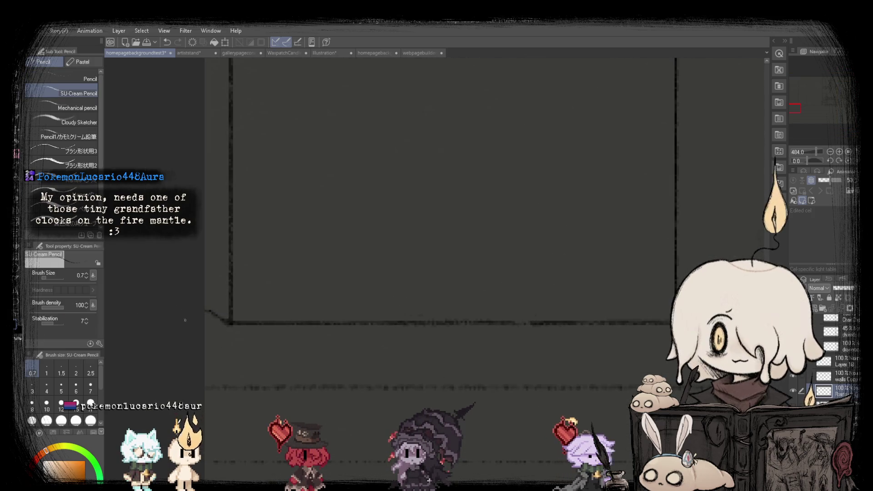
pyautogui.scroll(-3, 324, 297)
pyautogui.scroll(4, 637, 304)
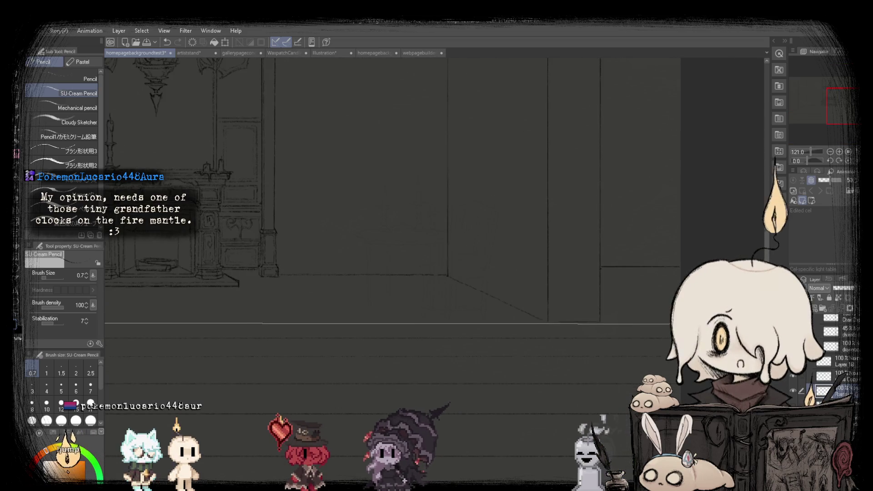
pyautogui.press('h')
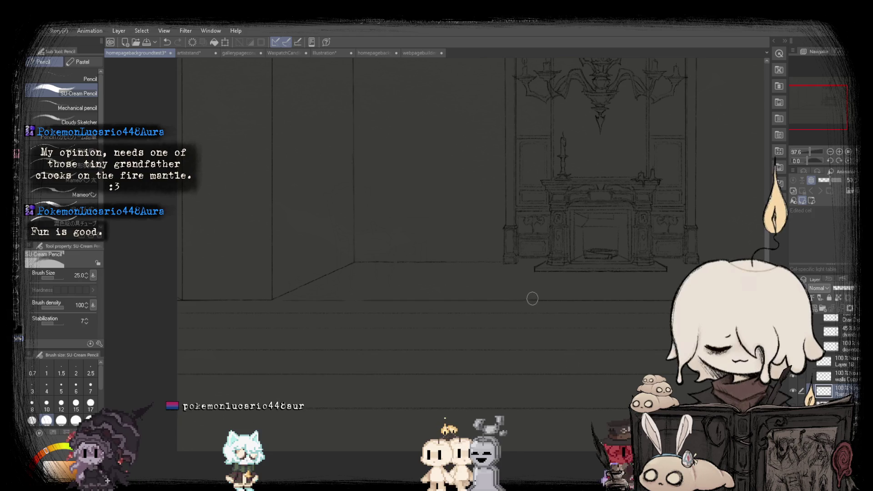
pyautogui.scroll(-3, 311, 237)
pyautogui.scroll(2, 311, 236)
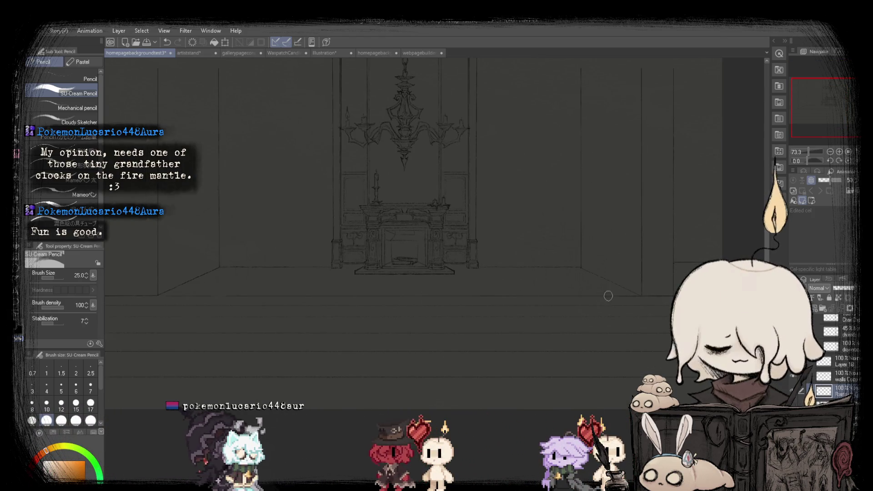
# Fit the drawing to the window, look over the room, and switch to the dd-shadowing 1 brush.
pyautogui.hotkey('ctrl', '0')
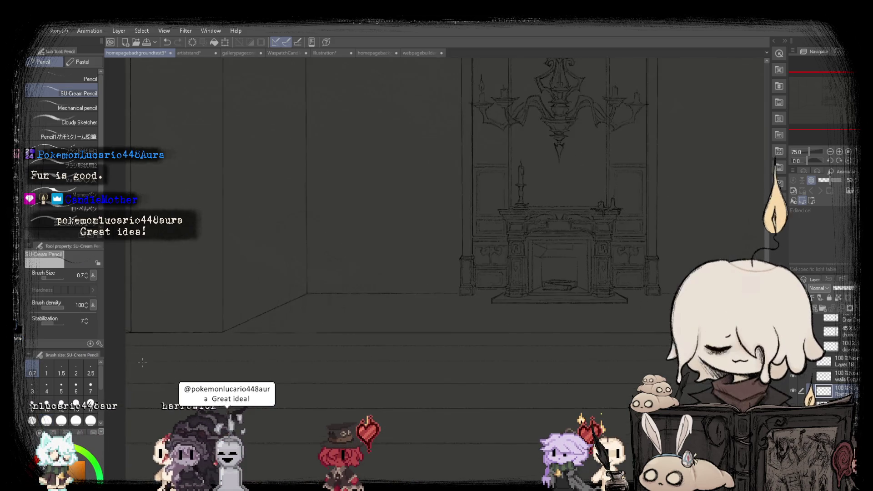
pyautogui.scroll(2, 203, 322)
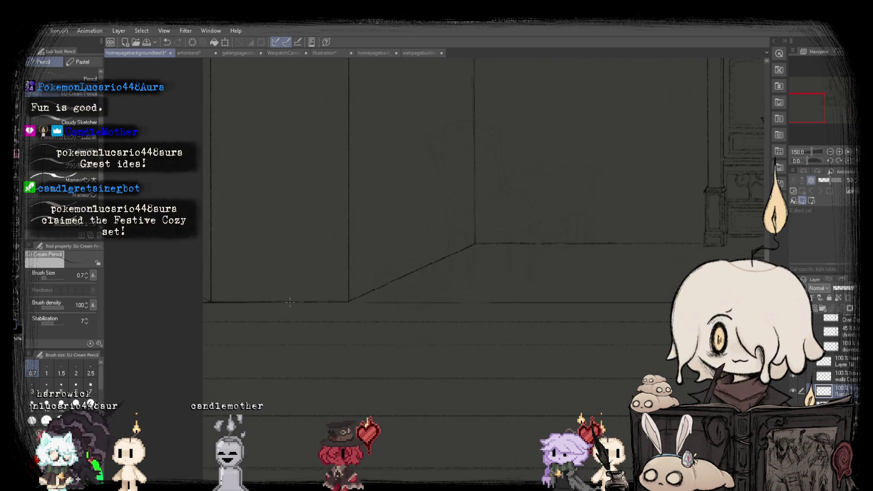
pyautogui.scroll(-3, 352, 302)
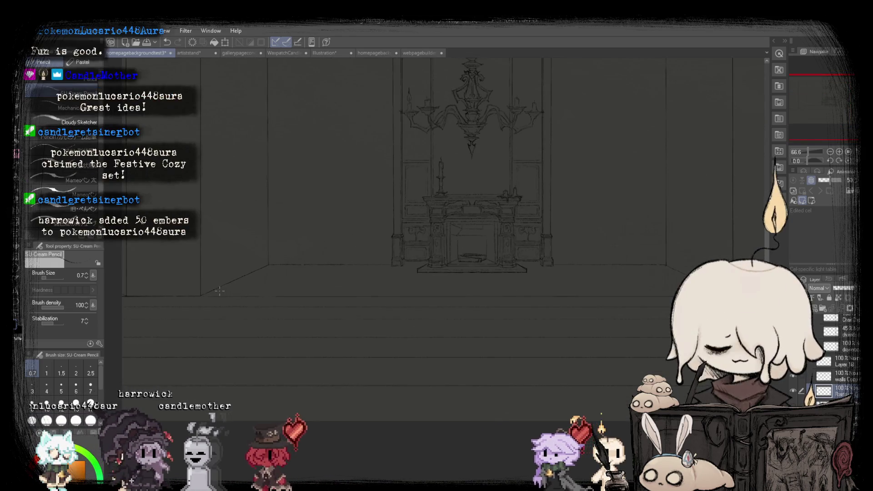
pyautogui.scroll(2, 182, 274)
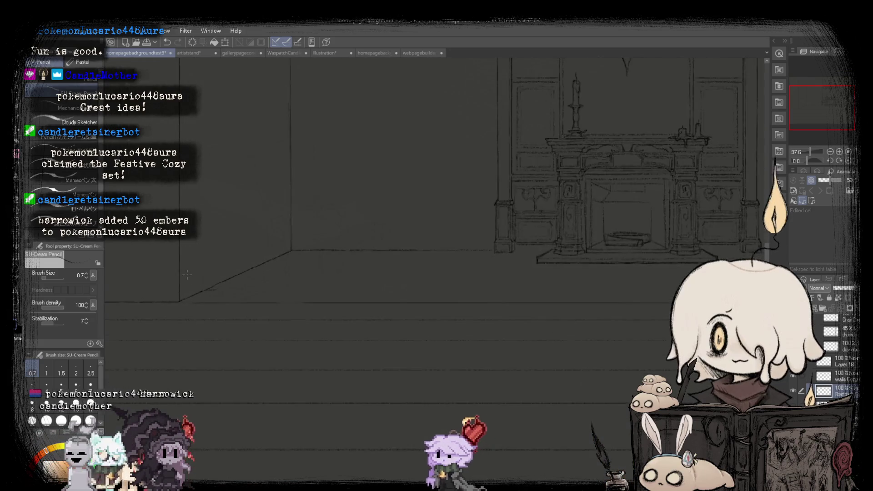
pyautogui.scroll(-3, 182, 275)
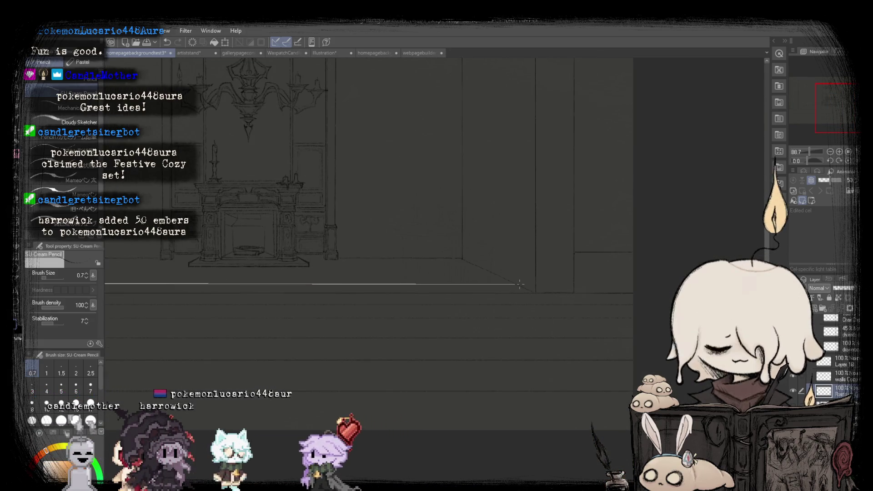
pyautogui.scroll(-2, 373, 235)
pyautogui.scroll(-1, 373, 235)
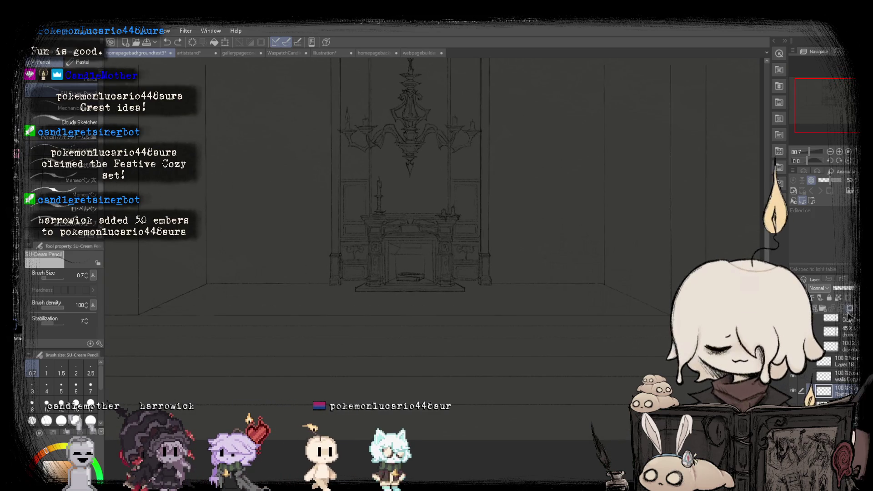
pyautogui.press('b')
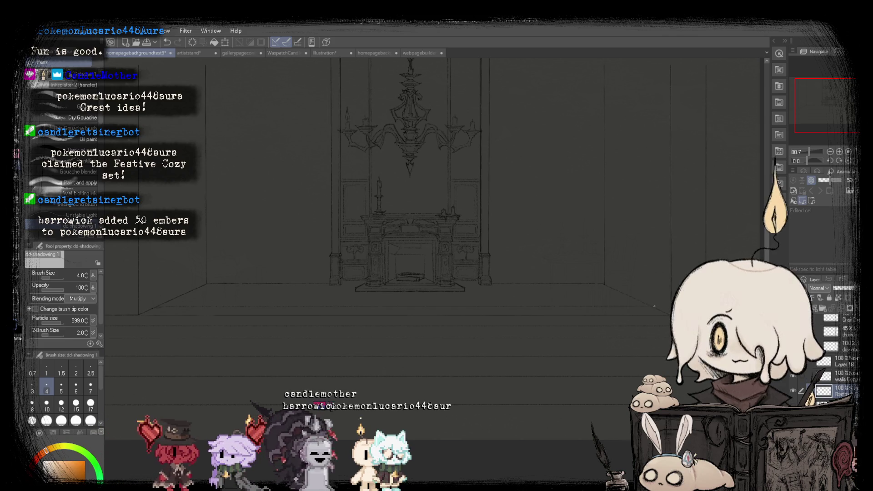
# Undo the last stroke and thicken the brush to size 6 for the floor line.
pyautogui.scroll(-2, 645, 307)
pyautogui.scroll(1, 559, 160)
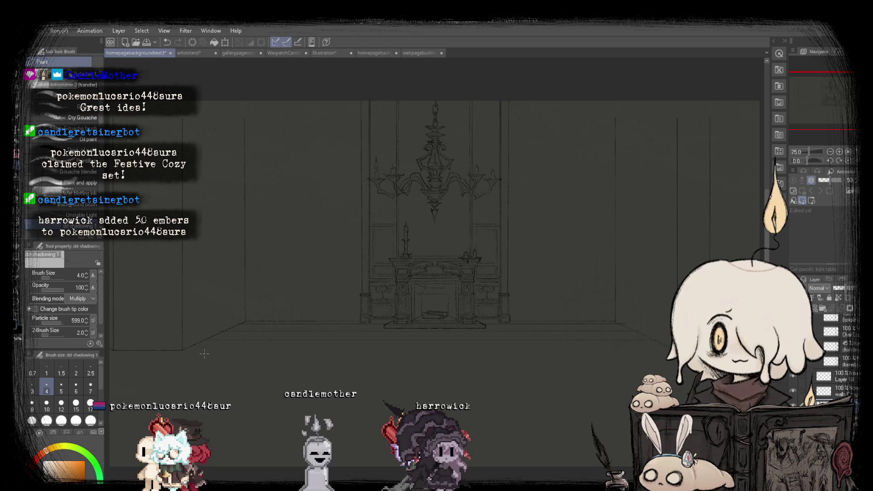
pyautogui.scroll(2, 204, 354)
pyautogui.scroll(3, 204, 354)
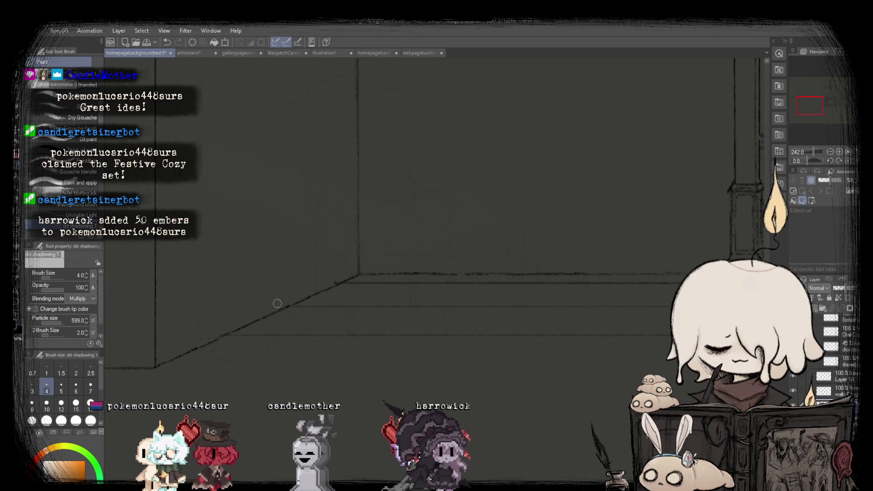
pyautogui.scroll(-5, 337, 278)
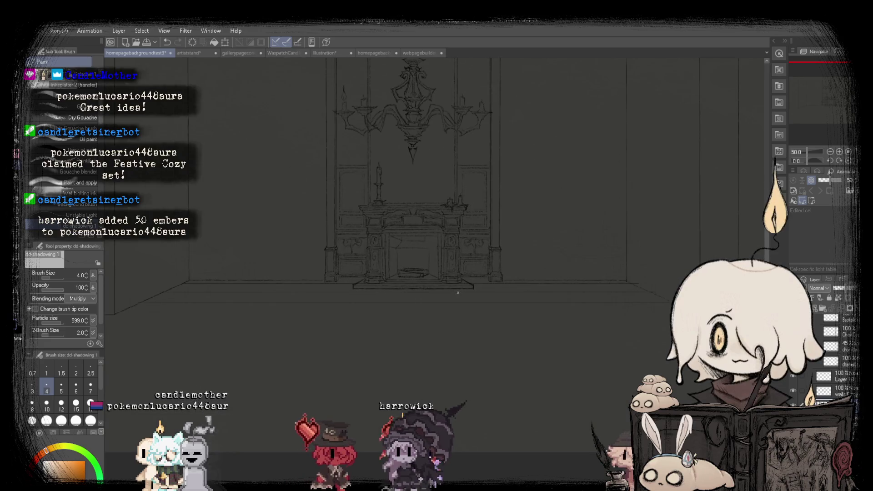
pyautogui.scroll(2, 511, 269)
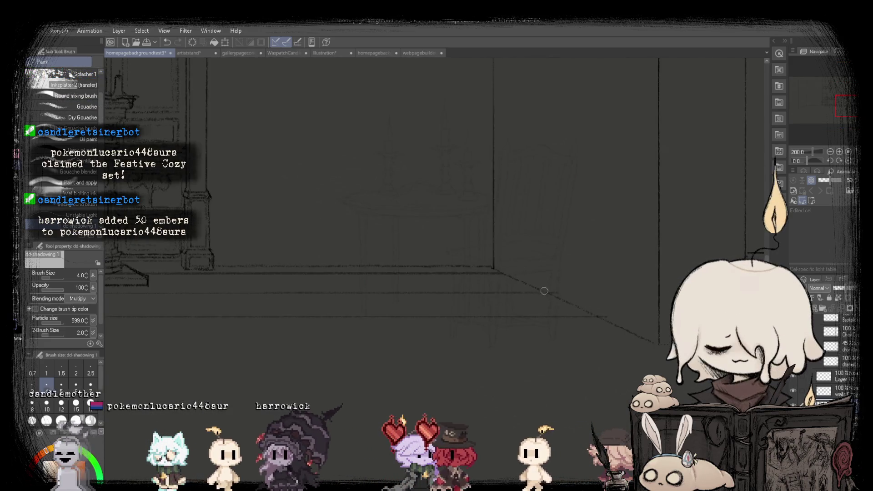
pyautogui.scroll(-2, 620, 320)
pyautogui.scroll(2, 604, 313)
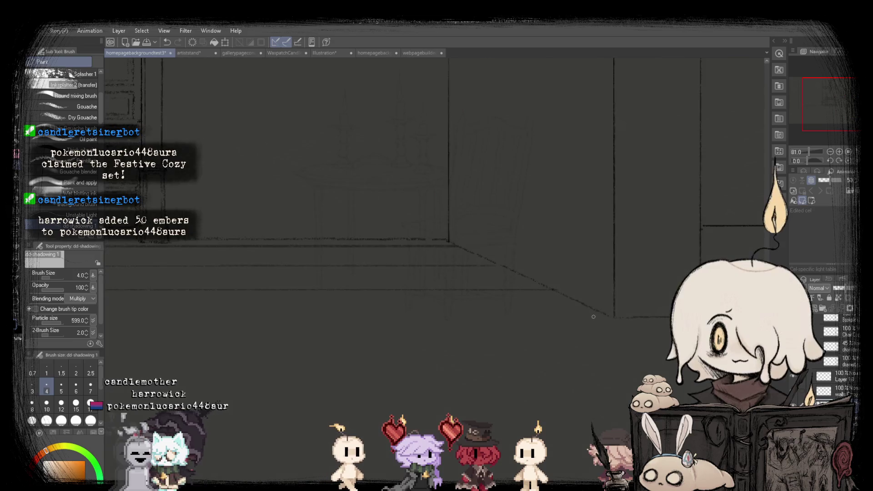
pyautogui.scroll(-3, 611, 317)
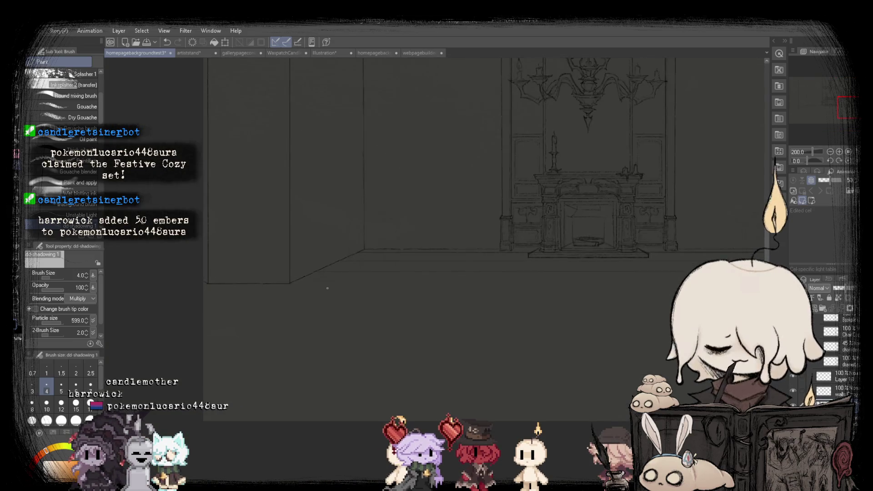
pyautogui.scroll(2, 274, 281)
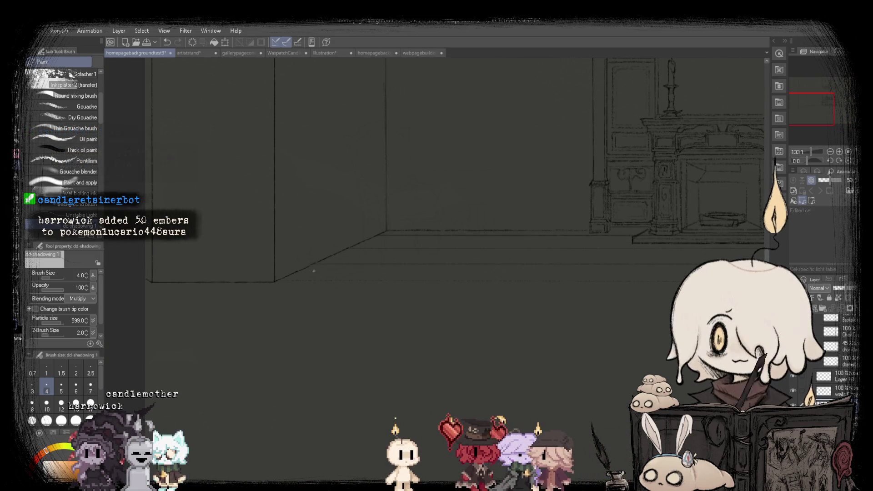
pyautogui.scroll(-3, 274, 281)
pyautogui.hotkey('ctrl', 'z')
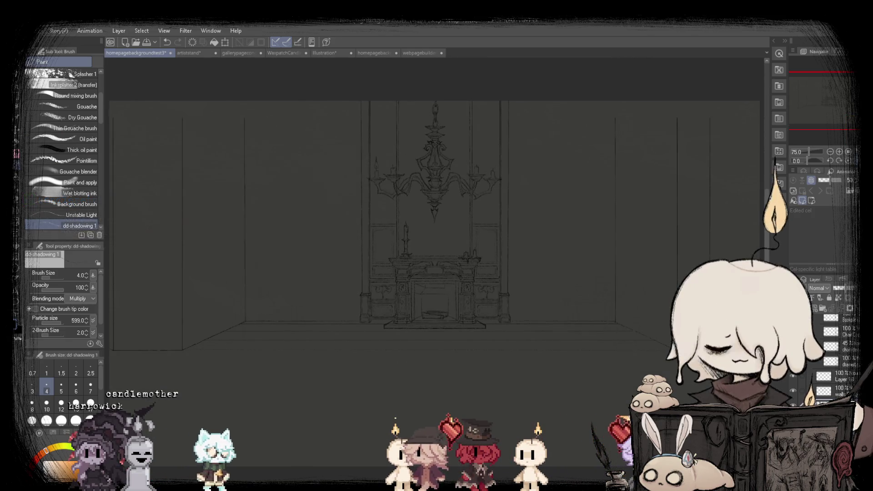
pyautogui.scroll(1, 707, 355)
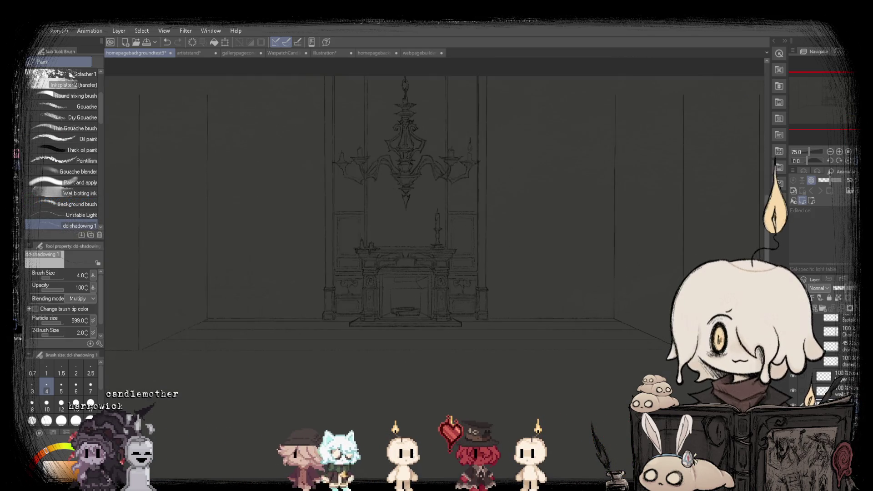
pyautogui.scroll(2, 708, 355)
pyautogui.scroll(-2, 662, 345)
pyautogui.scroll(4, 301, 336)
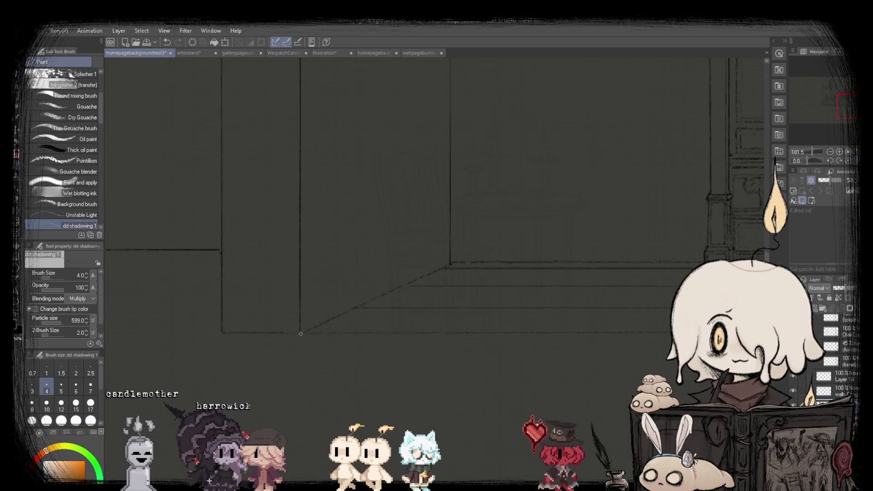
pyautogui.scroll(-5, 301, 335)
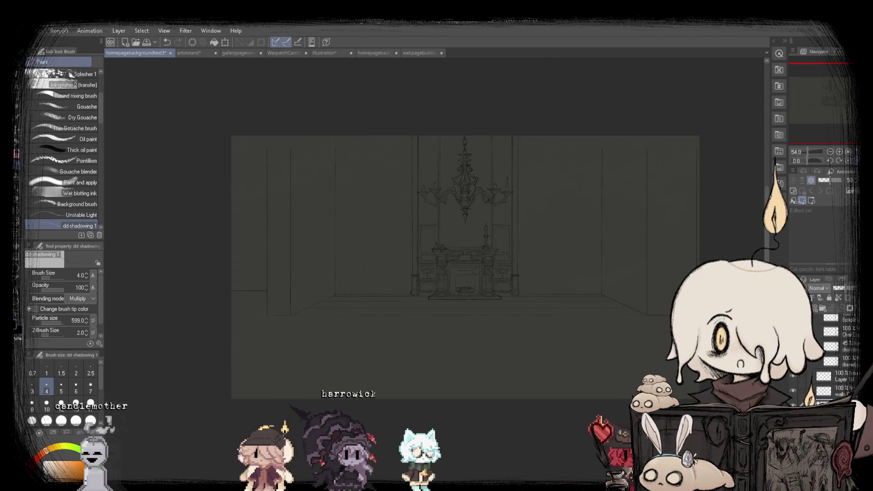
pyautogui.scroll(1, 544, 225)
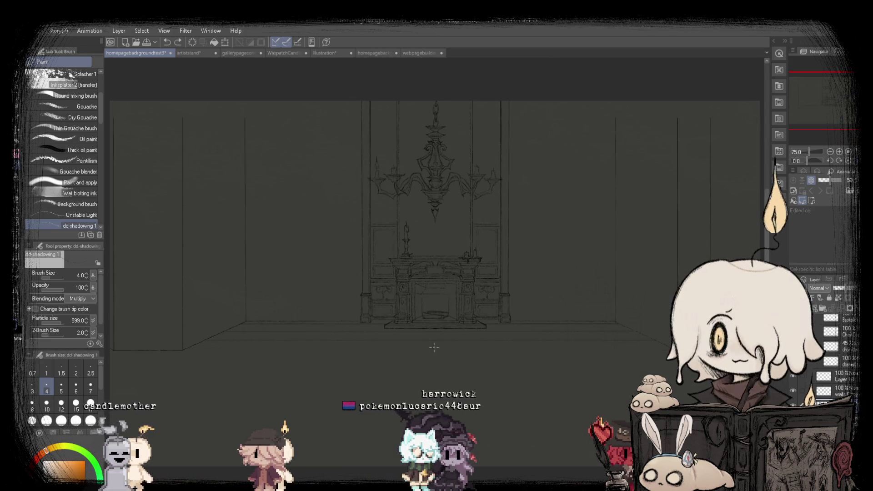
pyautogui.scroll(2, 157, 373)
pyautogui.scroll(2, 156, 373)
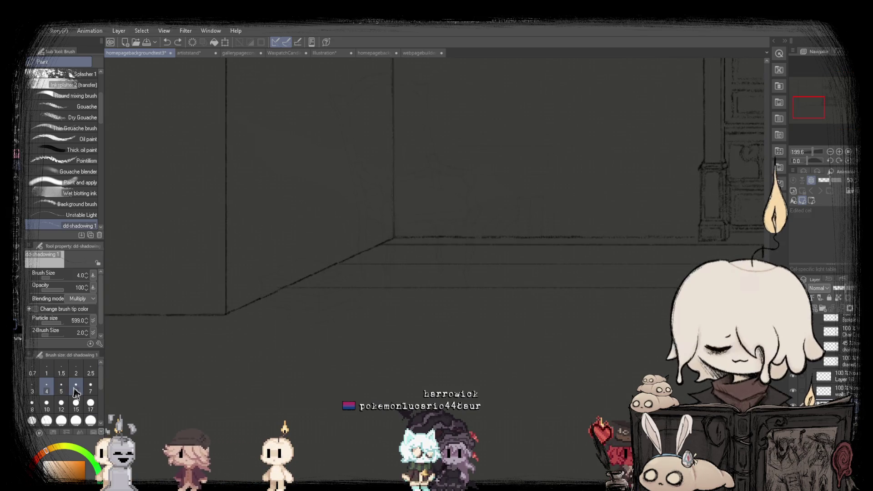
pyautogui.click(75, 388)
# Mirror the canvas to check perspective, then ink the straight floor edge from the lower-left corner.
pyautogui.scroll(2, 202, 309)
pyautogui.scroll(-3, 202, 305)
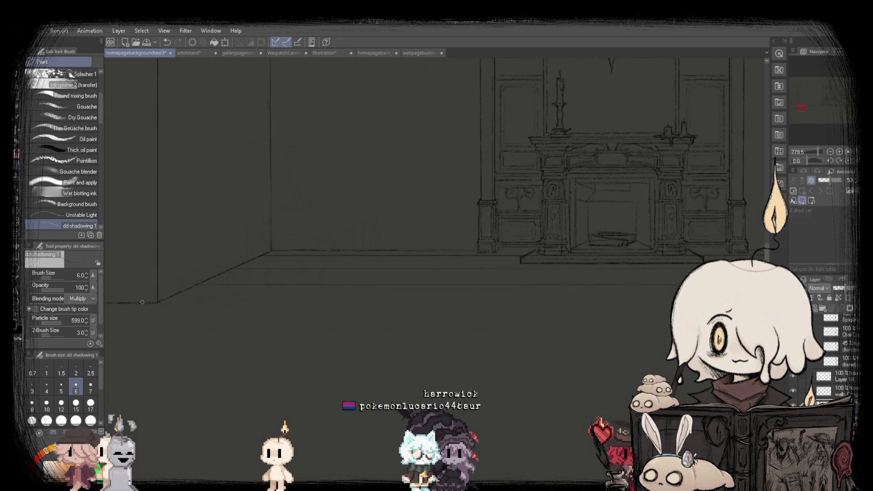
pyautogui.scroll(-1, 203, 305)
pyautogui.scroll(2, 378, 321)
pyautogui.scroll(2, 377, 321)
pyautogui.scroll(-1, 377, 321)
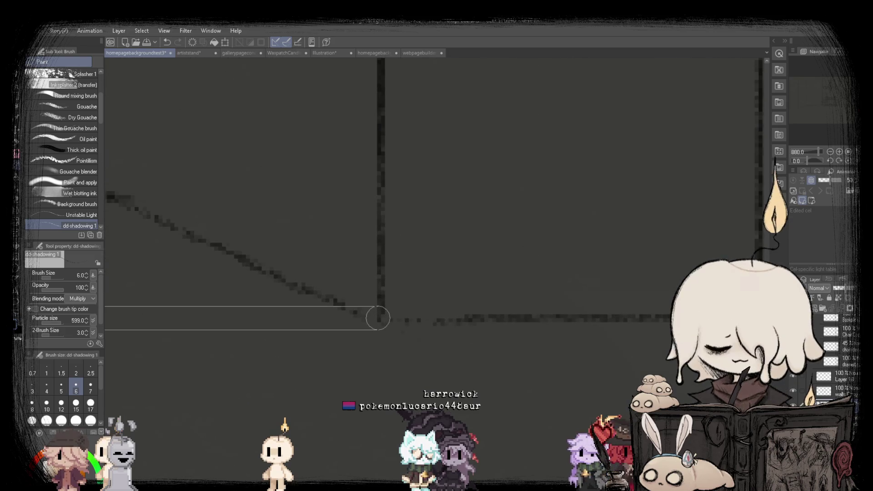
pyautogui.scroll(-1, 445, 300)
pyautogui.scroll(-2, 445, 300)
pyautogui.scroll(-2, 188, 276)
pyautogui.scroll(2, 188, 275)
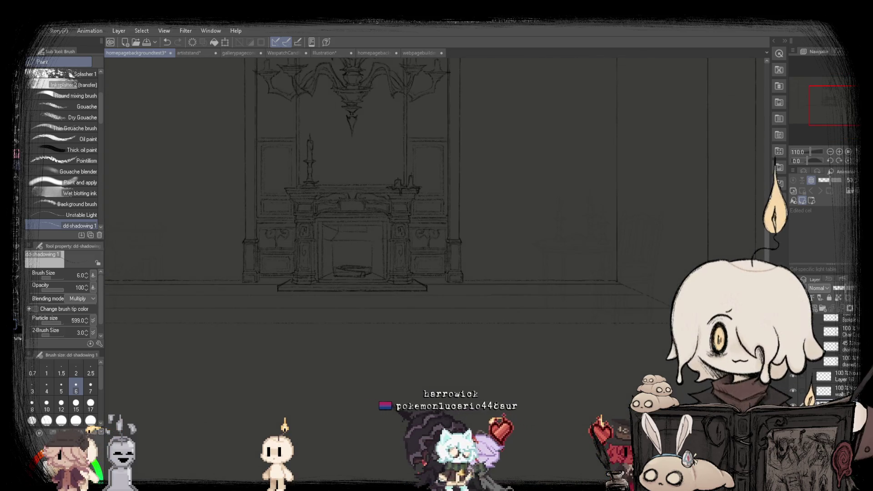
pyautogui.scroll(-1, 628, 400)
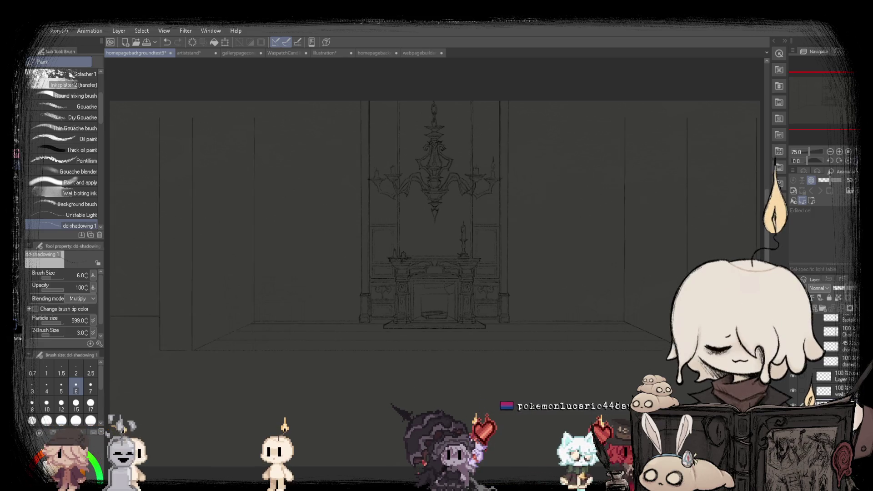
pyautogui.press('h')
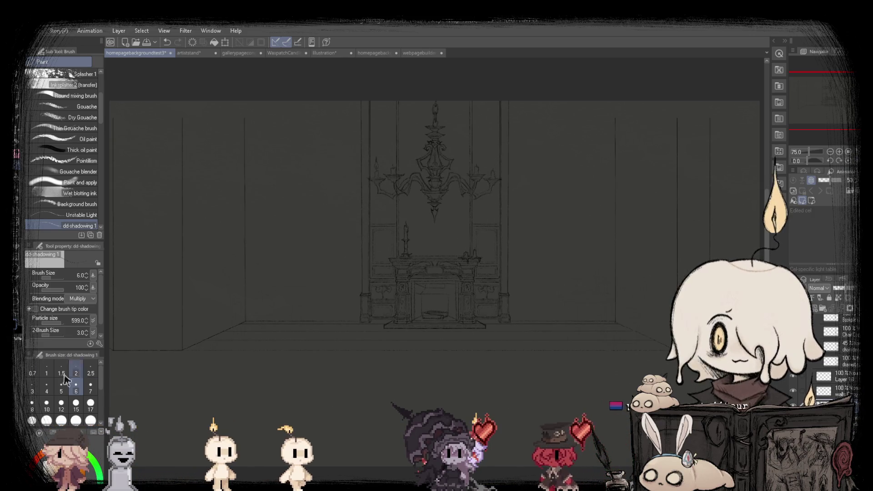
pyautogui.scroll(5, 181, 344)
pyautogui.keyDown('shift'); pyautogui.click(177, 340); pyautogui.keyUp('shift')
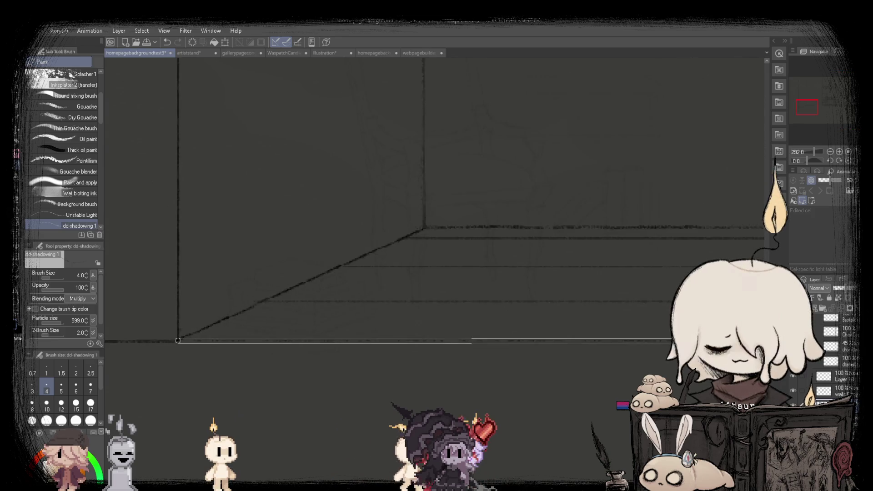
pyautogui.scroll(-3, 178, 341)
pyautogui.scroll(-2, 228, 327)
pyautogui.scroll(-2, 273, 318)
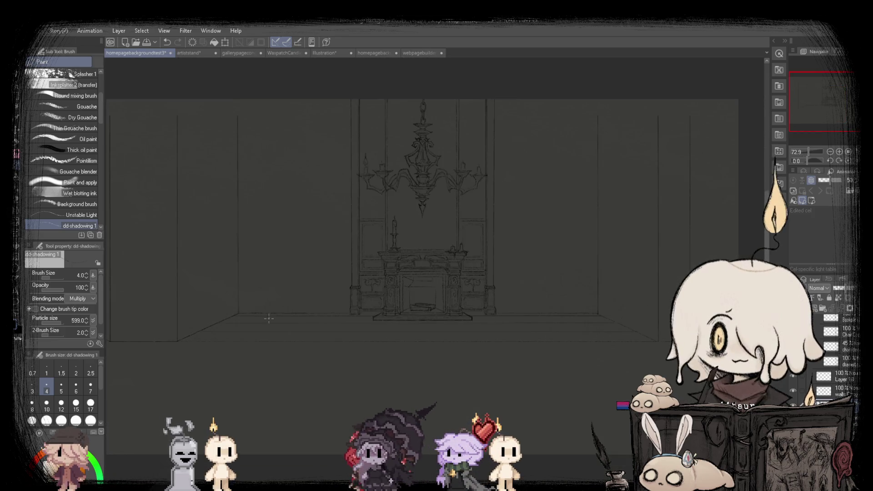
pyautogui.scroll(2, 309, 311)
pyautogui.scroll(2, 282, 316)
pyautogui.scroll(-3, 269, 318)
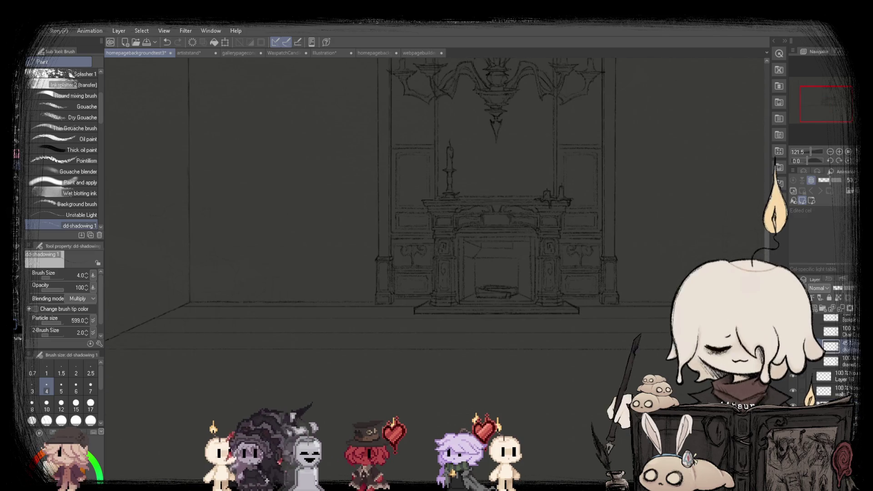
# Rectangle-select a wide strip across the fireplace base and lower walls.
pyautogui.press('m')
pyautogui.scroll(-2, 269, 318)
pyautogui.moveTo(169, 226)
pyautogui.mouseDown()
pyautogui.moveTo(731, 285)
pyautogui.moveTo(723, 290)
pyautogui.mouseUp()
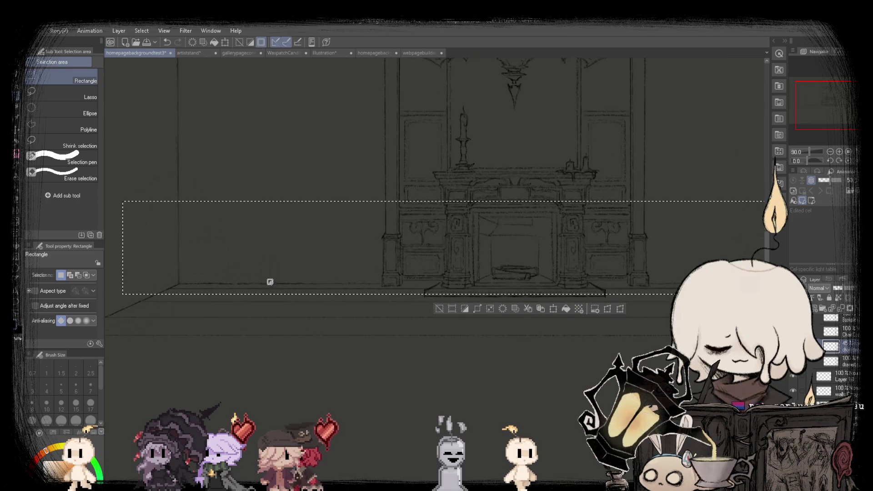
# Step back and forth through undo history, ending with the wide rectangular selection restored.
pyautogui.scroll(2, 266, 282)
pyautogui.hotkey('ctrl', 'z')
pyautogui.hotkey('ctrl', 'y')
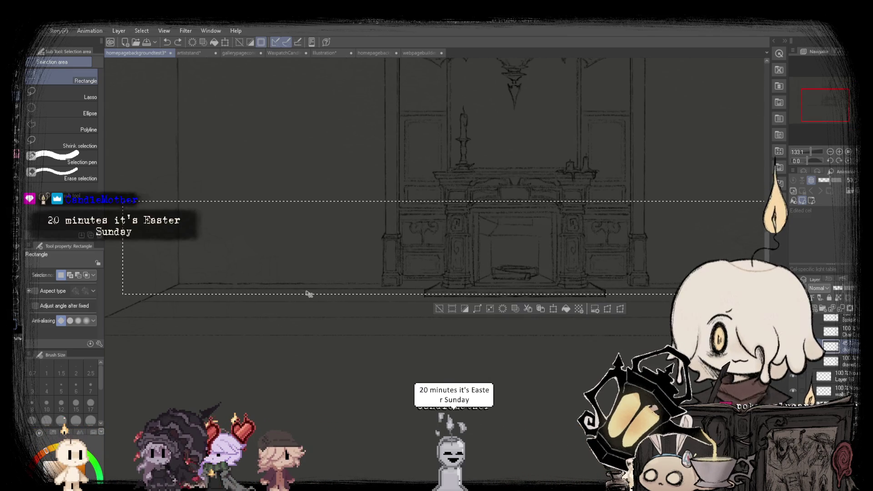
pyautogui.hotkey('ctrl', 'z')
pyautogui.scroll(1, 306, 291)
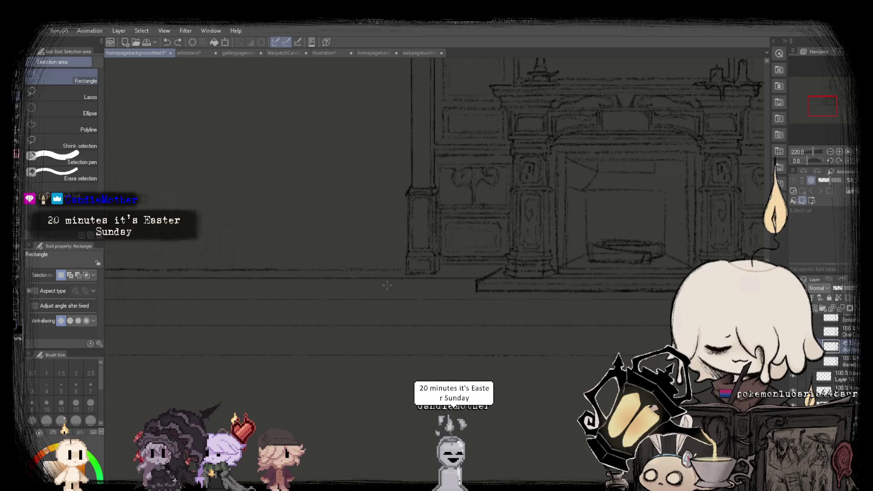
pyautogui.hotkey('ctrl', 'y')
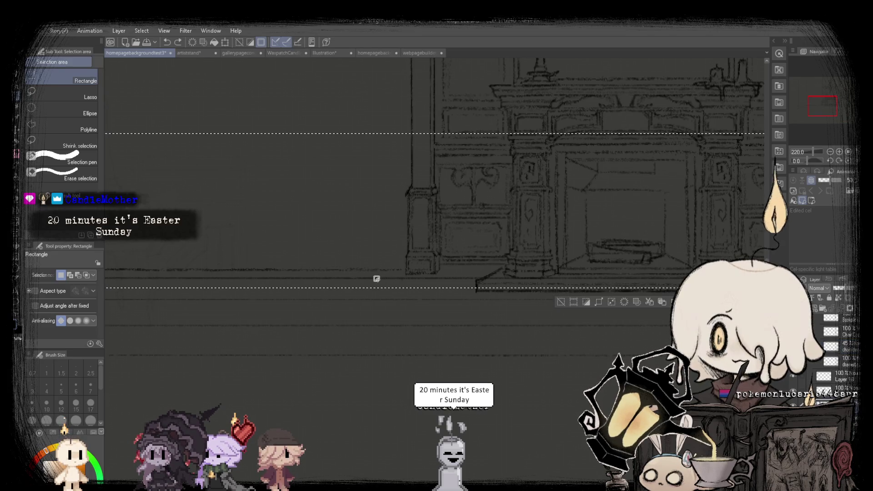
# Deselect and set the Furniture folder to 100% opacity so chairs, tables and candle stands show.
pyautogui.scroll(-3, 466, 274)
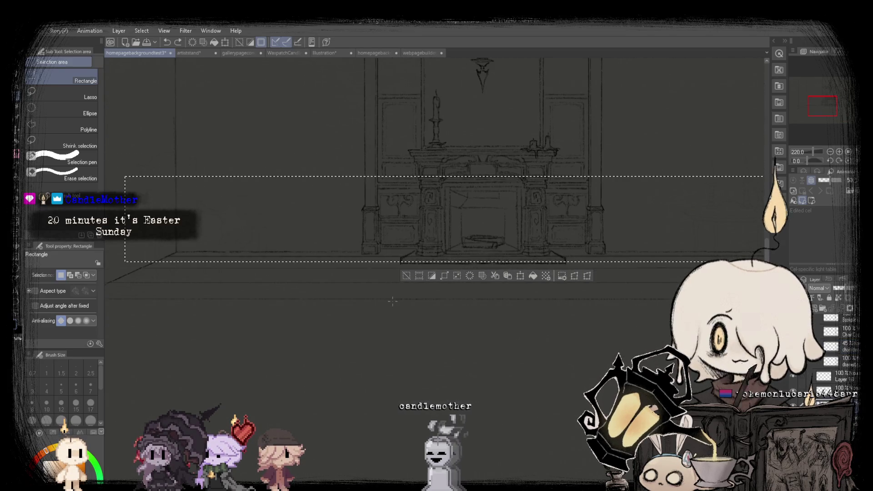
pyautogui.click(460, 320)
pyautogui.scroll(3, 841, 345)
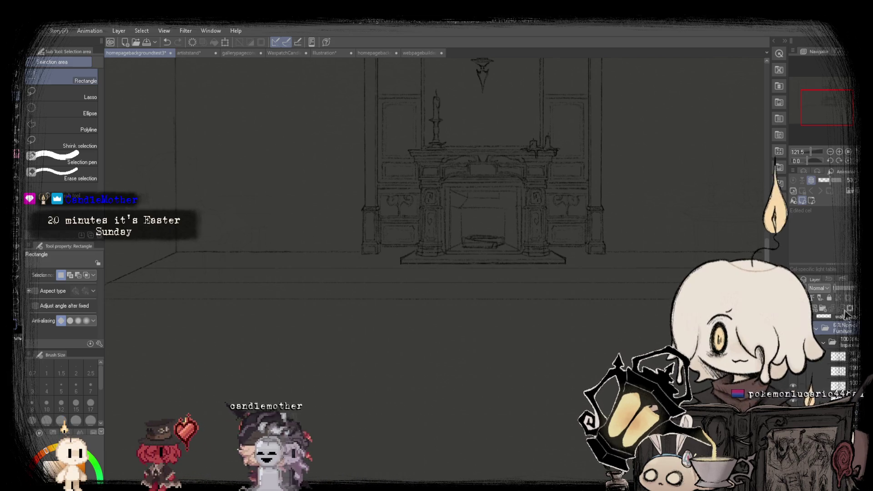
pyautogui.click(851, 288)
pyautogui.scroll(-2, 300, 178)
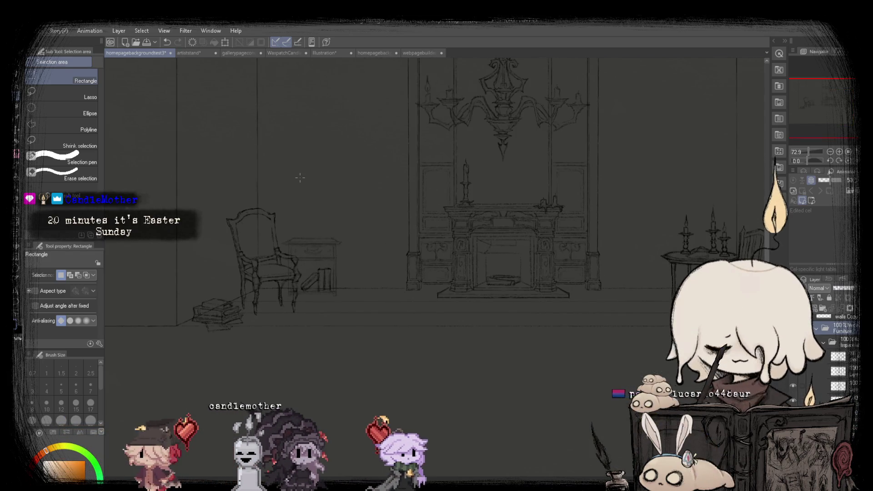
pyautogui.scroll(1, 394, 206)
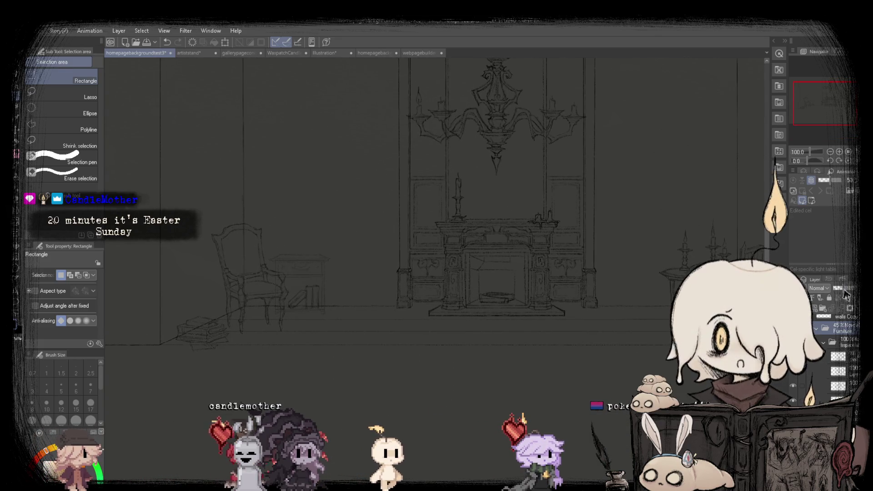
pyautogui.scroll(2, 325, 303)
pyautogui.scroll(2, 325, 304)
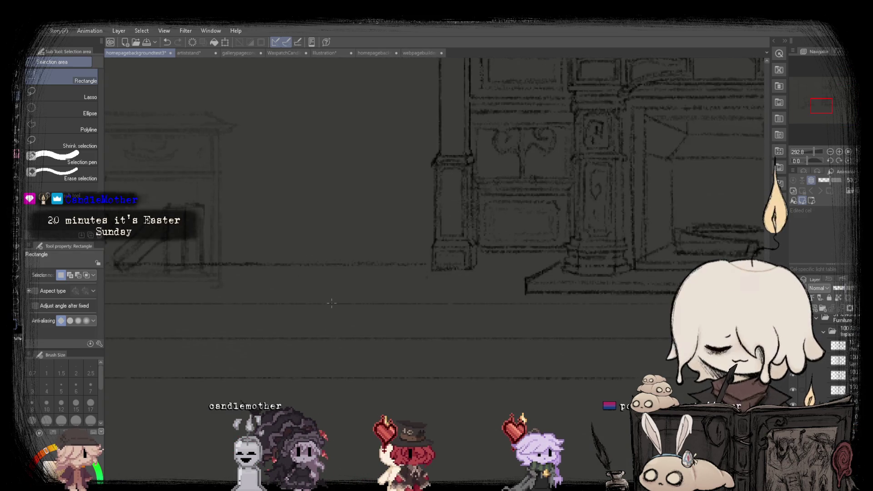
pyautogui.scroll(-2, 332, 304)
pyautogui.scroll(-1, 353, 269)
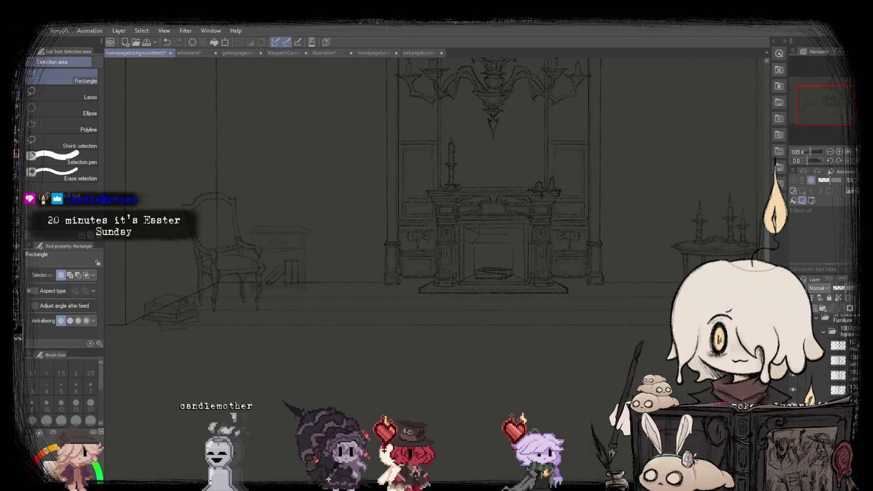
pyautogui.press('b')
pyautogui.scroll(1, 205, 275)
pyautogui.scroll(1, 205, 274)
# Draw two straight horizontal floor lines along the hearth beneath the fireplace.
pyautogui.scroll(1, 205, 274)
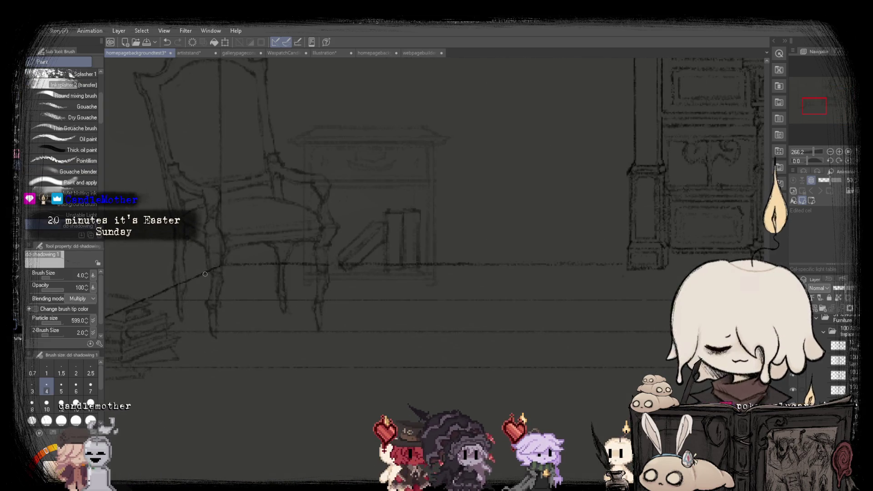
pyautogui.scroll(-2, 205, 274)
pyautogui.scroll(1, 409, 278)
pyautogui.scroll(1, 533, 284)
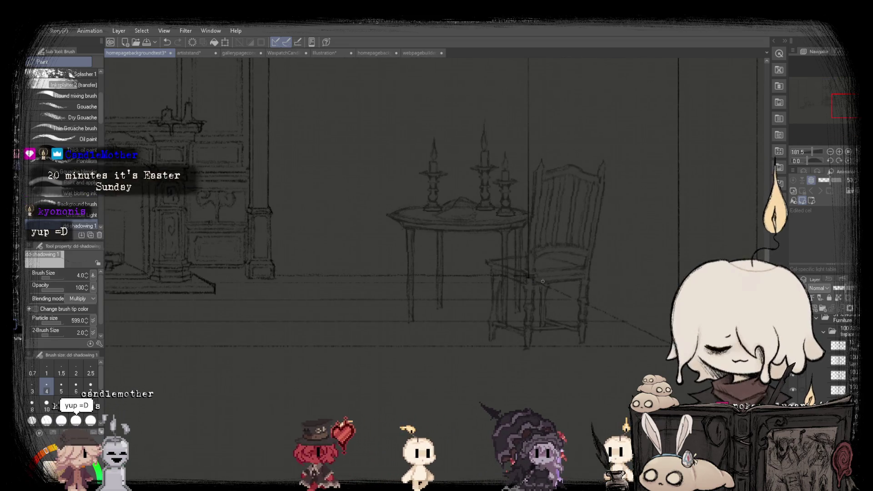
pyautogui.scroll(-2, 455, 264)
pyautogui.scroll(1, 433, 257)
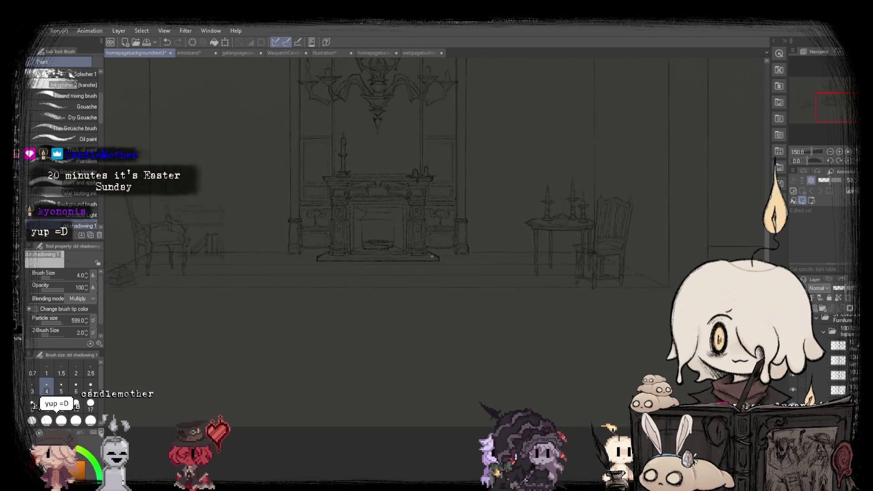
pyautogui.scroll(1, 339, 232)
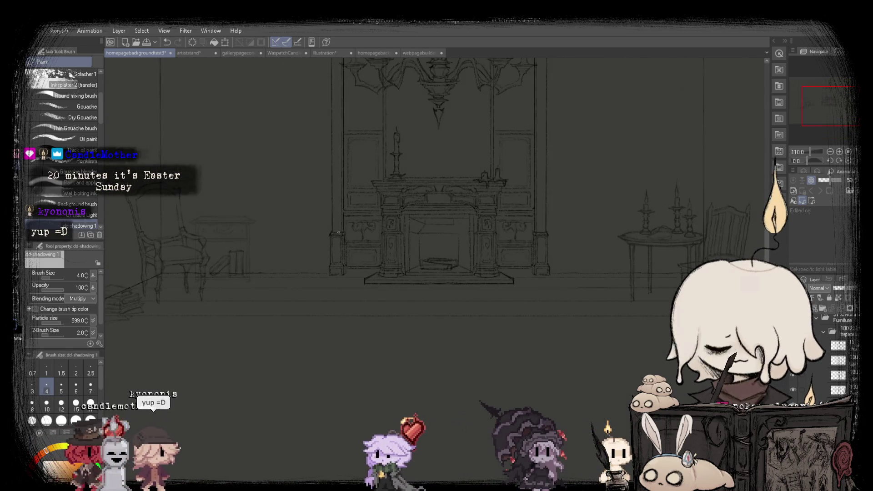
pyautogui.scroll(2, 338, 233)
pyautogui.scroll(-3, 331, 292)
pyautogui.scroll(1, 454, 286)
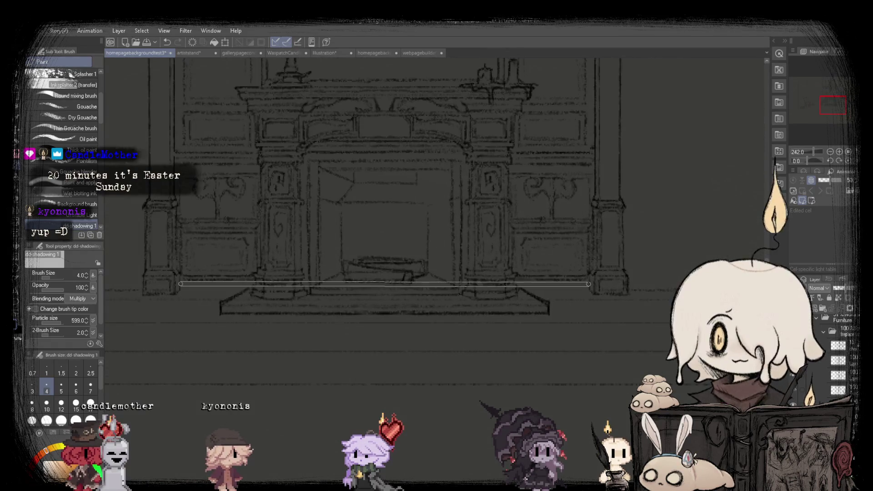
pyautogui.scroll(-1, 431, 248)
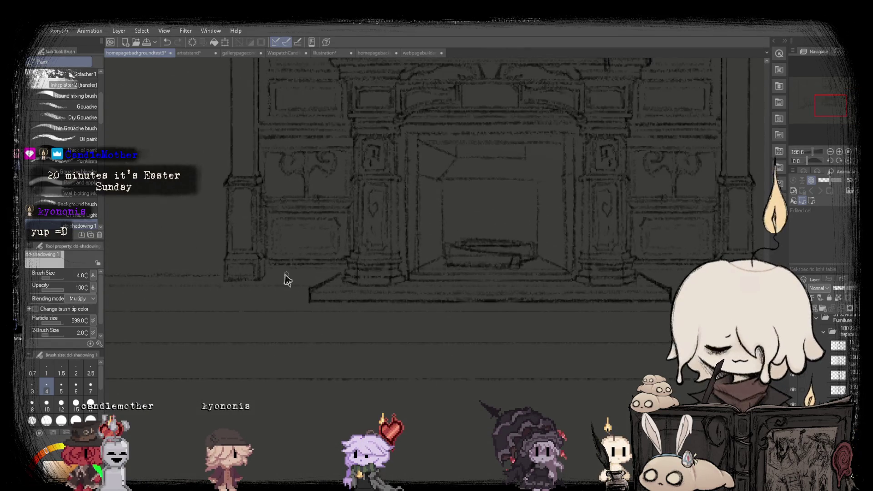
pyautogui.moveTo(267, 269); pyautogui.dragTo(712, 270)
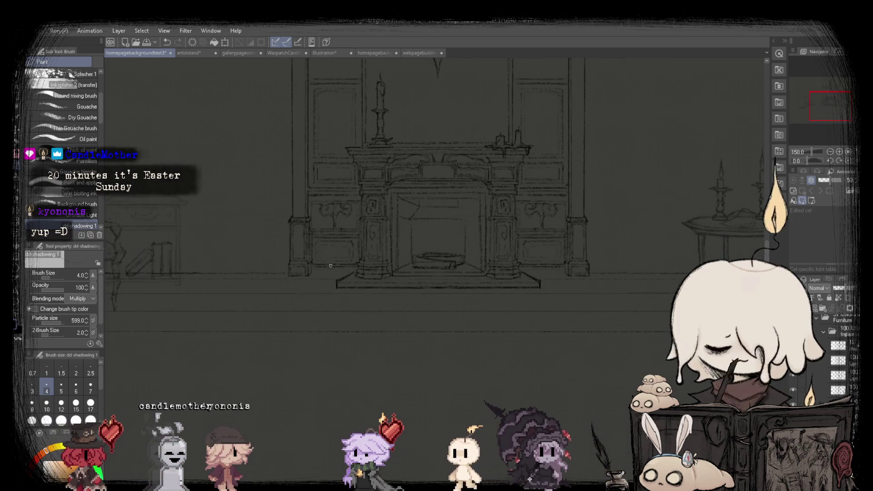
pyautogui.scroll(1, 286, 267)
pyautogui.moveTo(286, 267)
pyautogui.mouseDown()
pyautogui.moveTo(605, 274)
pyautogui.moveTo(247, 252)
pyautogui.mouseUp()
pyautogui.press('m')
pyautogui.moveTo(621, 275); pyautogui.dragTo(622, 277)
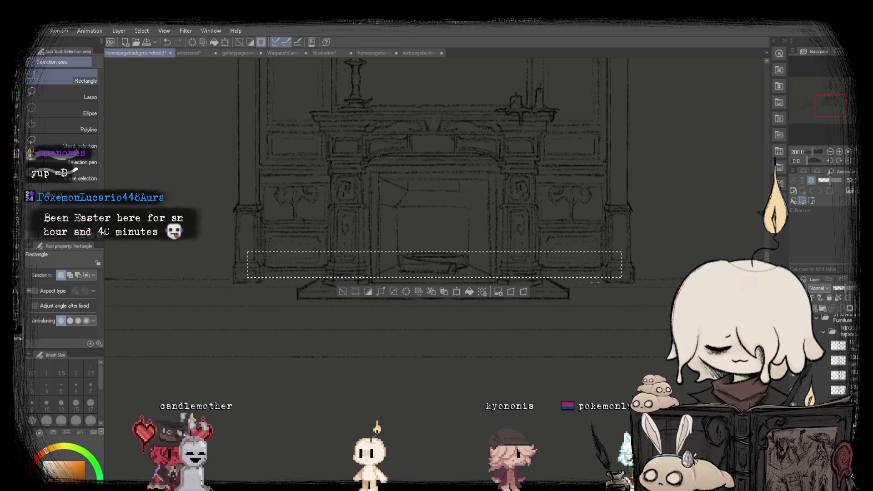
pyautogui.click(450, 292)
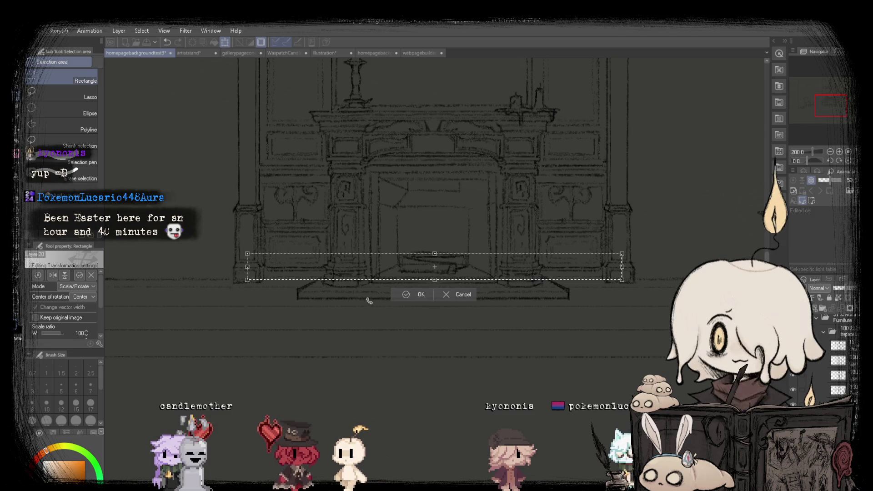
pyautogui.press('Return')
pyautogui.scroll(-3, 394, 260)
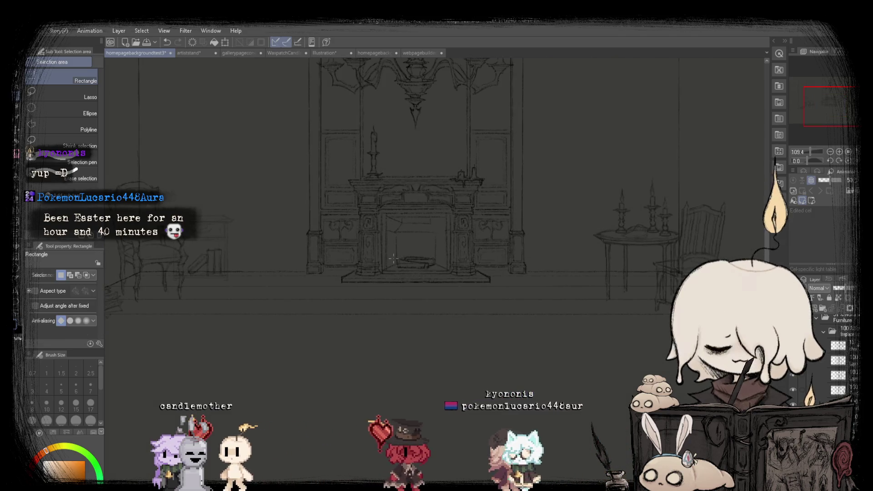
pyautogui.scroll(-2, 394, 257)
pyautogui.hotkey('ctrl', 'z')
pyautogui.hotkey('ctrl', 'd')
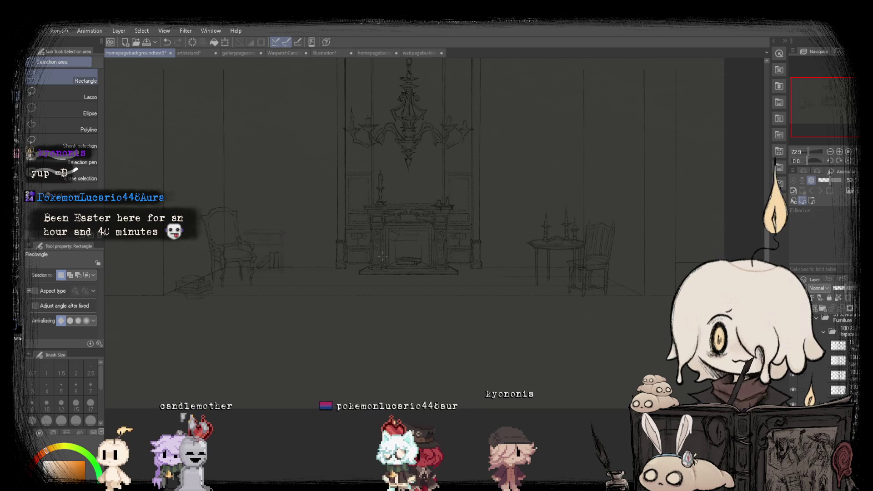
pyautogui.scroll(-1, 394, 259)
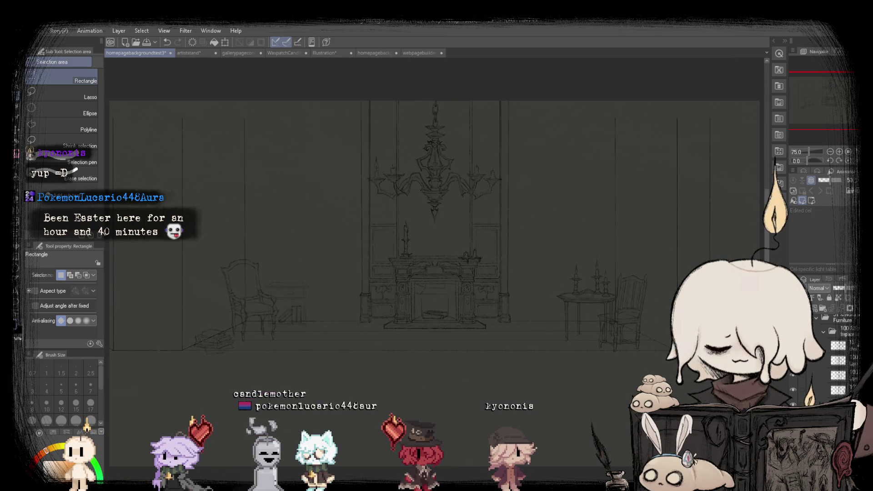
pyautogui.scroll(1, 394, 260)
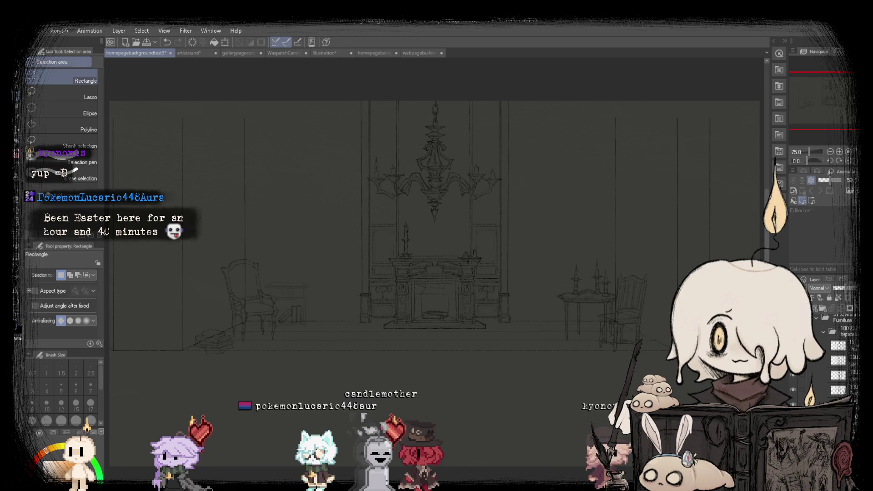
pyautogui.press('b')
# Draw a long horizontal floor line spanning the room, then mirror the view to check it.
pyautogui.scroll(1, 166, 320)
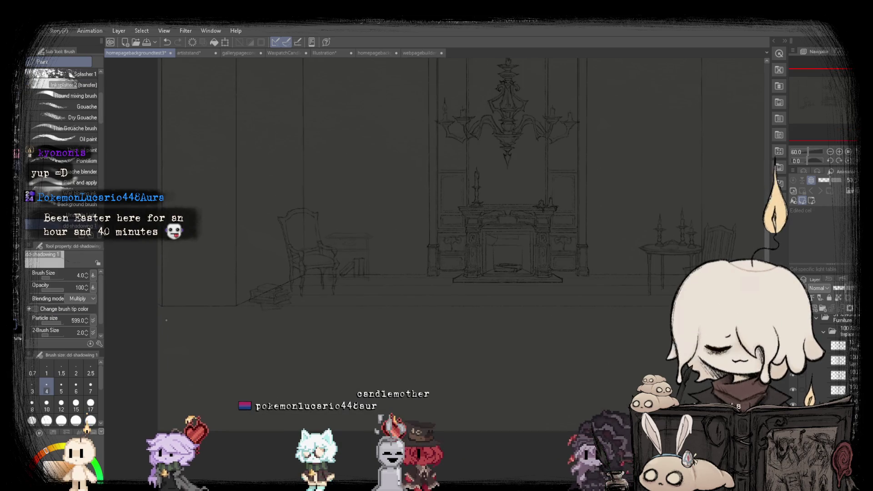
pyautogui.scroll(-2, 135, 325)
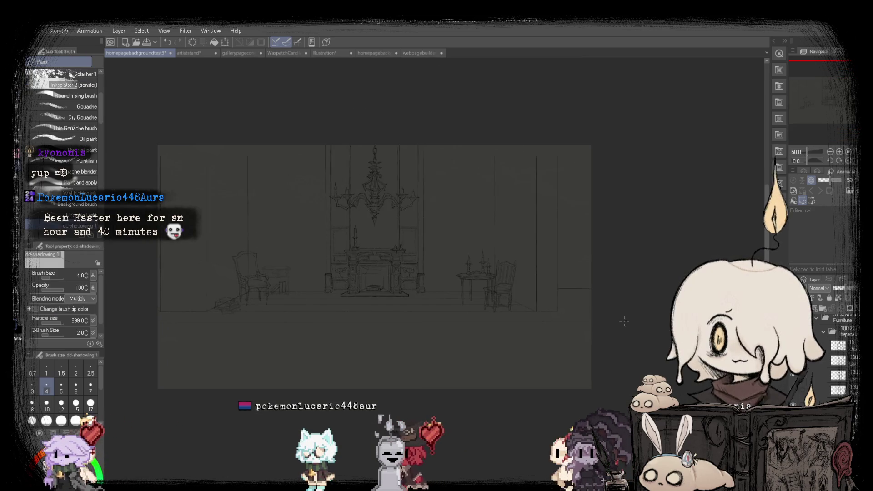
pyautogui.scroll(1, 624, 322)
pyautogui.scroll(1, 521, 338)
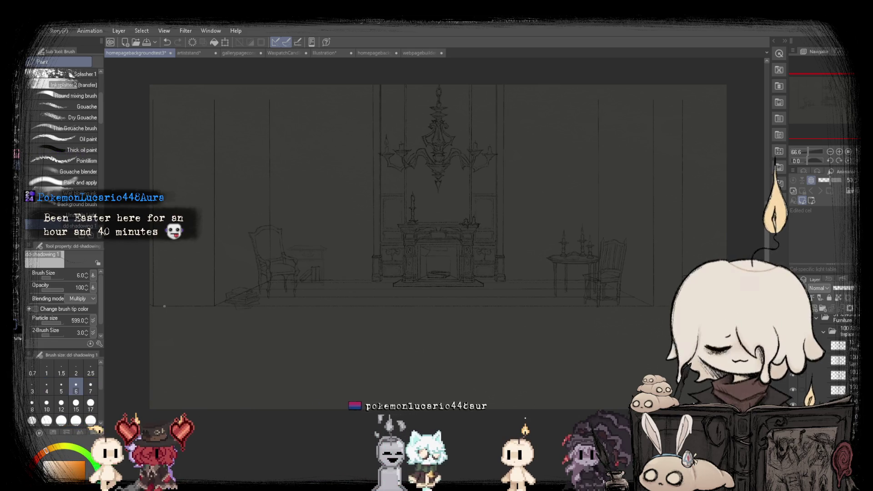
pyautogui.keyDown('shift'); pyautogui.click(671, 320); pyautogui.keyUp('shift')
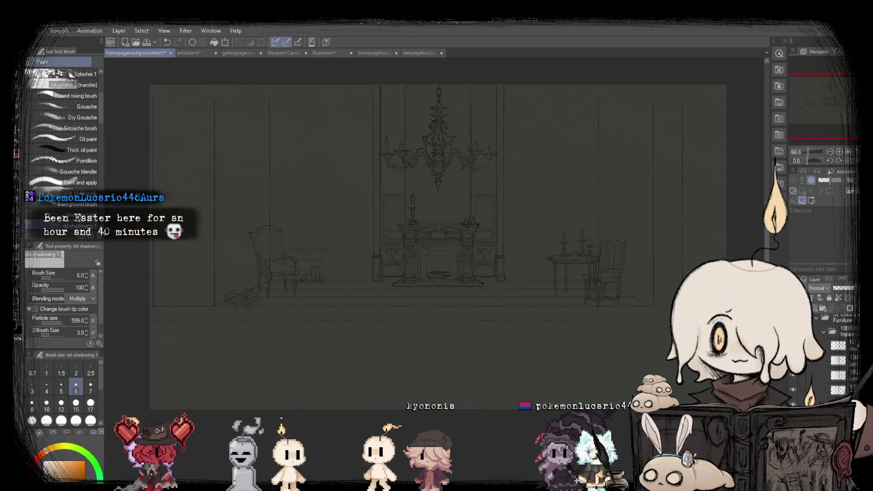
pyautogui.hotkey('ctrl', '@')
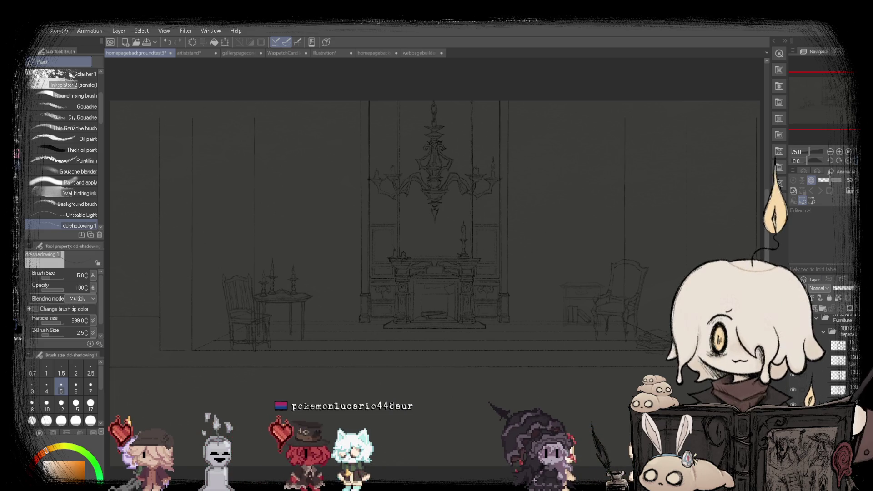
# Flip the view back to normal orientation and zoom in to inspect the wall-to-wall floor lines.
pyautogui.press('h')
pyautogui.press('h')
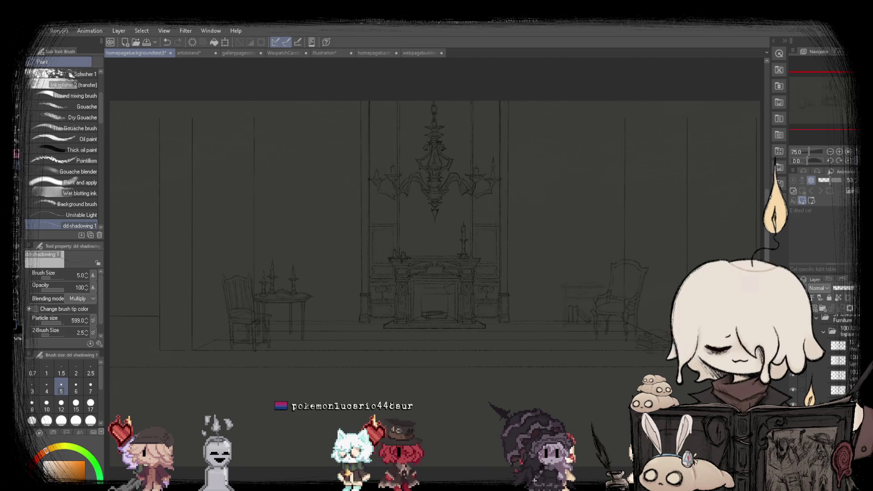
pyautogui.press('h')
pyautogui.press('h')
pyautogui.press('h')
pyautogui.press('h')
pyautogui.press('h')
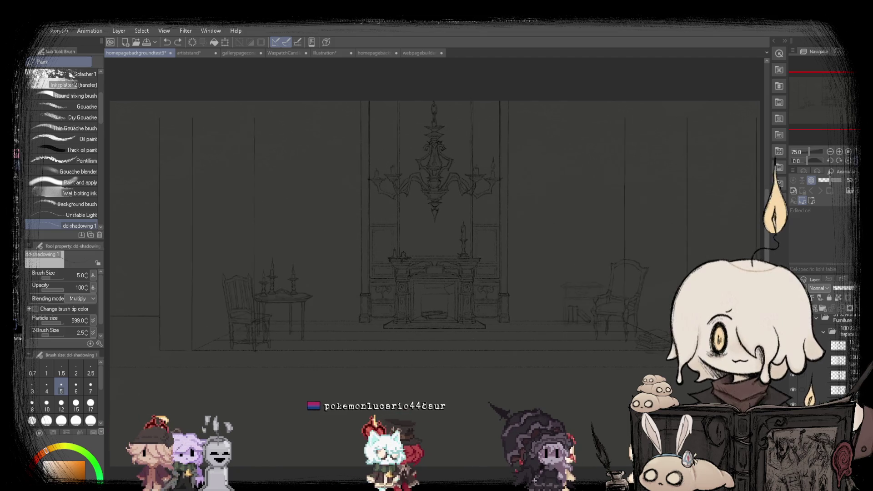
pyautogui.press('h')
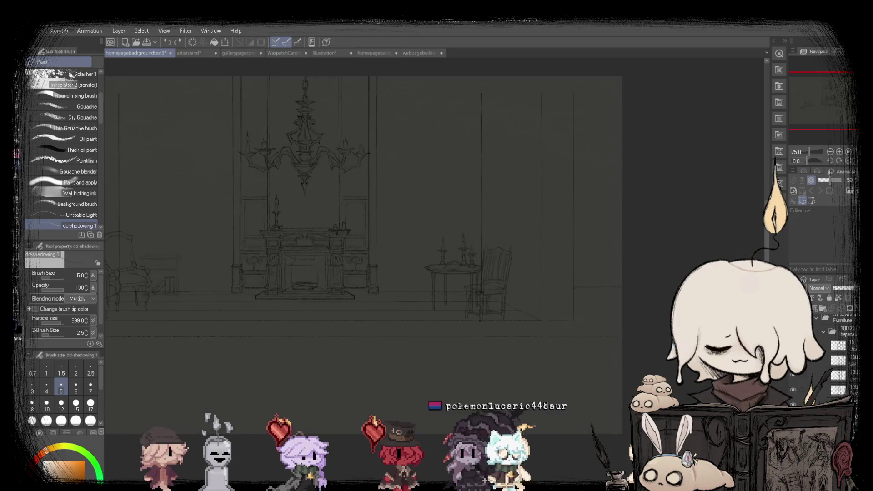
pyautogui.scroll(3, 301, 350)
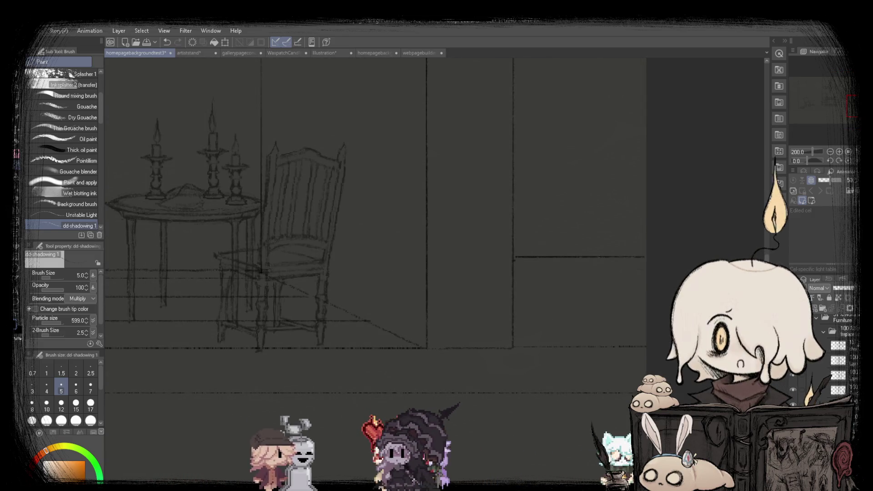
pyautogui.scroll(-3, 516, 336)
pyautogui.scroll(3, 619, 367)
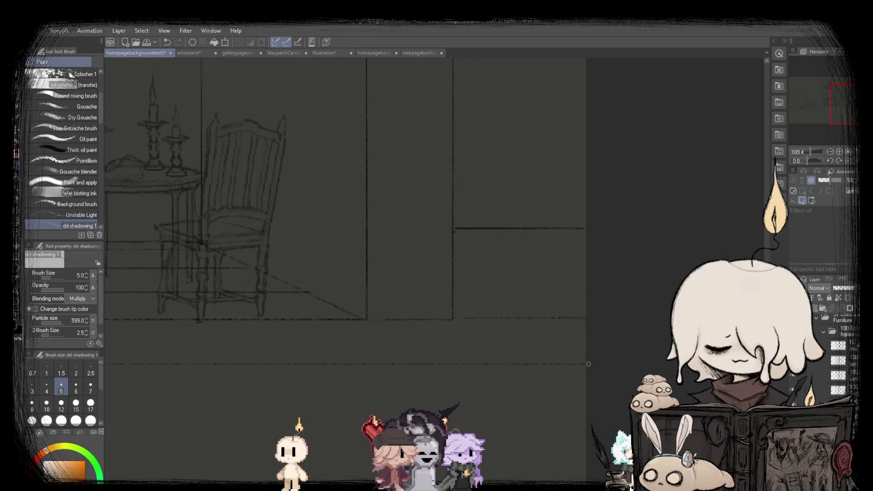
pyautogui.scroll(3, 586, 364)
pyautogui.scroll(-5, 585, 360)
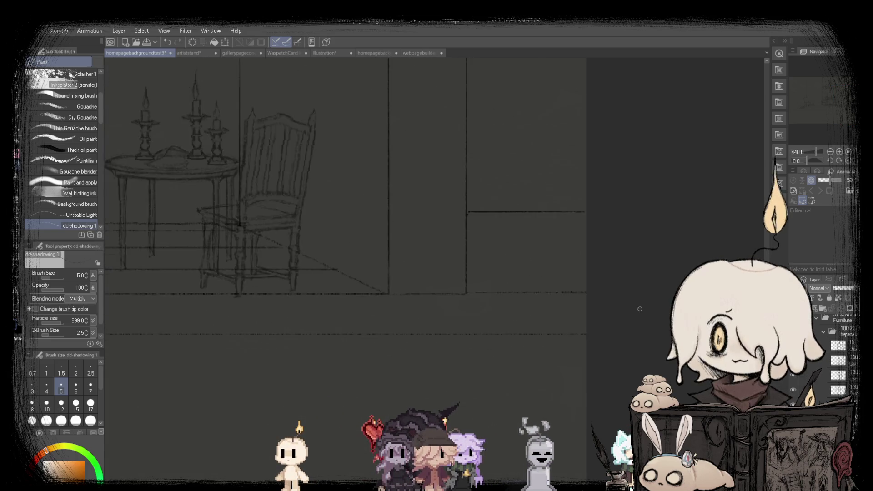
pyautogui.scroll(-3, 586, 361)
pyautogui.scroll(2, 217, 334)
pyautogui.scroll(3, 236, 275)
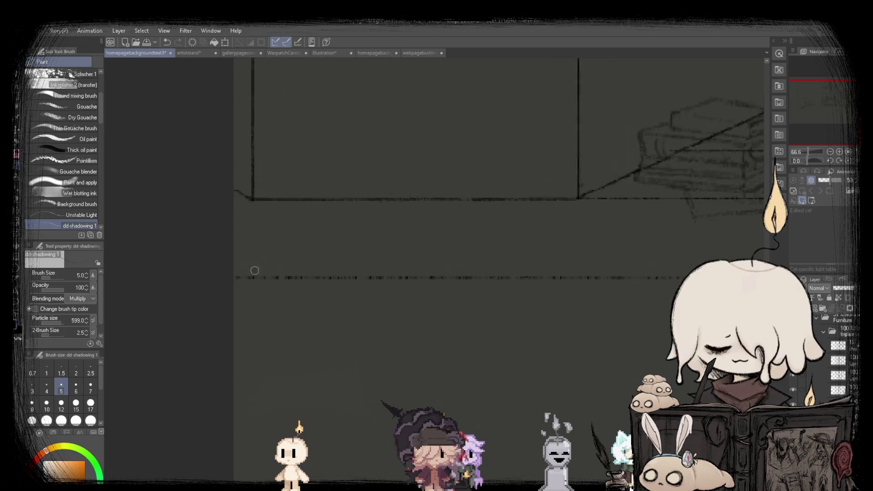
pyautogui.scroll(-4, 161, 279)
pyautogui.scroll(3, 195, 285)
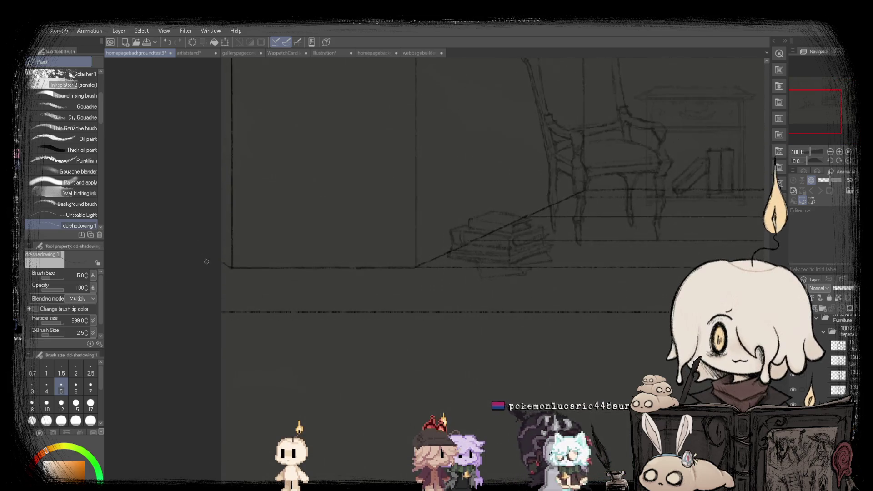
pyautogui.scroll(3, 182, 277)
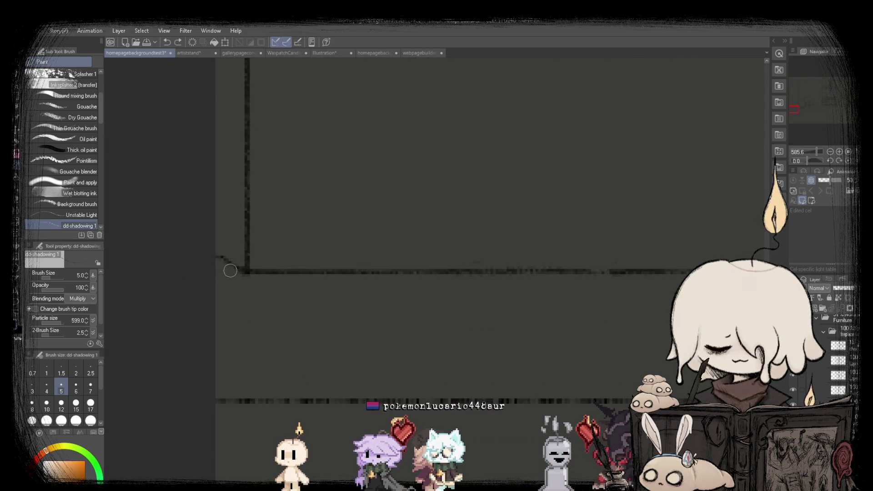
pyautogui.scroll(-3, 200, 273)
pyautogui.scroll(1, 320, 273)
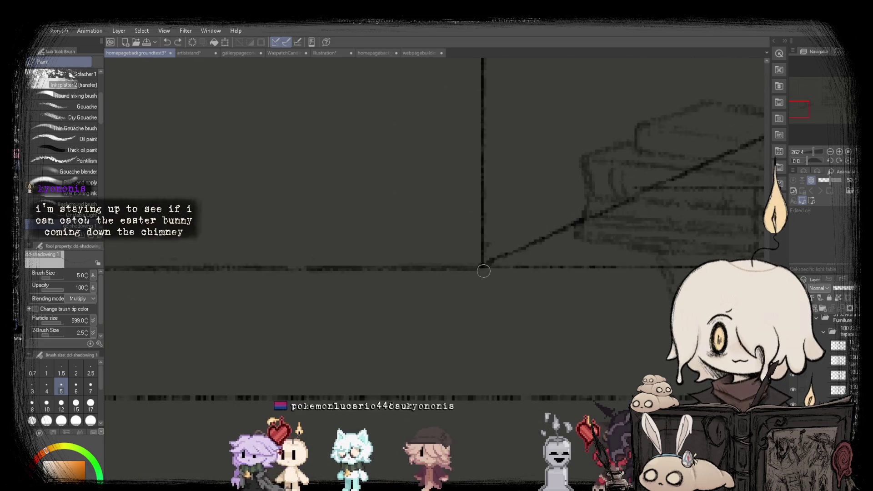
pyautogui.scroll(3, 189, 267)
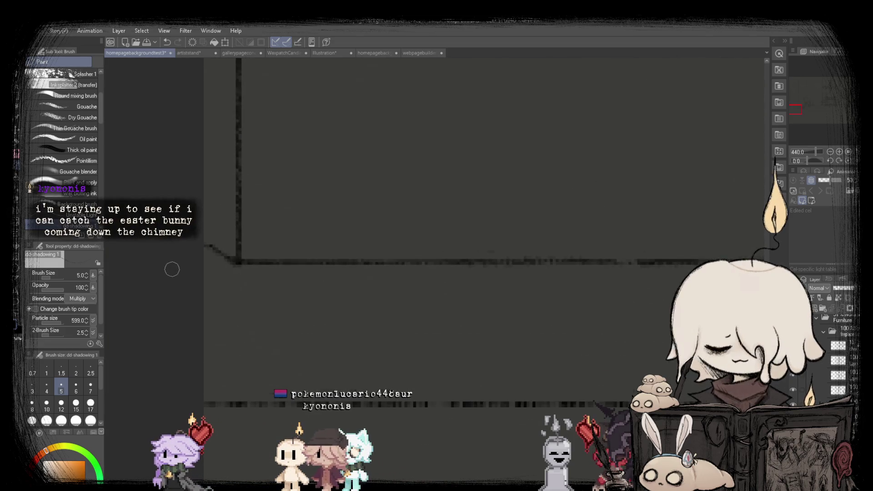
pyautogui.scroll(1, 178, 260)
pyautogui.scroll(-3, 307, 242)
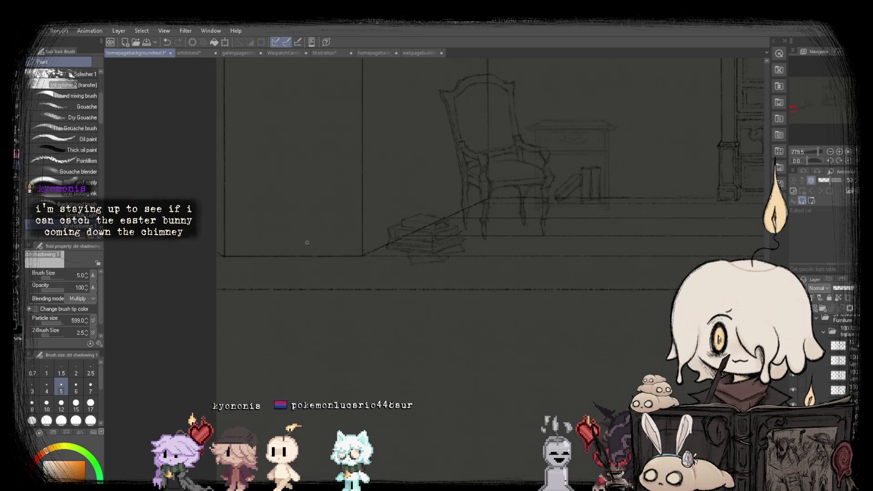
pyautogui.scroll(-2, 350, 228)
pyautogui.scroll(-1, 366, 281)
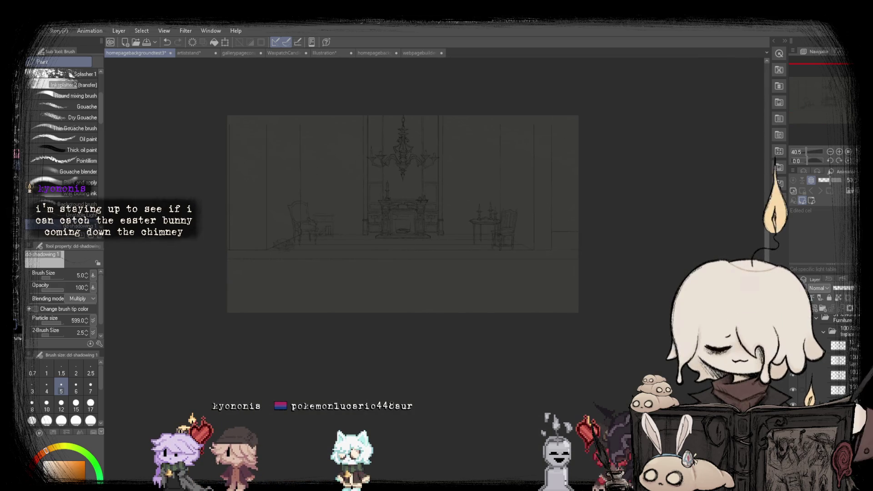
pyautogui.scroll(2, 192, 347)
pyautogui.scroll(-1, 192, 347)
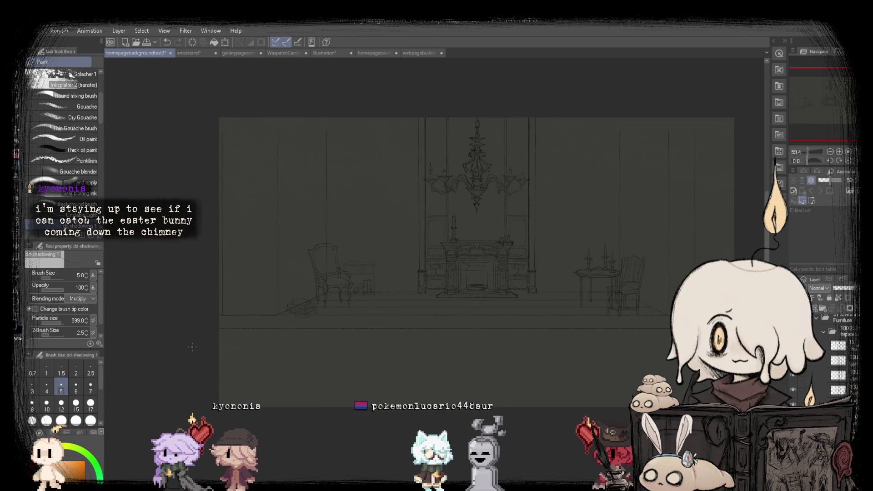
# Draw four straight horizontal floorboard lines across the floor beneath the chairs, tables and fireplace.
pyautogui.moveTo(203, 351); pyautogui.dragTo(669, 350)
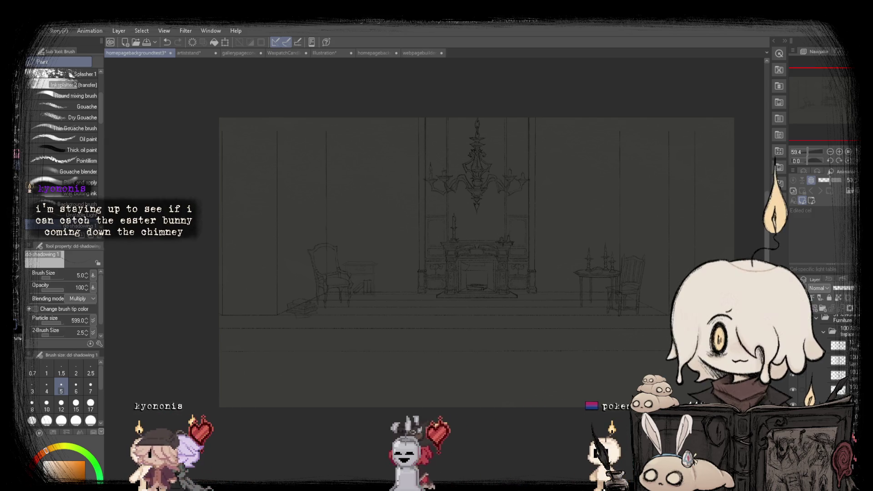
pyautogui.moveTo(727, 347); pyautogui.dragTo(201, 343)
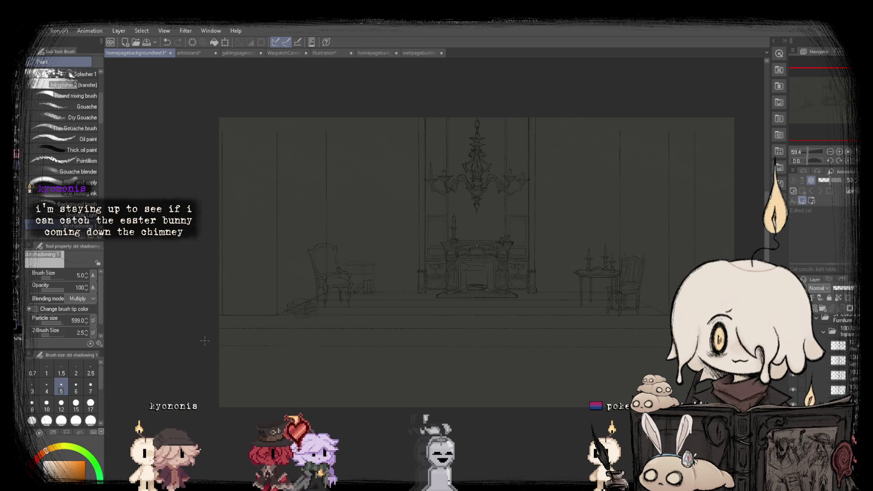
pyautogui.moveTo(204, 340)
pyautogui.mouseDown()
pyautogui.moveTo(728, 347)
pyautogui.moveTo(194, 346)
pyautogui.mouseUp()
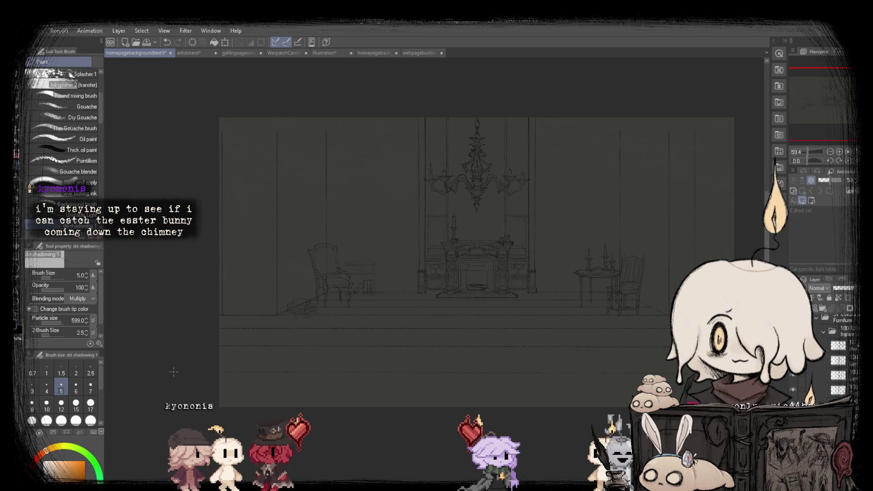
pyautogui.moveTo(173, 372); pyautogui.dragTo(709, 374)
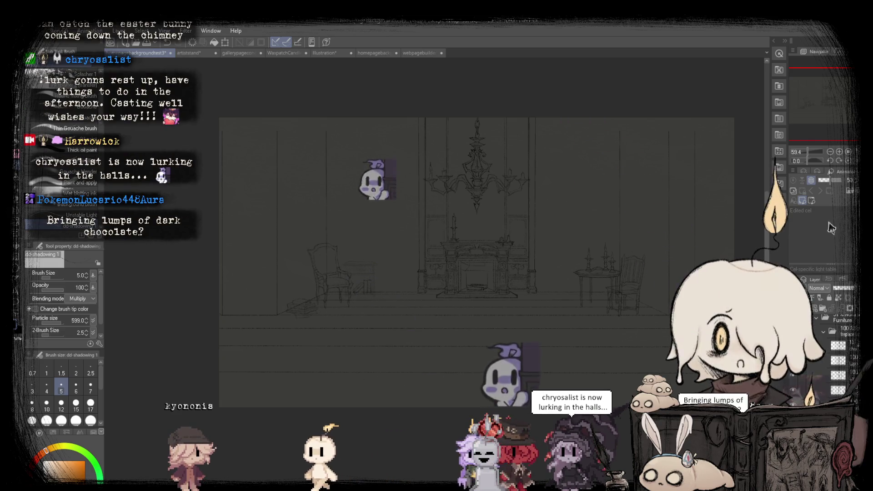
# Mirror the view to check the floorboards, fit the whole room on screen, and flip back.
pyautogui.scroll(1, 634, 181)
pyautogui.press('h')
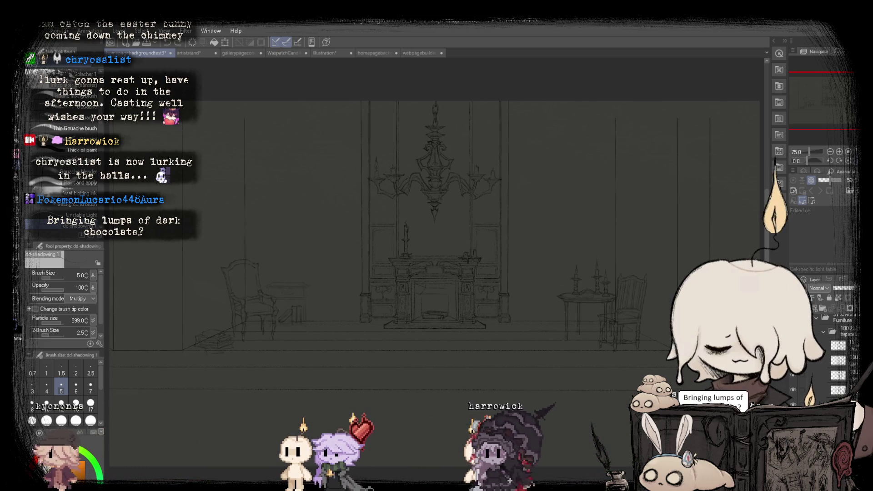
pyautogui.scroll(2, 331, 381)
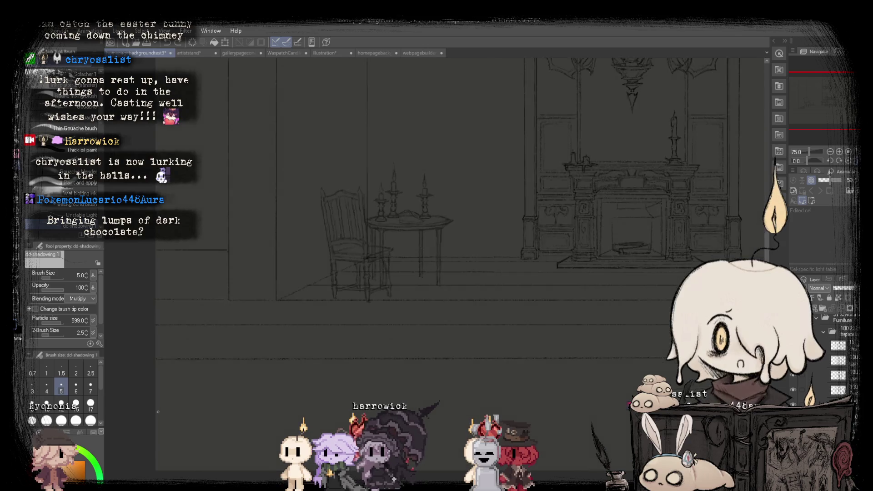
pyautogui.scroll(2, 387, 359)
pyautogui.scroll(1, 455, 332)
pyautogui.scroll(-2, 484, 320)
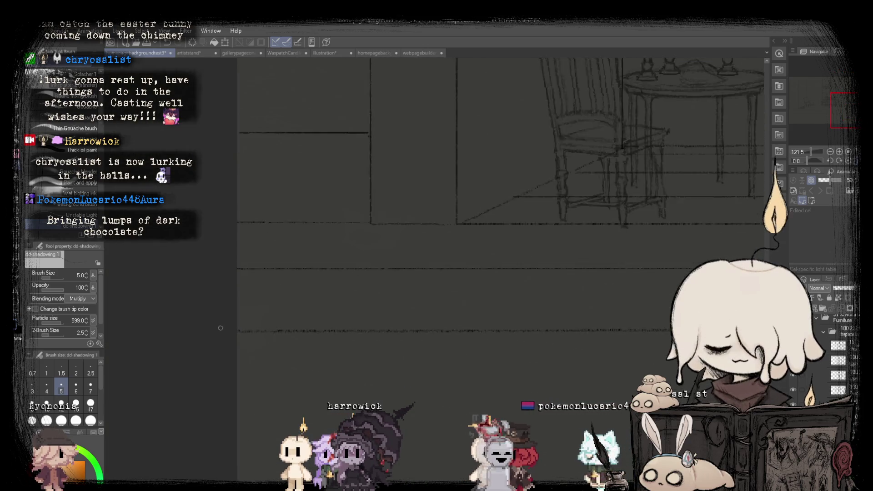
pyautogui.scroll(-1, 417, 319)
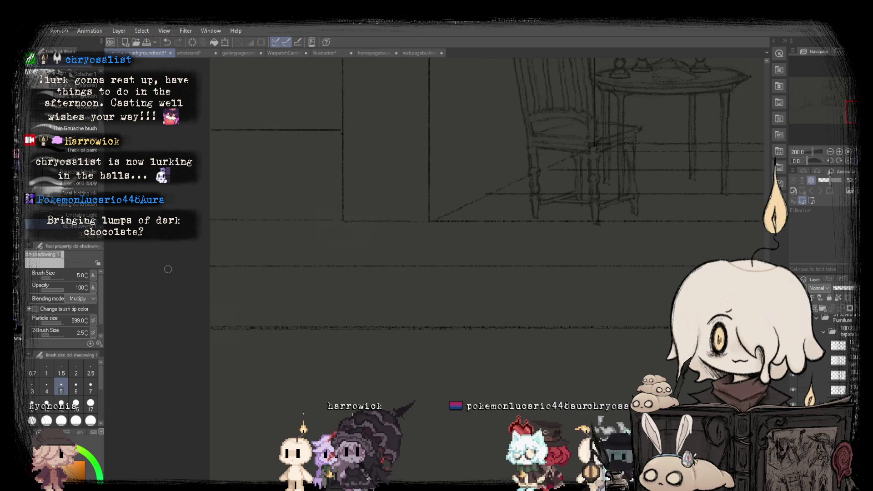
pyautogui.scroll(1, 195, 315)
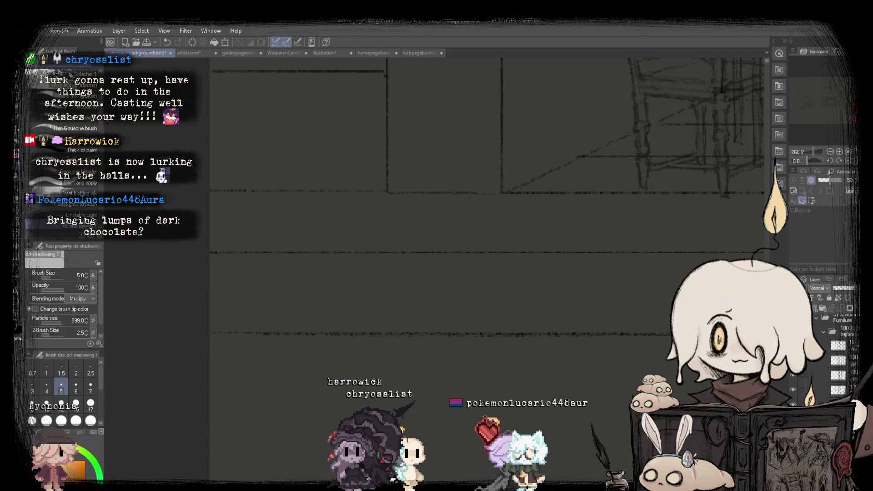
pyautogui.hotkey('ctrl', '0')
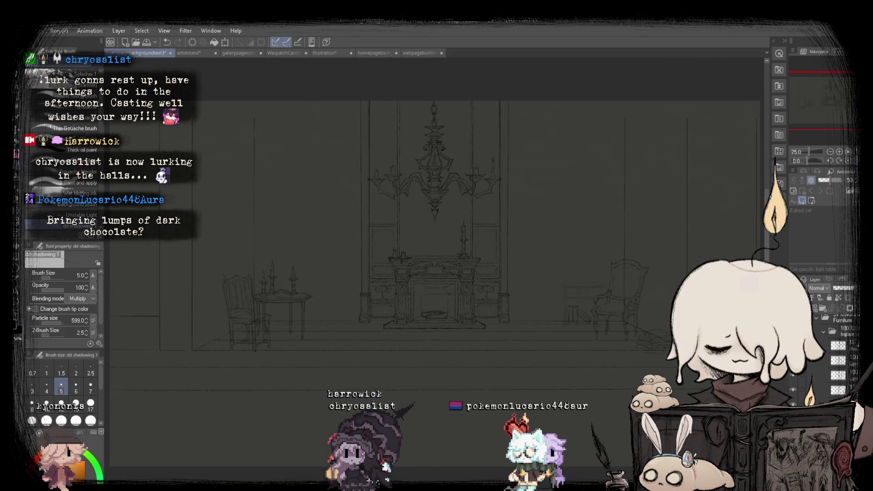
pyautogui.press('h')
pyautogui.press('m')
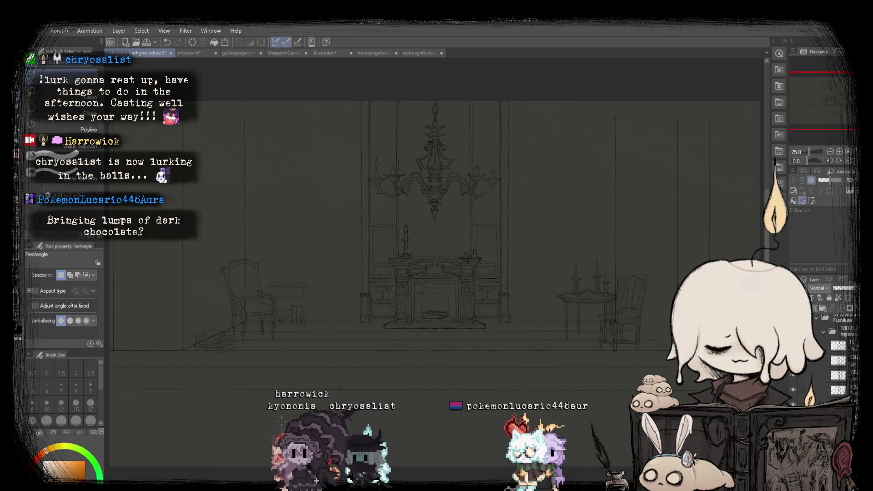
# Select a band of floor lines near the bottom and rescale it.
pyautogui.hotkey('ctrl', '-')
pyautogui.scroll(2, 370, 375)
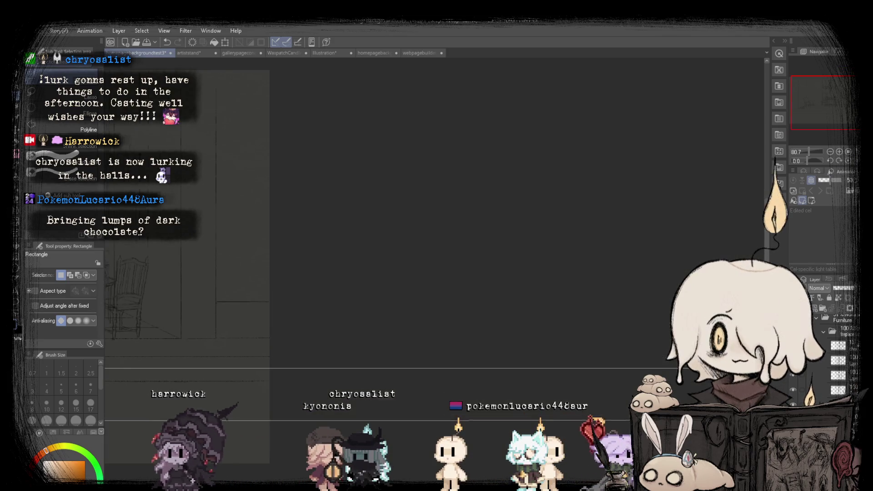
pyautogui.moveTo(300, 334); pyautogui.dragTo(105, 389)
pyautogui.click(220, 404)
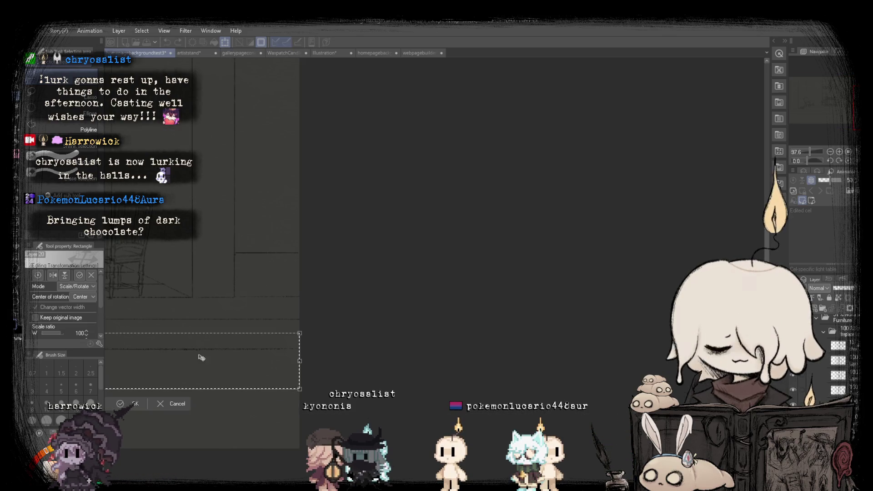
pyautogui.scroll(3, 348, 371)
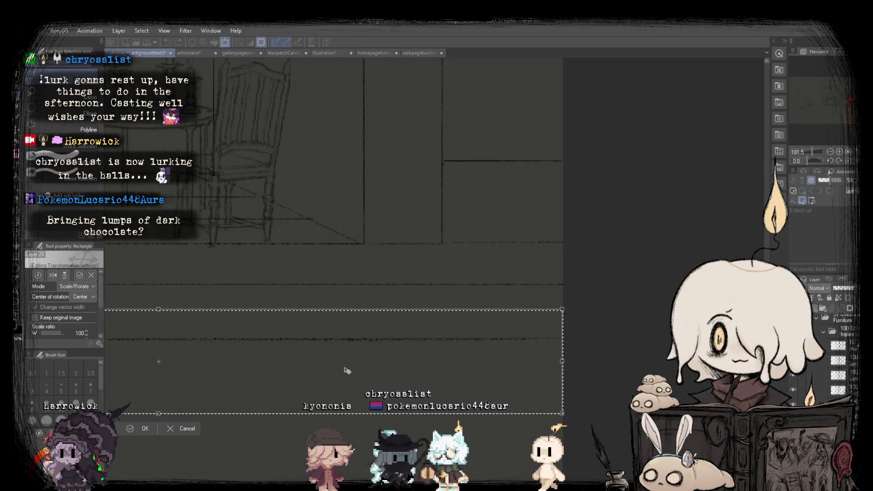
pyautogui.scroll(-3, 348, 371)
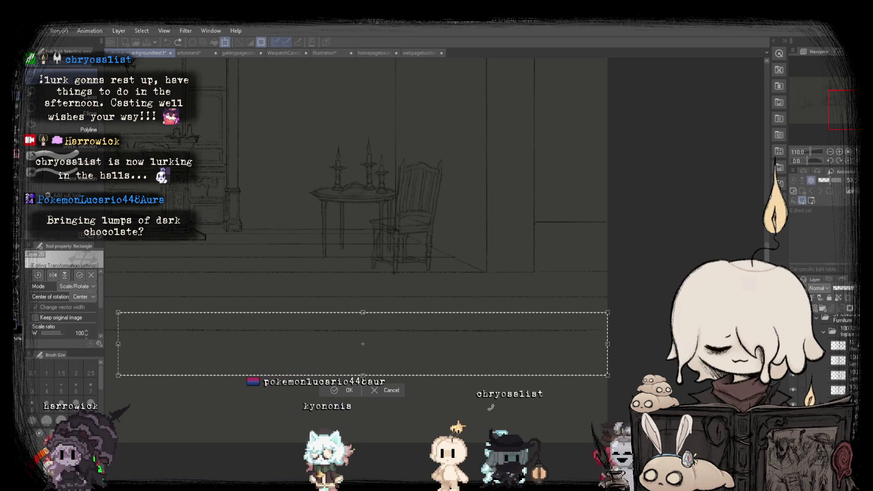
pyautogui.click(346, 392)
pyautogui.scroll(-2, 346, 393)
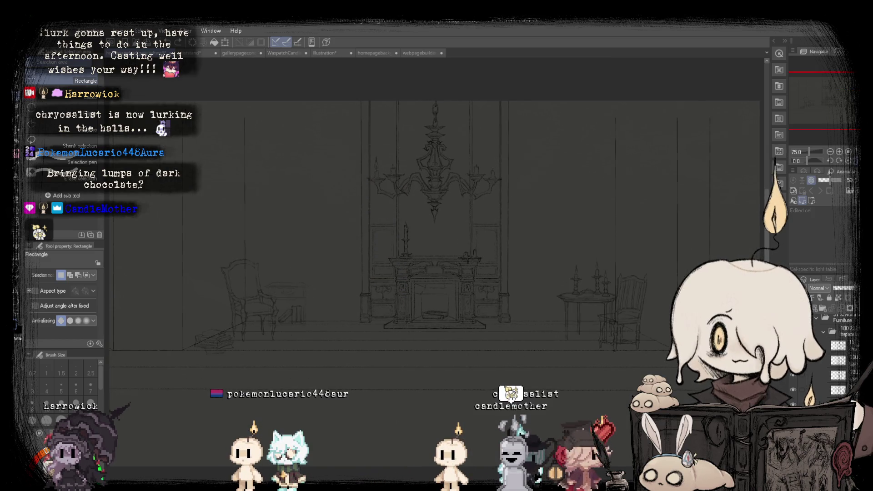
pyautogui.scroll(-3, 453, 350)
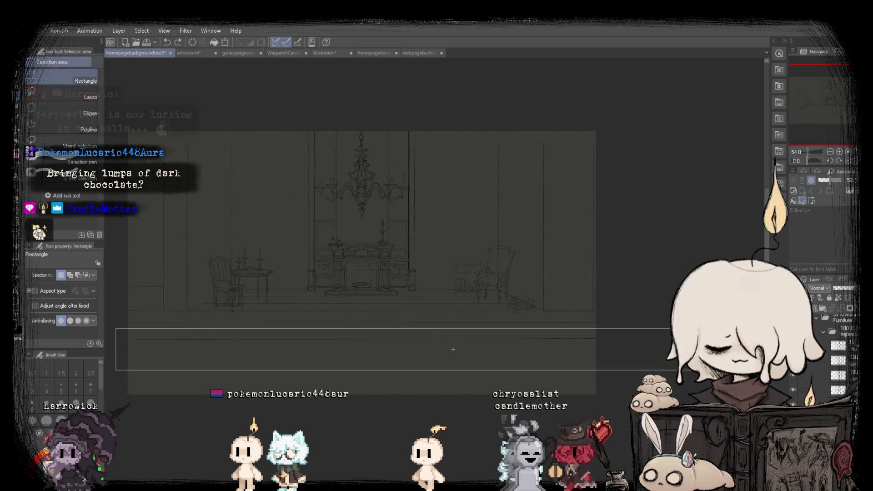
# Move the band of floorboard lines below the furniture lower on the floor.
pyautogui.moveTo(453, 349); pyautogui.dragTo(563, 377)
pyautogui.click(232, 384)
pyautogui.scroll(2, 231, 322)
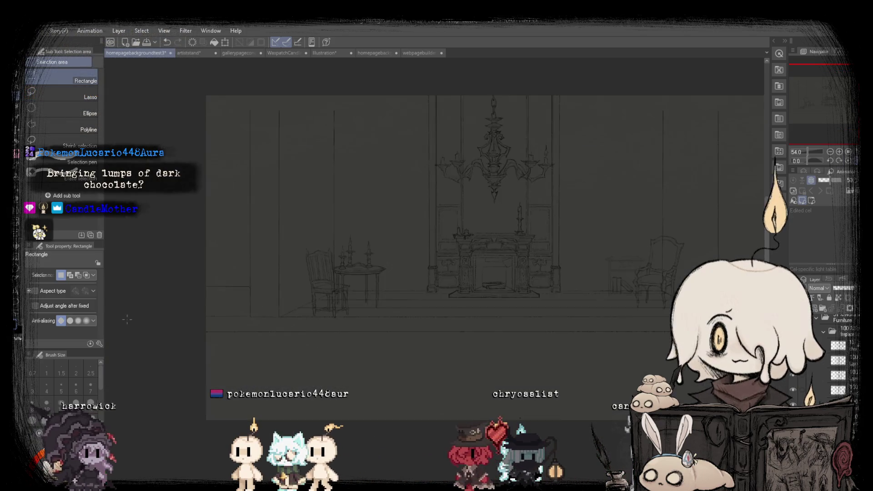
pyautogui.scroll(2, 231, 322)
pyautogui.scroll(1, 232, 322)
pyautogui.scroll(2, 231, 322)
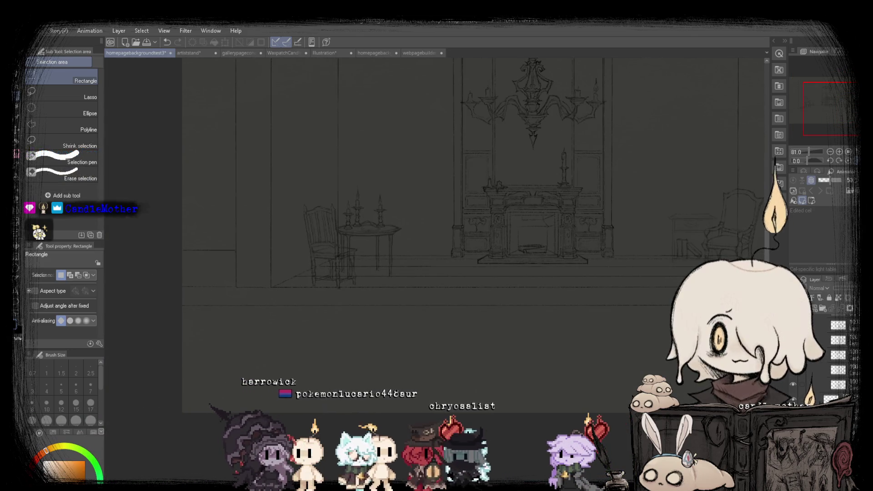
pyautogui.scroll(-2, 188, 313)
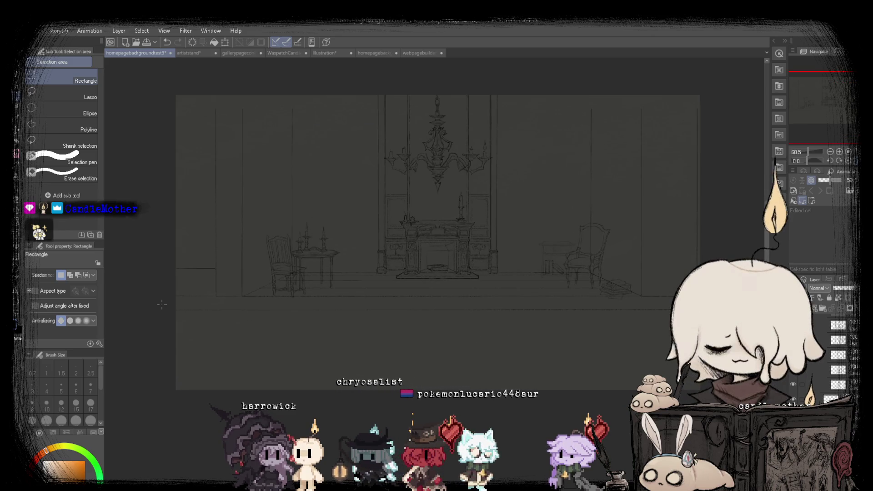
pyautogui.moveTo(710, 335); pyautogui.dragTo(710, 335)
pyautogui.scroll(2, 342, 339)
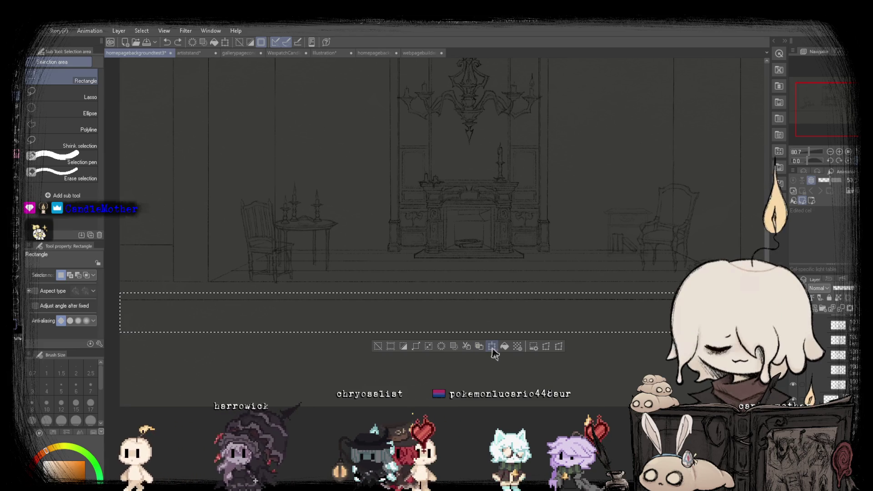
pyautogui.click(493, 347)
pyautogui.moveTo(492, 326); pyautogui.dragTo(492, 350)
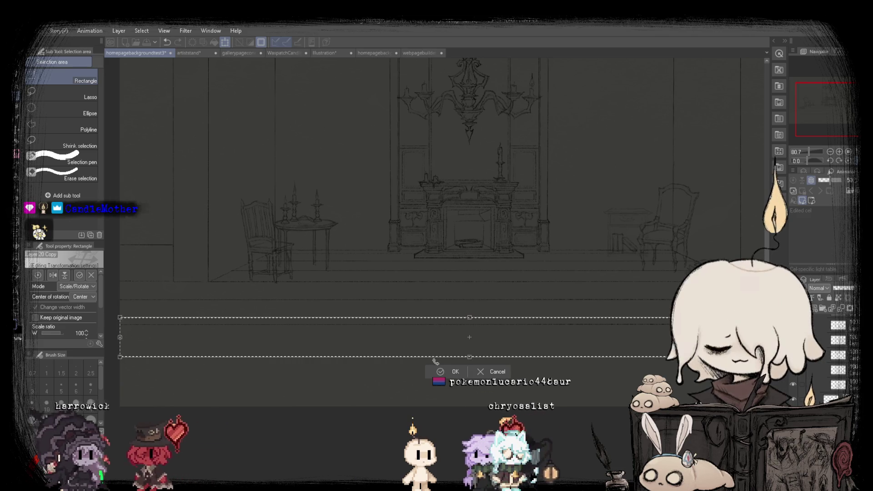
pyautogui.press('Return')
# Select the whole layer and enlarge the floorboard lines toward the canvas bottom.
pyautogui.hotkey('ctrl', 'a')
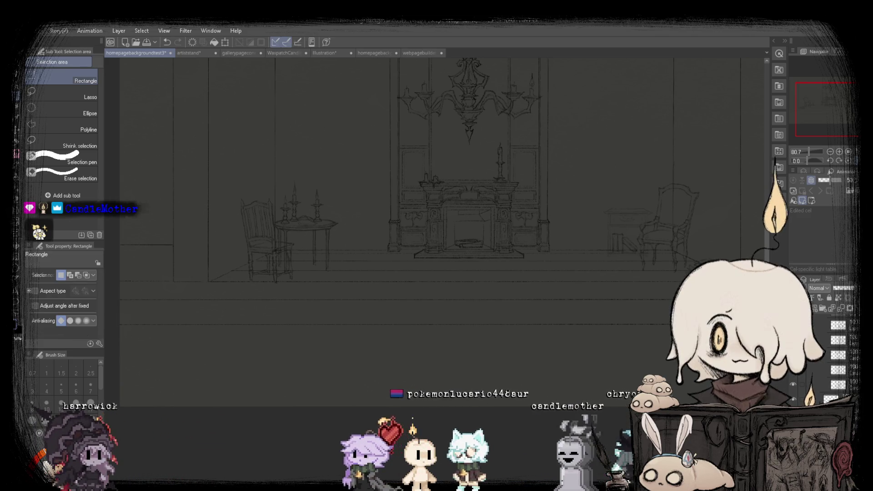
pyautogui.click(502, 422)
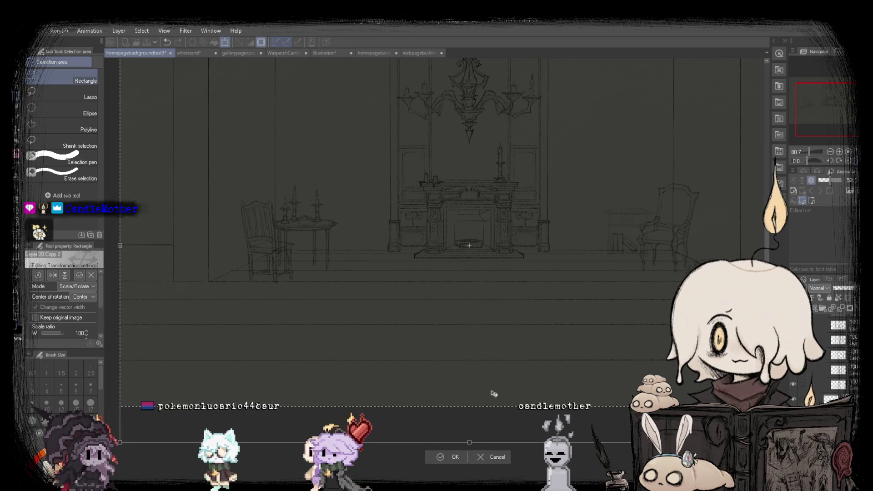
pyautogui.press('Return')
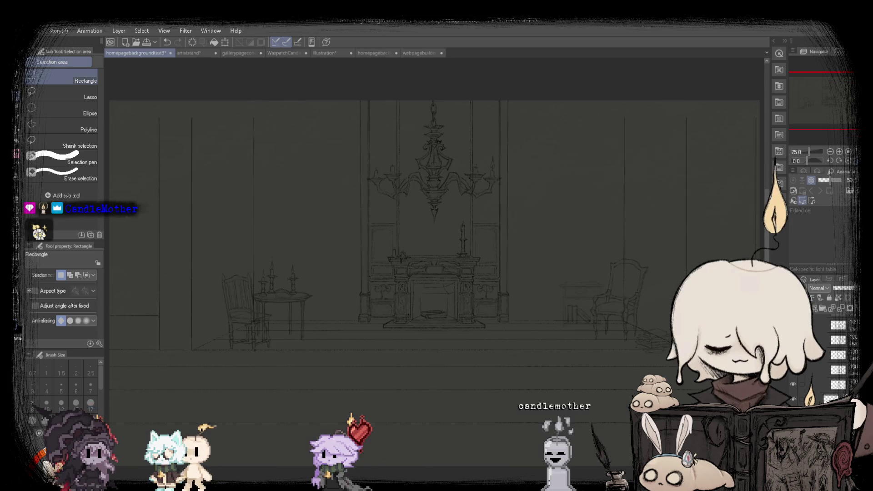
# Flip the view, then compare the homepagebackgroundtest3 sketch with the webpagebuilderbackup render.
pyautogui.press('h')
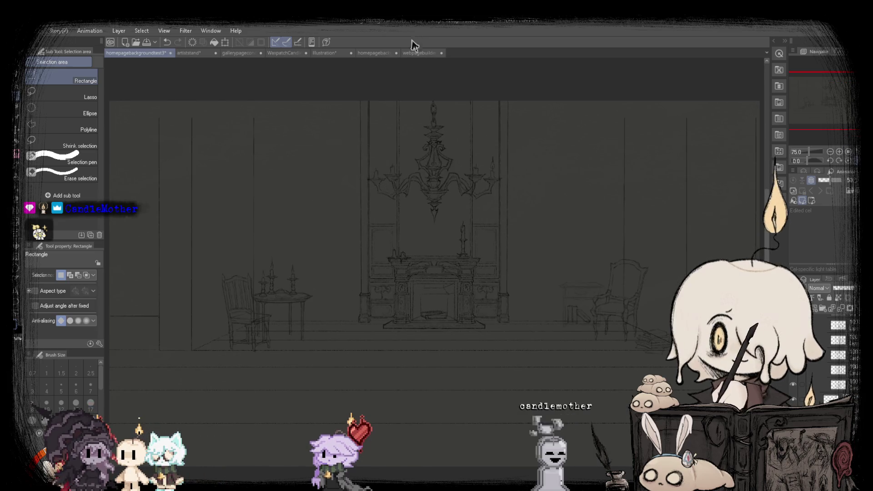
pyautogui.click(415, 53)
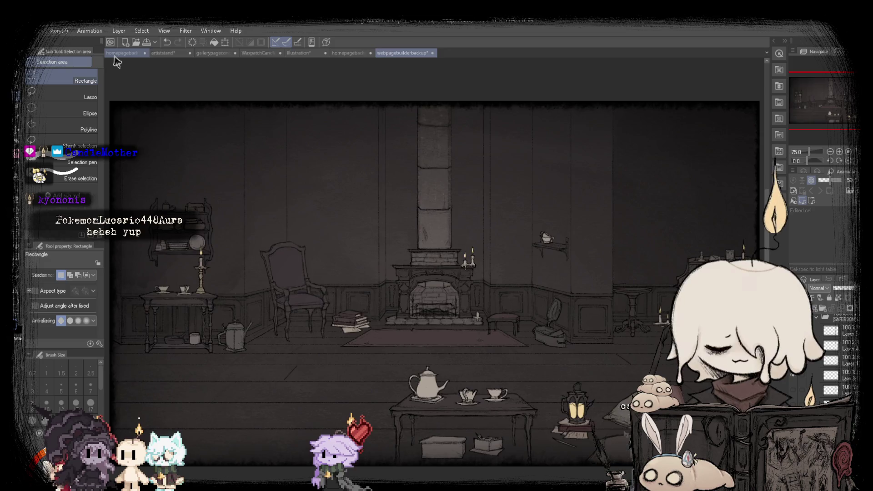
pyautogui.click(115, 58)
pyautogui.click(421, 54)
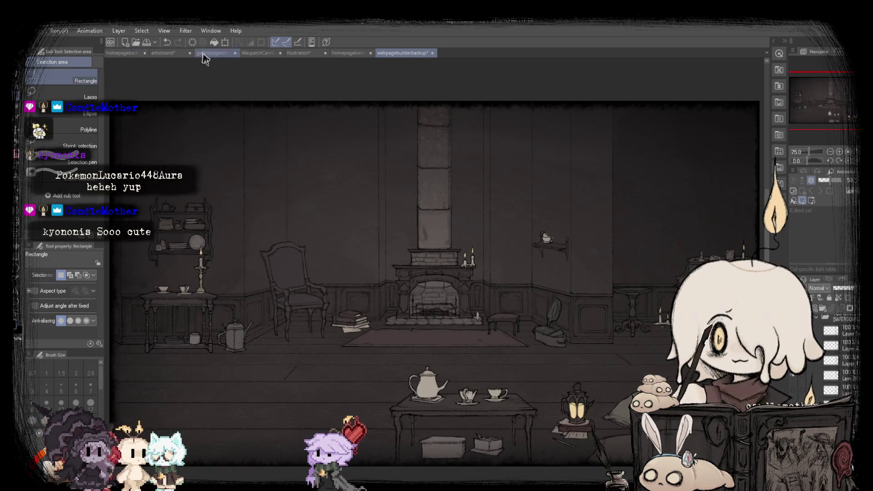
pyautogui.click(110, 54)
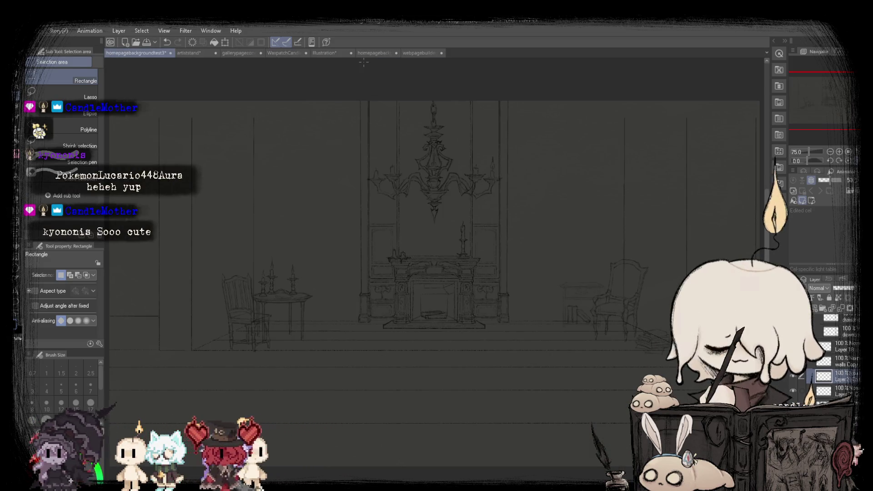
pyautogui.click(414, 53)
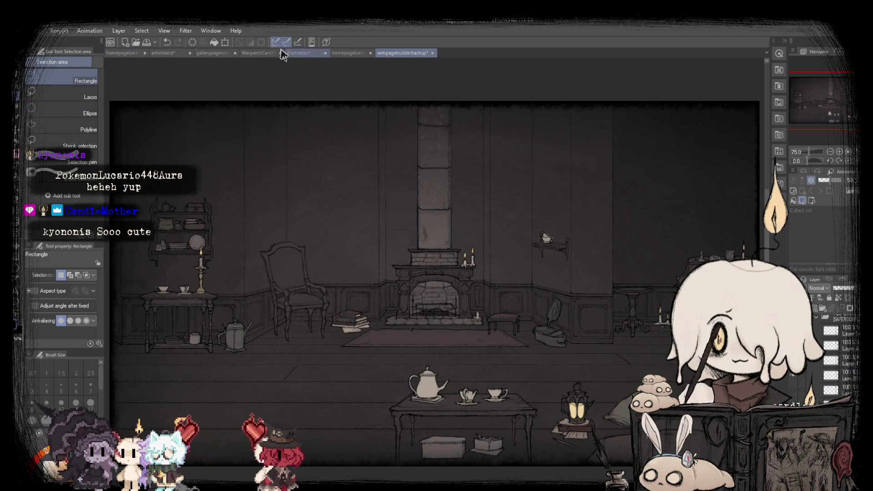
pyautogui.click(124, 55)
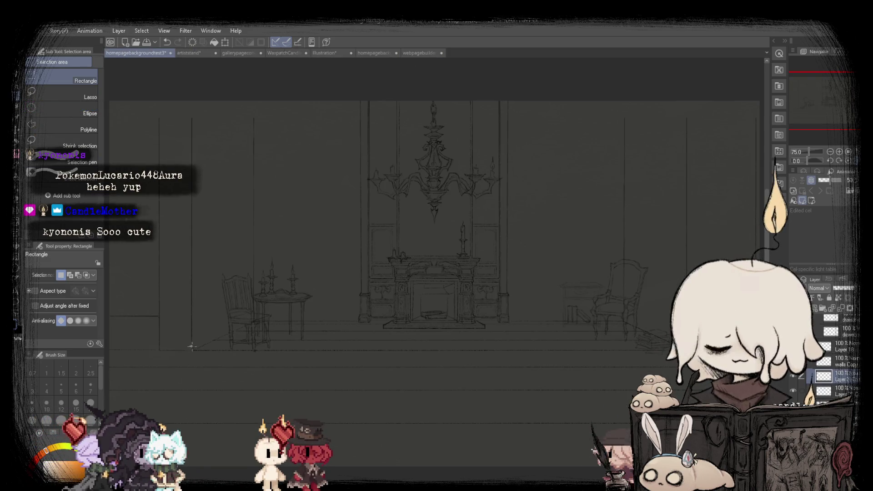
# Clear the leftover selections on the floor area of the sketch.
pyautogui.moveTo(434, 349); pyautogui.dragTo(435, 353)
pyautogui.click(417, 372)
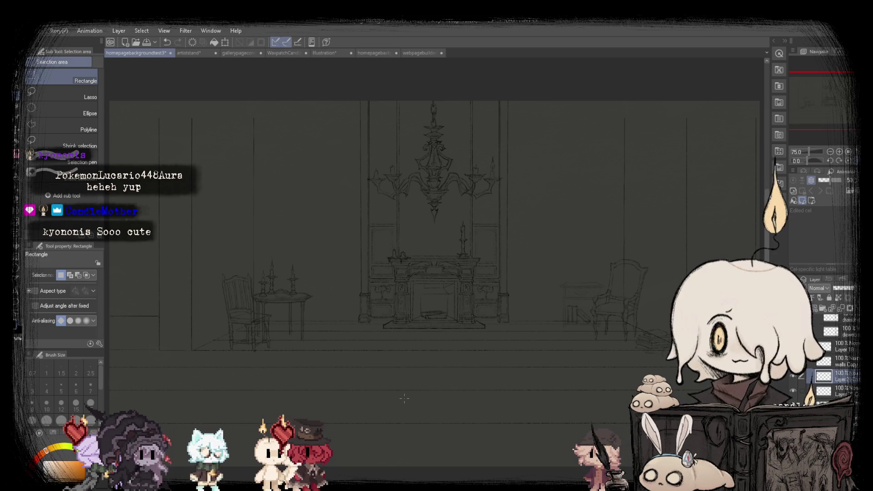
pyautogui.scroll(2, 258, 358)
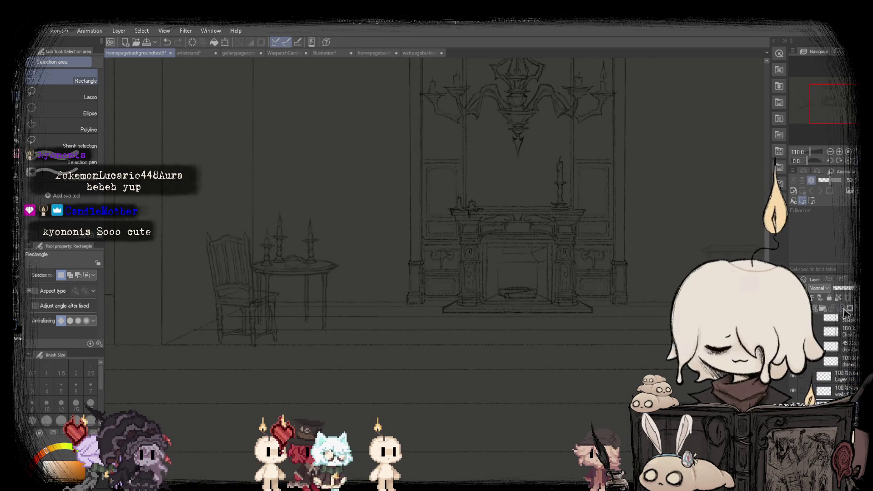
pyautogui.scroll(-2, 212, 309)
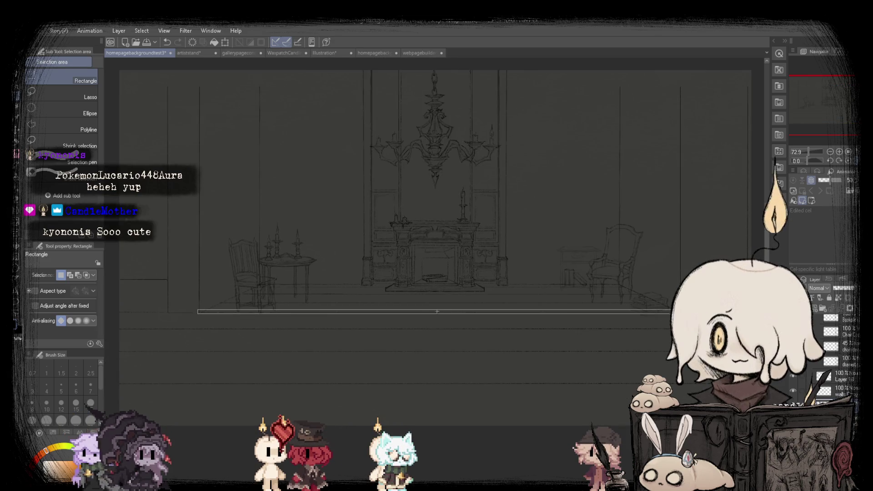
pyautogui.moveTo(437, 312); pyautogui.dragTo(439, 315)
pyautogui.click(391, 359)
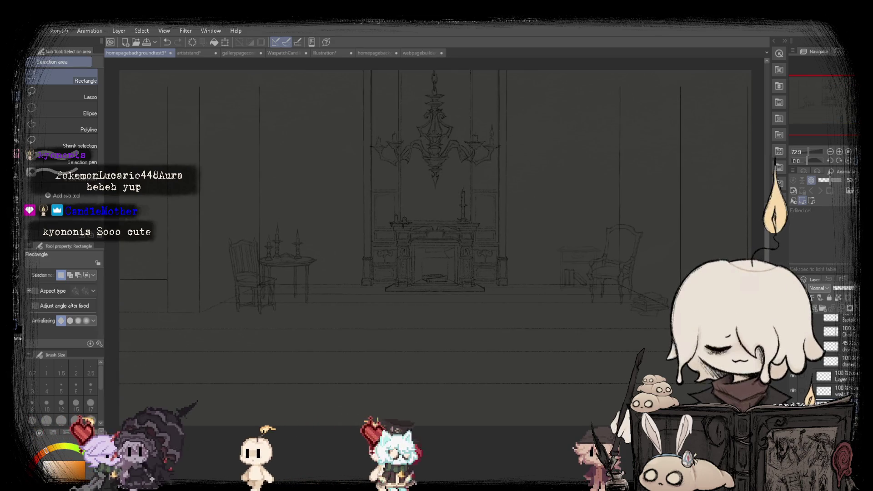
# Switch back to the dd-shadowing brush and look over the sketch.
pyautogui.click(19, 162)
pyautogui.scroll(2, 197, 314)
pyautogui.scroll(2, 197, 315)
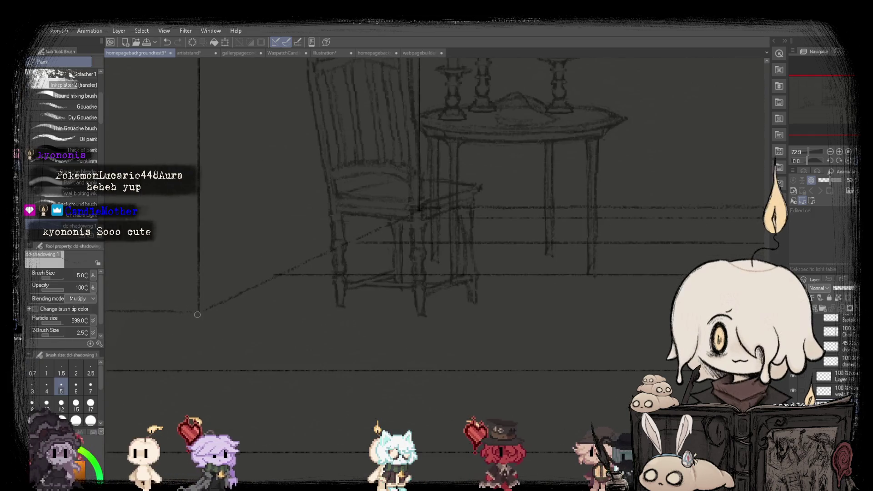
pyautogui.scroll(-2, 200, 311)
pyautogui.scroll(-2, 200, 311)
pyautogui.scroll(1, 646, 291)
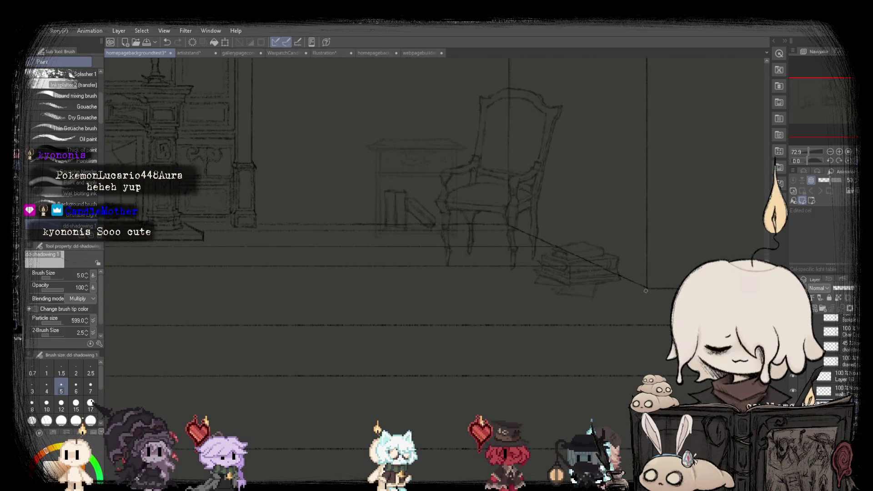
pyautogui.scroll(-2, 643, 289)
pyautogui.scroll(-1, 455, 282)
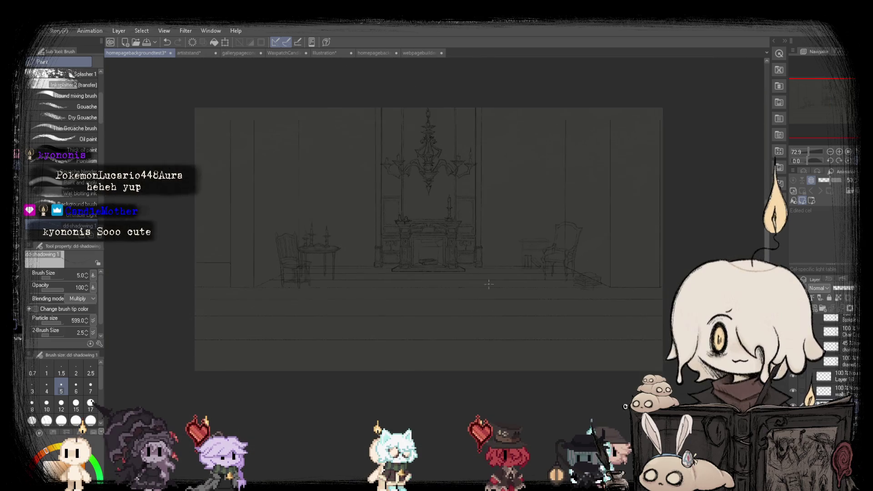
pyautogui.scroll(2, 152, 275)
pyautogui.scroll(1, 152, 275)
pyautogui.scroll(-2, 152, 275)
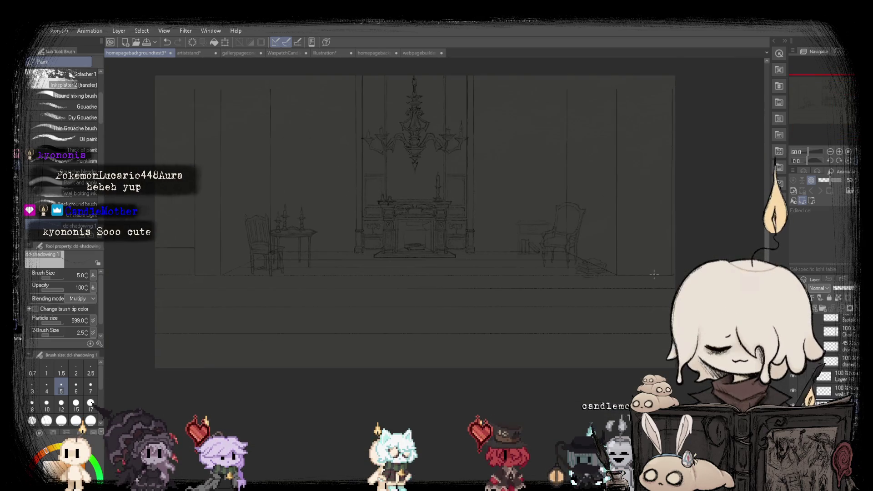
pyautogui.scroll(2, 152, 275)
pyautogui.scroll(-2, 459, 248)
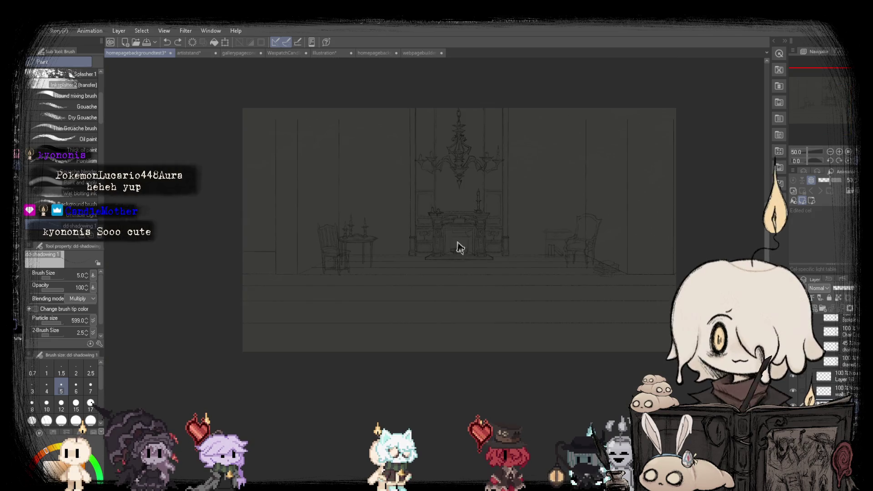
pyautogui.scroll(1, 508, 128)
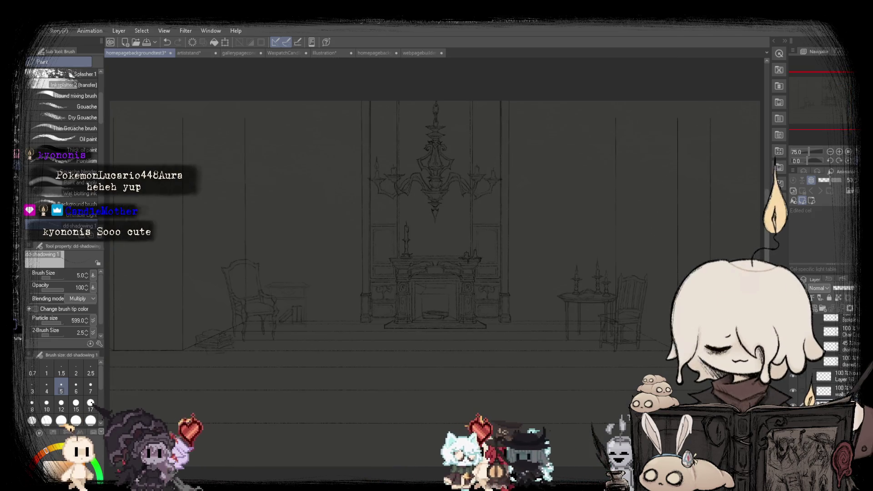
# Check the chandelier room sketch against the finished webpagebuilderbackup render several more times.
pyautogui.click(415, 54)
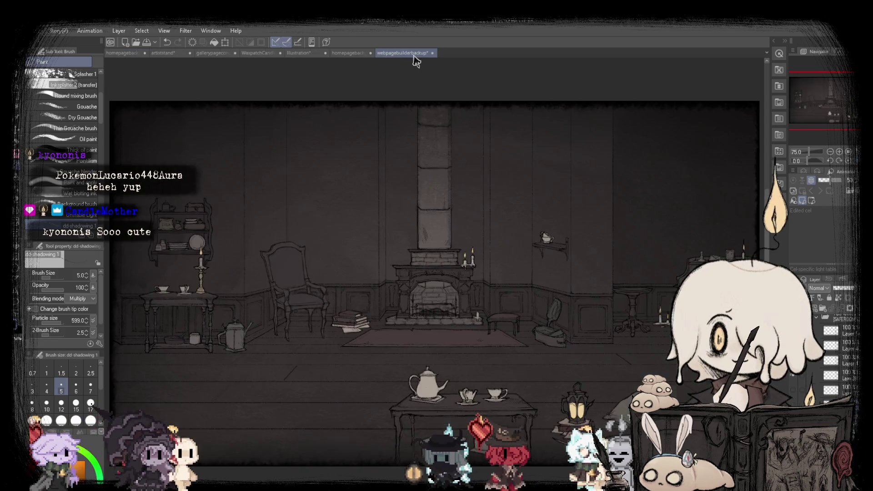
pyautogui.click(130, 55)
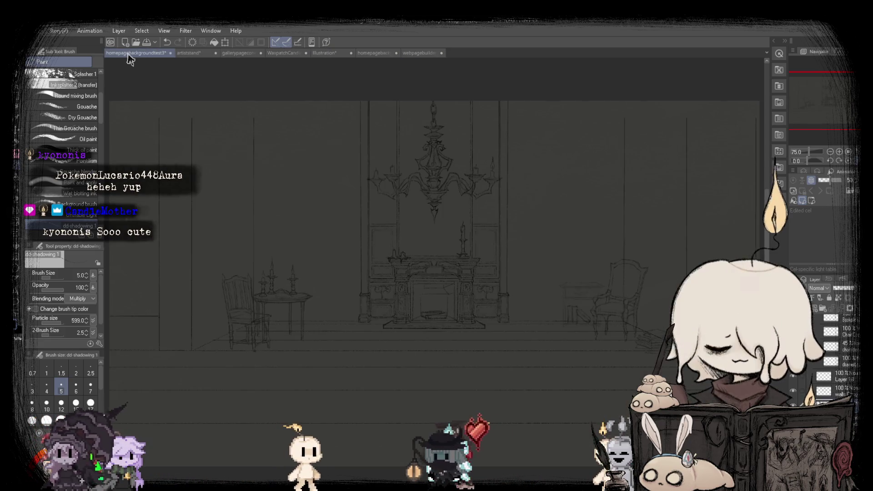
pyautogui.click(412, 53)
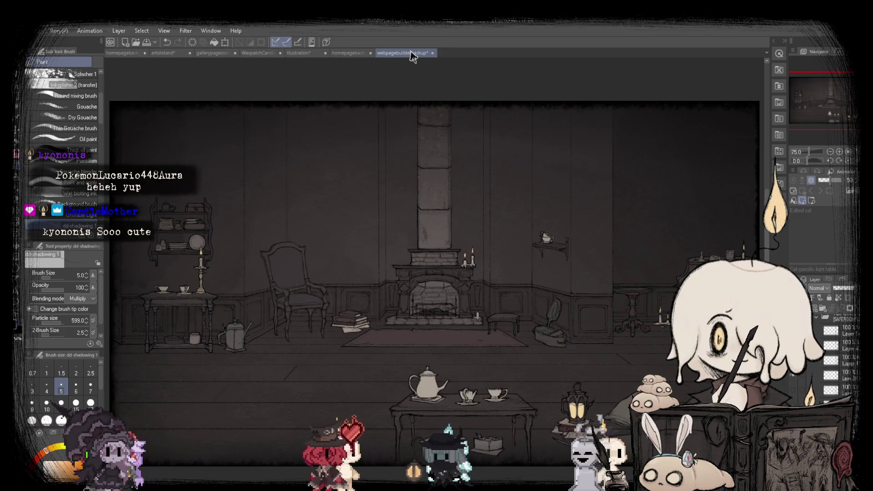
pyautogui.click(123, 54)
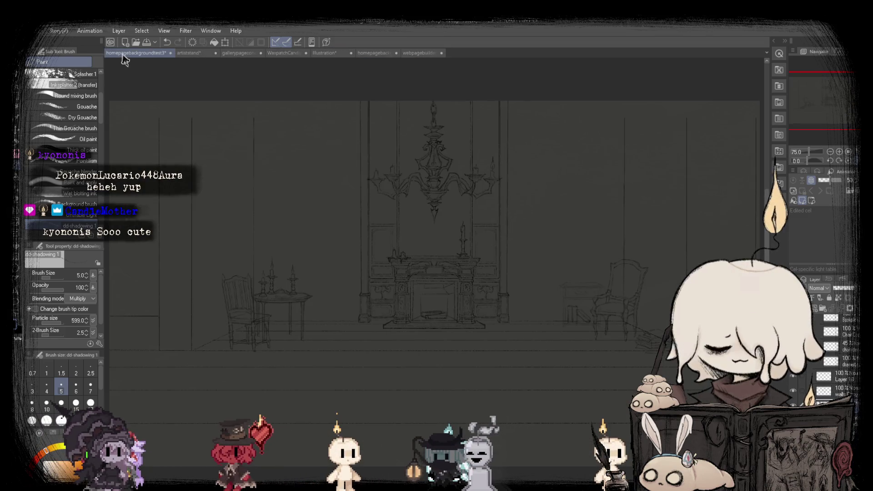
pyautogui.click(413, 57)
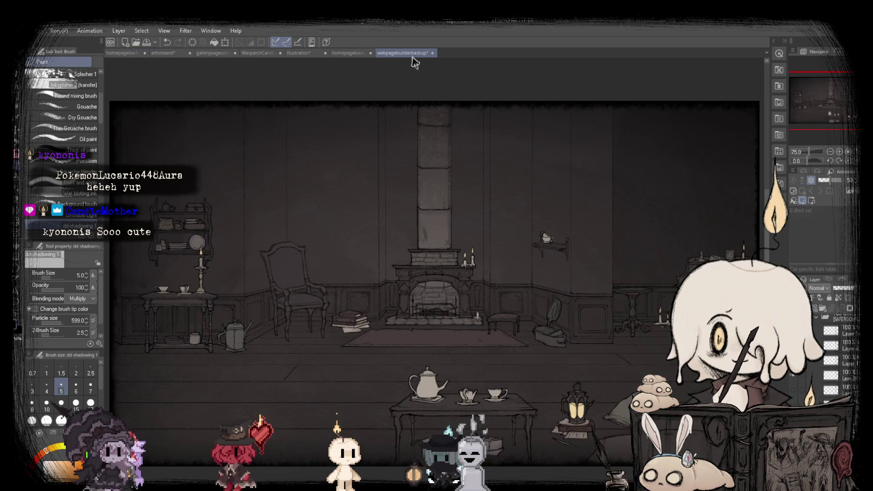
pyautogui.click(122, 53)
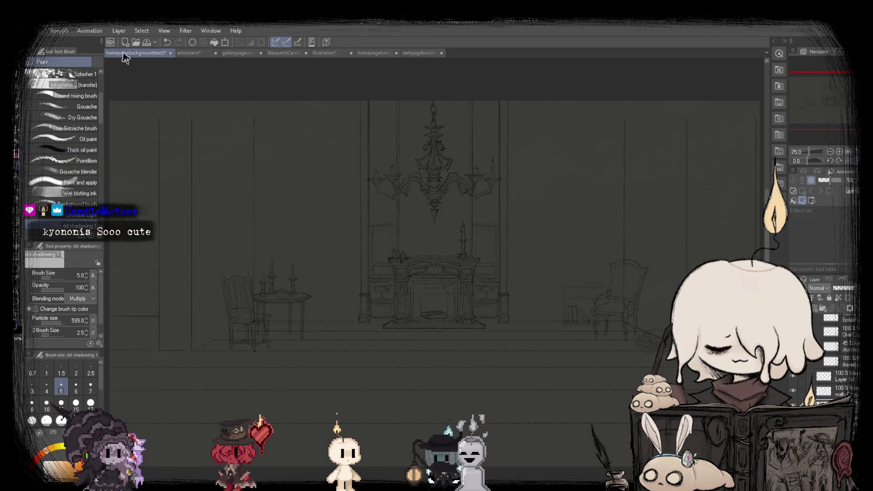
pyautogui.scroll(3, 419, 313)
pyautogui.scroll(4, 364, 308)
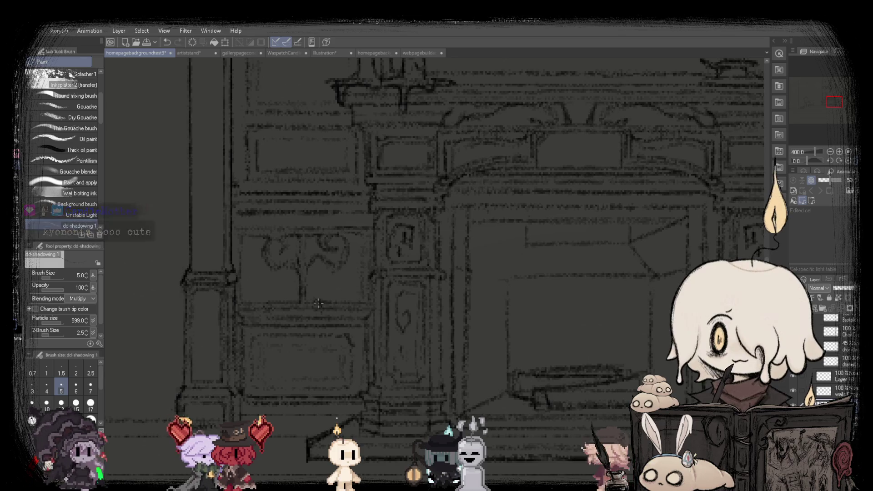
# Rectangle-select the central chandelier and fireplace column and scale its width to 98%.
pyautogui.scroll(-4, 318, 302)
pyautogui.scroll(-3, 319, 302)
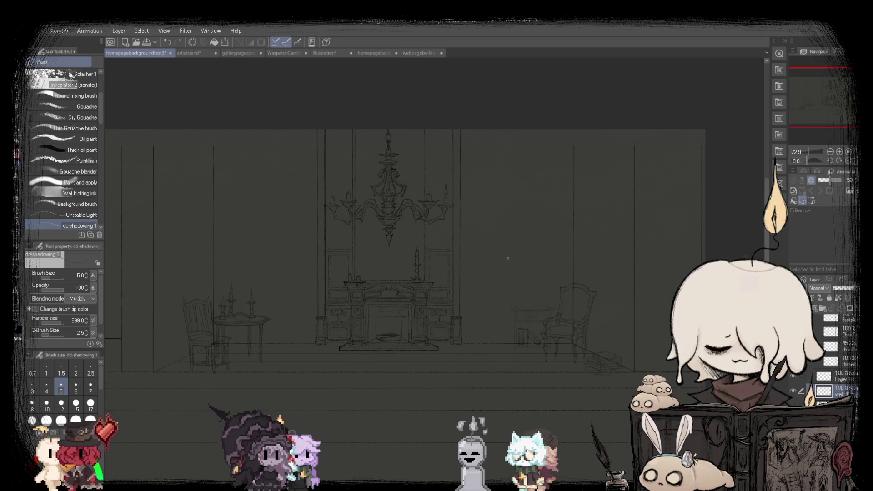
pyautogui.press('m')
pyautogui.scroll(2, 378, 168)
pyautogui.scroll(2, 377, 168)
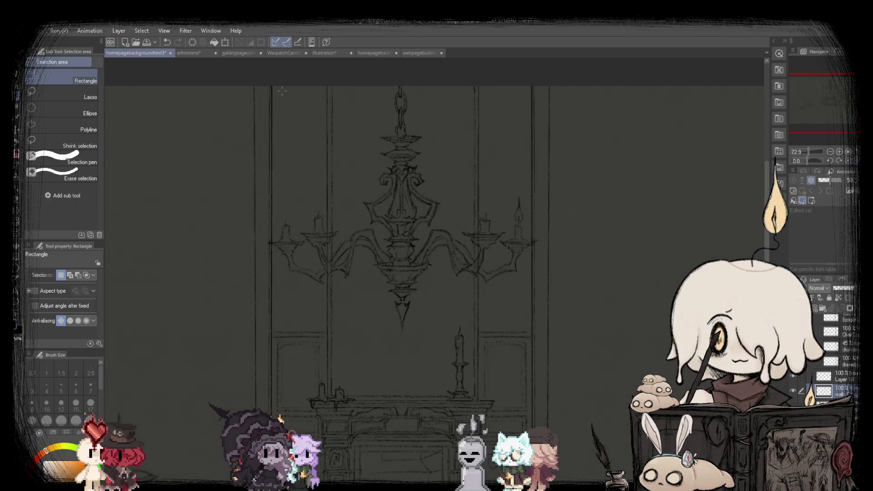
pyautogui.scroll(-1, 276, 87)
pyautogui.moveTo(272, 83); pyautogui.dragTo(437, 482)
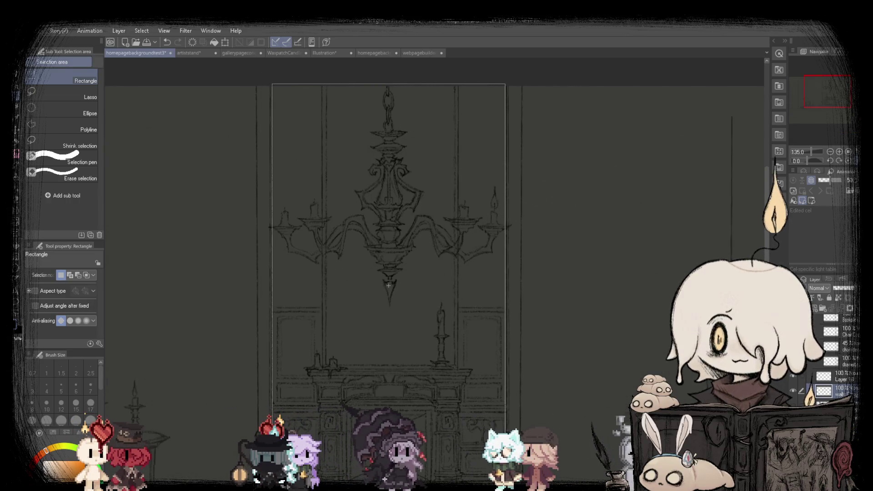
pyautogui.moveTo(504, 484); pyautogui.dragTo(506, 485)
pyautogui.hotkey('ctrl', 't')
pyautogui.scroll(4, 373, 340)
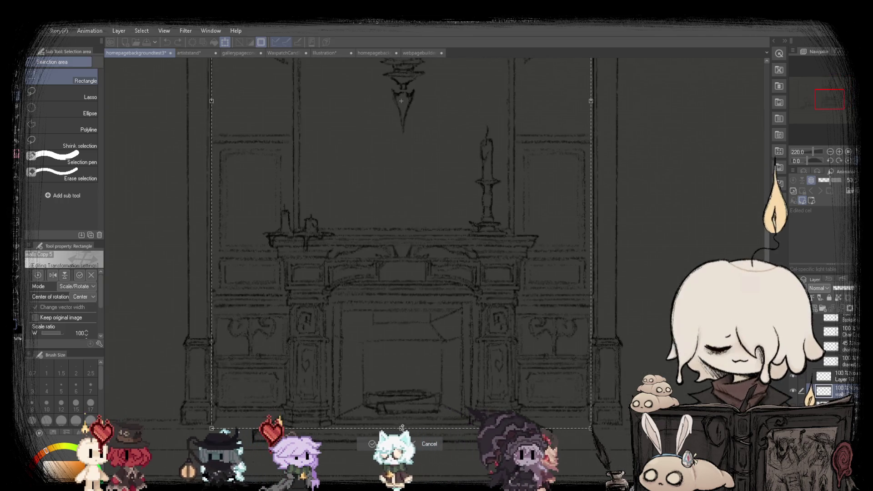
pyautogui.moveTo(402, 422); pyautogui.dragTo(402, 415)
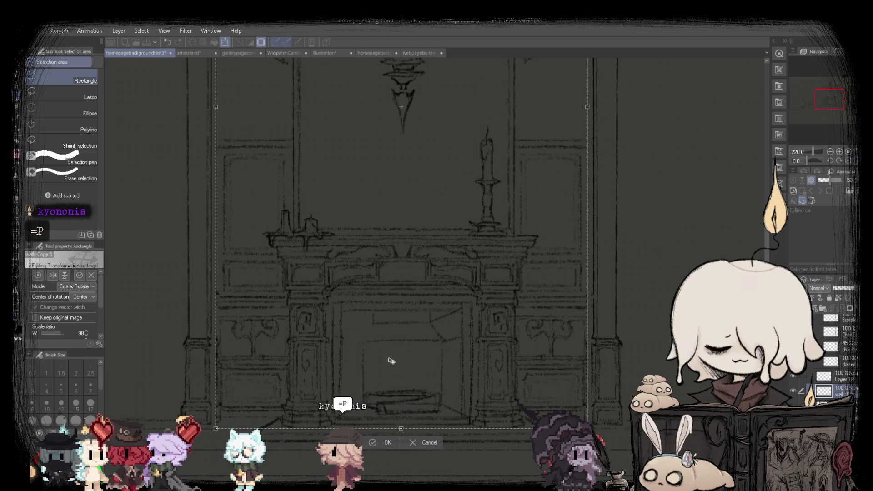
pyautogui.click(370, 444)
pyautogui.scroll(-3, 357, 340)
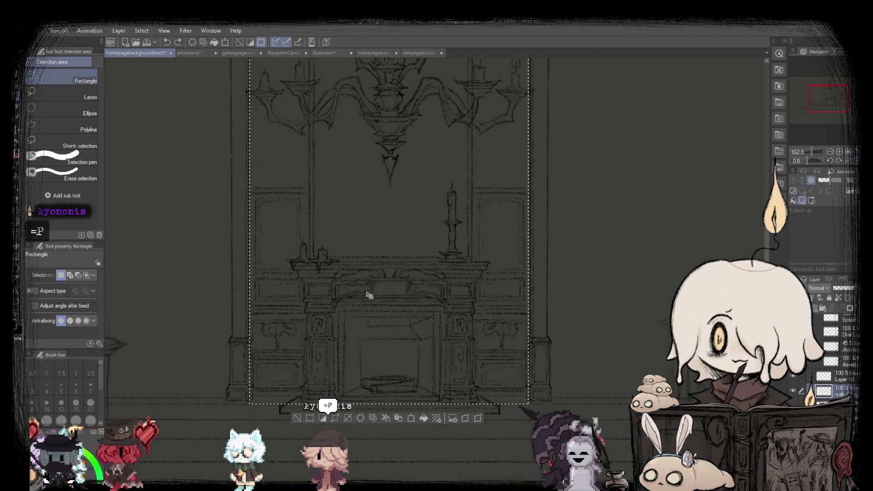
pyautogui.scroll(-4, 434, 228)
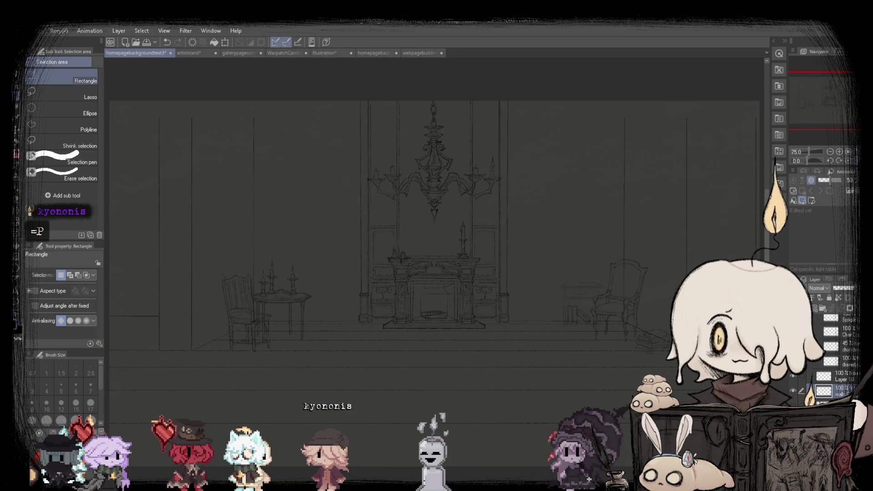
# Reselect the chandelier and fireplace column and glance at the finished render.
pyautogui.moveTo(370, 101); pyautogui.dragTo(499, 325)
pyautogui.click(498, 115)
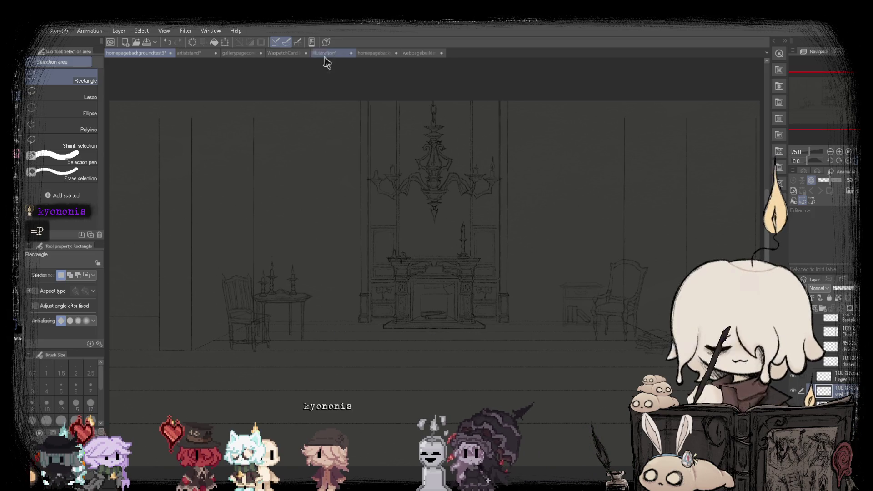
pyautogui.click(430, 54)
pyautogui.click(134, 53)
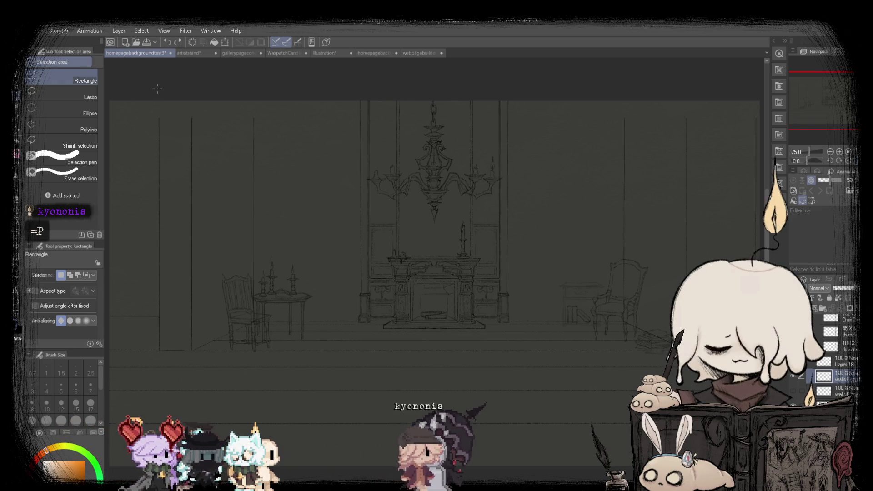
# Narrow the selected section to 88% width and compare with the webpagebuilderbackup render.
pyautogui.click(455, 340)
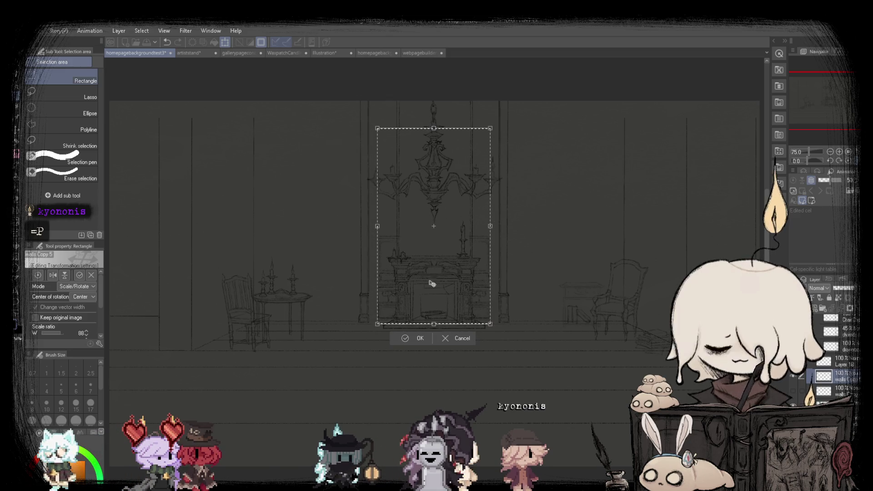
pyautogui.scroll(2, 433, 284)
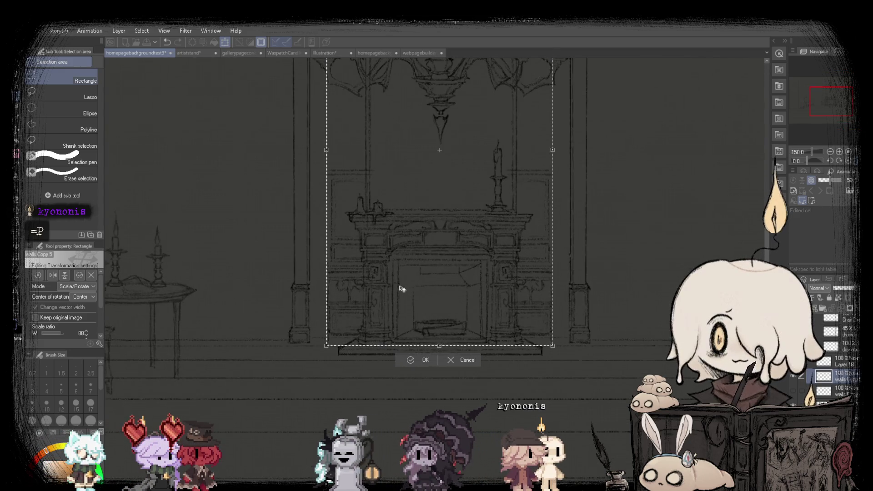
pyautogui.click(409, 359)
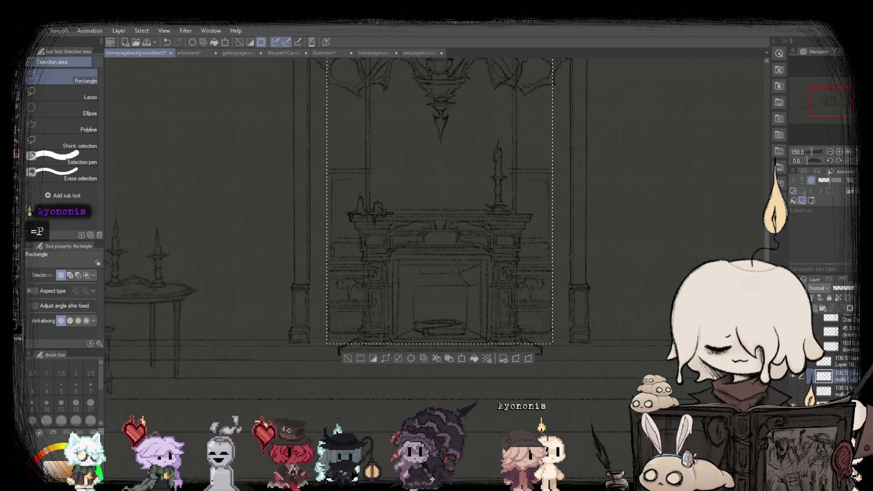
pyautogui.scroll(-2, 427, 302)
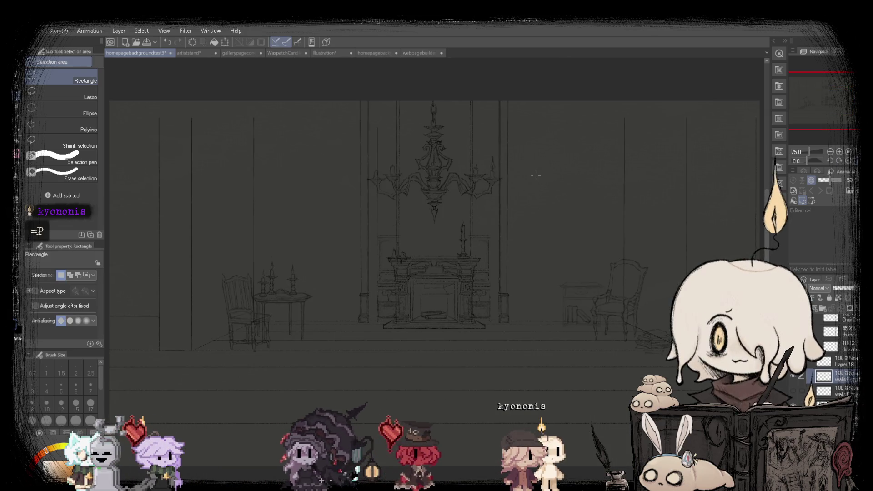
pyautogui.click(410, 53)
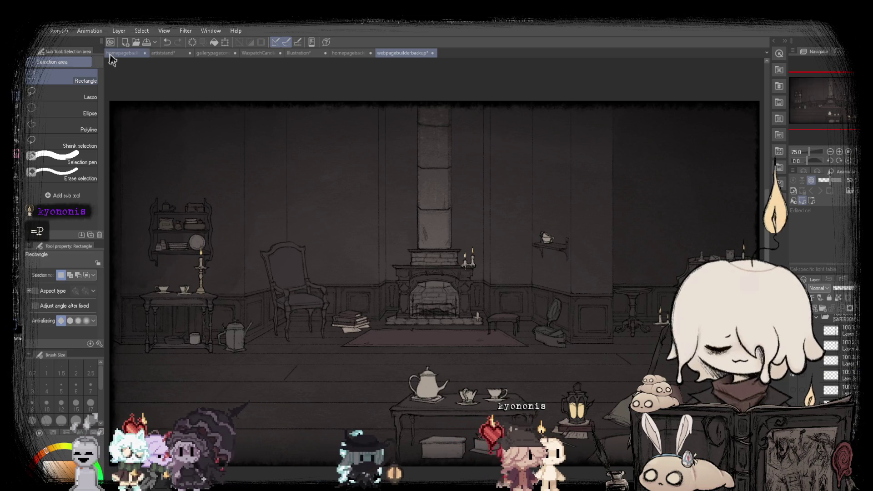
pyautogui.click(122, 53)
pyautogui.scroll(2, 390, 312)
pyautogui.scroll(2, 390, 312)
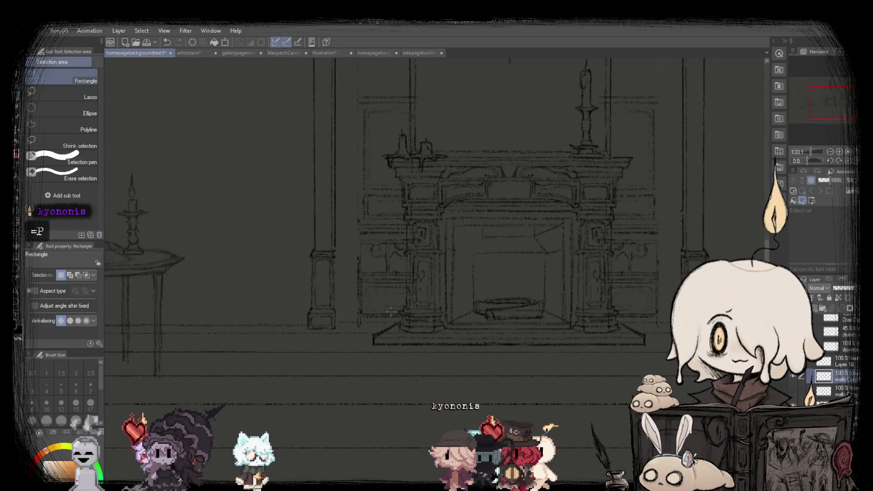
pyautogui.press('p')
pyautogui.scroll(2, 381, 318)
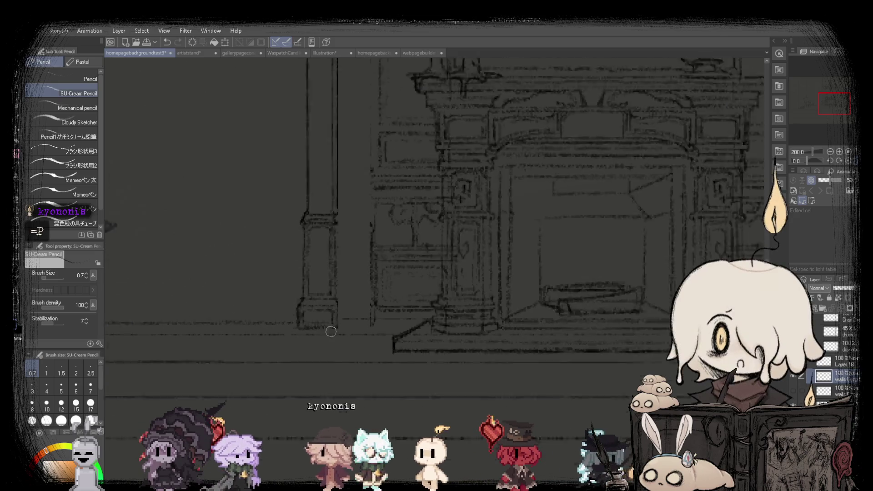
pyautogui.scroll(2, 381, 317)
pyautogui.scroll(-3, 381, 318)
pyautogui.scroll(2, 318, 337)
pyautogui.scroll(1, 307, 347)
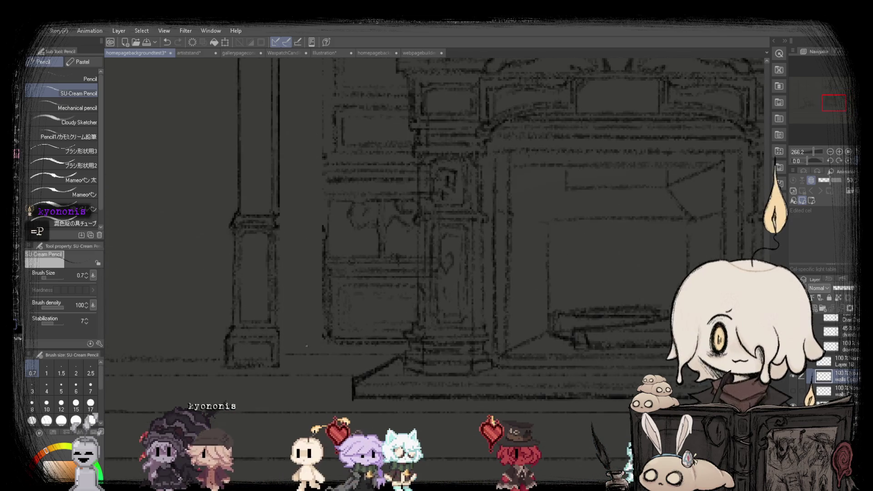
pyautogui.scroll(-3, 284, 358)
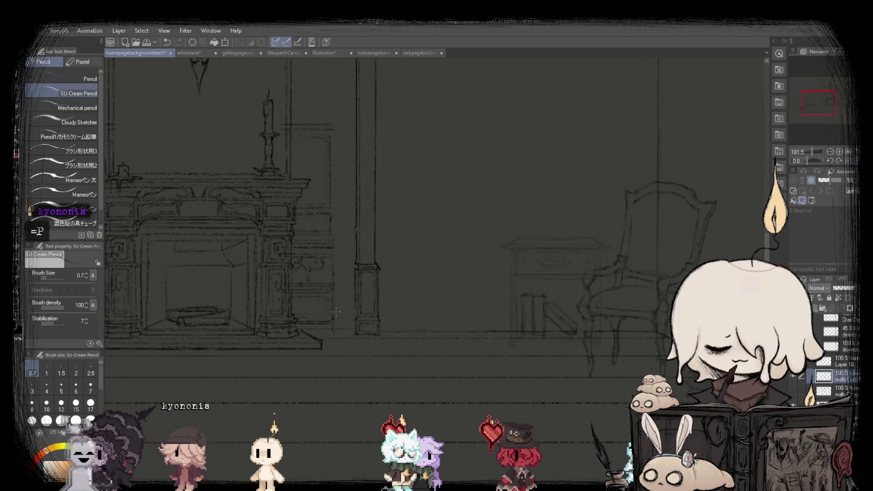
pyautogui.scroll(2, 336, 320)
pyautogui.scroll(-3, 380, 350)
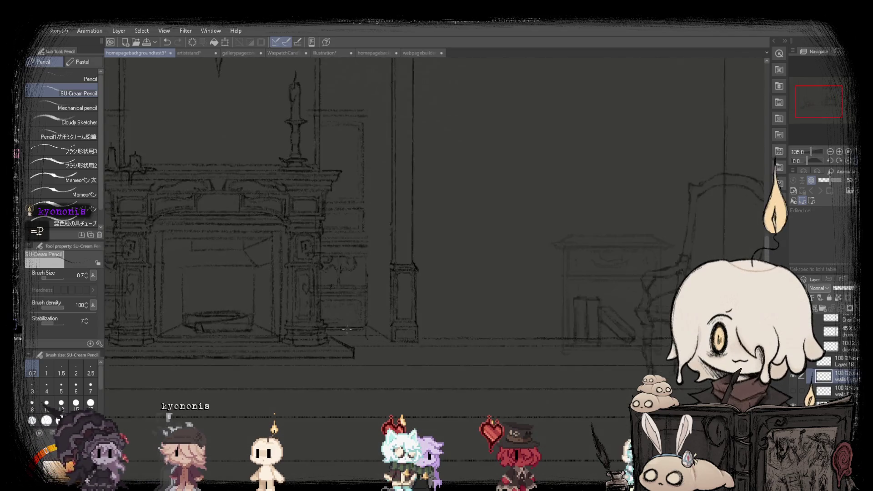
pyautogui.scroll(3, 382, 354)
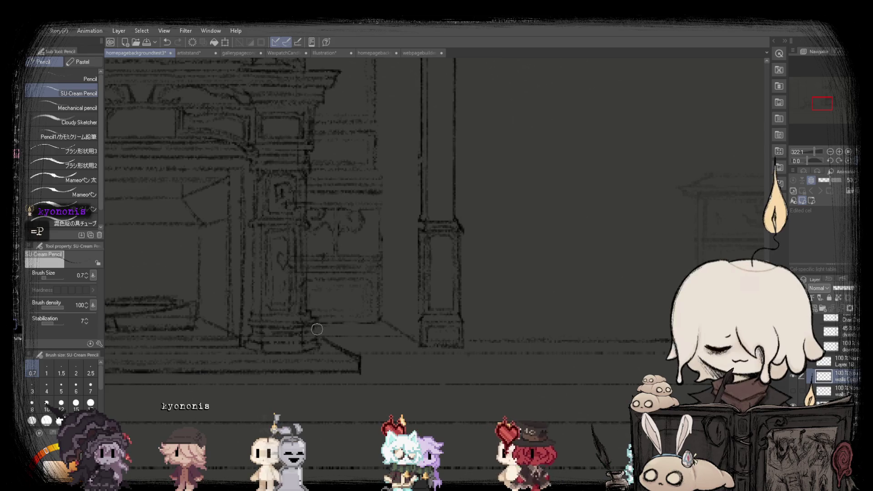
pyautogui.scroll(-3, 317, 329)
pyautogui.scroll(2, 282, 323)
pyautogui.scroll(2, 253, 318)
pyautogui.scroll(1, 300, 313)
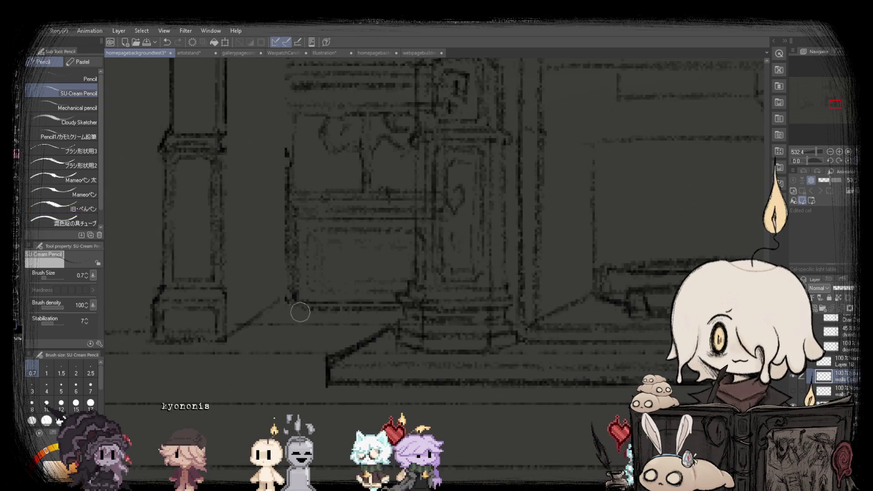
pyautogui.scroll(-3, 337, 304)
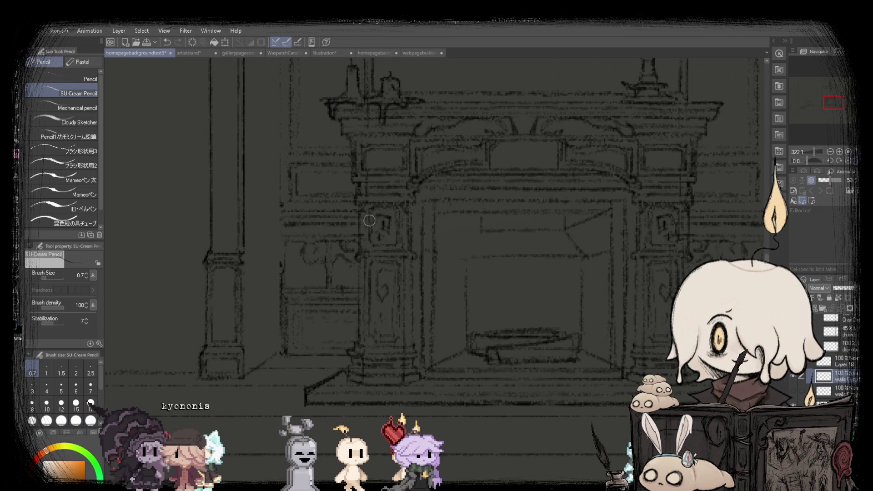
pyautogui.scroll(-2, 369, 226)
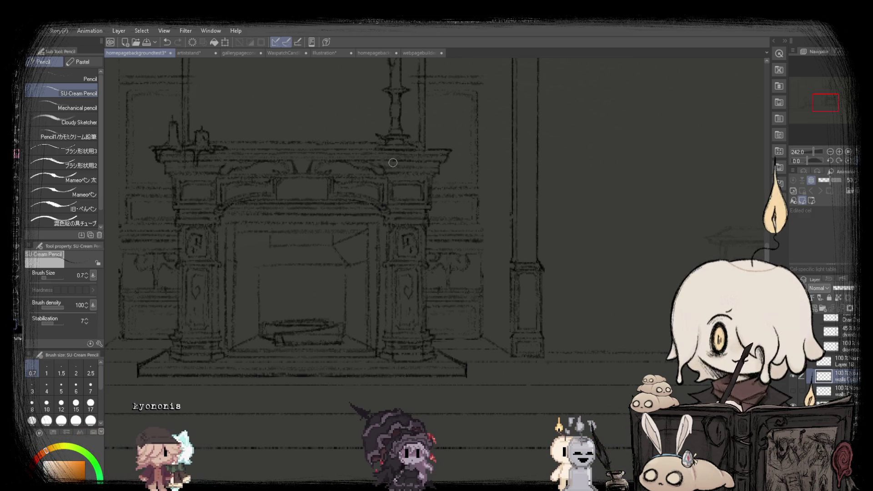
pyautogui.scroll(-3, 393, 162)
pyautogui.scroll(-2, 393, 163)
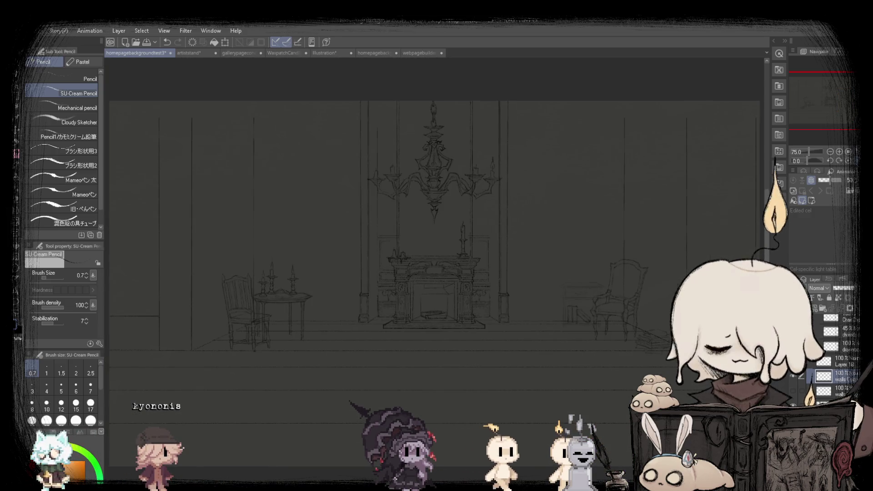
pyautogui.click(425, 54)
pyautogui.click(114, 54)
pyautogui.scroll(2, 379, 318)
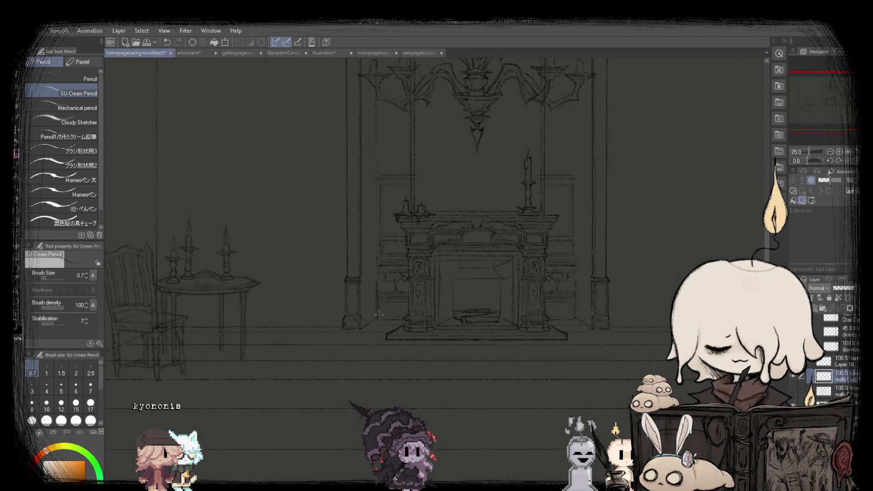
pyautogui.scroll(2, 378, 319)
pyautogui.scroll(2, 378, 319)
pyautogui.scroll(-5, 368, 324)
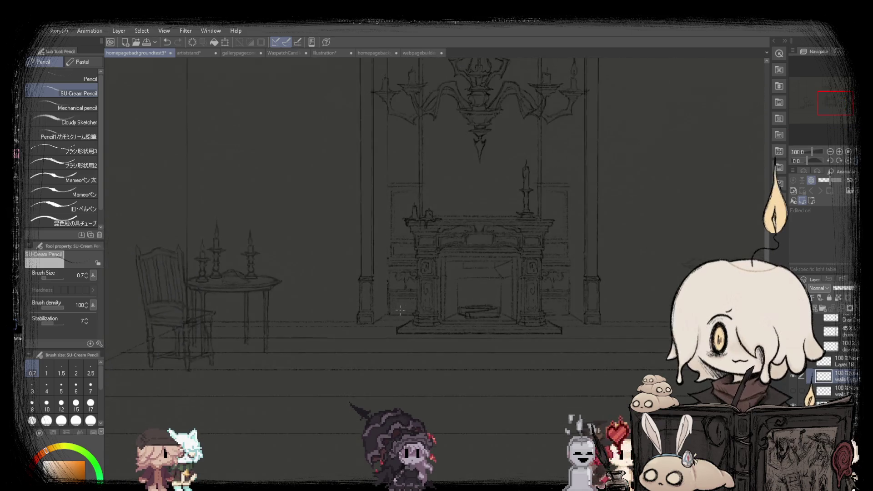
pyautogui.scroll(5, 282, 299)
pyautogui.scroll(1, 282, 299)
pyautogui.scroll(-5, 339, 299)
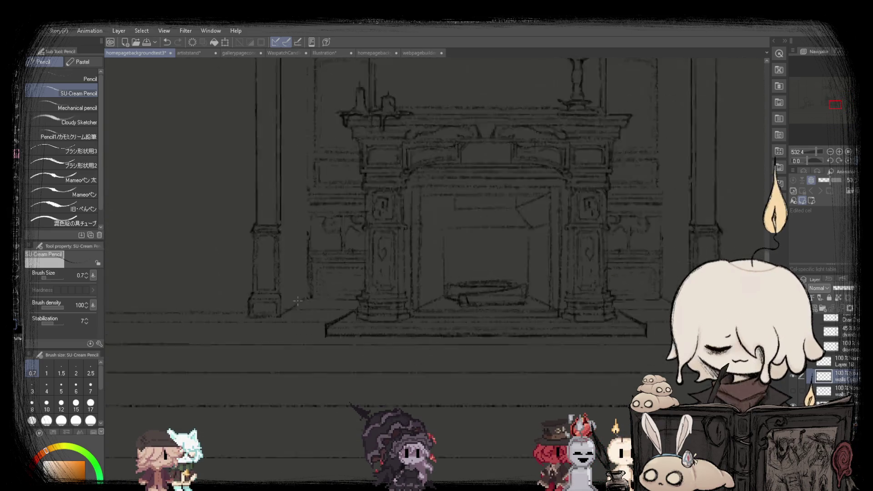
pyautogui.scroll(1, 364, 292)
pyautogui.scroll(2, 374, 287)
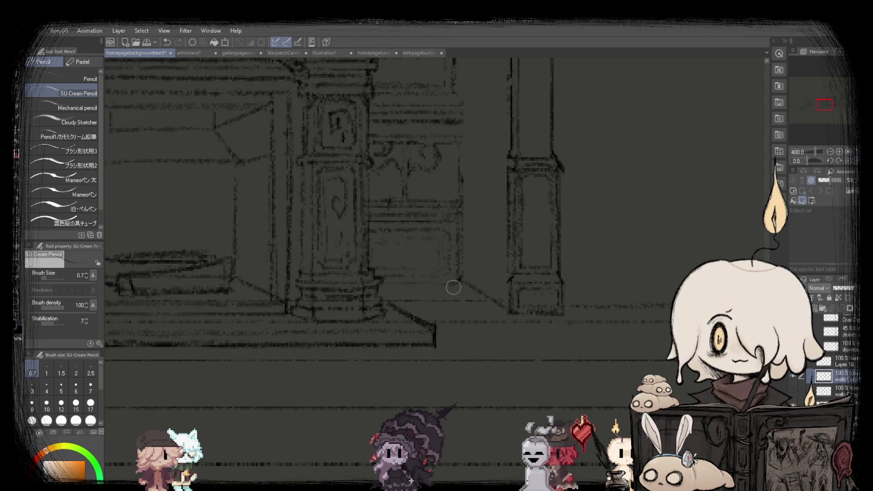
pyautogui.scroll(-3, 454, 287)
pyautogui.scroll(3, 432, 282)
pyautogui.scroll(2, 422, 280)
pyautogui.scroll(1, 422, 281)
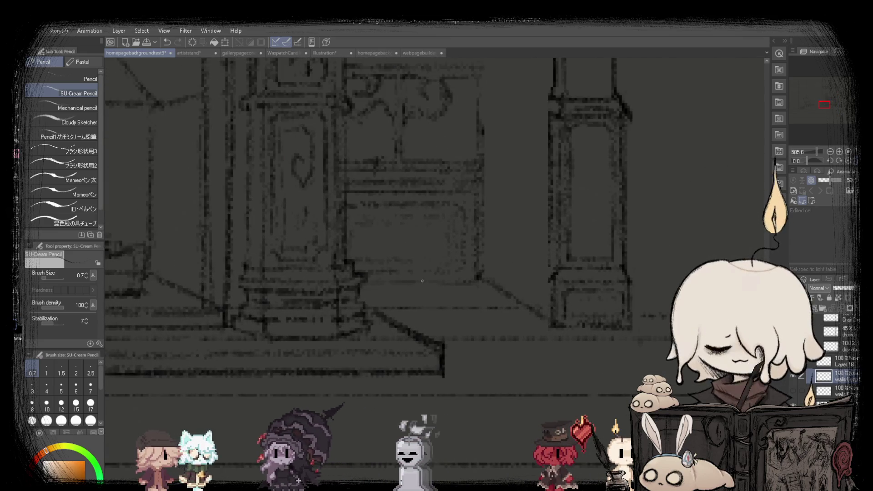
pyautogui.scroll(-4, 419, 280)
pyautogui.scroll(3, 405, 279)
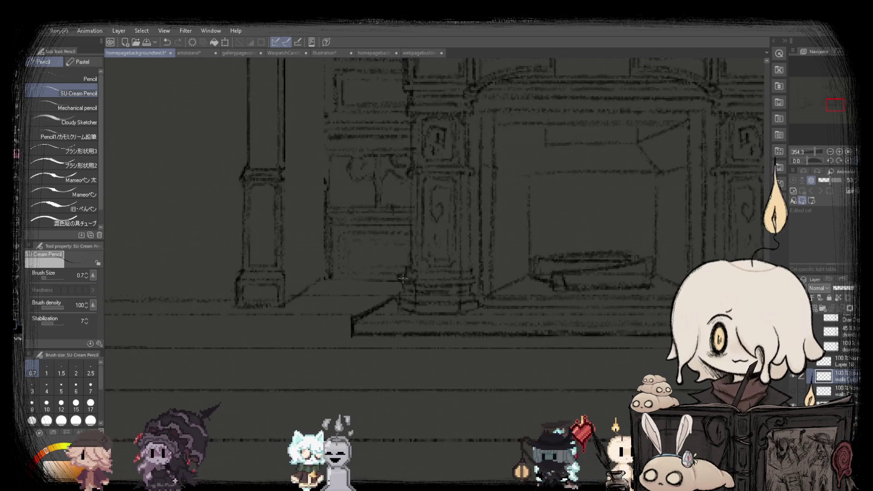
pyautogui.scroll(-4, 392, 283)
pyautogui.scroll(2, 364, 294)
pyautogui.scroll(3, 339, 304)
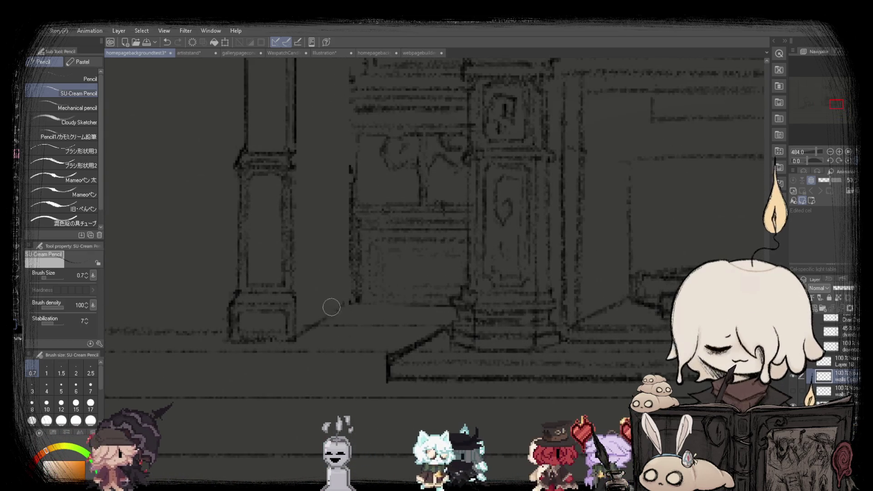
pyautogui.scroll(-4, 332, 308)
pyautogui.scroll(-2, 332, 307)
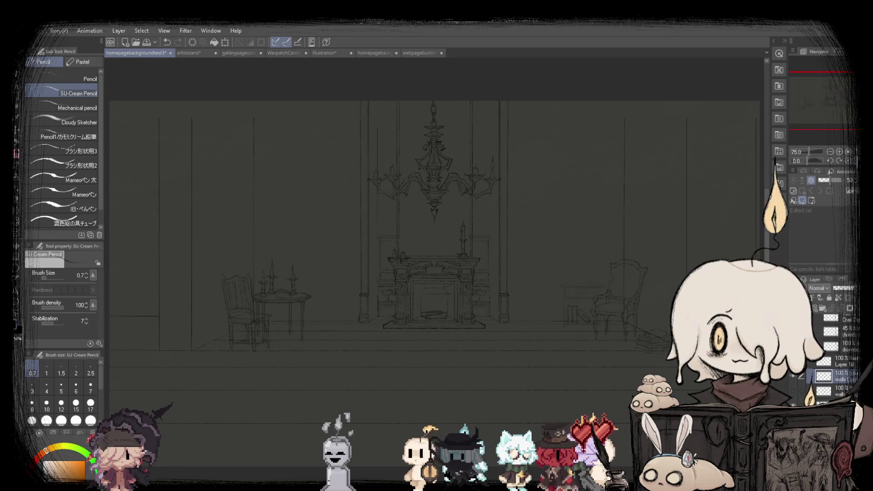
pyautogui.press('h')
pyautogui.press('h')
pyautogui.press('h')
pyautogui.scroll(2, 537, 273)
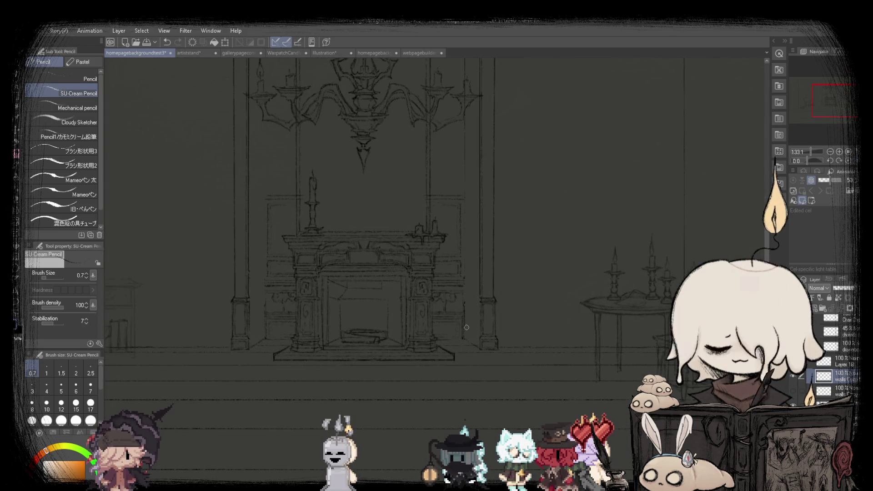
pyautogui.scroll(1, 477, 323)
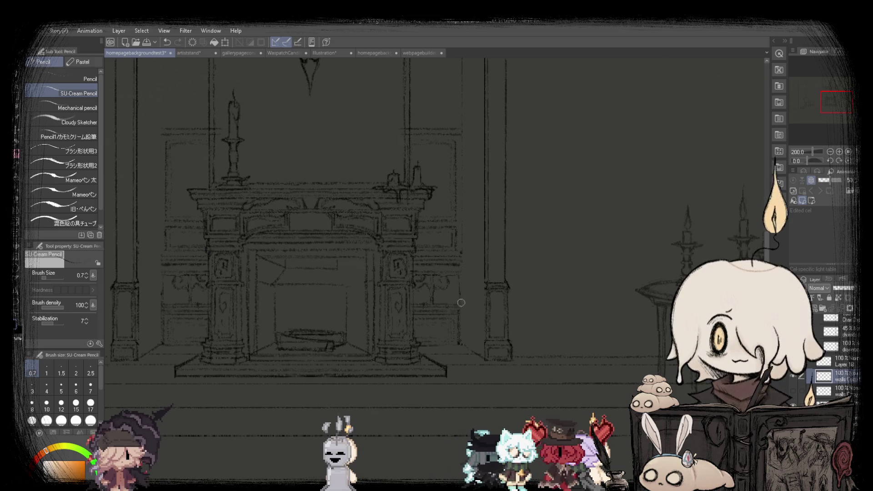
pyautogui.scroll(-3, 509, 300)
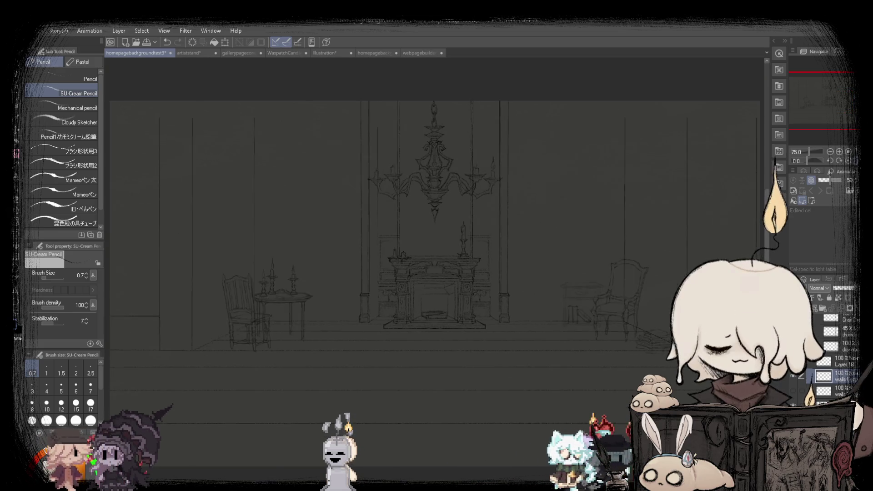
pyautogui.click(413, 53)
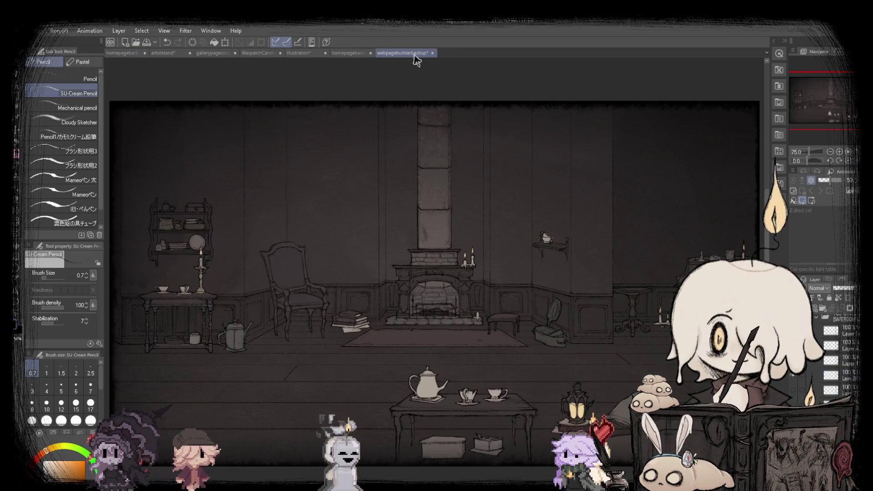
pyautogui.click(116, 54)
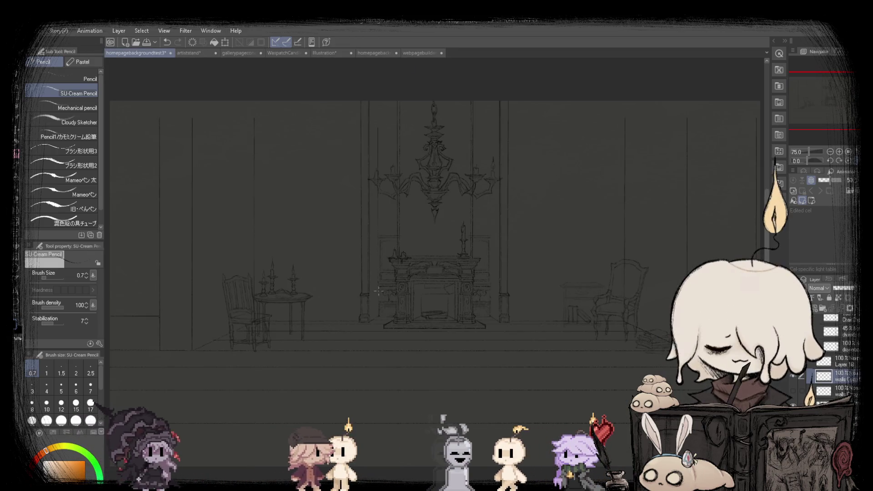
pyautogui.scroll(2, 375, 287)
pyautogui.scroll(2, 376, 287)
pyautogui.scroll(1, 375, 287)
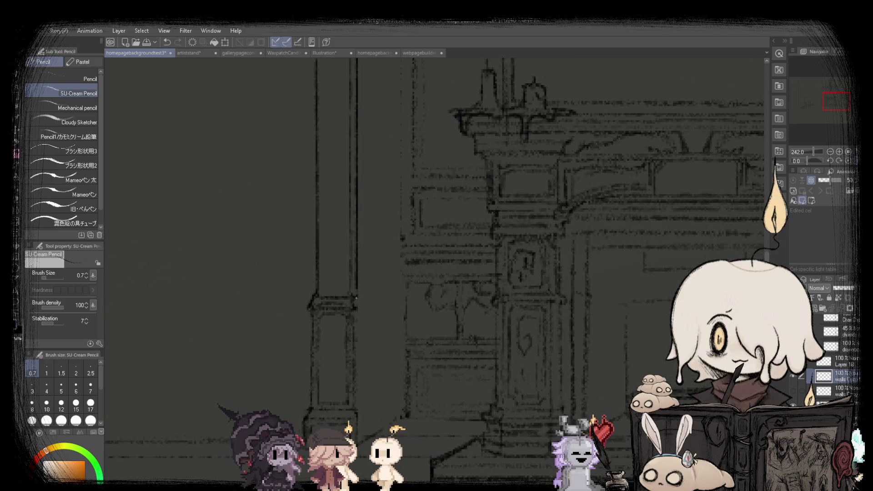
pyautogui.scroll(-2, 392, 244)
pyautogui.scroll(2, 392, 244)
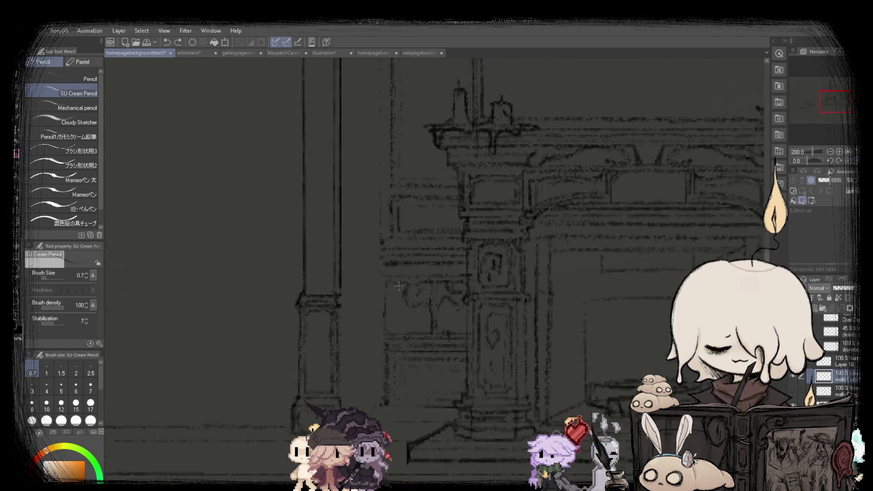
pyautogui.scroll(2, 400, 247)
pyautogui.scroll(2, 409, 250)
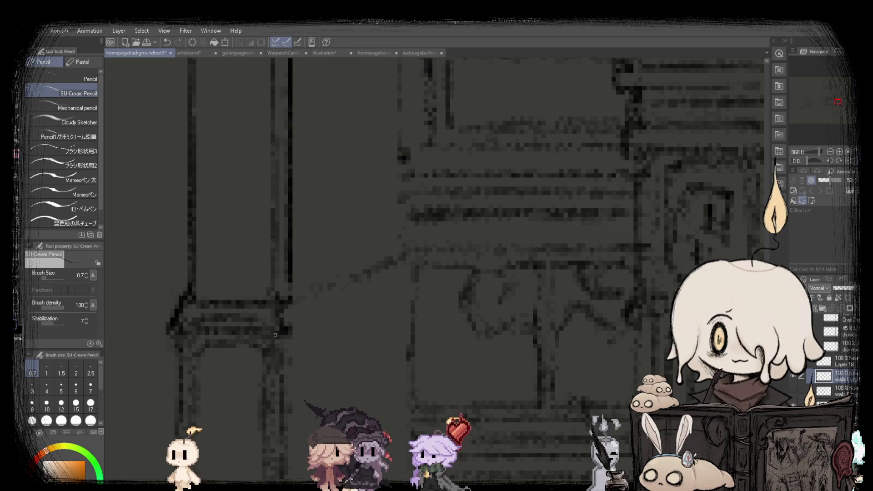
pyautogui.scroll(-8, 312, 314)
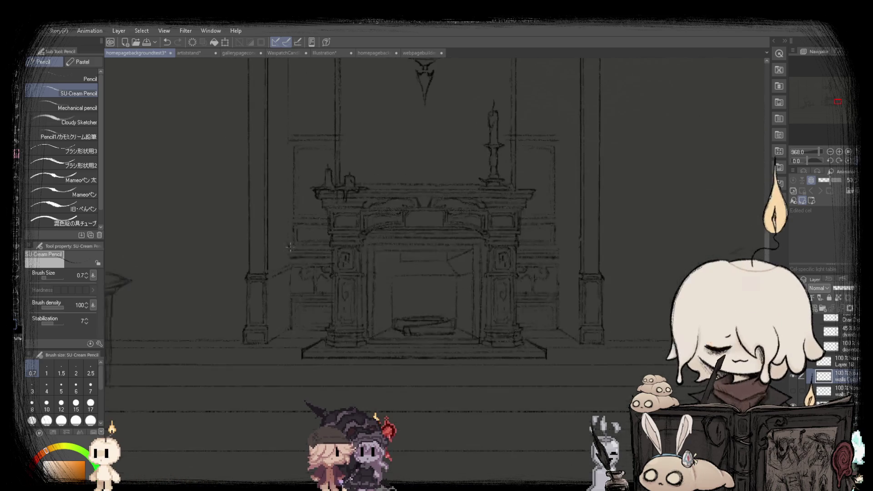
pyautogui.scroll(-2, 273, 301)
pyautogui.scroll(2, 227, 287)
pyautogui.scroll(2, 191, 275)
pyautogui.scroll(1, 191, 275)
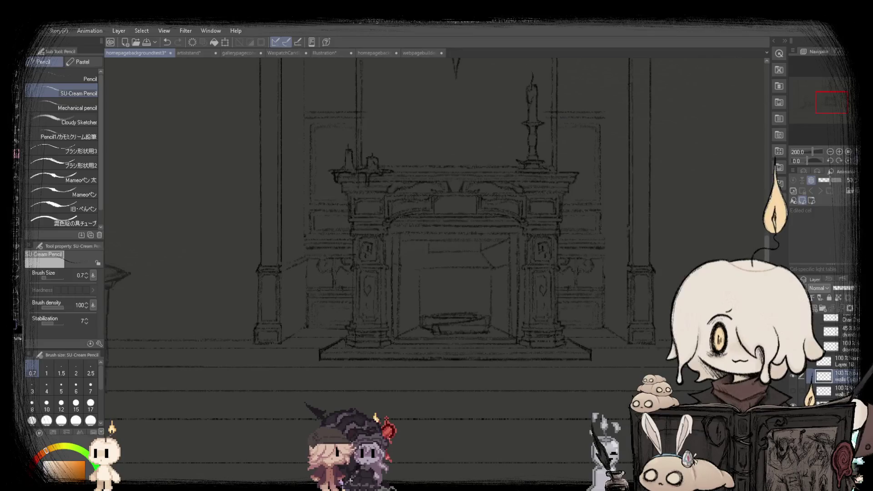
pyautogui.scroll(-3, 435, 273)
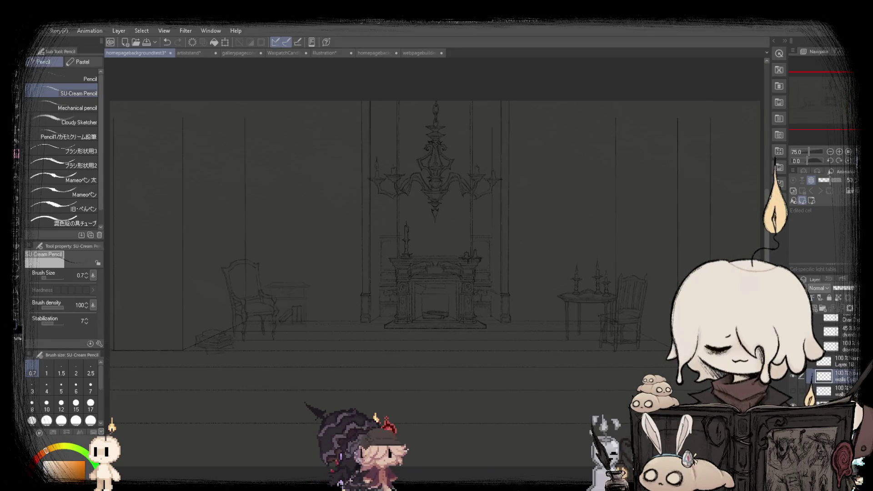
pyautogui.click(418, 53)
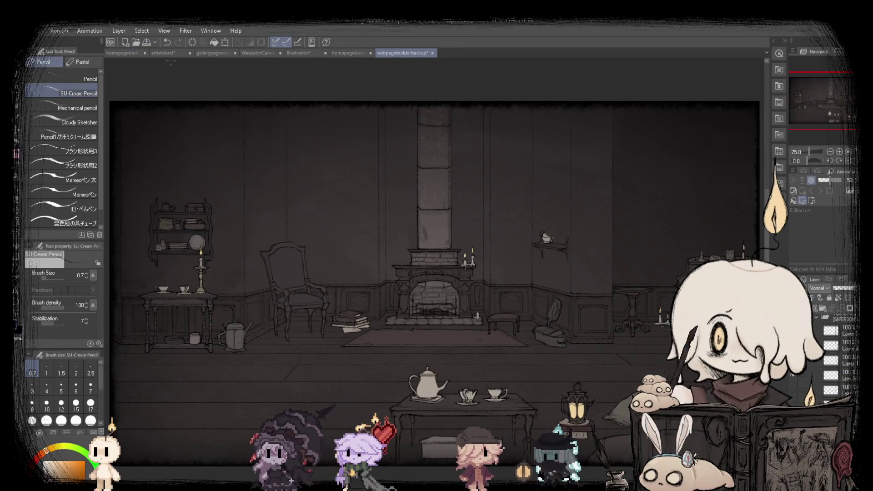
pyautogui.click(136, 53)
pyautogui.scroll(1, 389, 337)
pyautogui.scroll(3, 389, 337)
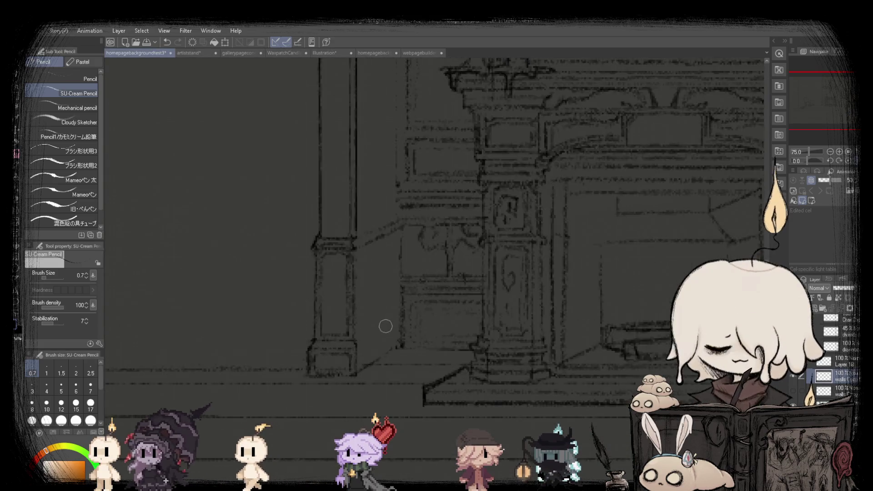
pyautogui.scroll(2, 393, 347)
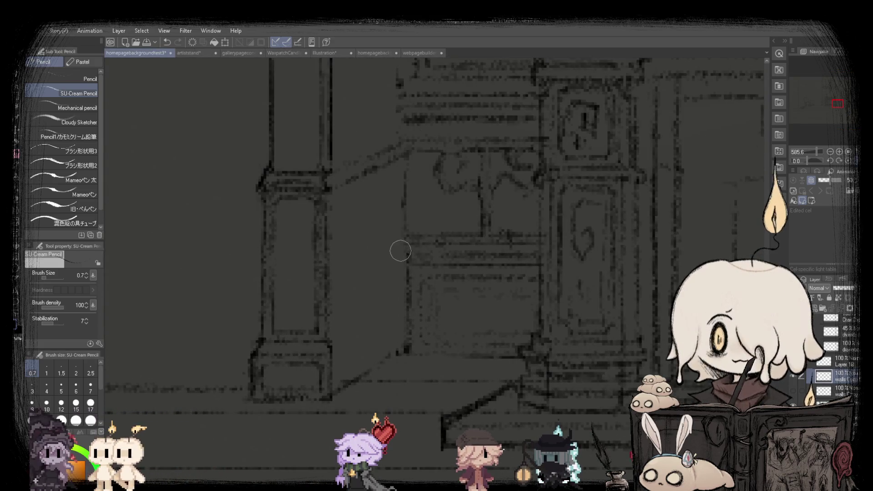
pyautogui.scroll(-1, 403, 219)
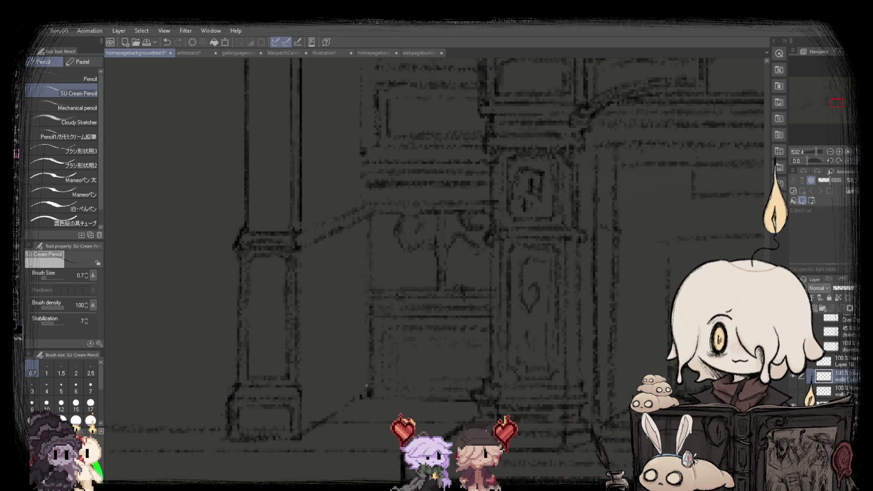
pyautogui.scroll(-3, 359, 237)
pyautogui.scroll(1, 349, 270)
pyautogui.scroll(3, 349, 270)
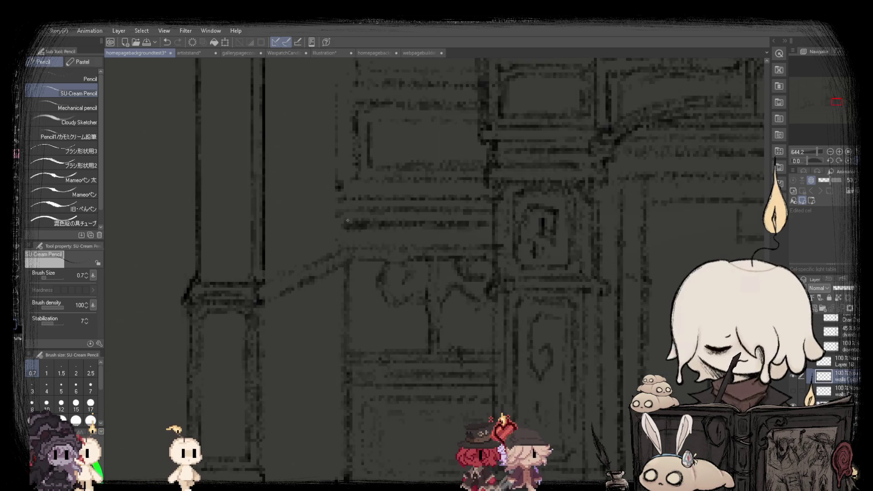
pyautogui.scroll(-4, 349, 240)
pyautogui.scroll(3, 328, 326)
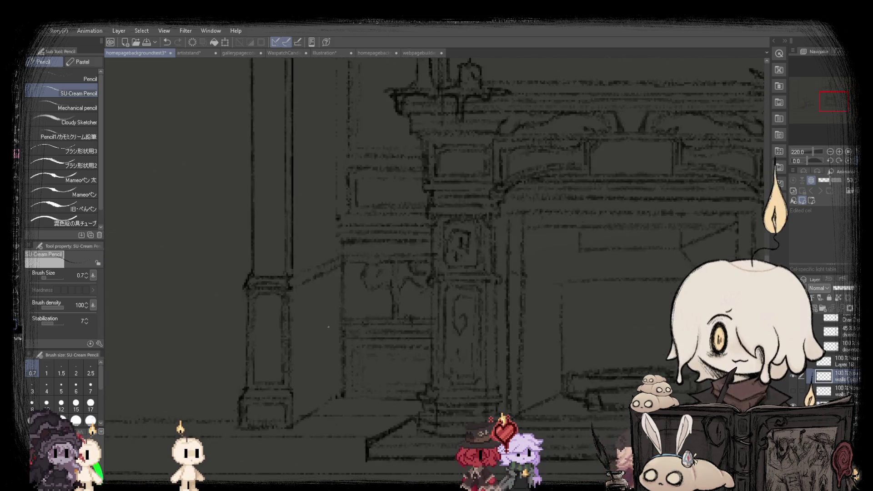
pyautogui.scroll(1, 293, 371)
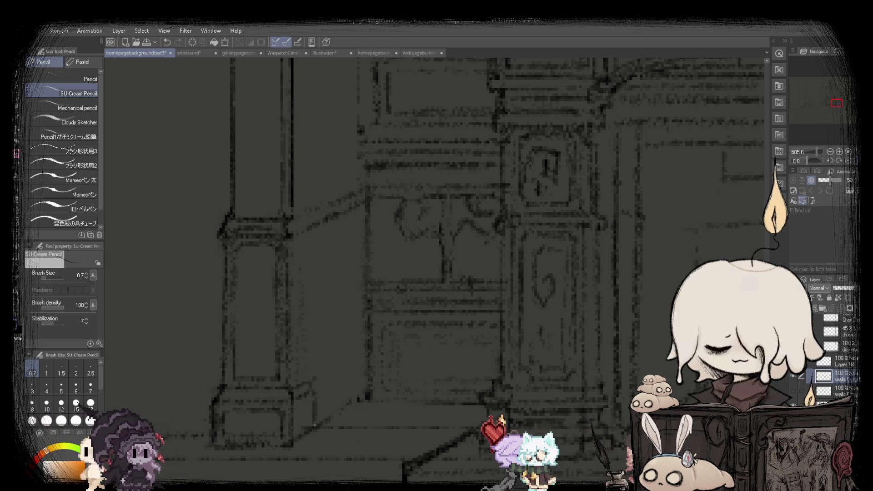
pyautogui.scroll(2, 313, 414)
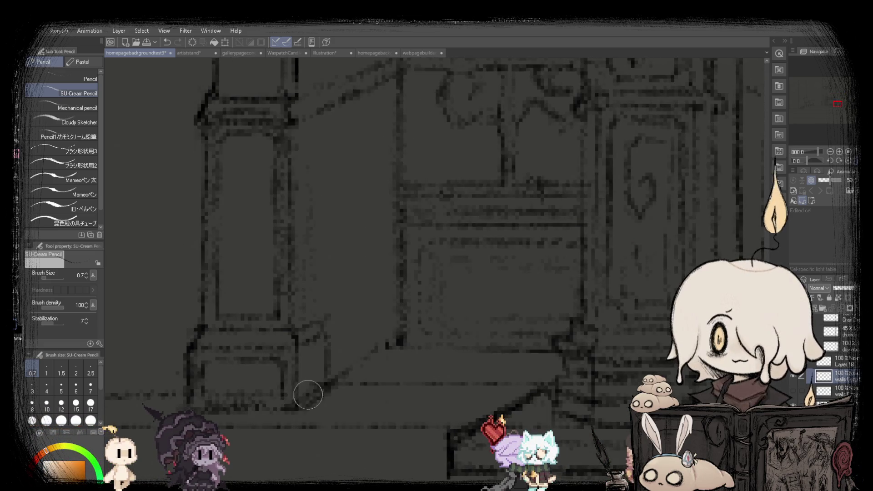
pyautogui.scroll(-1, 307, 394)
pyautogui.scroll(-2, 309, 391)
pyautogui.scroll(1, 312, 386)
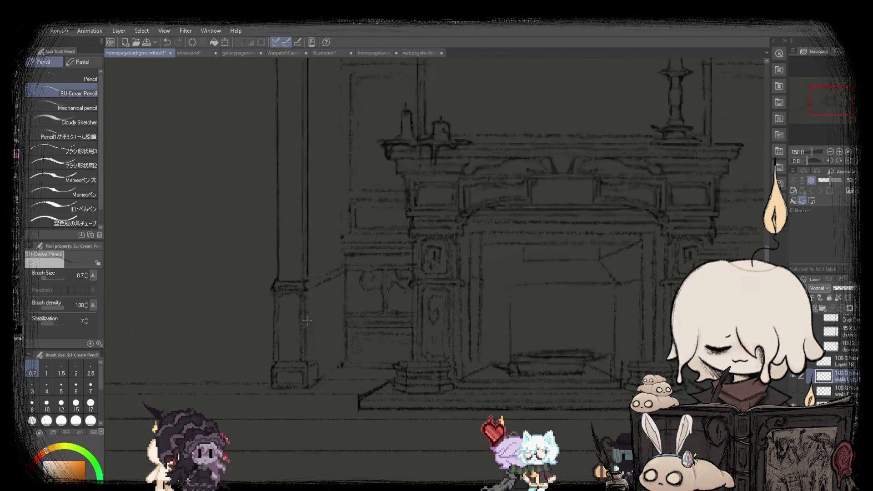
pyautogui.scroll(1, 314, 383)
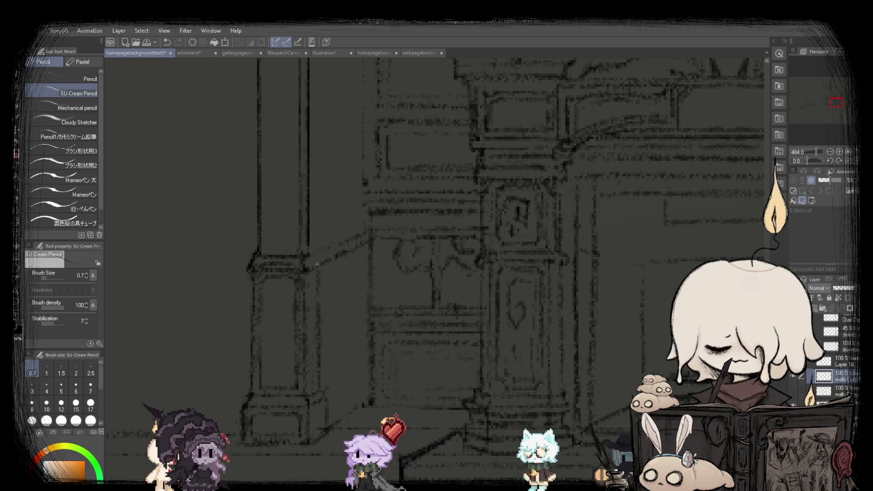
pyautogui.click(842, 162)
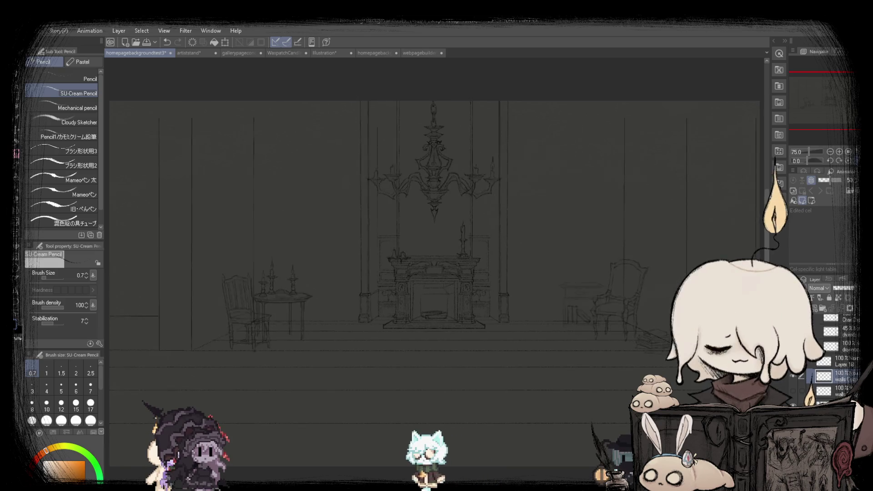
pyautogui.scroll(2, 516, 316)
pyautogui.scroll(2, 516, 316)
pyautogui.scroll(1, 455, 317)
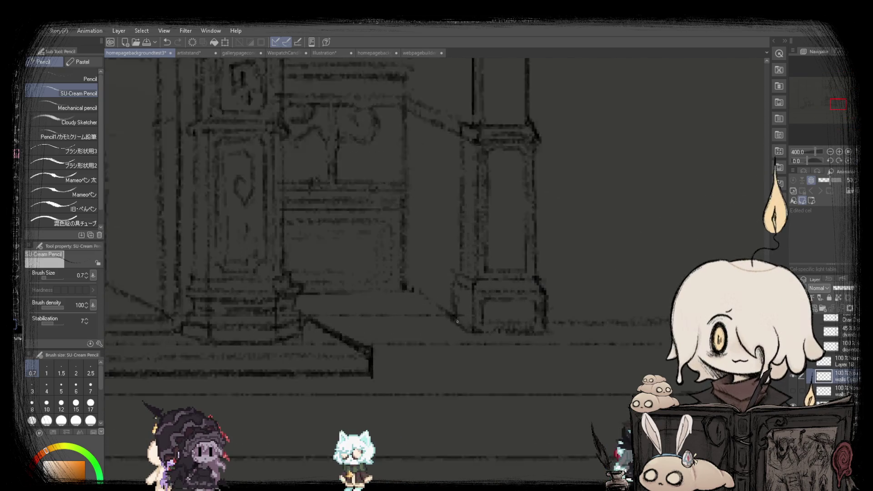
pyautogui.scroll(1, 456, 315)
pyautogui.scroll(1, 458, 313)
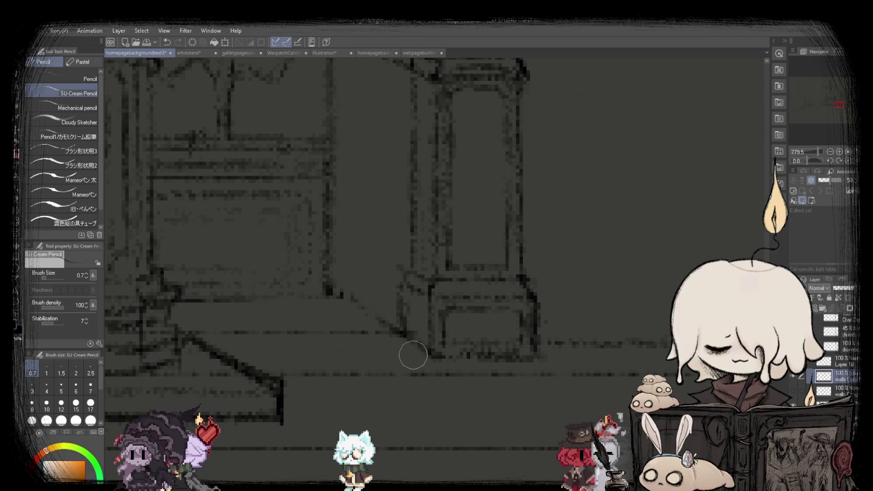
pyautogui.scroll(-7, 413, 355)
pyautogui.scroll(3, 405, 341)
pyautogui.scroll(2, 402, 335)
pyautogui.scroll(2, 400, 328)
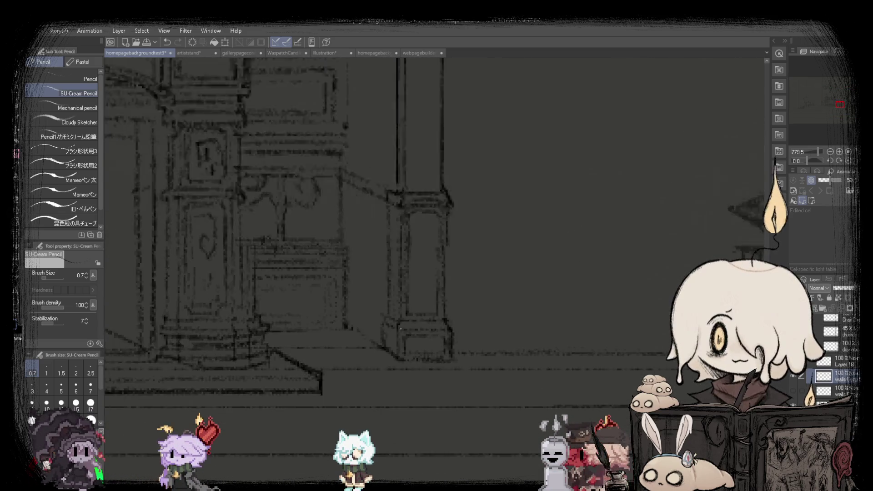
pyautogui.scroll(2, 400, 328)
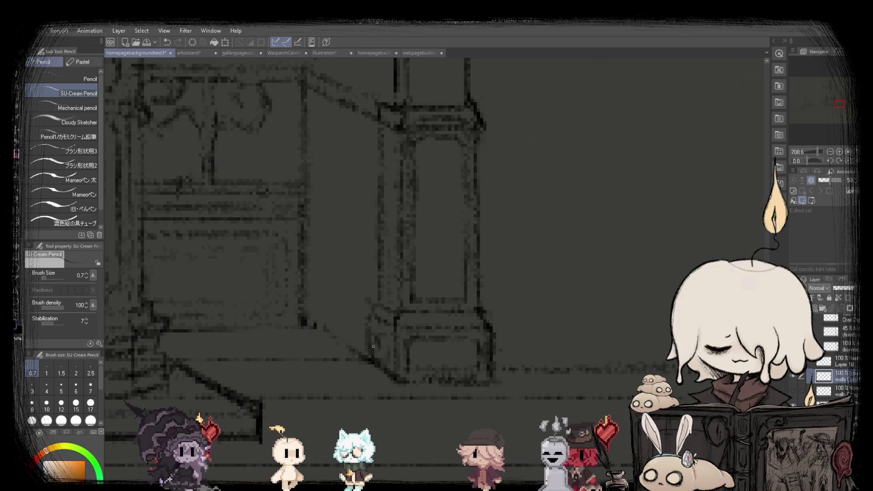
pyautogui.scroll(-3, 380, 340)
pyautogui.scroll(2, 371, 348)
pyautogui.scroll(2, 363, 354)
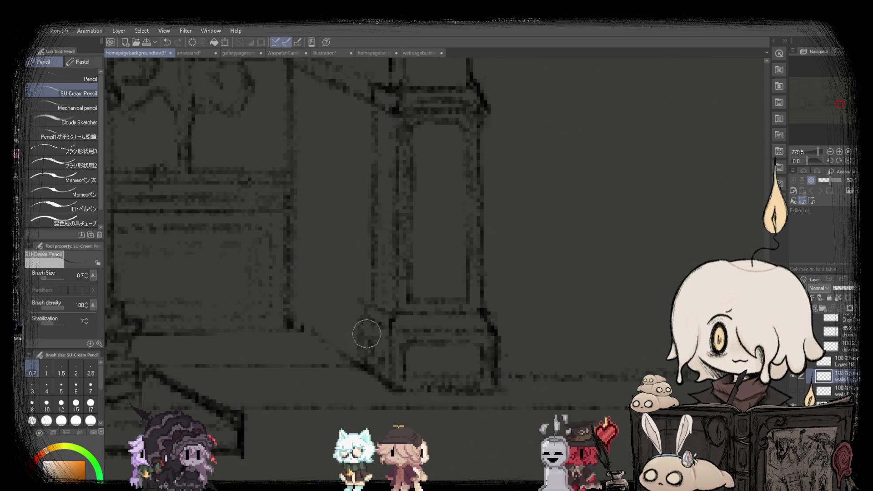
pyautogui.scroll(-3, 367, 334)
pyautogui.scroll(-2, 359, 332)
pyautogui.scroll(3, 350, 330)
pyautogui.scroll(2, 341, 329)
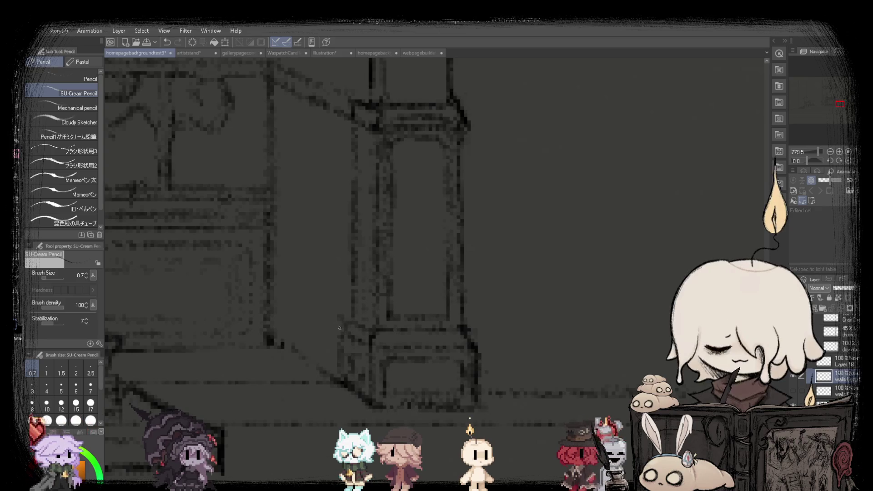
pyautogui.scroll(-2, 345, 322)
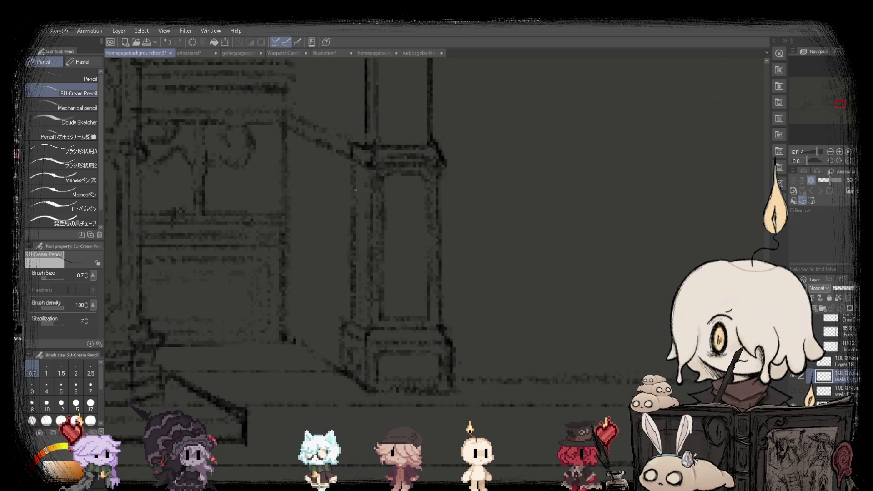
pyautogui.scroll(2, 358, 159)
pyautogui.scroll(-2, 361, 178)
pyautogui.scroll(2, 364, 196)
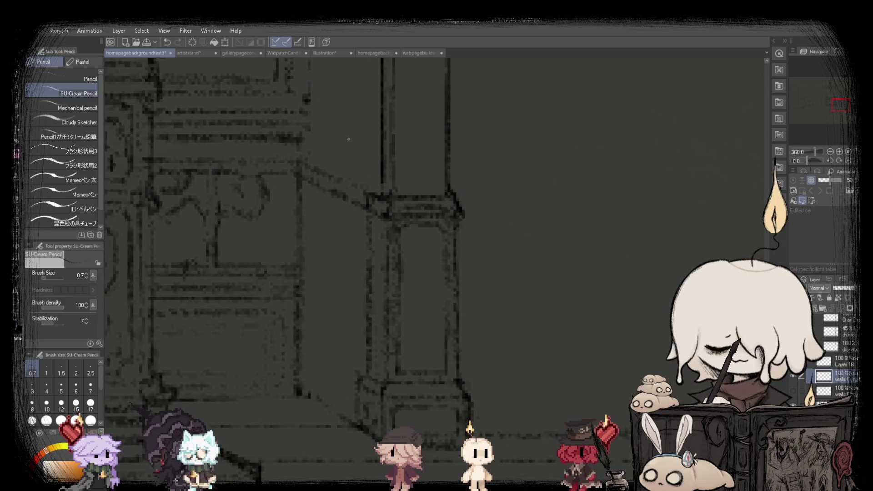
pyautogui.scroll(1, 366, 212)
pyautogui.scroll(-4, 371, 211)
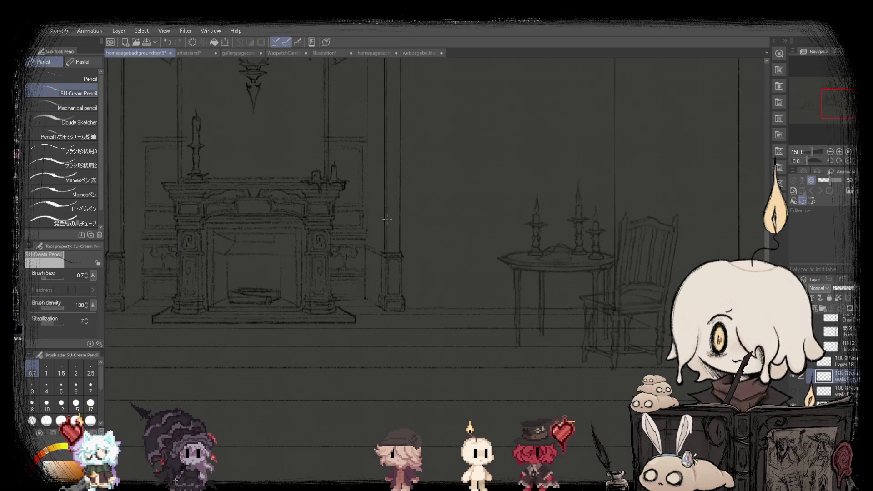
pyautogui.scroll(2, 375, 303)
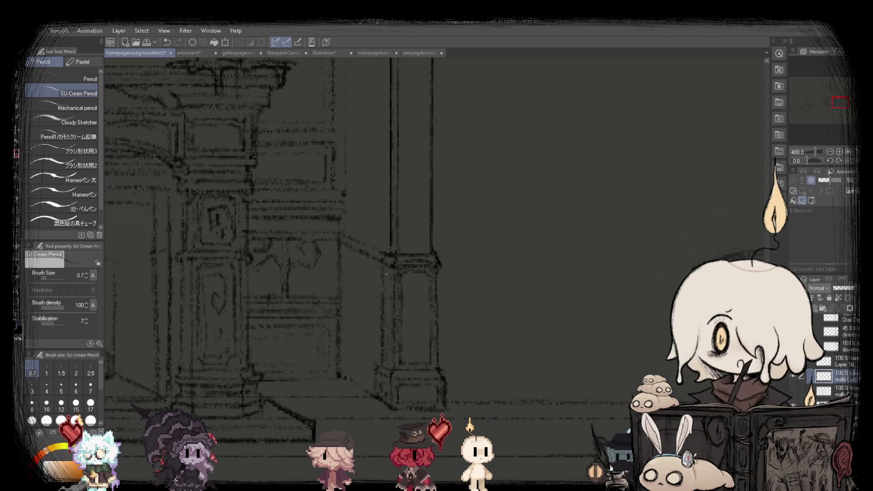
pyautogui.scroll(-3, 390, 326)
pyautogui.scroll(-1, 389, 326)
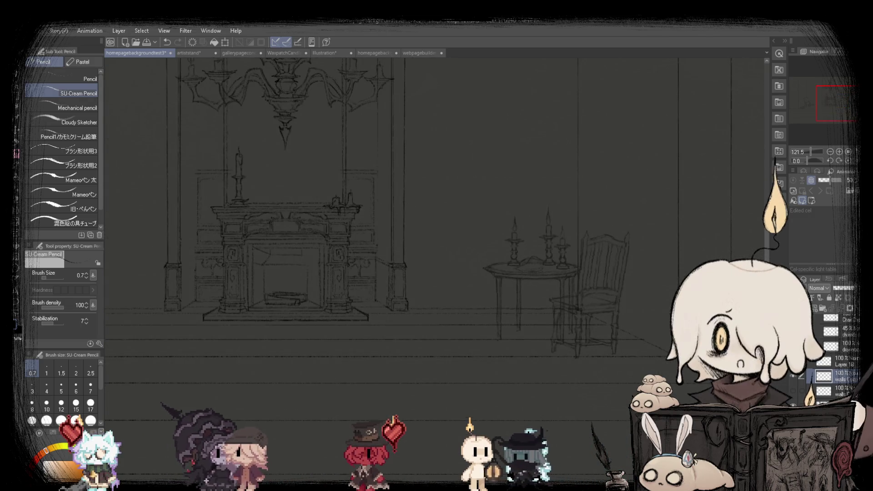
pyautogui.scroll(-1, 389, 325)
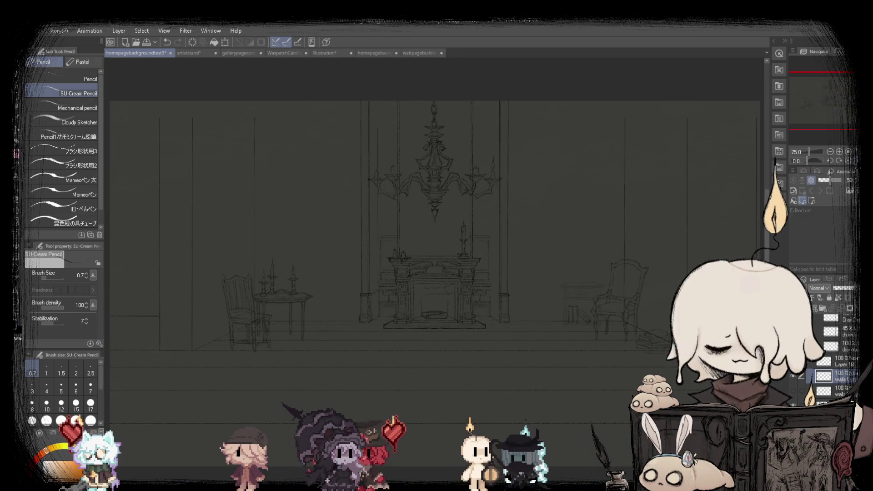
pyautogui.scroll(2, 395, 305)
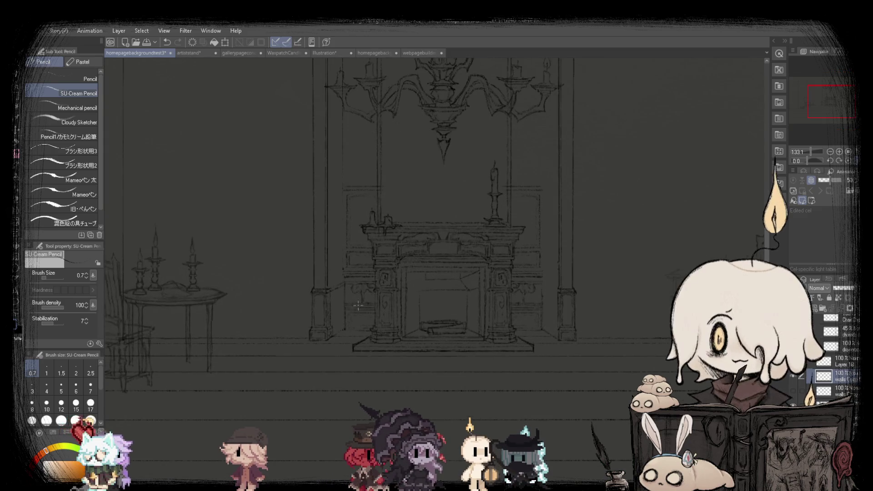
pyautogui.scroll(2, 395, 305)
pyautogui.scroll(3, 335, 342)
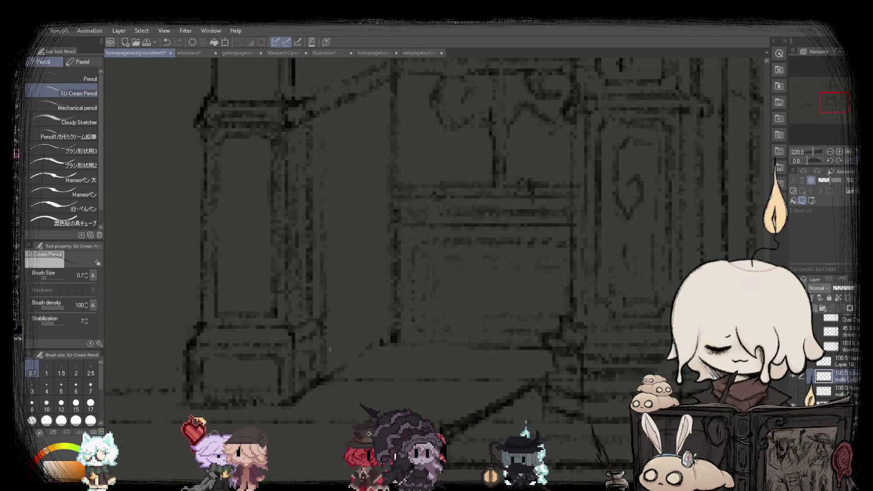
pyautogui.scroll(-4, 377, 325)
pyautogui.scroll(3, 345, 332)
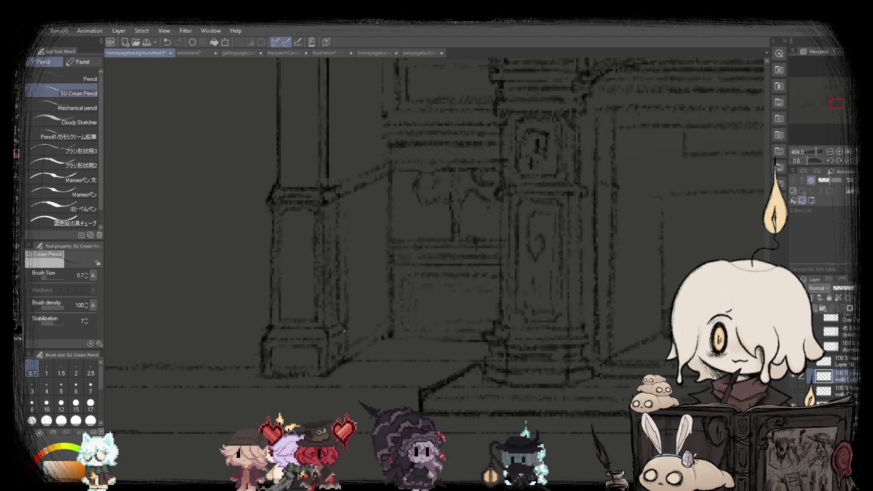
pyautogui.scroll(-3, 338, 344)
pyautogui.scroll(2, 318, 360)
pyautogui.scroll(2, 306, 371)
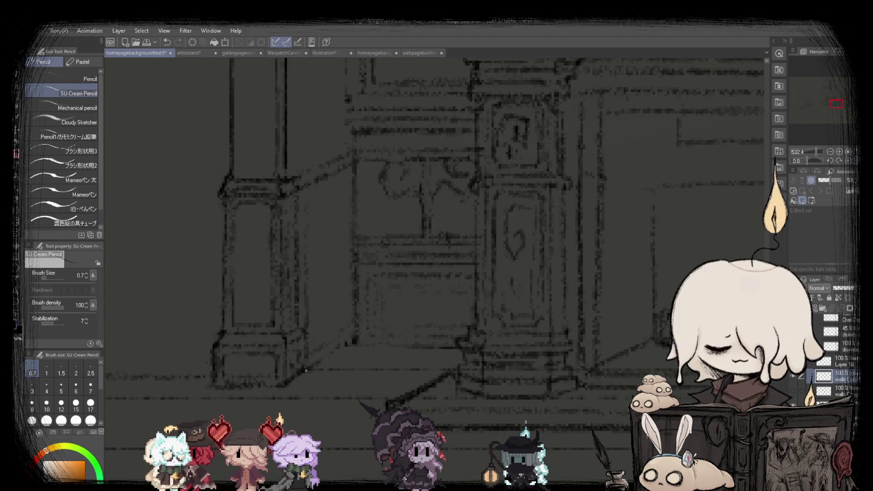
pyautogui.scroll(-3, 395, 247)
pyautogui.scroll(-1, 396, 247)
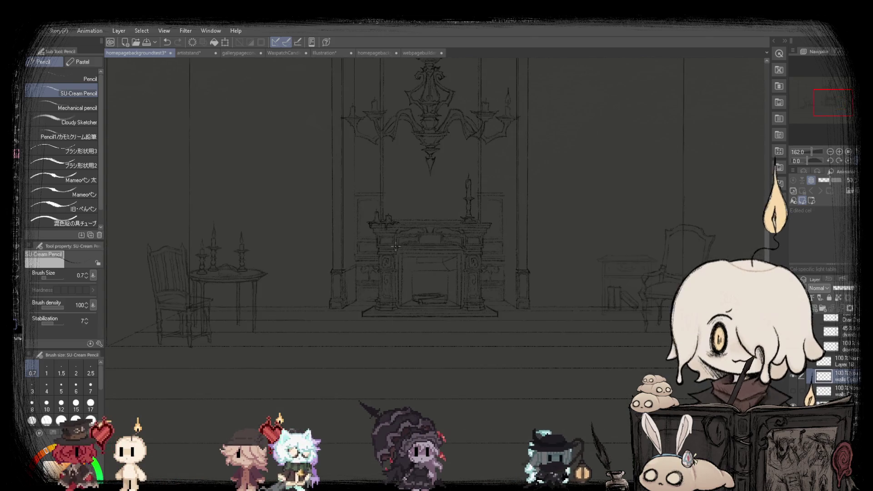
pyautogui.scroll(-1, 391, 244)
pyautogui.scroll(2, 382, 255)
pyautogui.scroll(2, 345, 309)
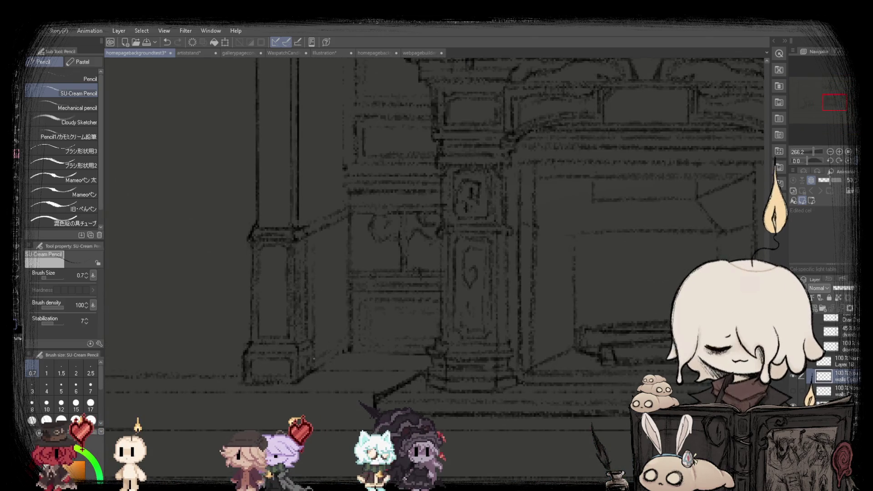
pyautogui.scroll(-2, 359, 319)
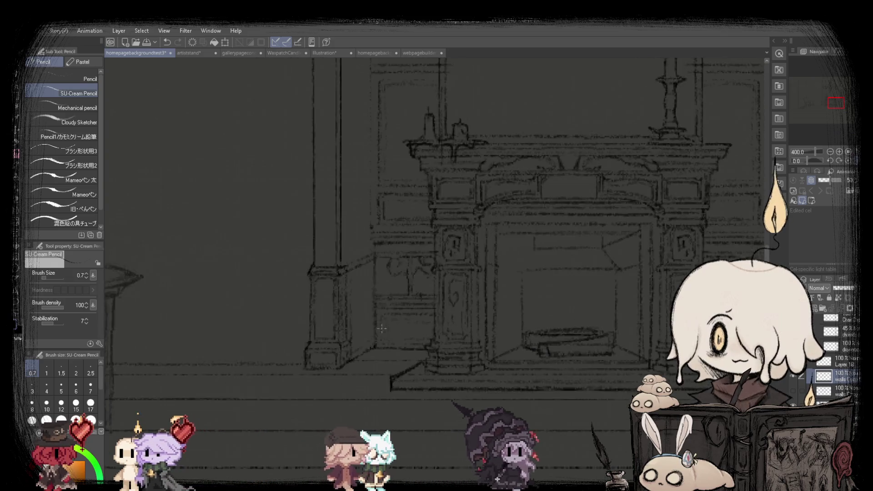
pyautogui.scroll(-2, 410, 268)
pyautogui.scroll(-1, 398, 264)
pyautogui.scroll(-1, 392, 267)
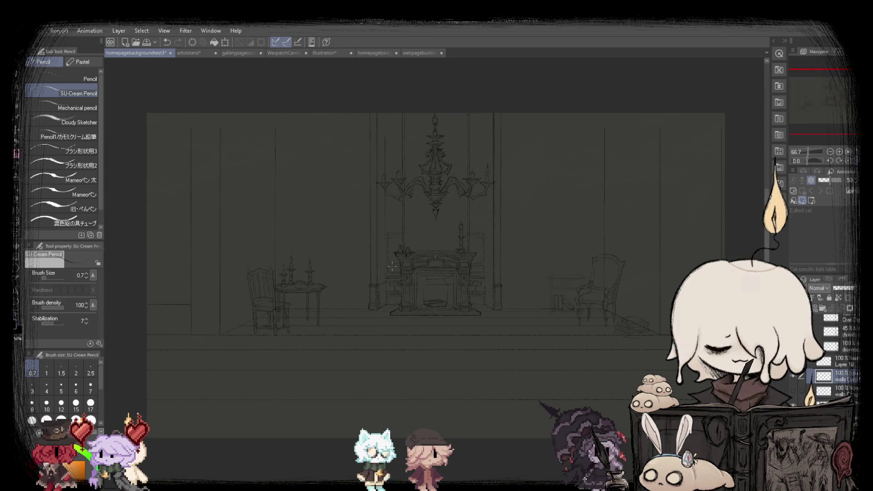
pyautogui.scroll(3, 409, 290)
pyautogui.scroll(2, 329, 351)
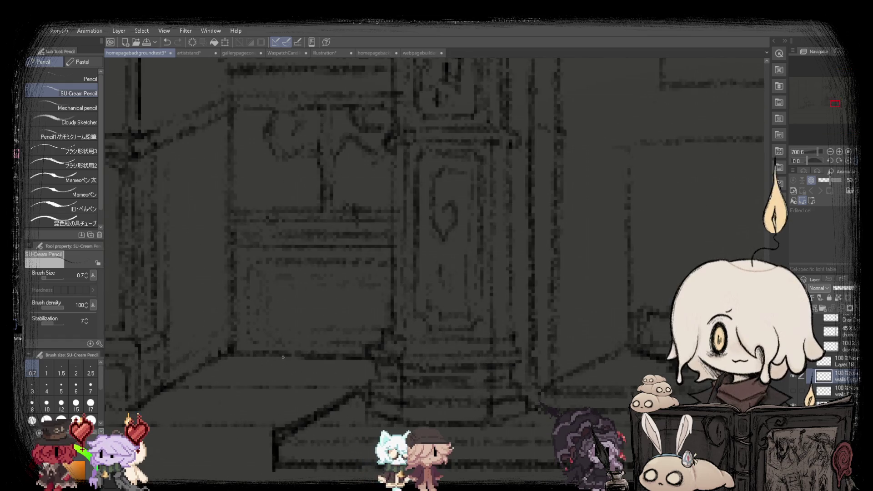
pyautogui.scroll(-3, 283, 357)
pyautogui.scroll(1, 300, 323)
pyautogui.scroll(1, 317, 289)
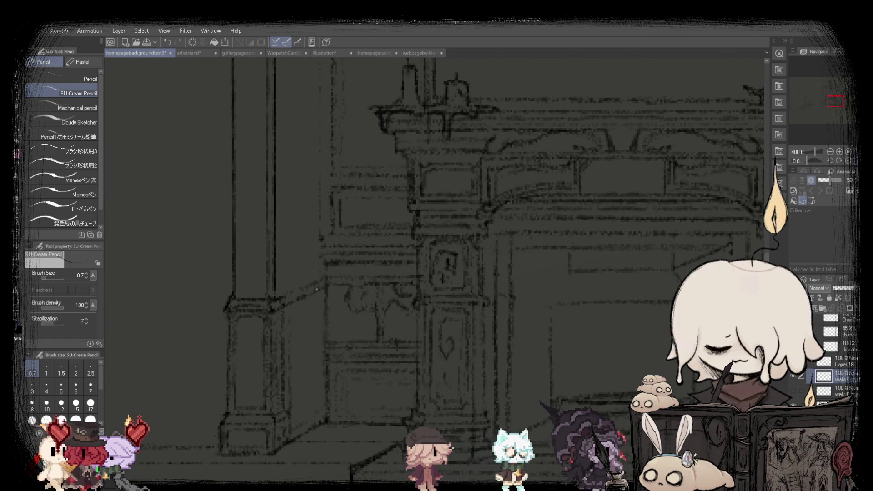
pyautogui.scroll(1, 317, 289)
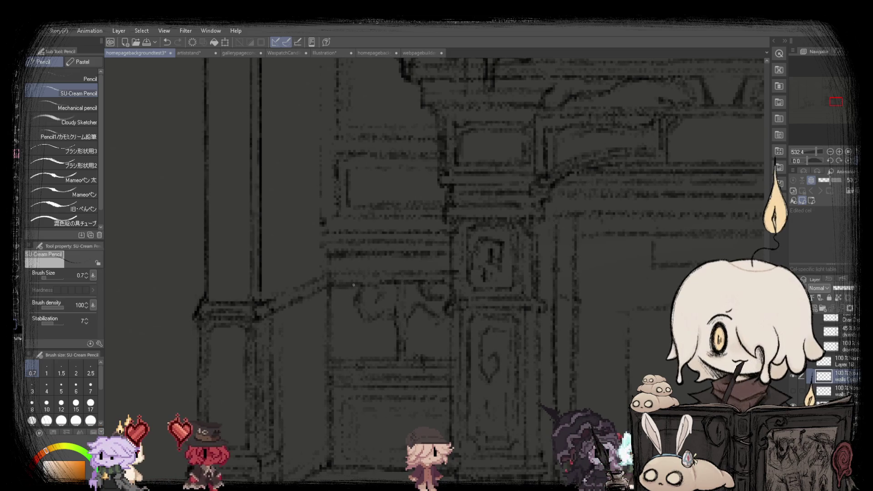
pyautogui.scroll(-1, 320, 313)
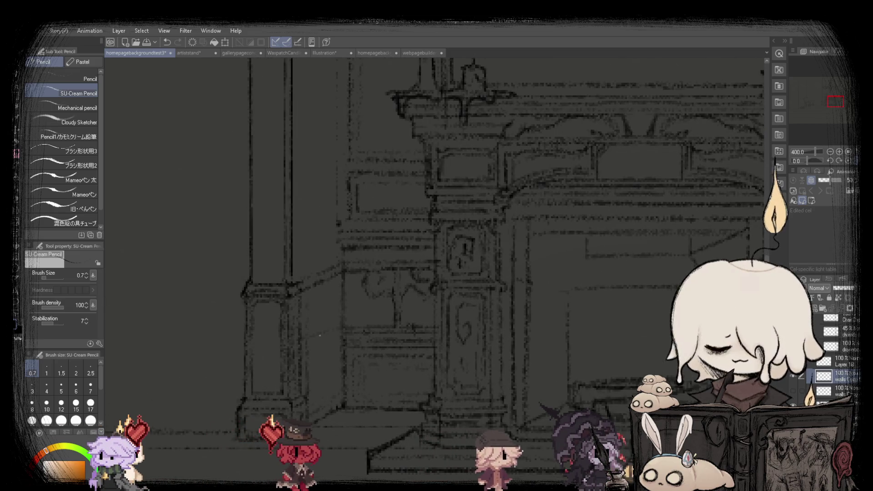
pyautogui.hotkey('ctrl', '0')
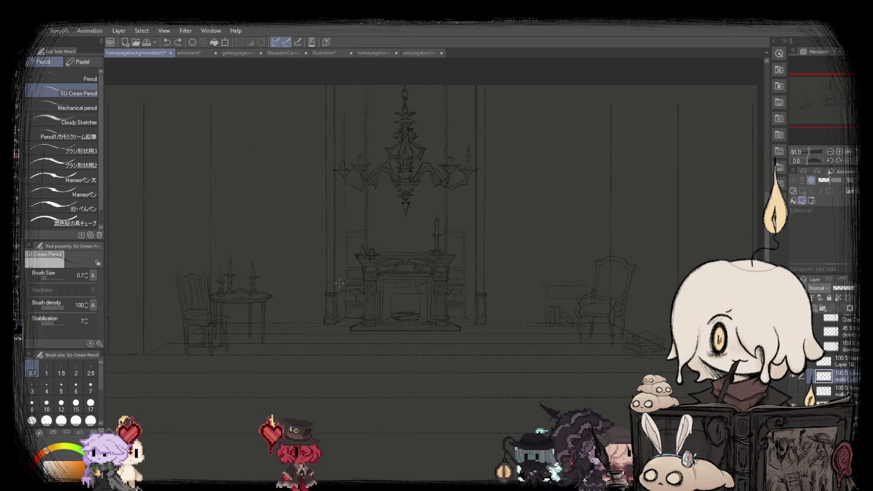
pyautogui.scroll(4, 340, 283)
pyautogui.scroll(5, 339, 283)
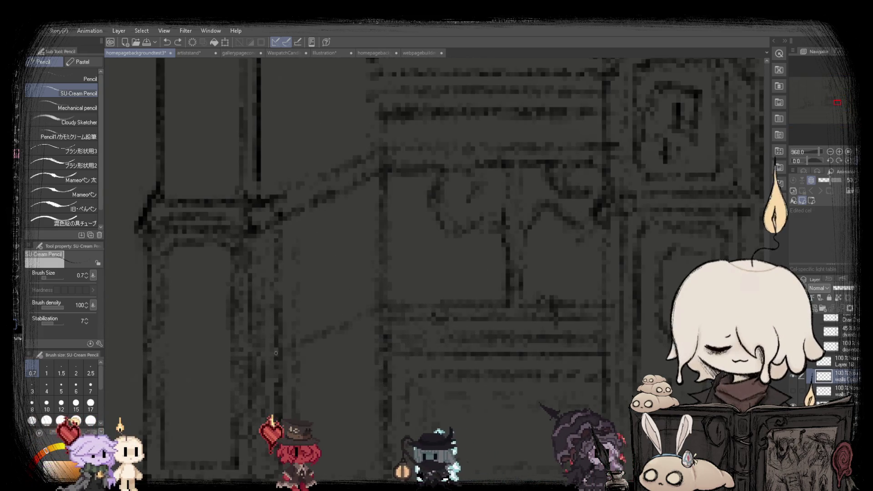
pyautogui.scroll(-3, 317, 350)
pyautogui.scroll(2, 352, 314)
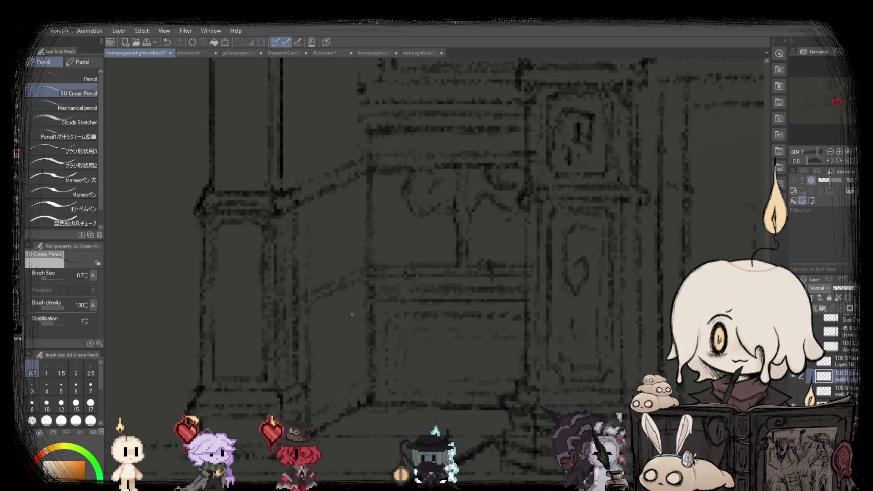
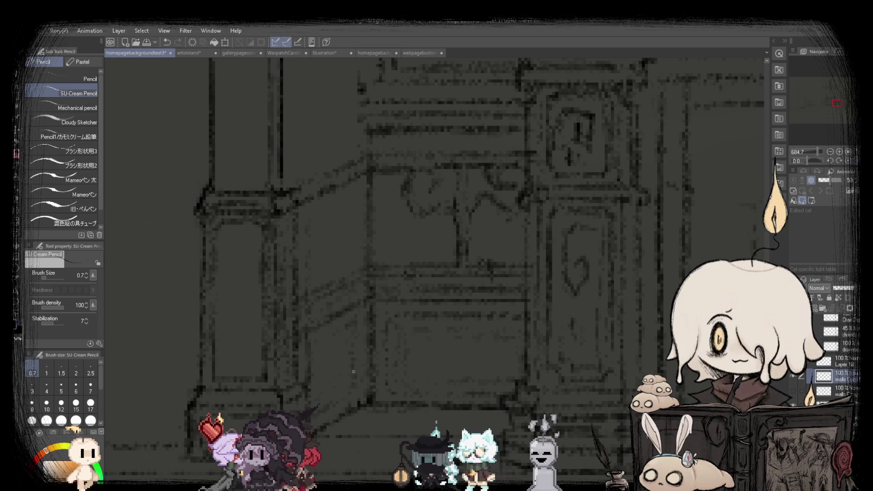
# Zoom in and out over the fireplace details, then fit the whole room sketch in the window.
pyautogui.scroll(-5, 325, 345)
pyautogui.scroll(2, 318, 336)
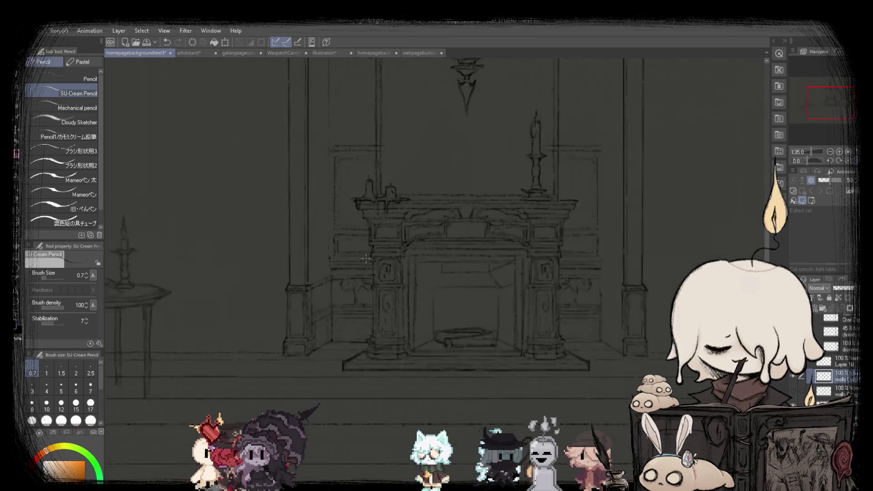
pyautogui.scroll(2, 316, 334)
pyautogui.scroll(1, 314, 331)
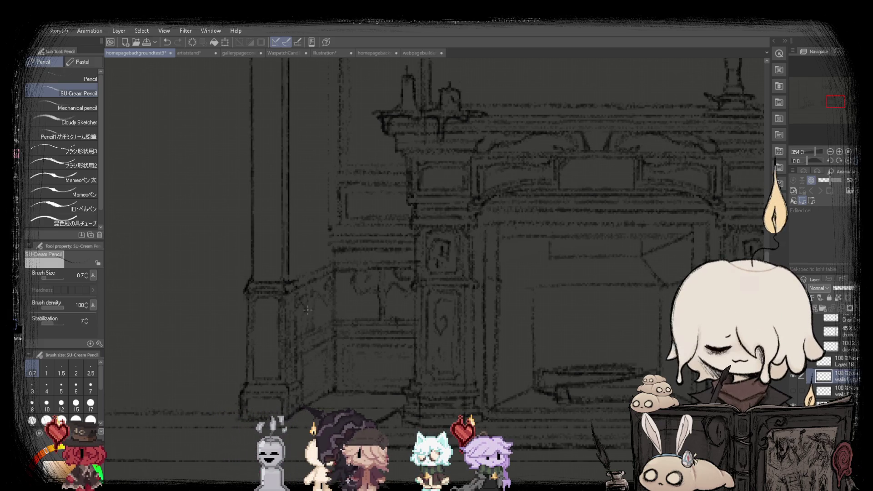
pyautogui.scroll(-3, 307, 310)
pyautogui.scroll(-3, 423, 295)
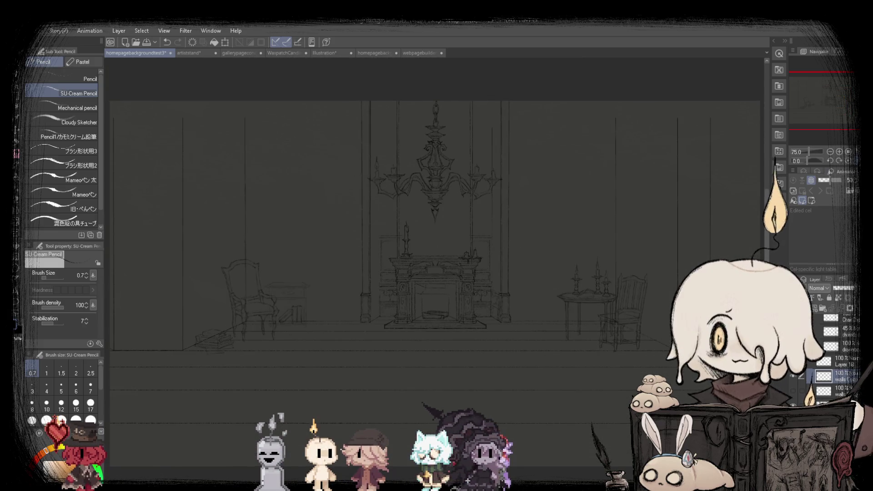
pyautogui.scroll(3, 418, 300)
pyautogui.scroll(3, 419, 300)
pyautogui.scroll(3, 418, 300)
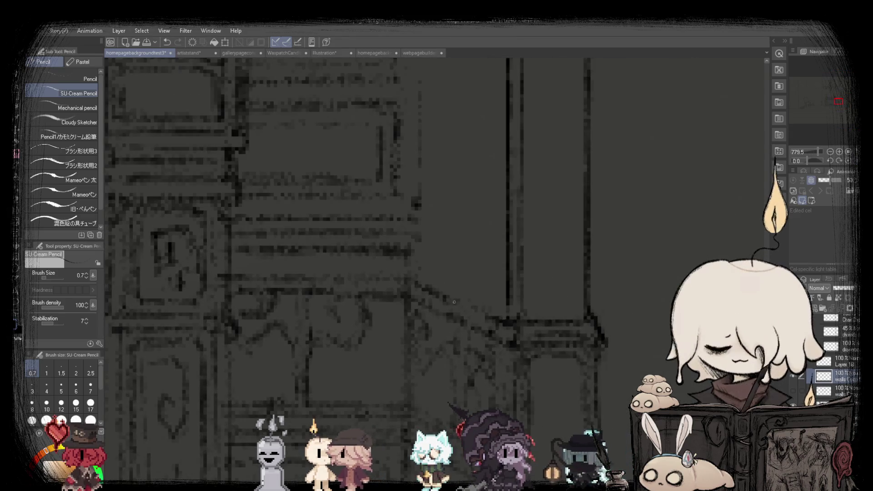
pyautogui.scroll(-3, 419, 299)
pyautogui.scroll(2, 454, 303)
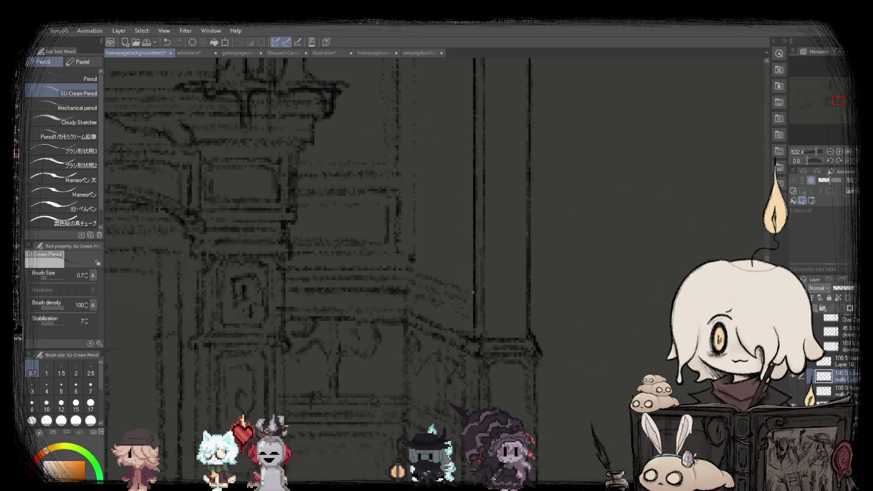
pyautogui.scroll(-1, 408, 288)
pyautogui.scroll(-3, 409, 263)
pyautogui.scroll(-2, 414, 277)
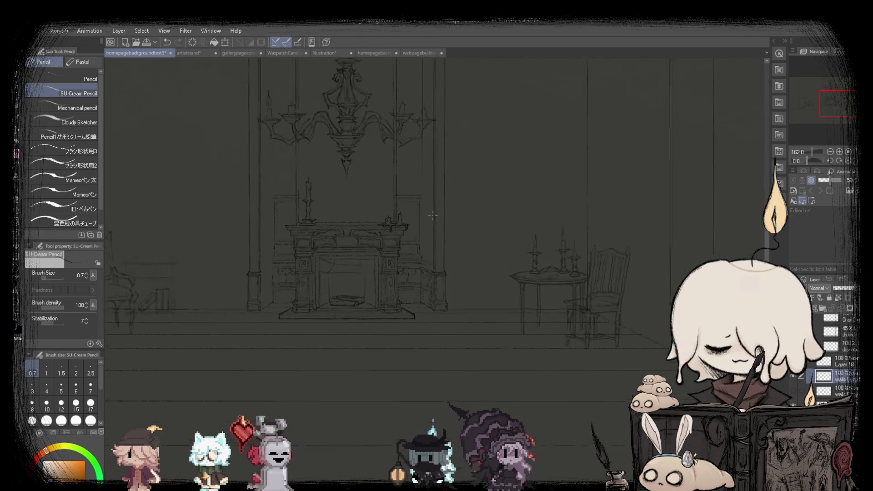
pyautogui.scroll(3, 421, 298)
pyautogui.scroll(-3, 410, 318)
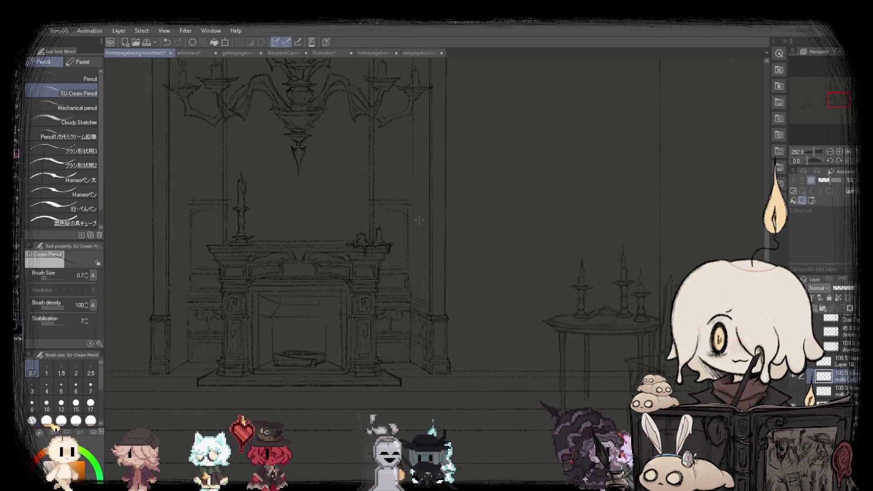
pyautogui.scroll(3, 408, 359)
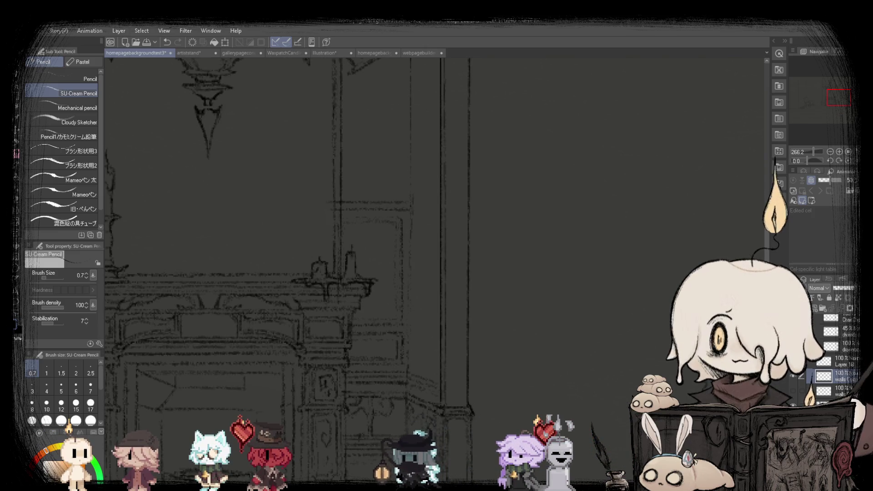
pyautogui.hotkey('ctrl', '0')
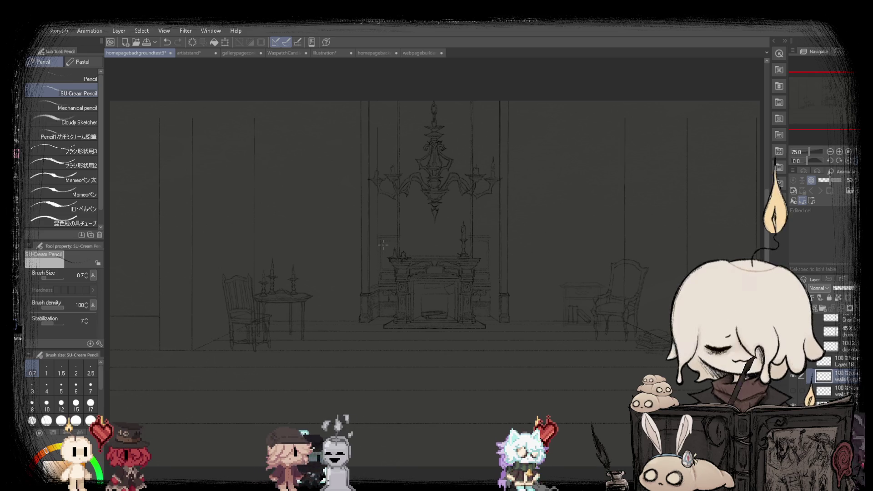
# Zoom closely over the fireplace mantel and its candles, then zoom back out toward the whole room.
pyautogui.scroll(2, 383, 246)
pyautogui.scroll(2, 383, 245)
pyautogui.scroll(2, 364, 272)
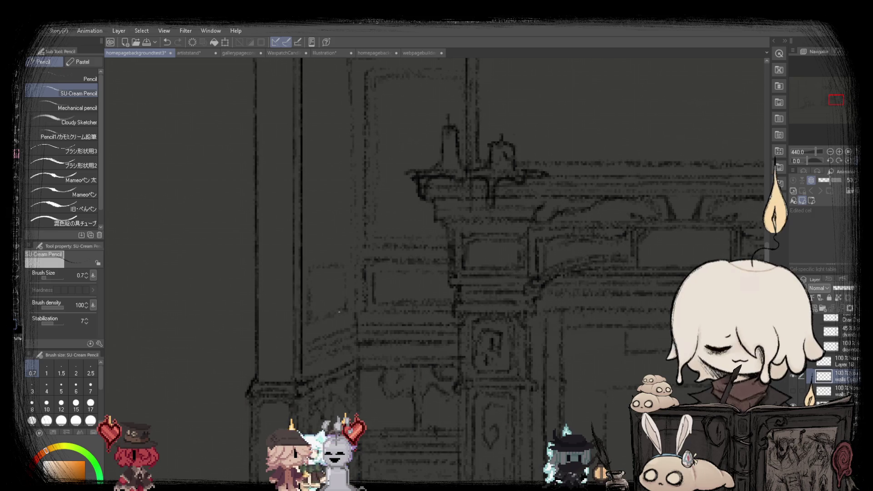
pyautogui.scroll(-2, 352, 260)
pyautogui.scroll(-3, 346, 272)
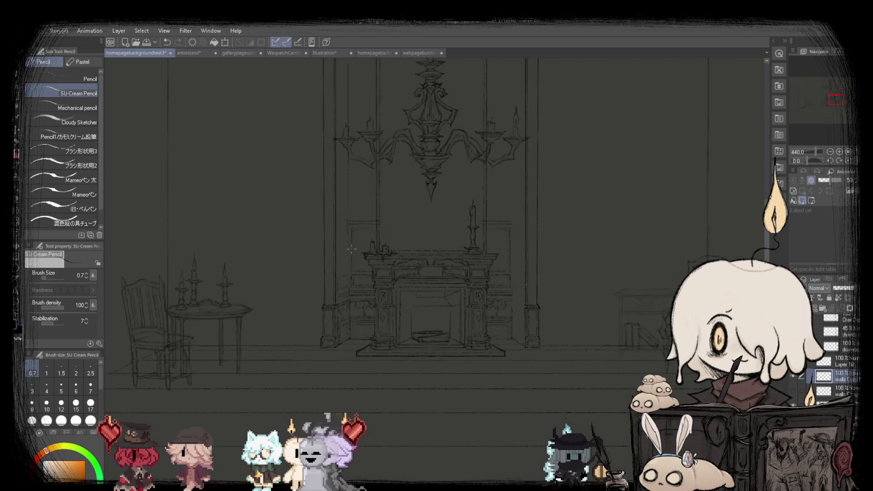
pyautogui.scroll(3, 333, 298)
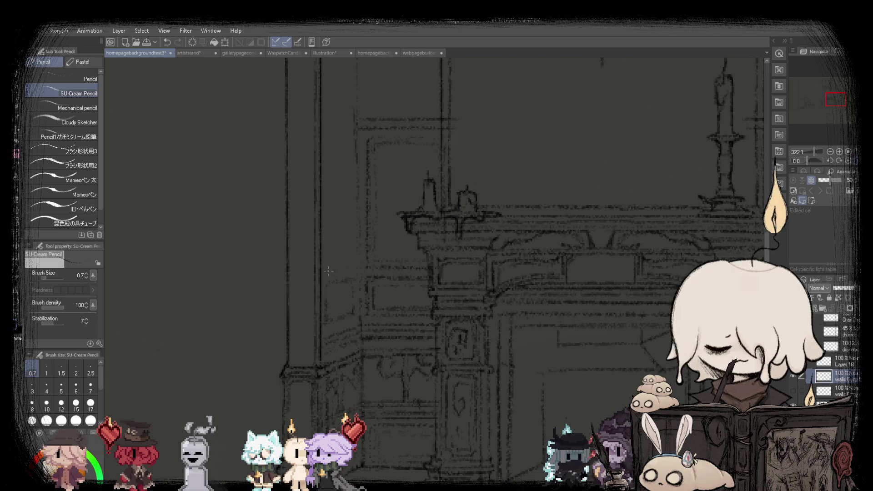
pyautogui.scroll(-2, 348, 262)
pyautogui.scroll(2, 350, 196)
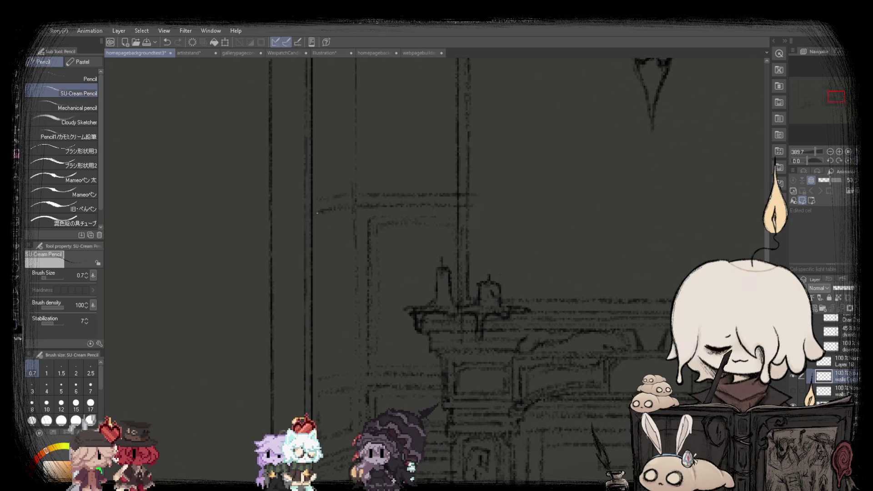
pyautogui.scroll(-5, 350, 197)
pyautogui.scroll(4, 334, 217)
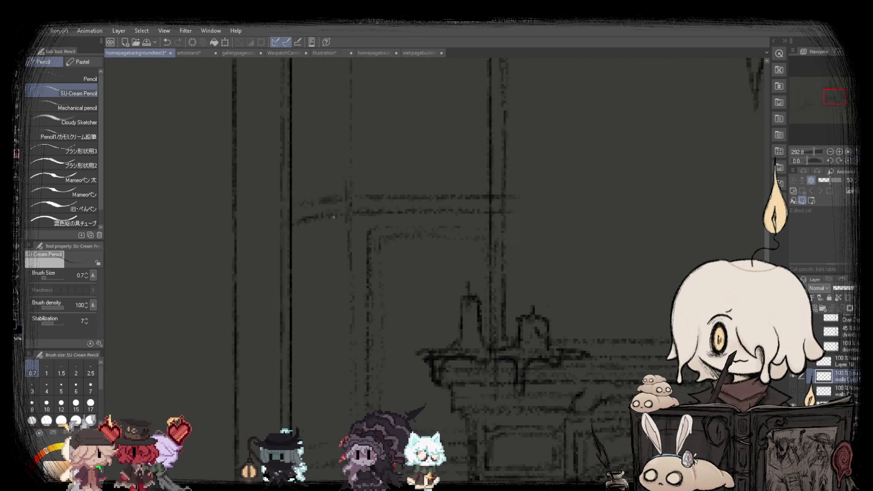
pyautogui.scroll(2, 332, 215)
pyautogui.scroll(2, 319, 234)
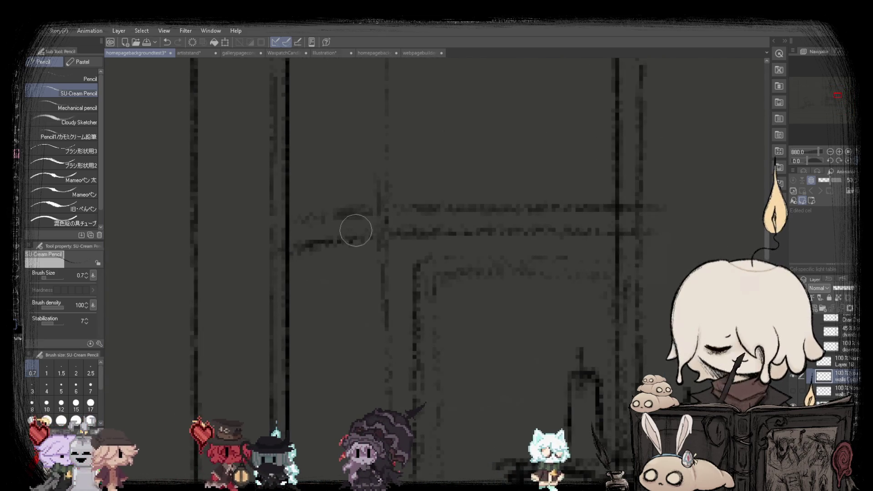
pyautogui.scroll(-3, 300, 234)
pyautogui.scroll(3, 310, 231)
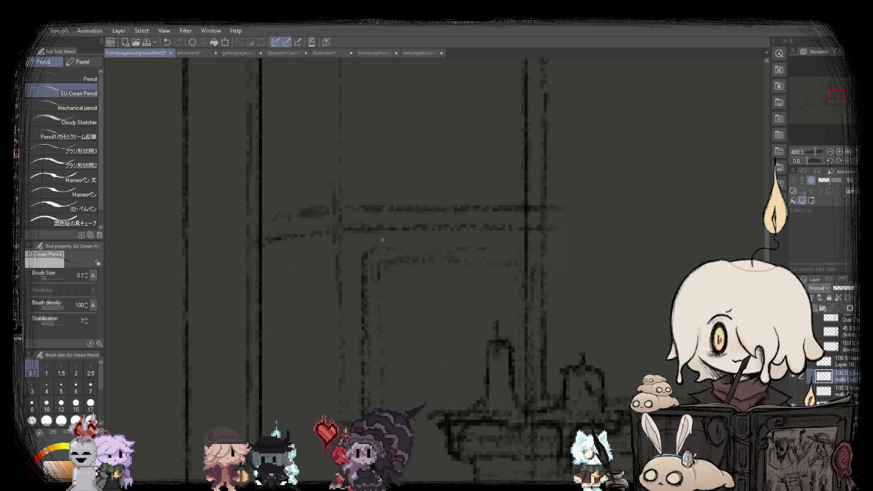
pyautogui.scroll(1, 315, 229)
pyautogui.scroll(-5, 204, 208)
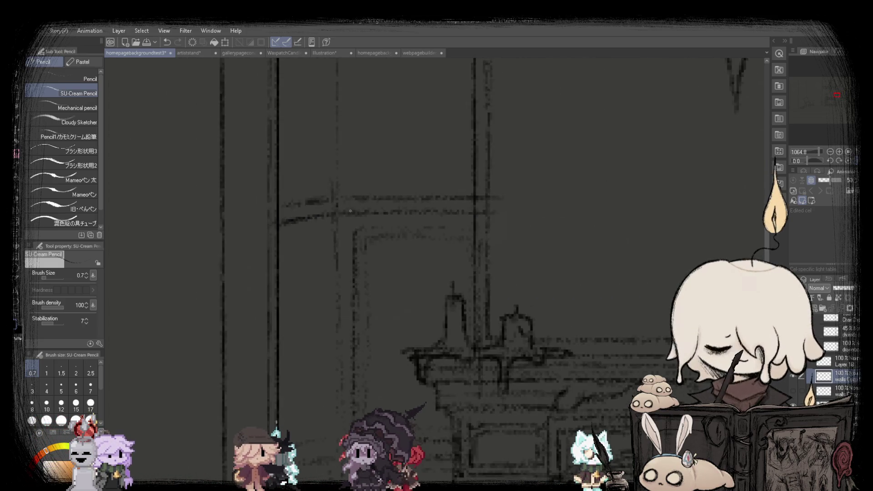
pyautogui.scroll(-2, 702, 195)
pyautogui.scroll(-2, 437, 214)
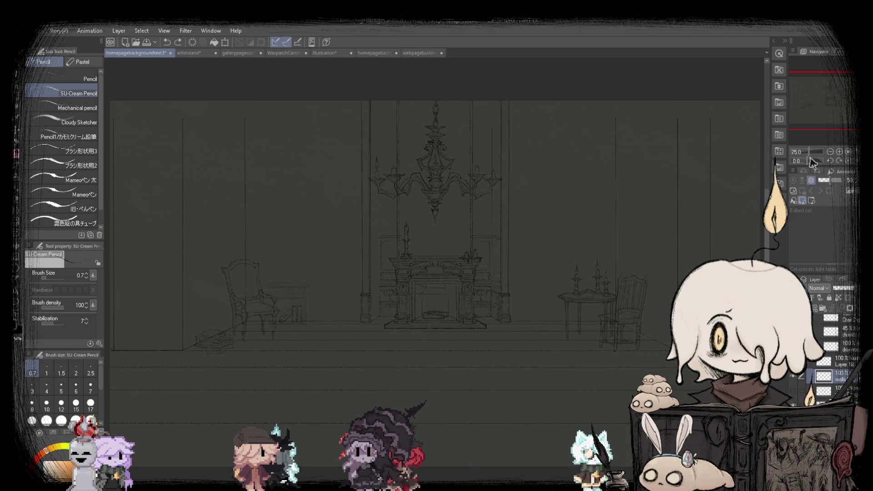
pyautogui.scroll(2, 572, 213)
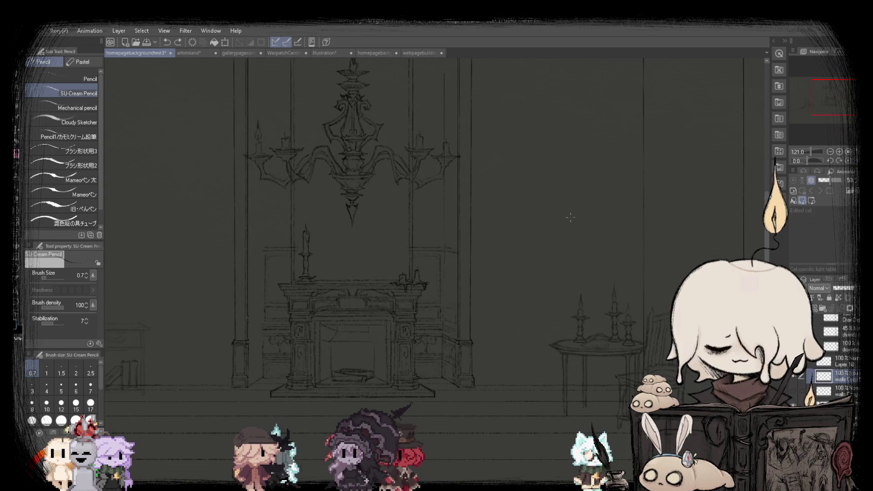
pyautogui.scroll(-2, 570, 218)
pyautogui.scroll(3, 313, 274)
pyautogui.scroll(4, 313, 274)
pyautogui.scroll(3, 313, 274)
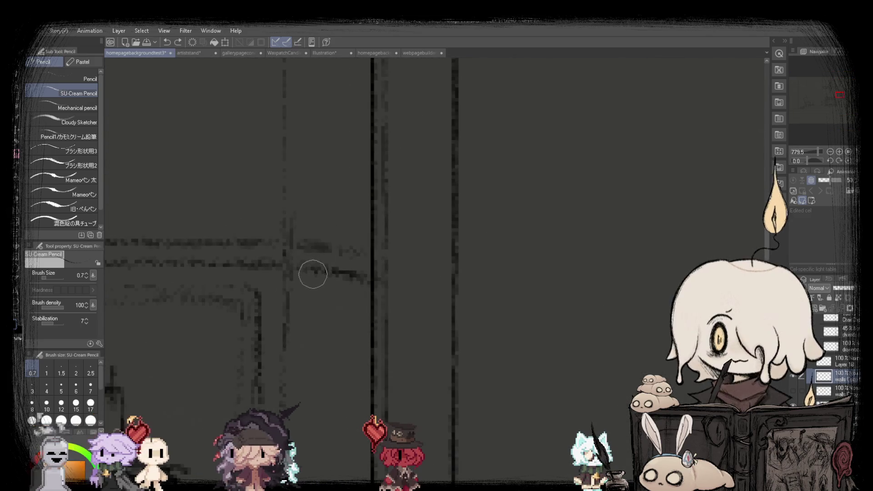
pyautogui.scroll(-4, 367, 276)
pyautogui.scroll(2, 372, 227)
pyautogui.scroll(2, 372, 226)
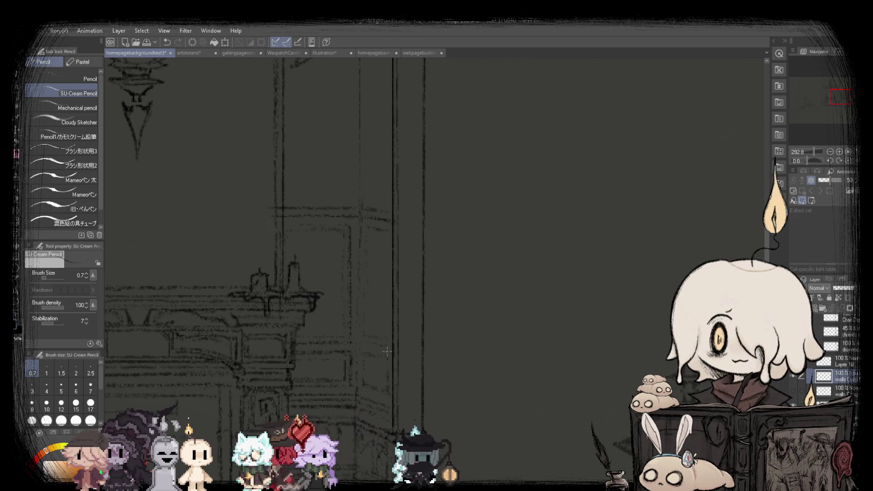
pyautogui.scroll(-3, 386, 239)
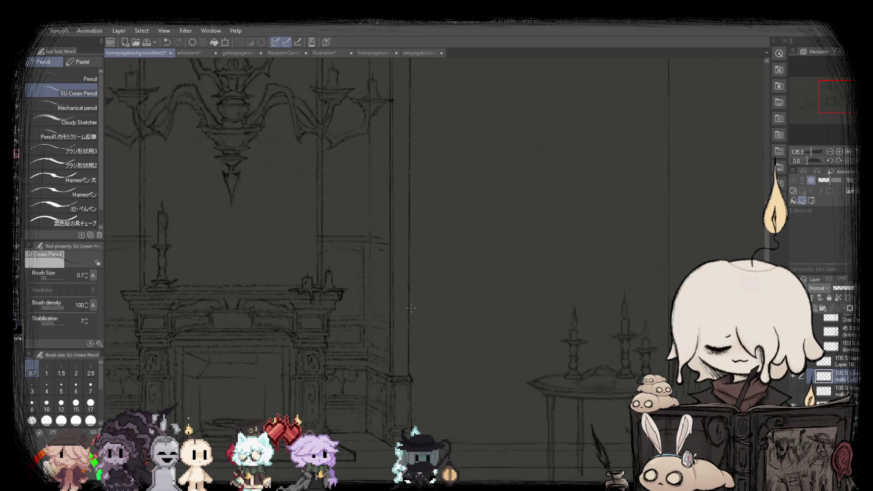
pyautogui.scroll(1, 386, 318)
pyautogui.scroll(1, 386, 384)
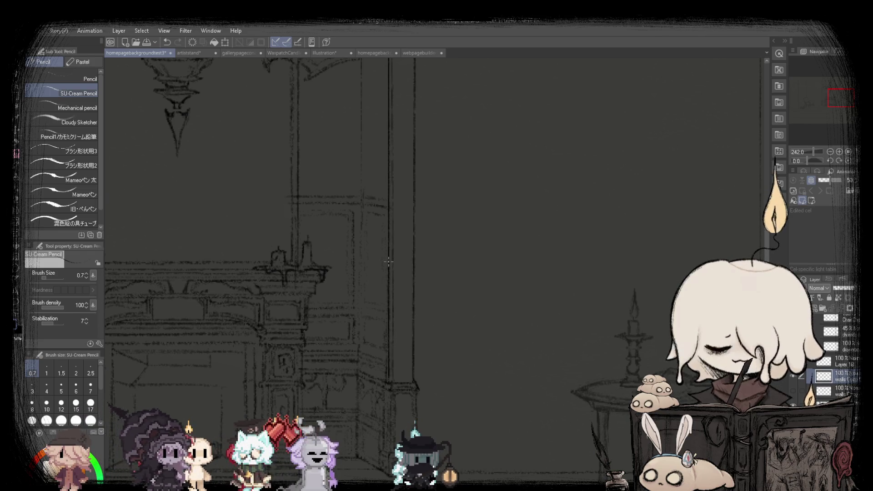
pyautogui.scroll(-4, 388, 199)
pyautogui.scroll(-3, 676, 299)
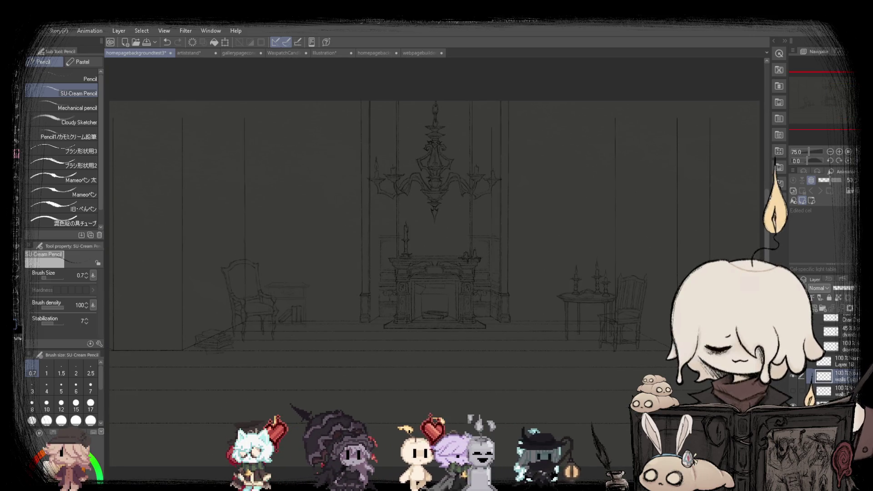
# Mirror the canvas view horizontally and zoom in to inspect the fireplace lines.
pyautogui.press('h')
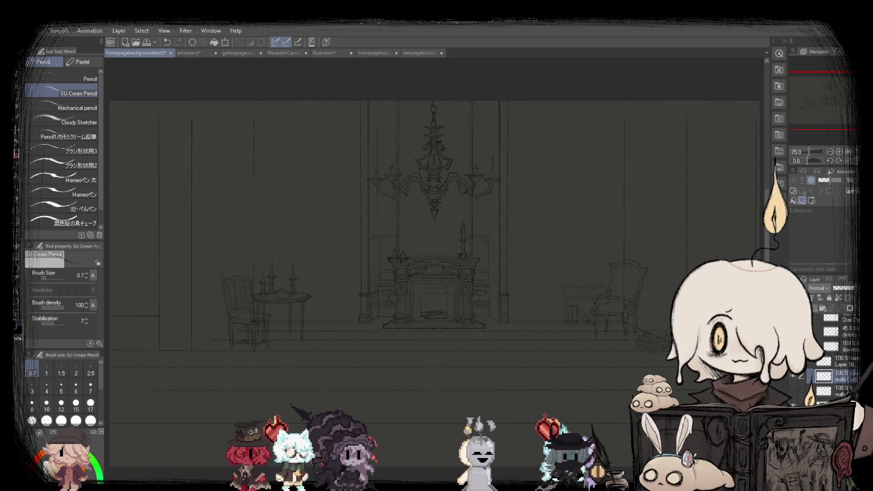
pyautogui.scroll(2, 342, 255)
pyautogui.scroll(1, 342, 256)
pyautogui.scroll(3, 342, 255)
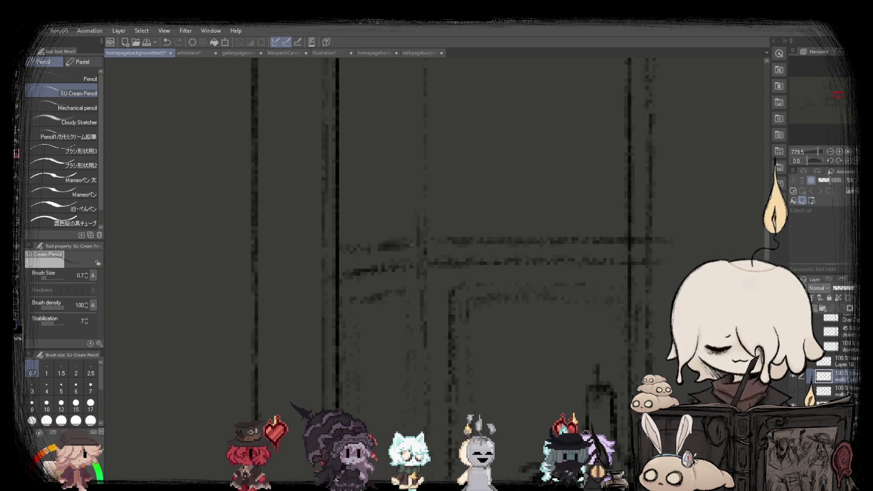
pyautogui.scroll(-5, 373, 272)
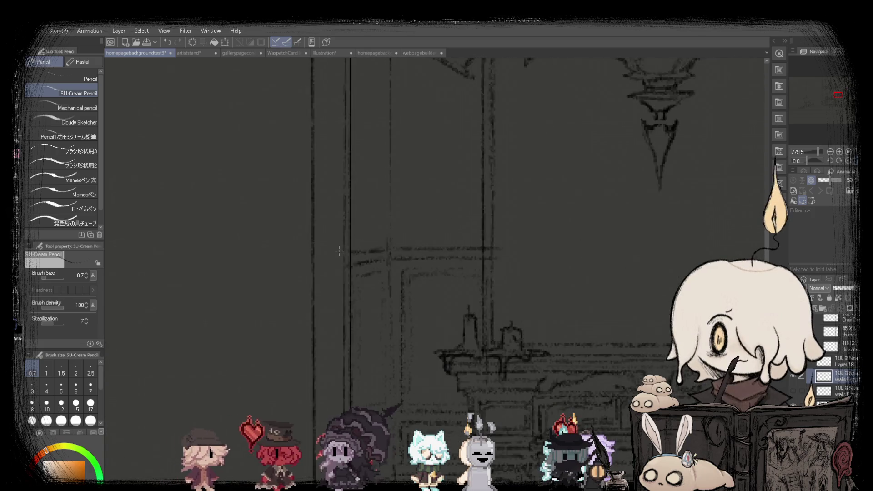
pyautogui.scroll(4, 356, 253)
pyautogui.scroll(-8, 356, 262)
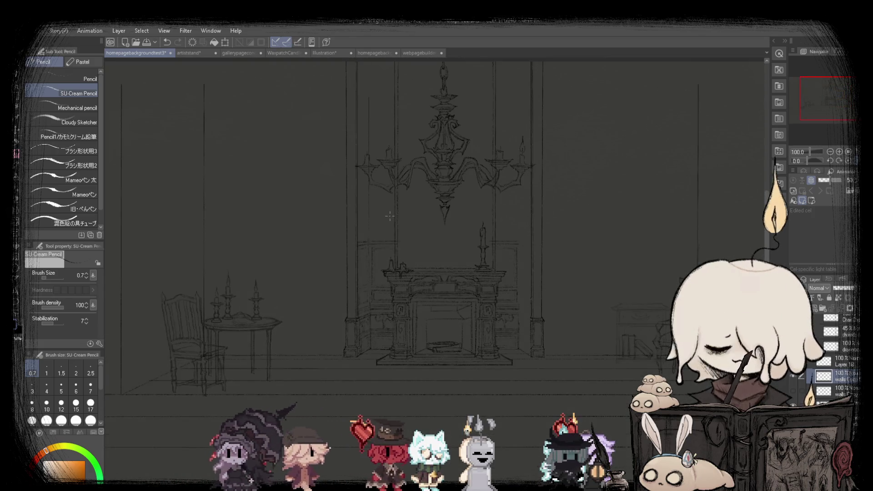
pyautogui.scroll(2, 394, 224)
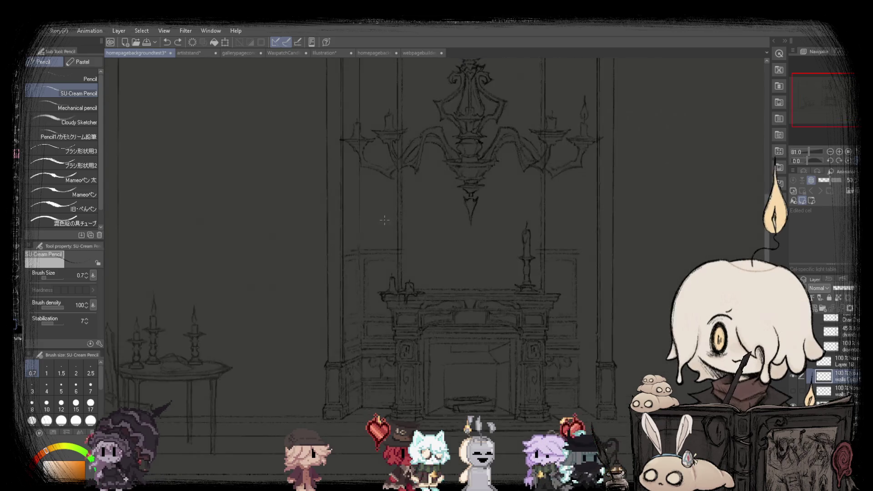
pyautogui.scroll(3, 306, 260)
pyautogui.scroll(3, 306, 260)
pyautogui.scroll(-2, 308, 274)
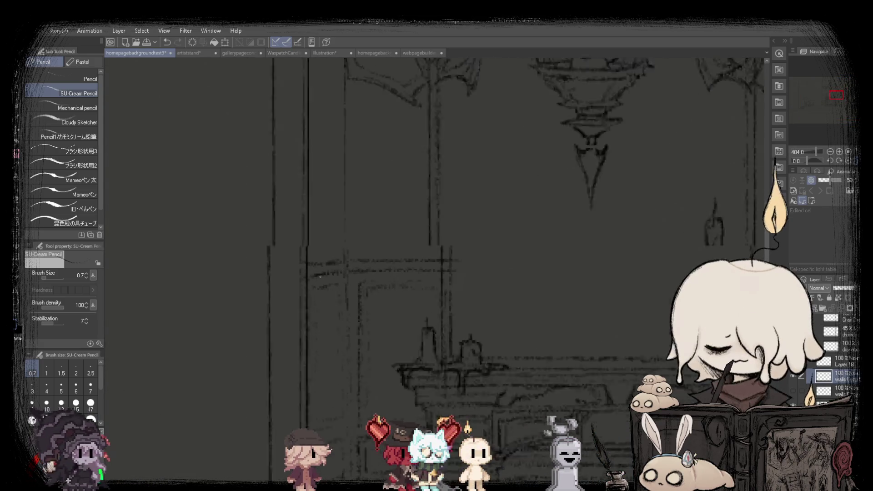
pyautogui.scroll(-3, 307, 264)
pyautogui.scroll(2, 305, 255)
pyautogui.scroll(2, 305, 245)
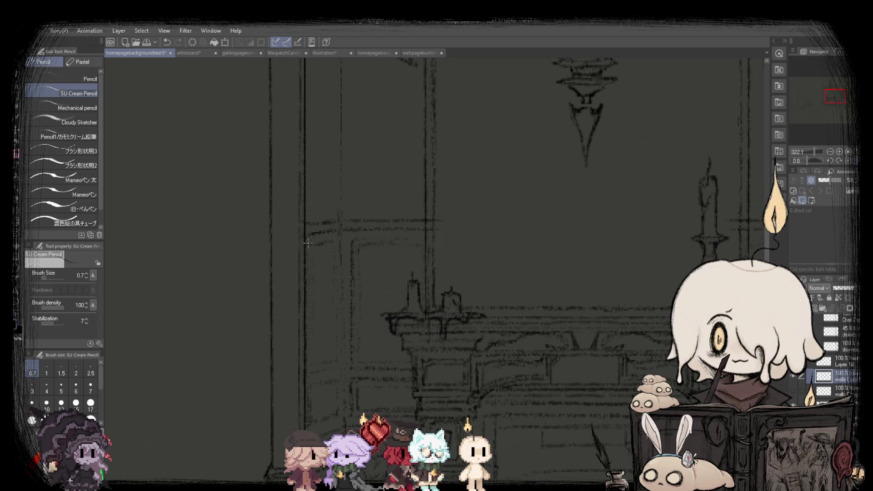
pyautogui.scroll(-3, 308, 243)
pyautogui.scroll(1, 318, 241)
pyautogui.scroll(1, 310, 246)
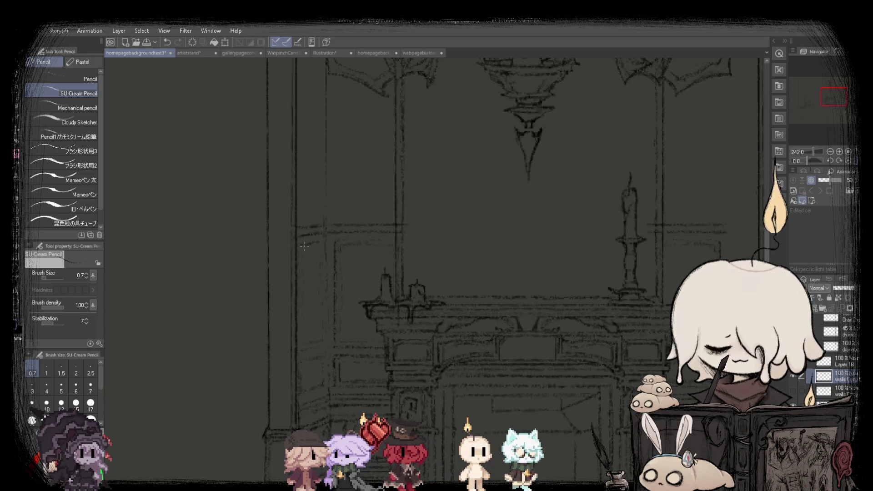
pyautogui.scroll(2, 314, 248)
pyautogui.scroll(-2, 328, 250)
pyautogui.scroll(3, 344, 253)
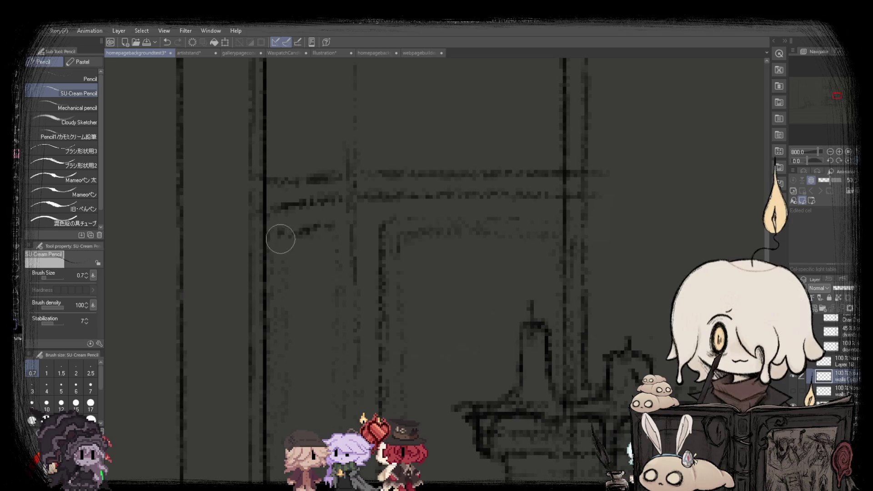
pyautogui.scroll(-4, 287, 232)
pyautogui.scroll(1, 328, 195)
pyautogui.scroll(1, 350, 182)
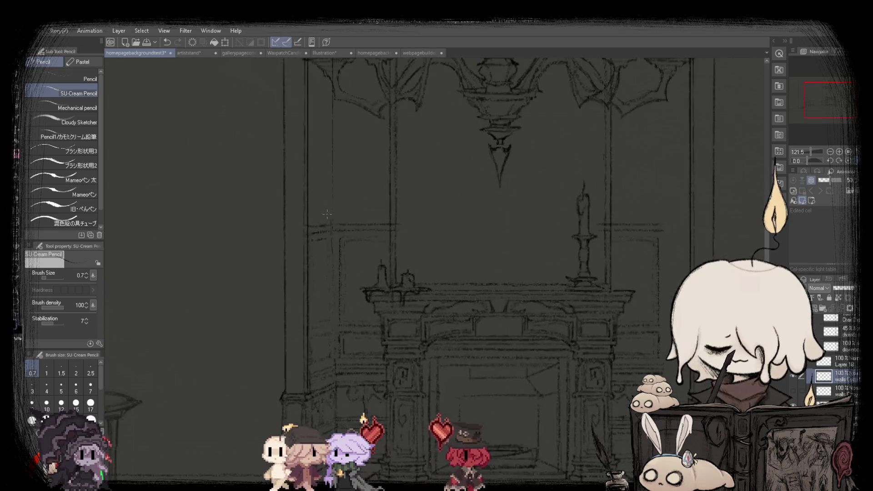
pyautogui.scroll(3, 337, 196)
pyautogui.scroll(2, 323, 207)
pyautogui.scroll(2, 316, 214)
pyautogui.scroll(2, 321, 225)
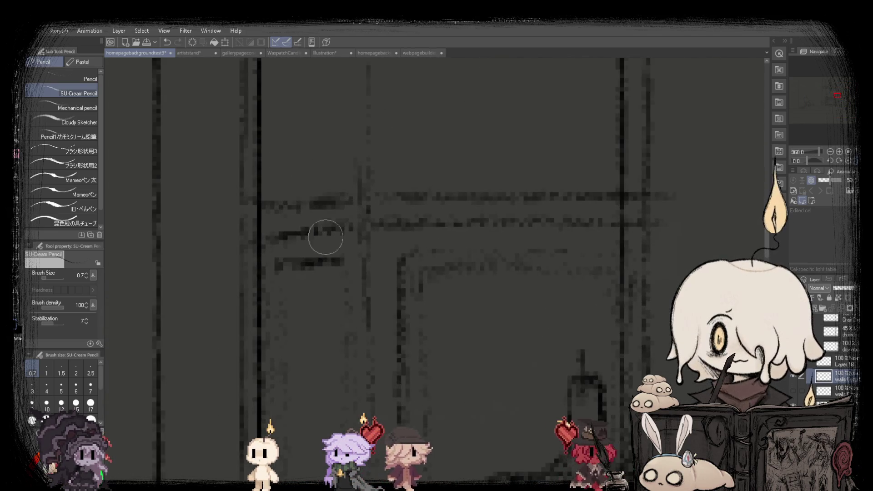
pyautogui.scroll(-4, 300, 252)
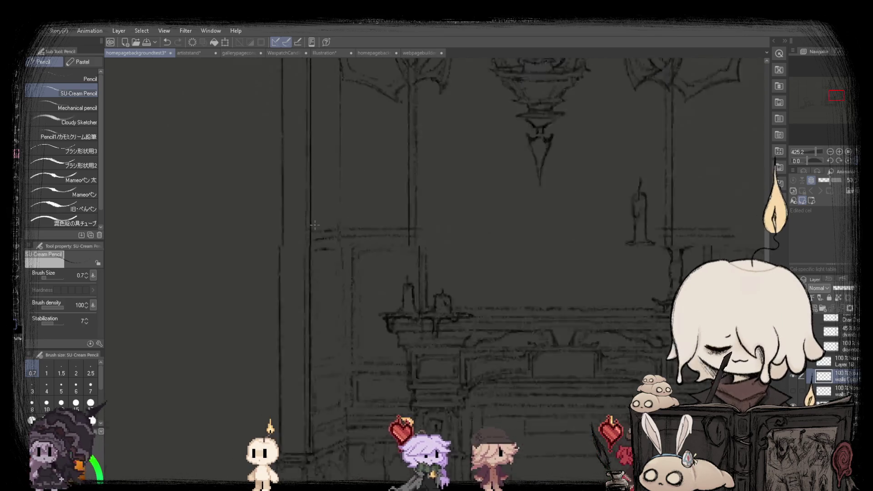
pyautogui.scroll(-1, 327, 208)
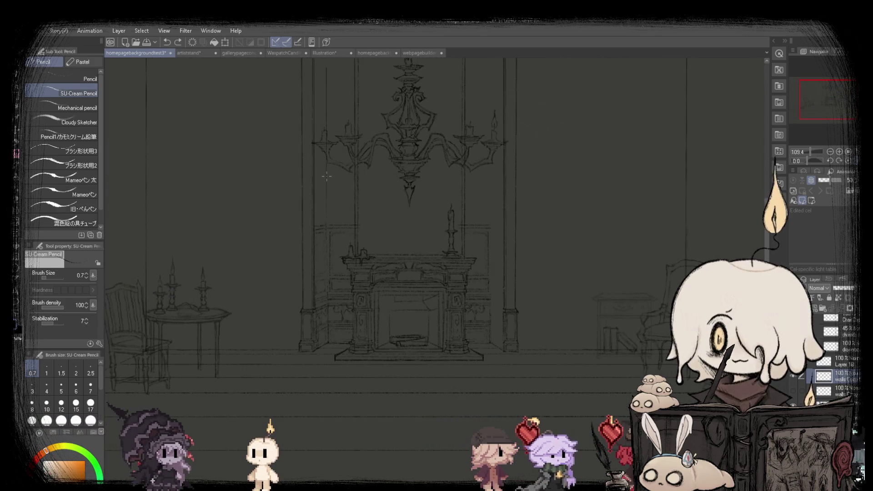
# Fit the whole room in the window, zoom around the sketch, and mirror the view again.
pyautogui.hotkey('ctrl', '0')
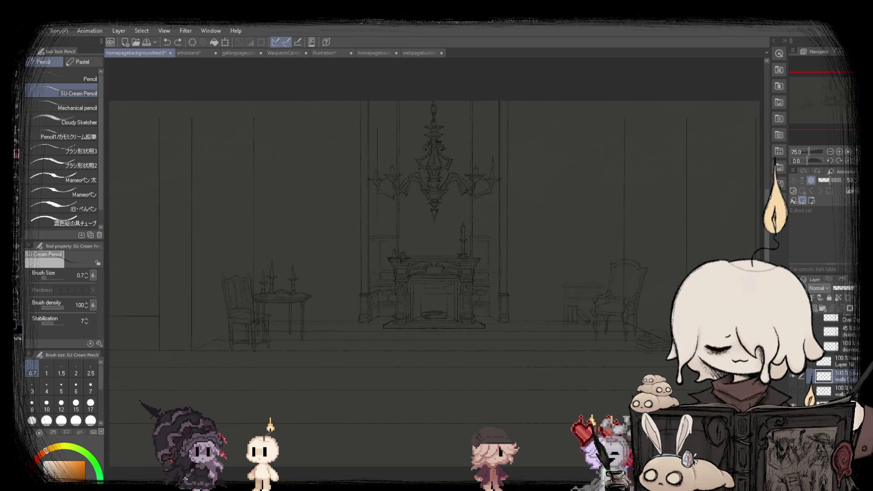
pyautogui.scroll(2, 455, 227)
pyautogui.scroll(3, 474, 247)
pyautogui.scroll(2, 497, 223)
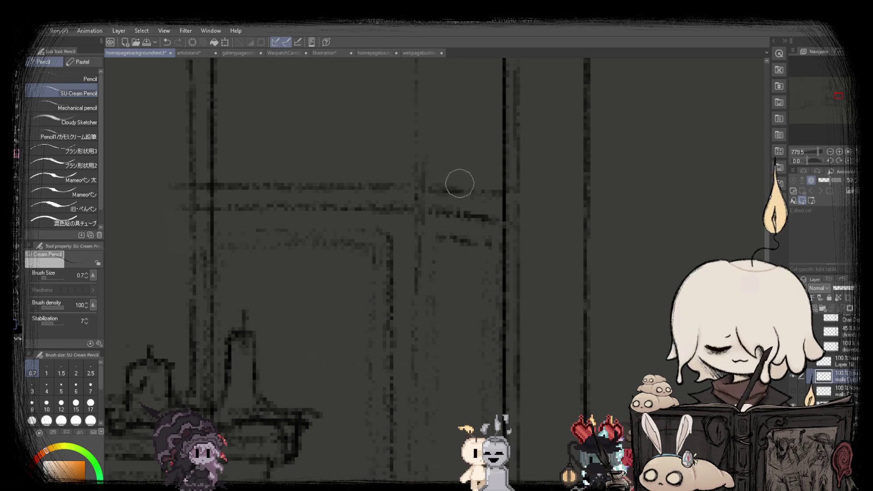
pyautogui.scroll(-4, 459, 183)
pyautogui.scroll(2, 423, 179)
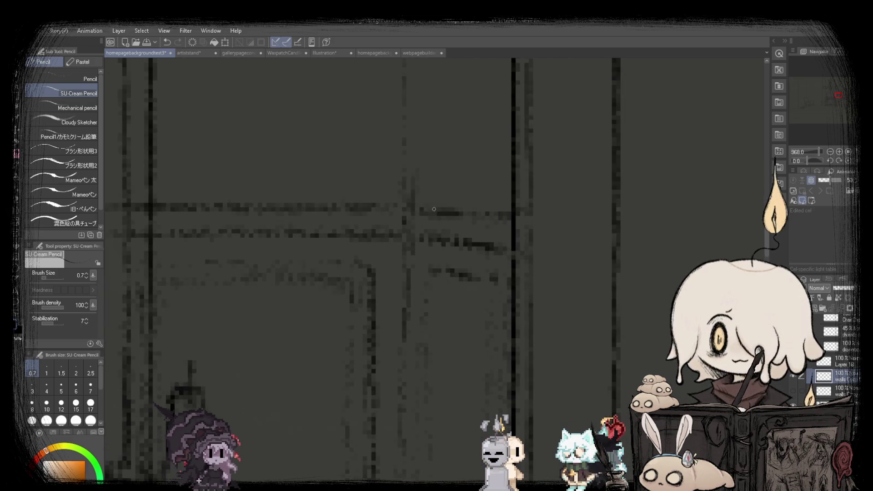
pyautogui.scroll(-3, 453, 237)
pyautogui.scroll(1, 452, 237)
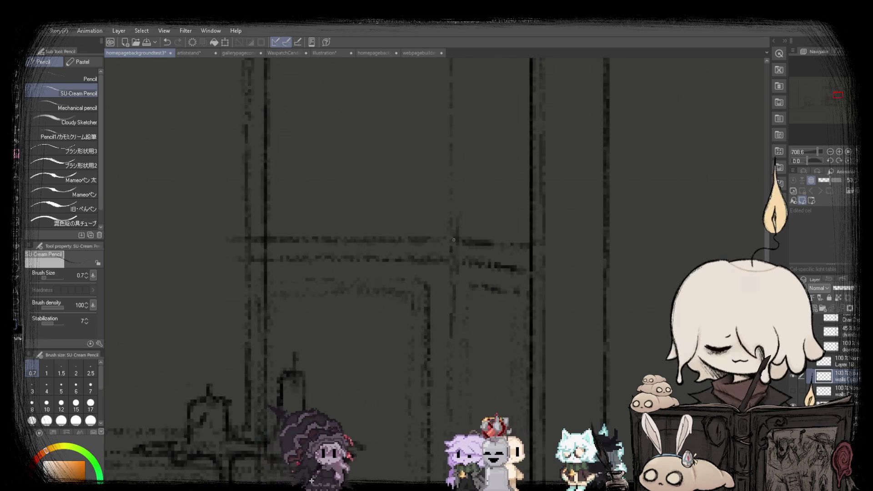
pyautogui.scroll(-1, 453, 237)
pyautogui.scroll(-5, 386, 232)
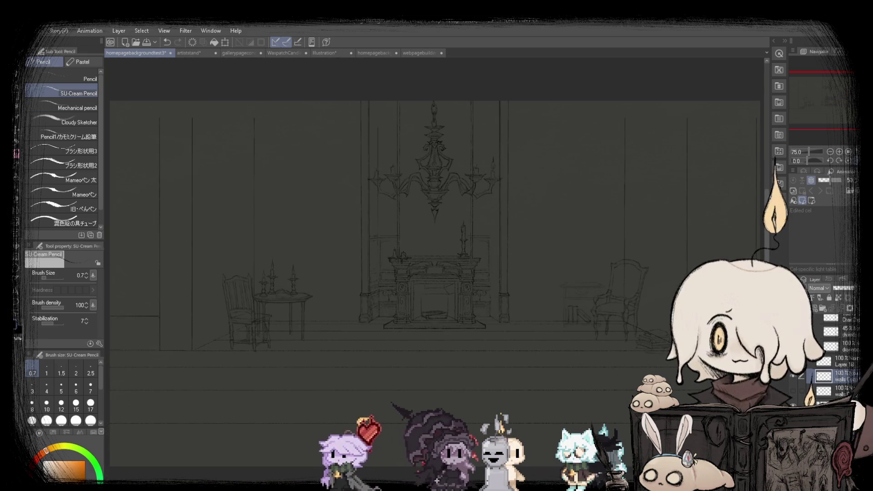
pyautogui.scroll(2, 386, 232)
pyautogui.scroll(5, 386, 232)
pyautogui.scroll(3, 386, 232)
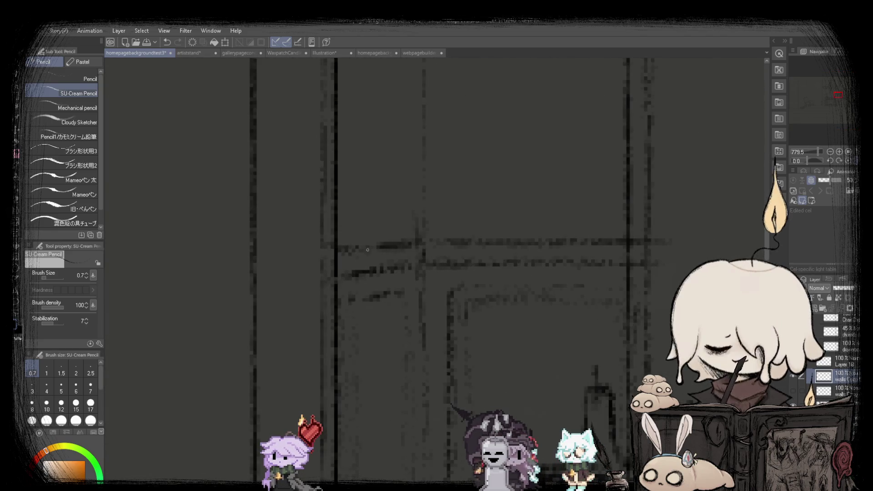
pyautogui.scroll(-1, 250, 186)
pyautogui.scroll(3, 250, 185)
pyautogui.scroll(-3, 214, 251)
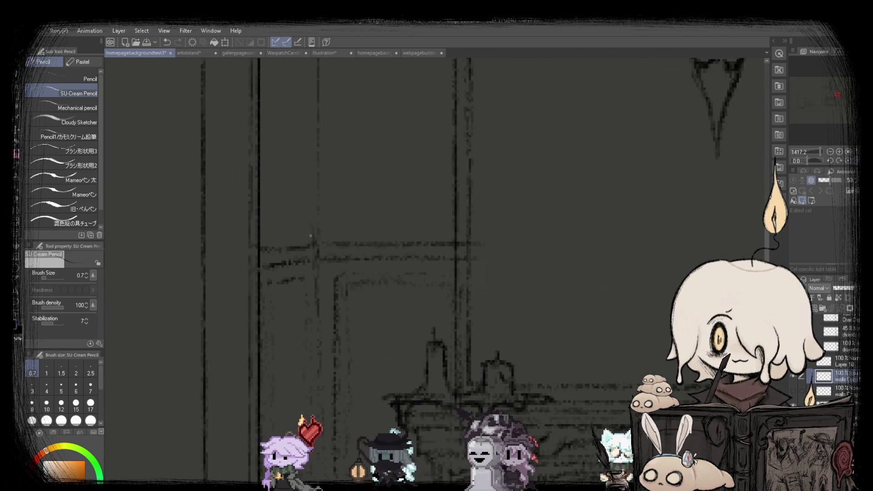
pyautogui.scroll(-3, 319, 218)
pyautogui.scroll(-2, 356, 201)
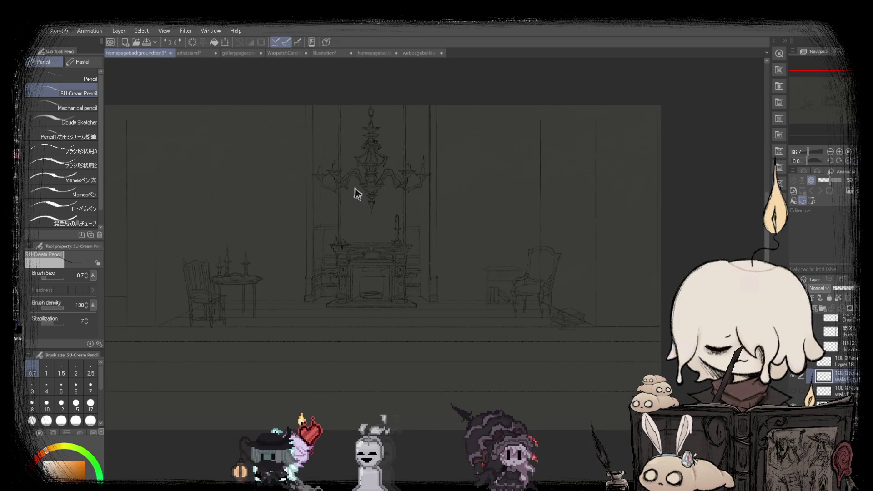
pyautogui.scroll(2, 338, 193)
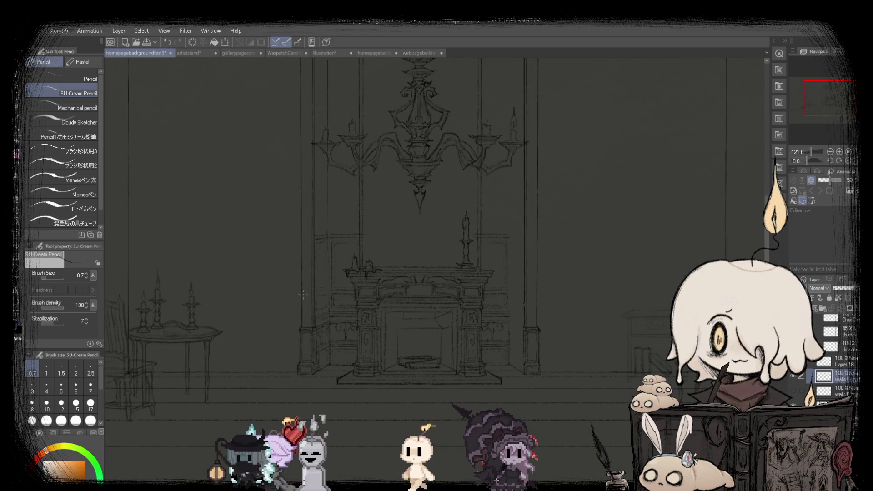
pyautogui.scroll(-1, 302, 295)
pyautogui.scroll(-1, 303, 295)
pyautogui.scroll(2, 303, 294)
pyautogui.scroll(2, 303, 295)
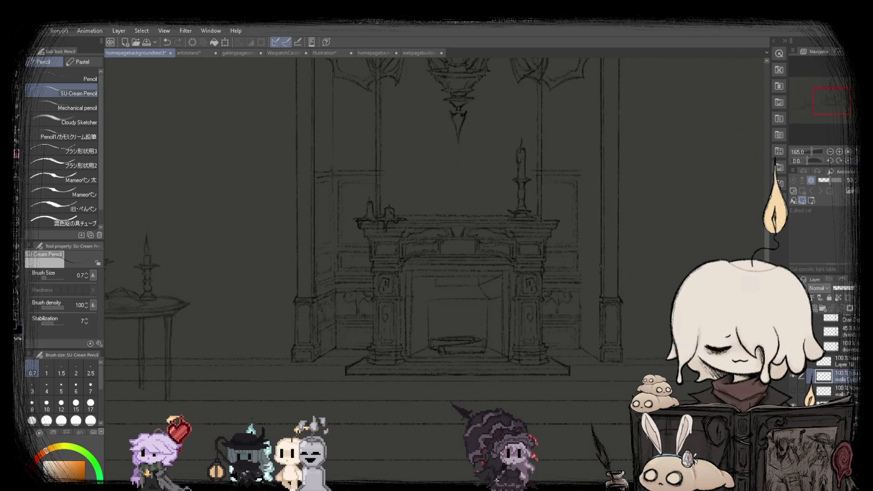
pyautogui.scroll(3, 316, 361)
pyautogui.scroll(3, 316, 361)
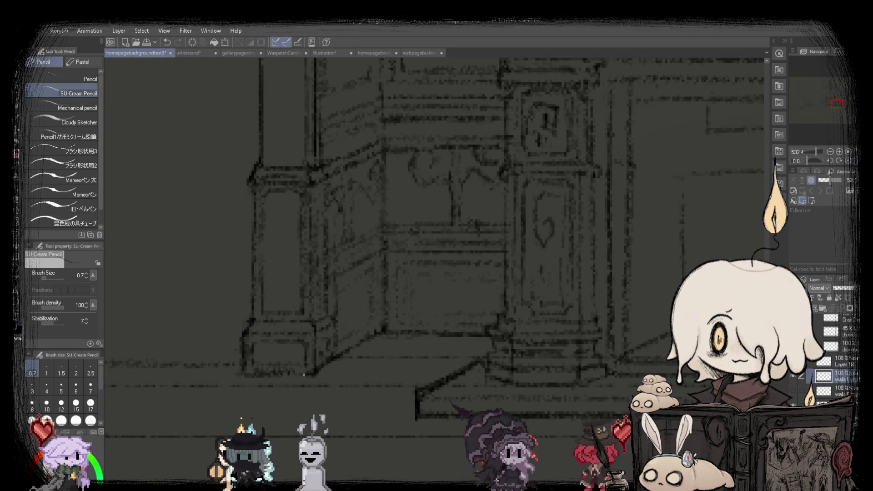
pyautogui.scroll(-3, 318, 375)
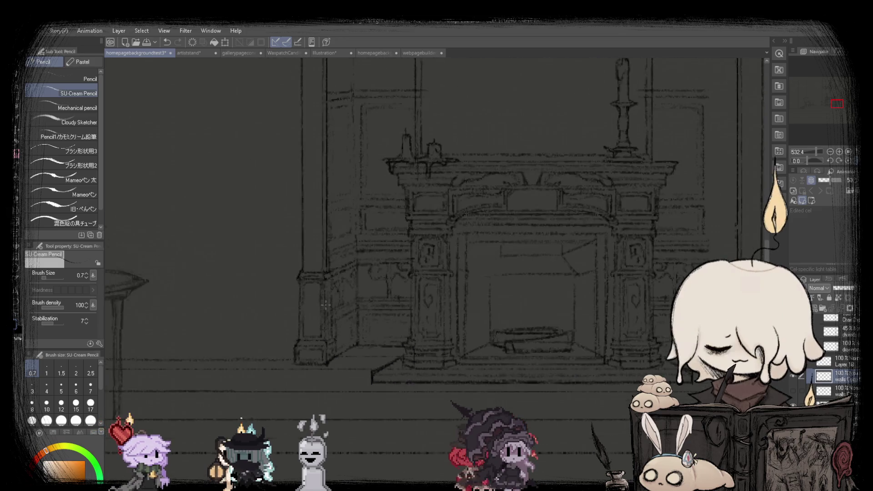
pyautogui.scroll(3, 323, 360)
pyautogui.scroll(1, 325, 344)
pyautogui.scroll(-4, 325, 344)
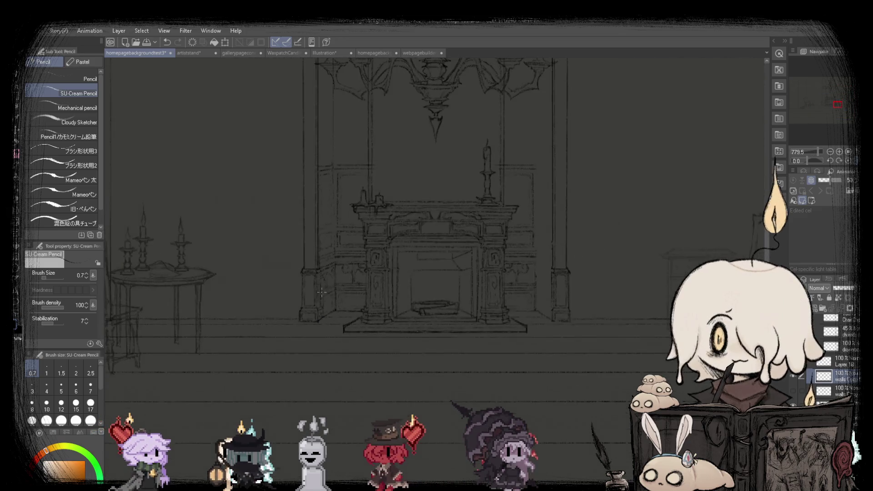
pyautogui.scroll(1, 323, 337)
pyautogui.scroll(1, 321, 333)
pyautogui.scroll(1, 320, 329)
pyautogui.scroll(2, 320, 329)
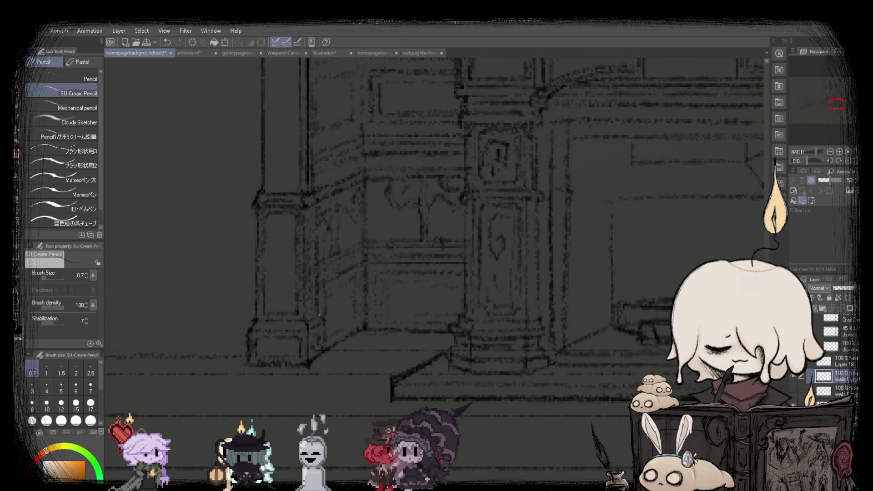
pyautogui.scroll(-4, 324, 345)
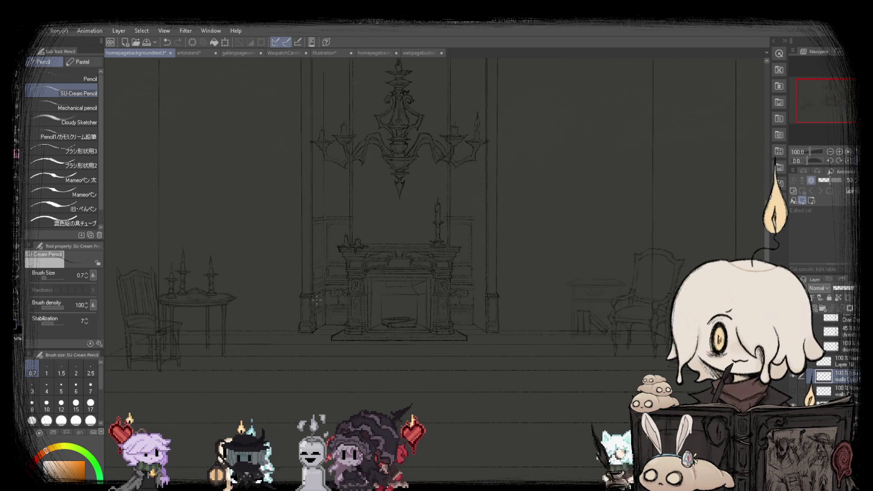
pyautogui.scroll(2, 317, 300)
pyautogui.scroll(2, 292, 351)
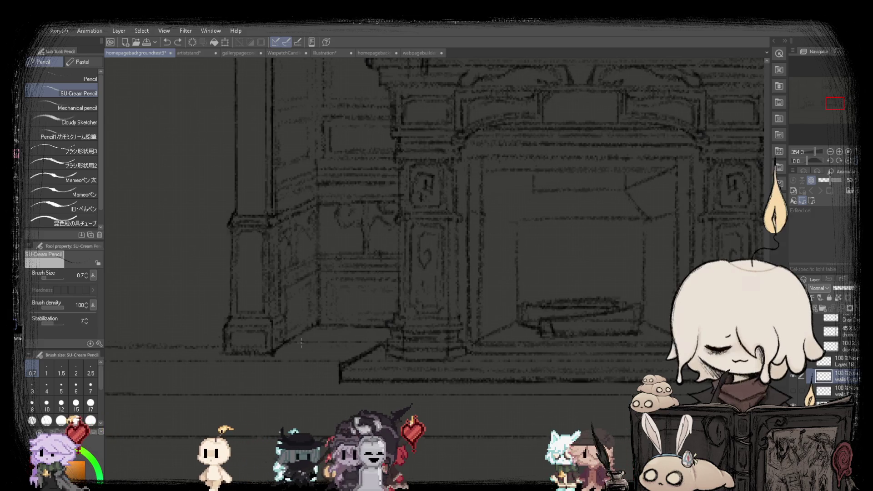
pyautogui.scroll(-3, 332, 344)
pyautogui.scroll(-1, 385, 308)
pyautogui.scroll(-1, 386, 308)
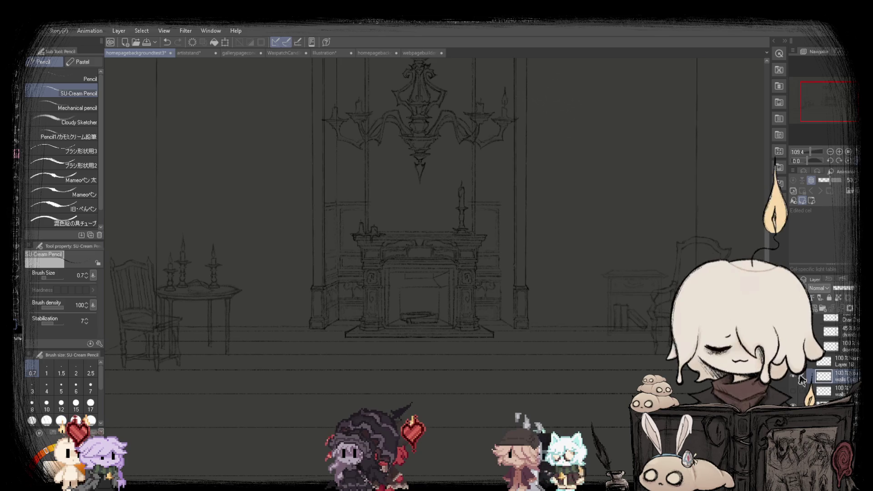
pyautogui.scroll(1, 382, 321)
pyautogui.scroll(2, 382, 320)
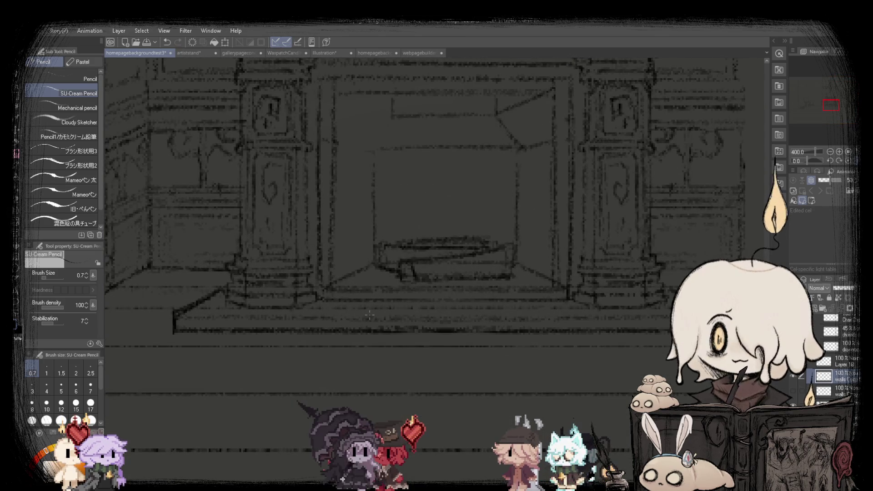
pyautogui.scroll(-3, 376, 308)
pyautogui.scroll(1, 237, 308)
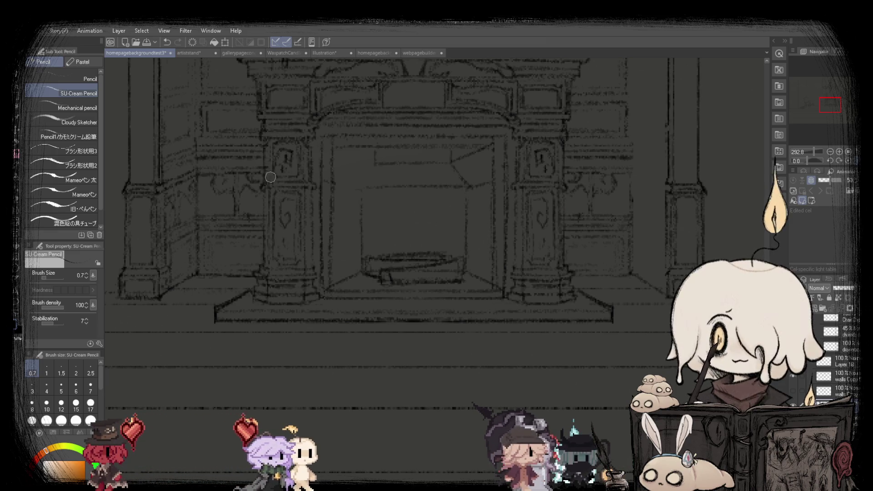
pyautogui.scroll(-2, 384, 222)
pyautogui.scroll(-2, 426, 210)
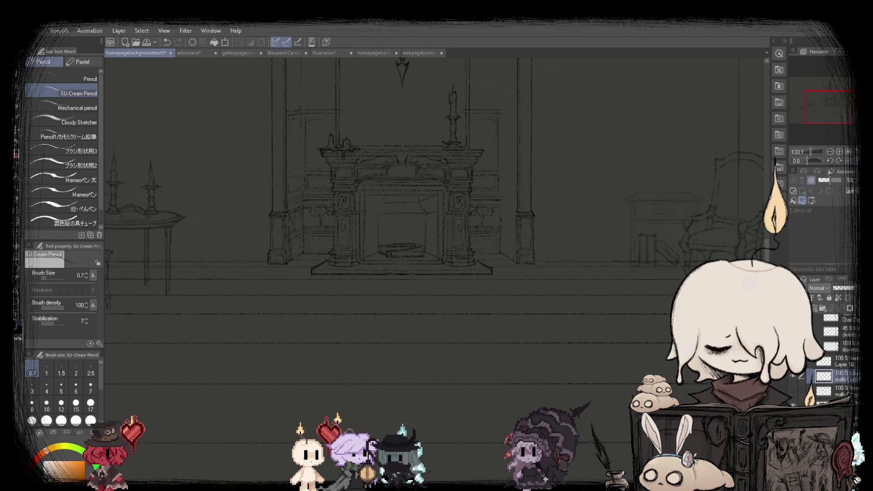
pyautogui.scroll(-1, 428, 227)
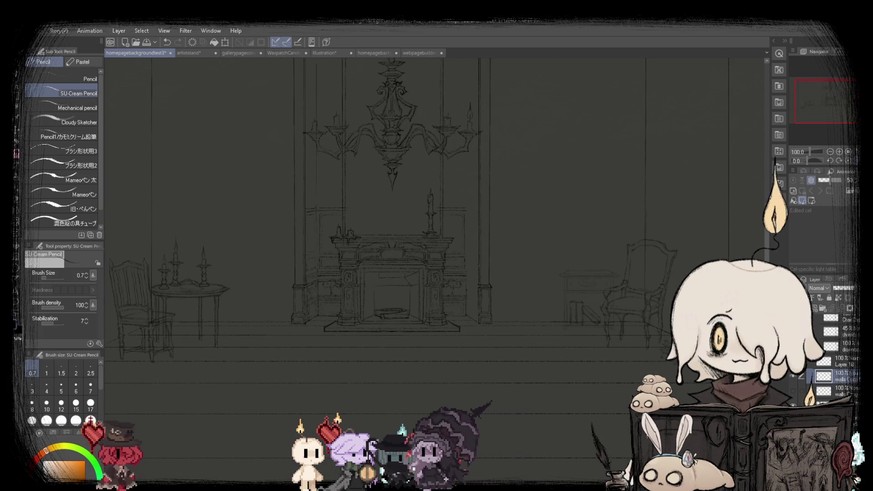
pyautogui.scroll(-1, 434, 227)
pyautogui.press('h')
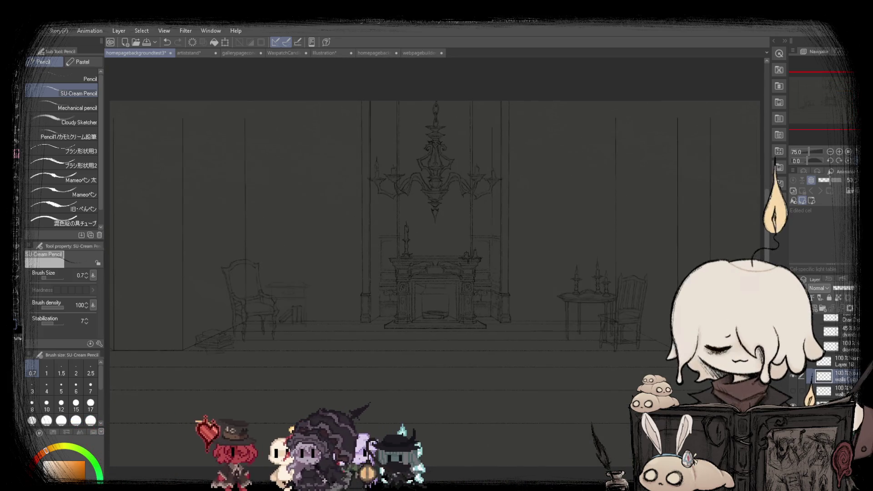
pyautogui.scroll(1, 320, 244)
# Select the pillar line left of the fireplace and place a horizontally flipped copy on the right.
pyautogui.press('h')
pyautogui.press('m')
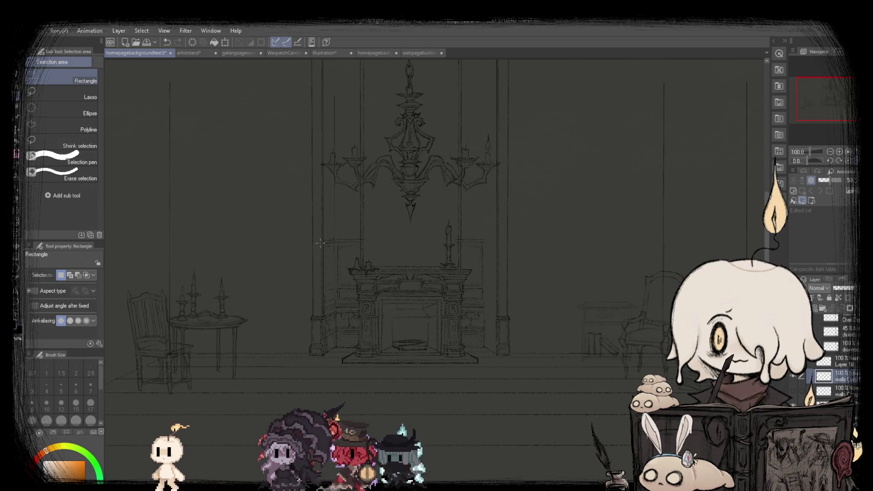
pyautogui.scroll(1, 320, 243)
pyautogui.moveTo(312, 229)
pyautogui.mouseDown()
pyautogui.moveTo(339, 382)
pyautogui.moveTo(418, 363)
pyautogui.moveTo(530, 370)
pyautogui.mouseUp()
pyautogui.click(334, 396)
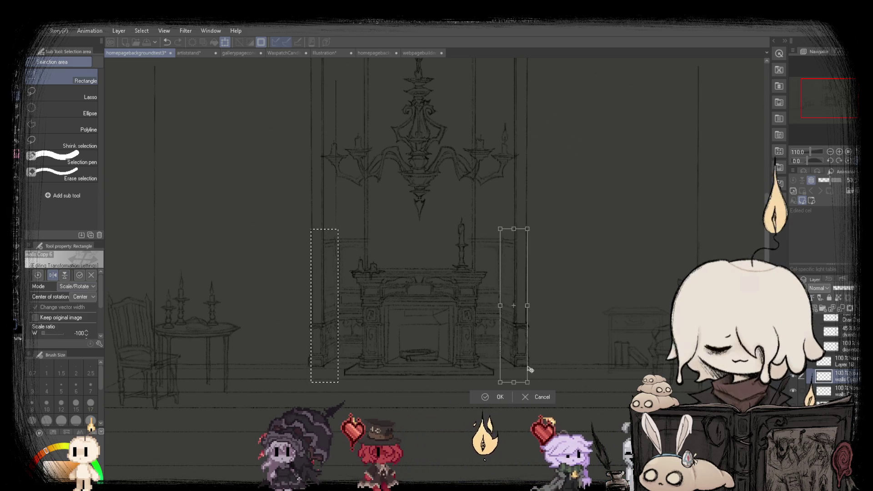
pyautogui.click(493, 397)
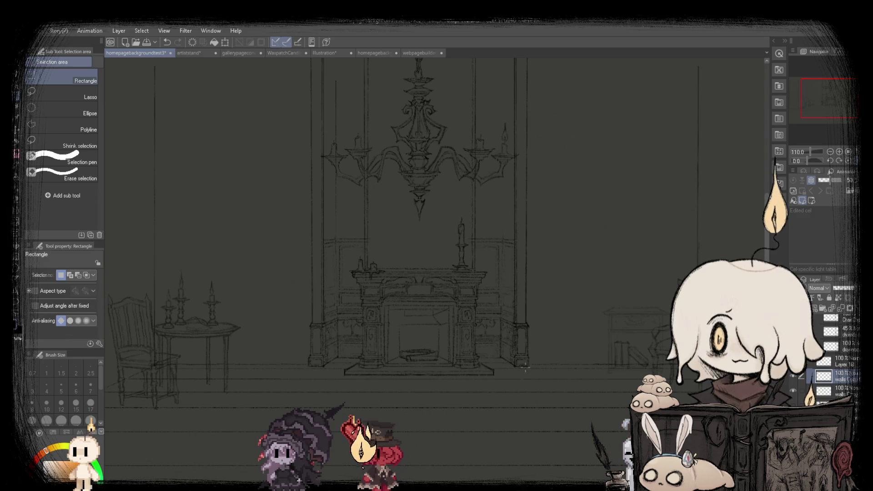
# Pick the line's layer, select part of the fireplace, then deselect and fit the room in view.
pyautogui.scroll(3, 525, 369)
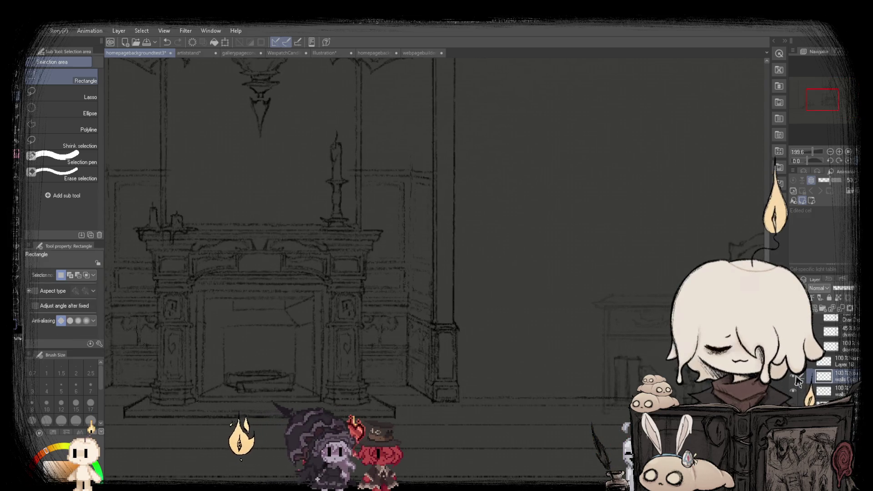
pyautogui.click(826, 393)
pyautogui.moveTo(407, 153); pyautogui.dragTo(456, 423)
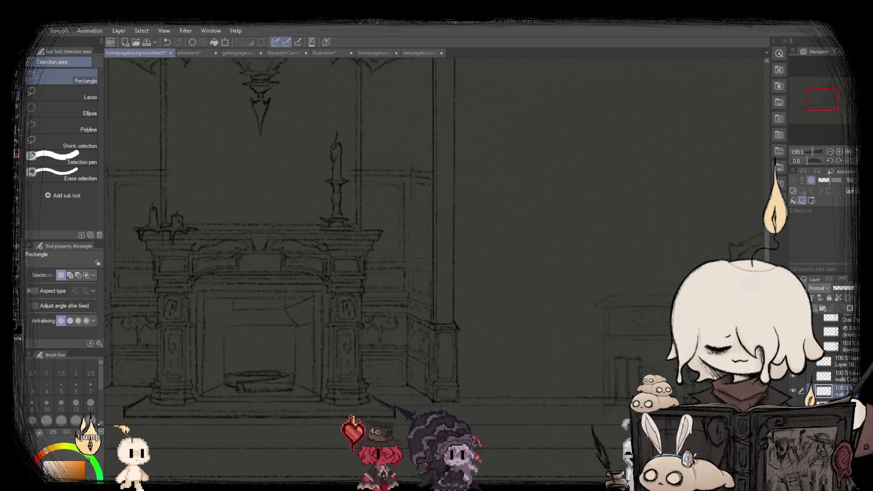
pyautogui.hotkey('ctrl', 'd')
pyautogui.hotkey('ctrl', '0')
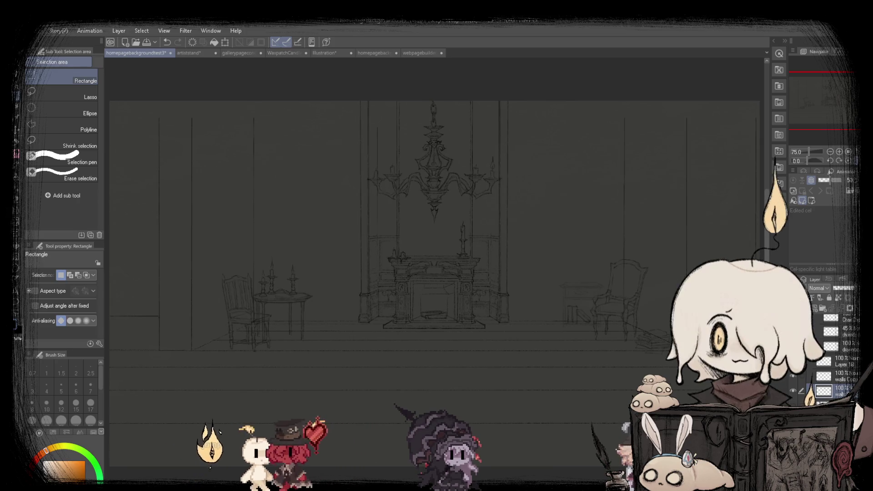
# Flip the canvas view horizontally and back to check the room sketch mirrored.
pyautogui.press('h')
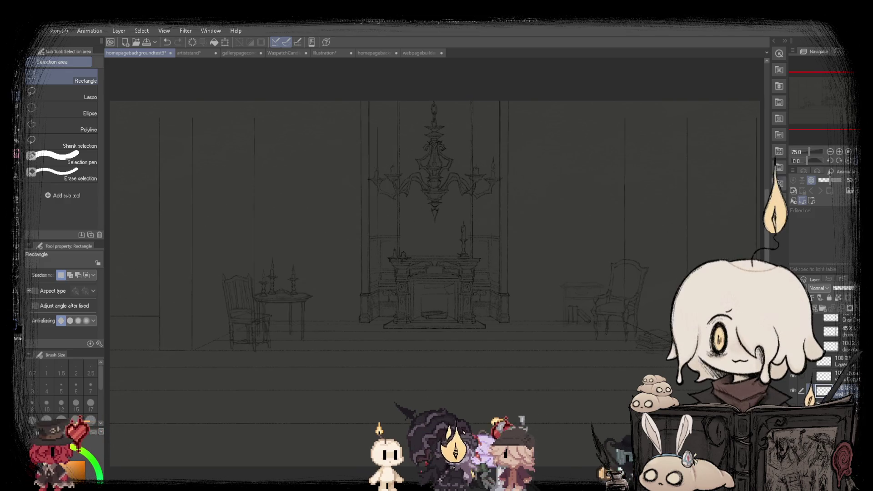
pyautogui.press('h')
pyautogui.hotkey('ctrl', '+')
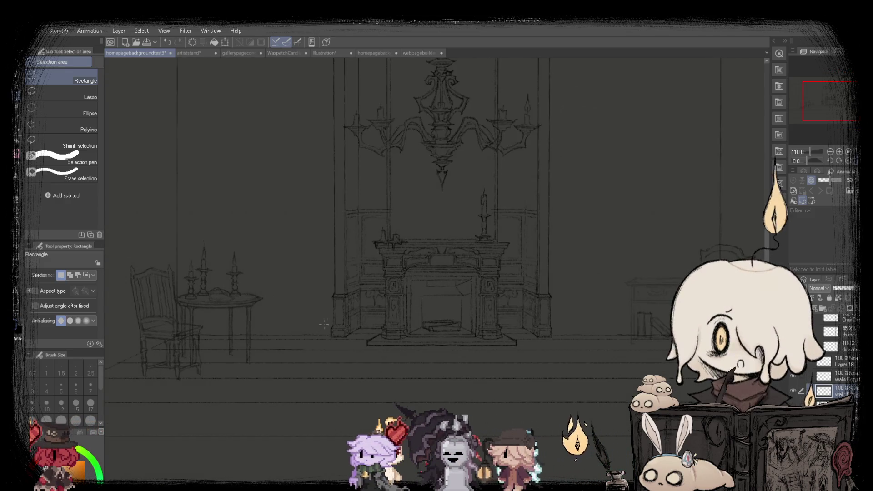
pyautogui.scroll(3, 332, 313)
pyautogui.scroll(2, 345, 341)
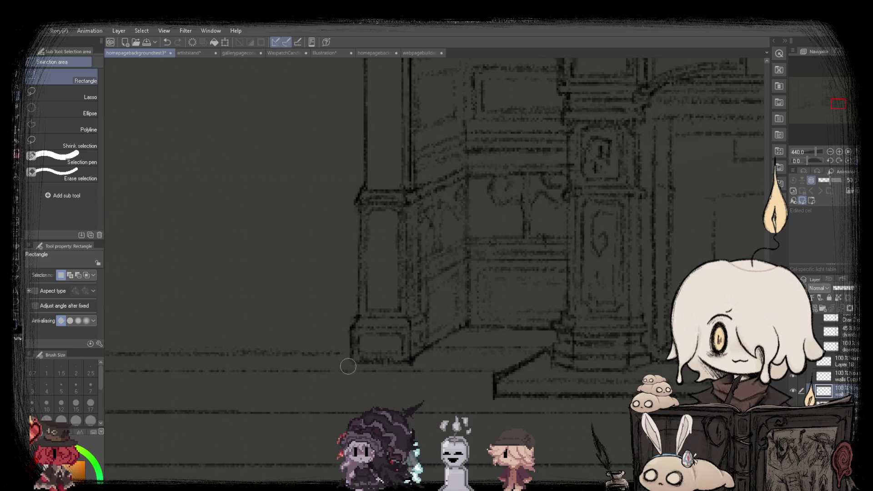
pyautogui.hotkey('ctrl', '0')
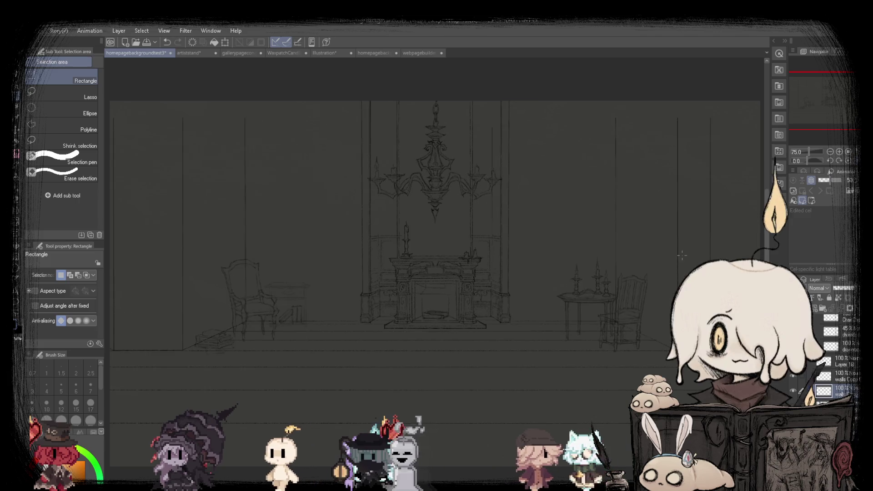
# Fit the whole room sketch to the window and select the walls Copy layer.
pyautogui.scroll(2, 506, 306)
pyautogui.scroll(2, 506, 305)
pyautogui.scroll(-3, 499, 296)
pyautogui.scroll(-1, 499, 296)
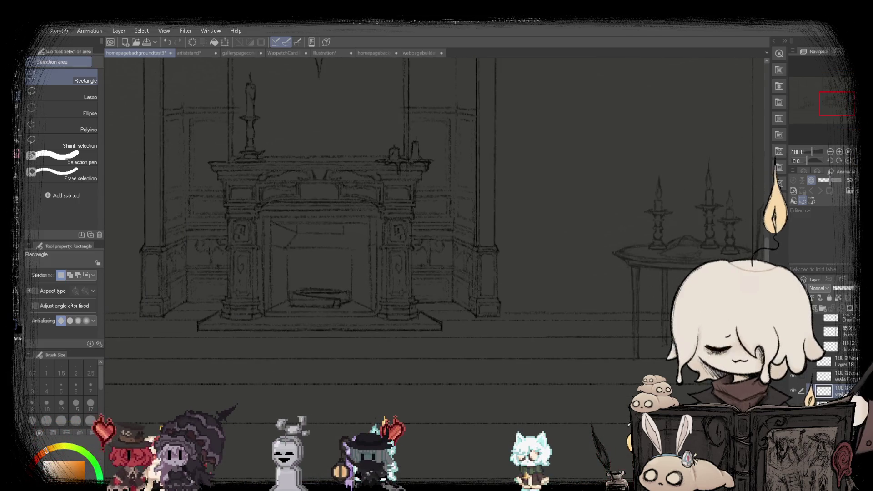
pyautogui.hotkey('ctrl', '0')
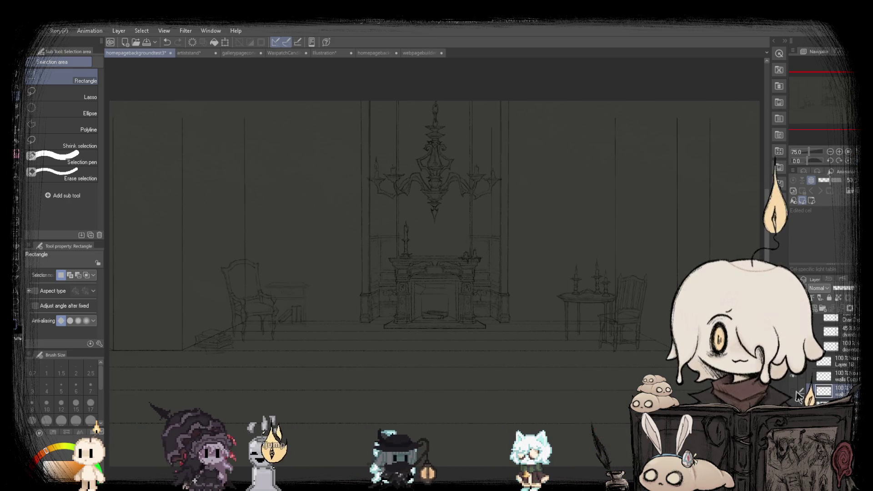
pyautogui.click(824, 376)
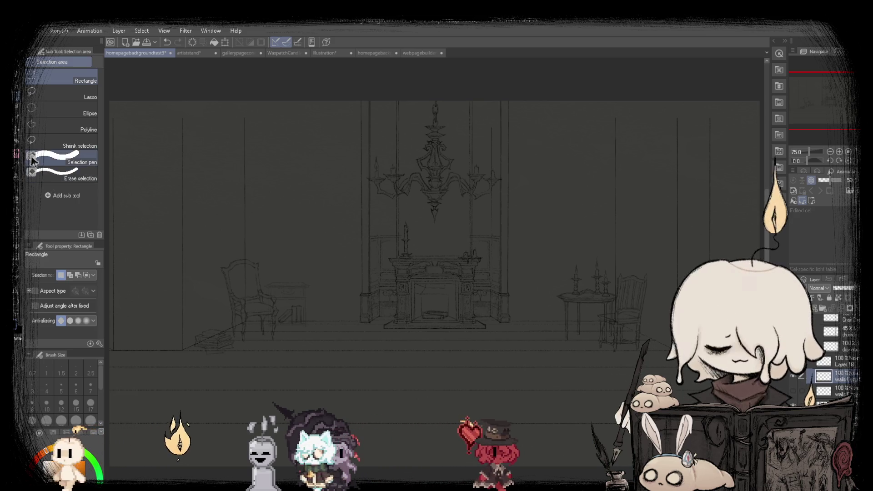
# Rectangle-select the thin wall line beside the chandelier.
pyautogui.press('p')
pyautogui.scroll(3, 406, 182)
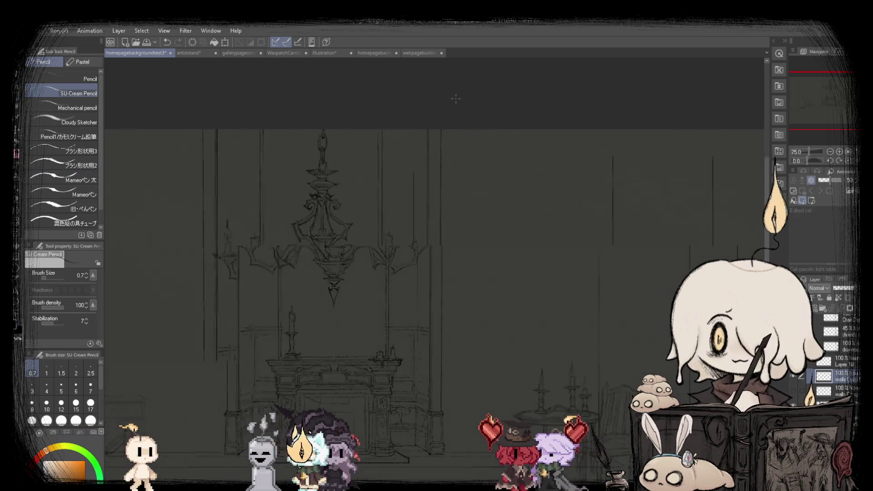
pyautogui.scroll(2, 405, 182)
pyautogui.scroll(2, 405, 182)
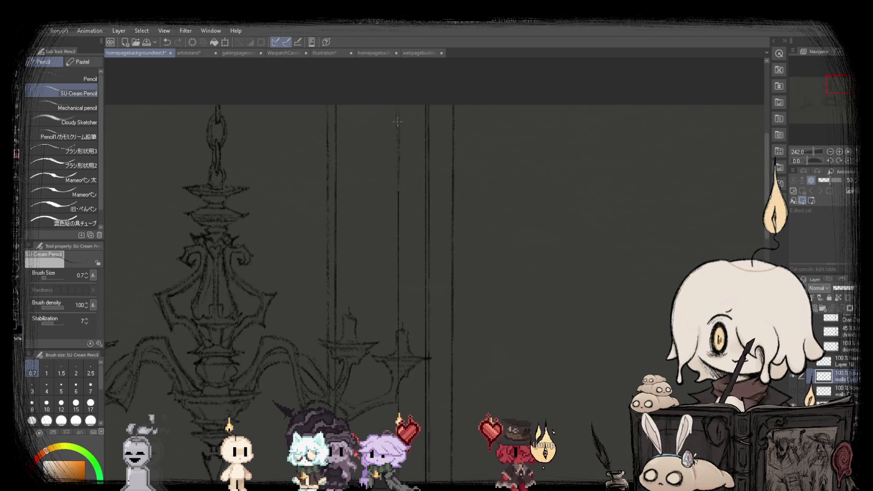
pyautogui.scroll(-5, 398, 122)
pyautogui.scroll(-1, 398, 122)
pyautogui.scroll(4, 445, 123)
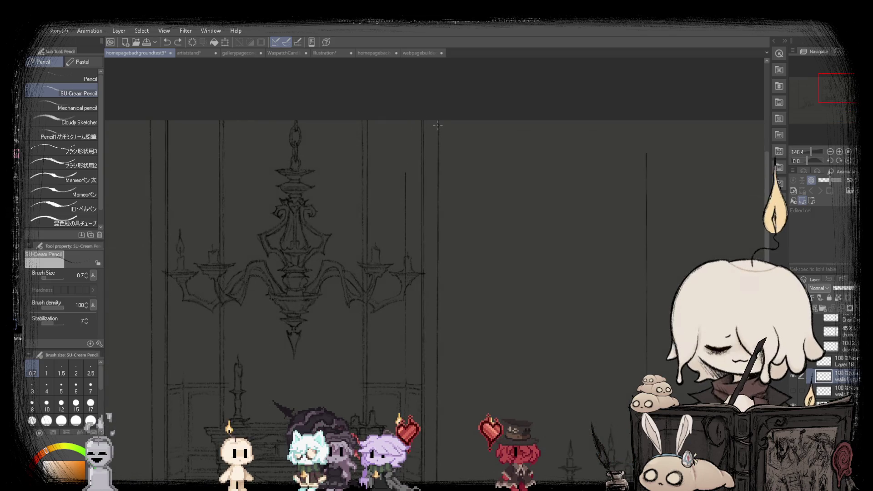
pyautogui.press('m')
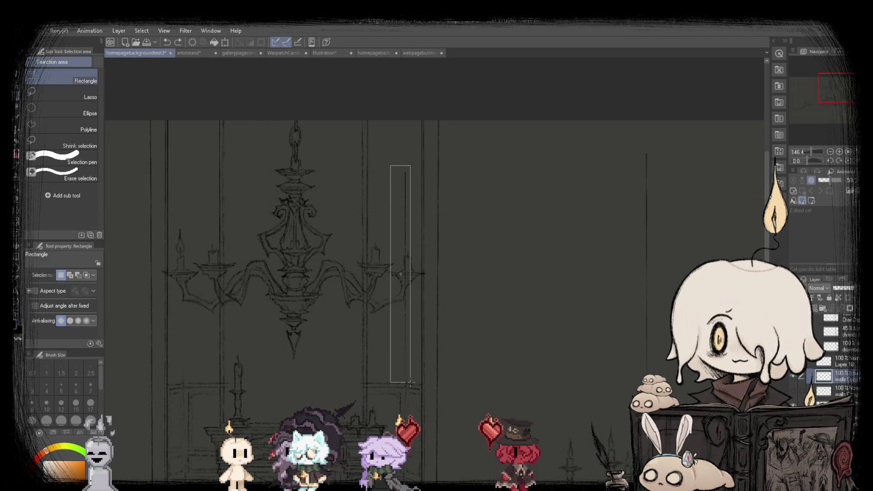
pyautogui.moveTo(410, 382); pyautogui.dragTo(410, 382)
# Flip the selected wall line horizontally and move it to the chandelier's left.
pyautogui.click(420, 397)
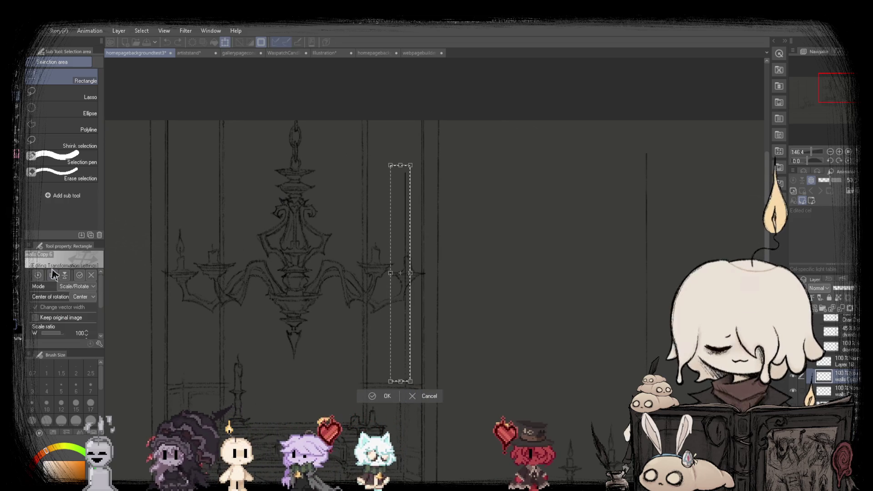
pyautogui.moveTo(349, 346); pyautogui.dragTo(184, 364)
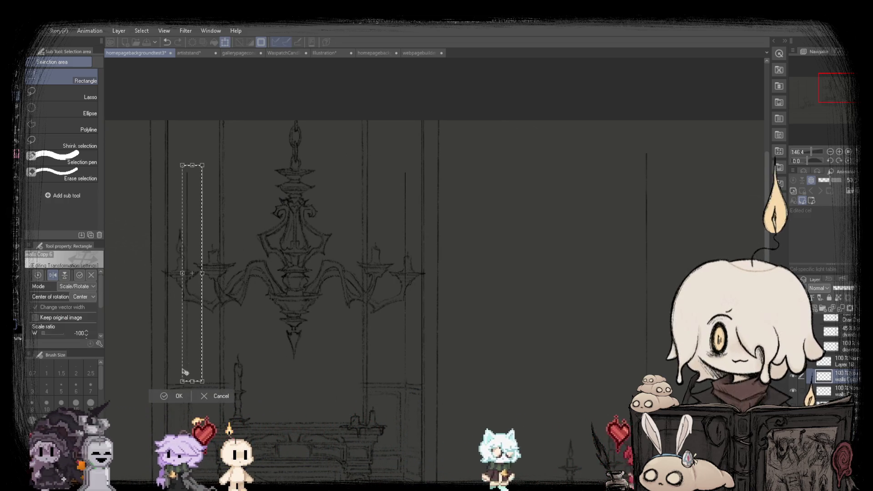
pyautogui.scroll(3, 184, 368)
pyautogui.scroll(2, 290, 331)
pyautogui.scroll(-2, 345, 310)
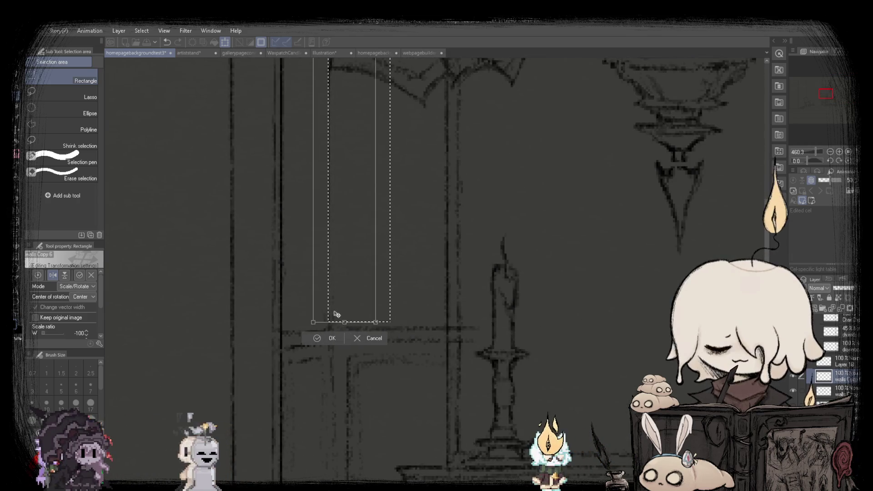
pyautogui.scroll(-2, 337, 318)
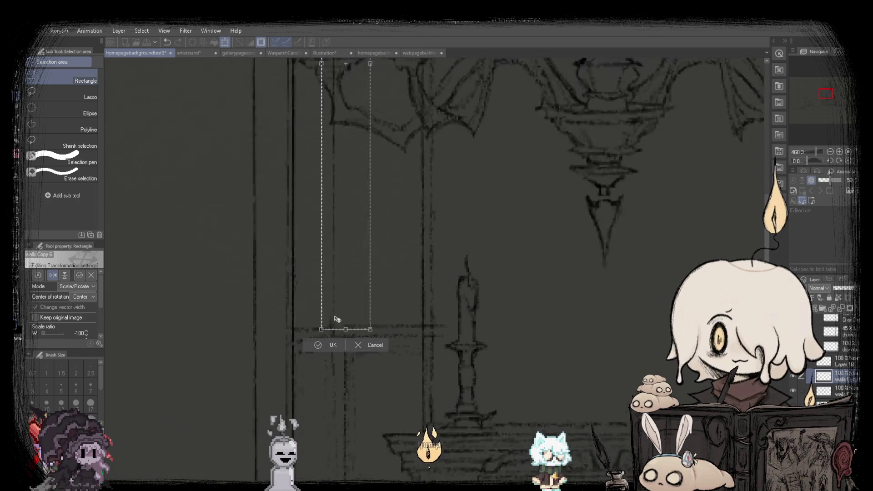
pyautogui.scroll(-2, 337, 319)
pyautogui.scroll(-2, 341, 289)
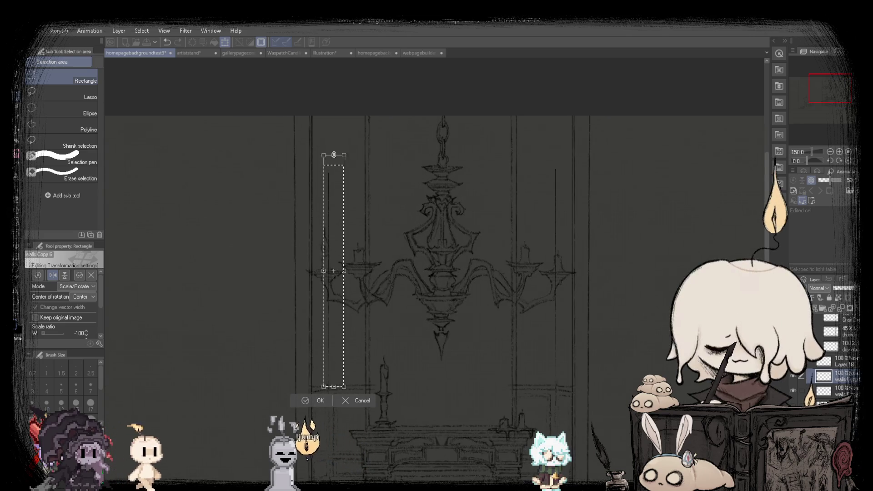
pyautogui.click(317, 401)
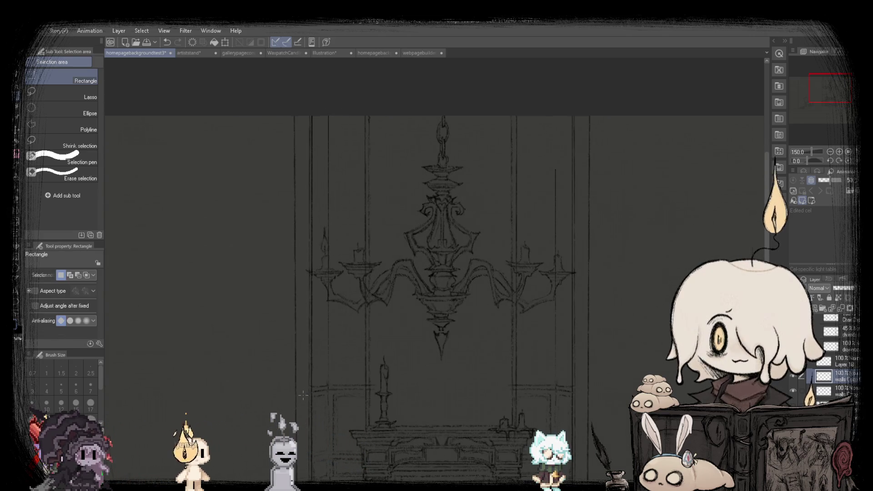
# Stretch another wall line up past the top of the canvas.
pyautogui.scroll(2, 524, 228)
pyautogui.scroll(3, 524, 228)
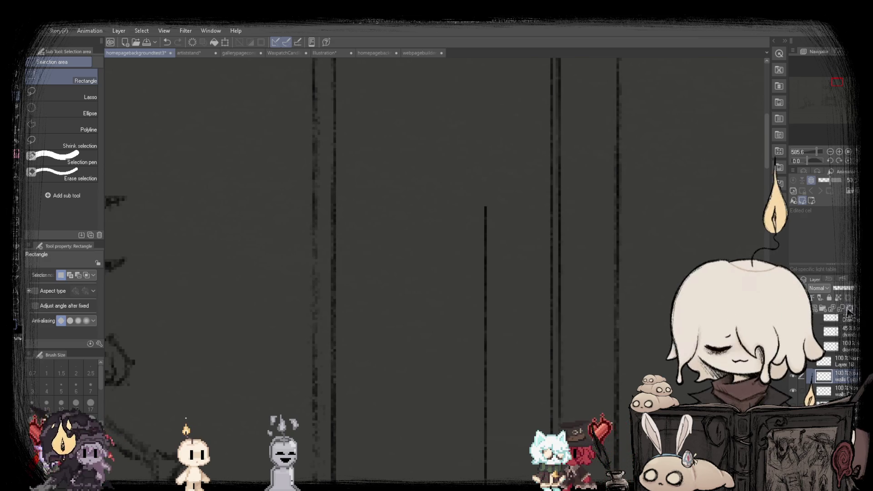
pyautogui.scroll(-2, 484, 211)
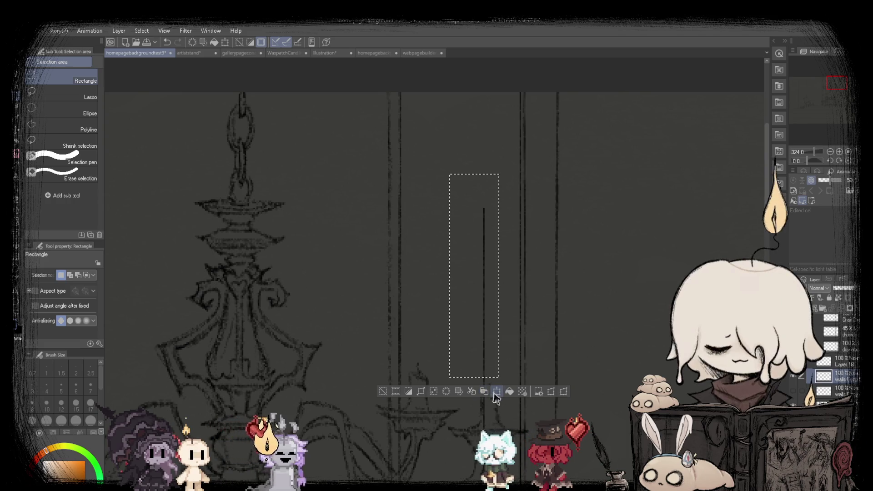
pyautogui.click(495, 392)
pyautogui.moveTo(474, 175); pyautogui.dragTo(497, 48)
pyautogui.scroll(-2, 480, 157)
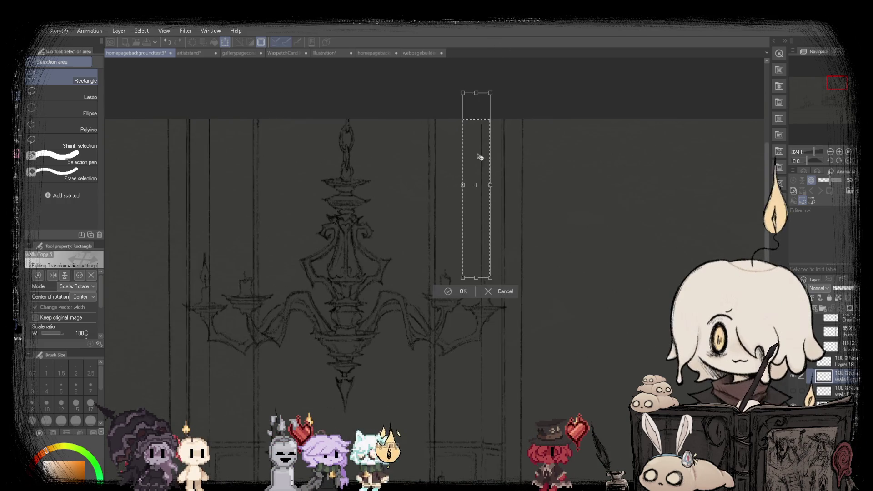
pyautogui.click(460, 292)
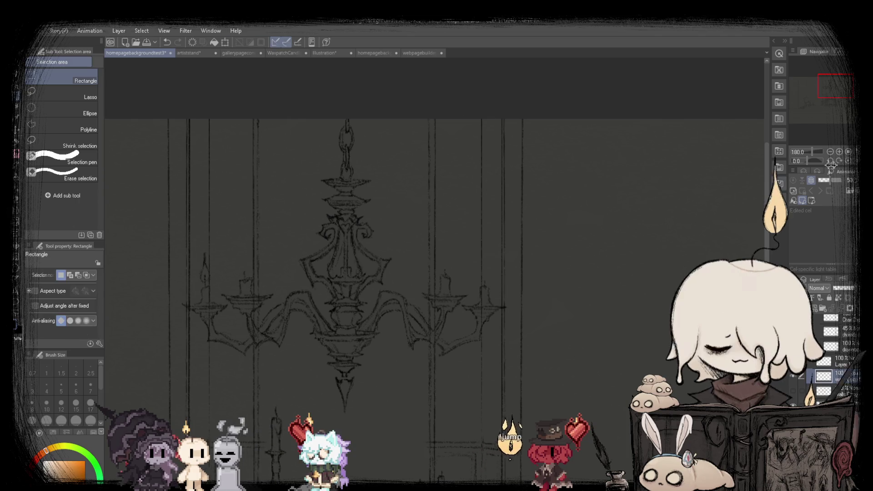
pyautogui.hotkey('ctrl', '0')
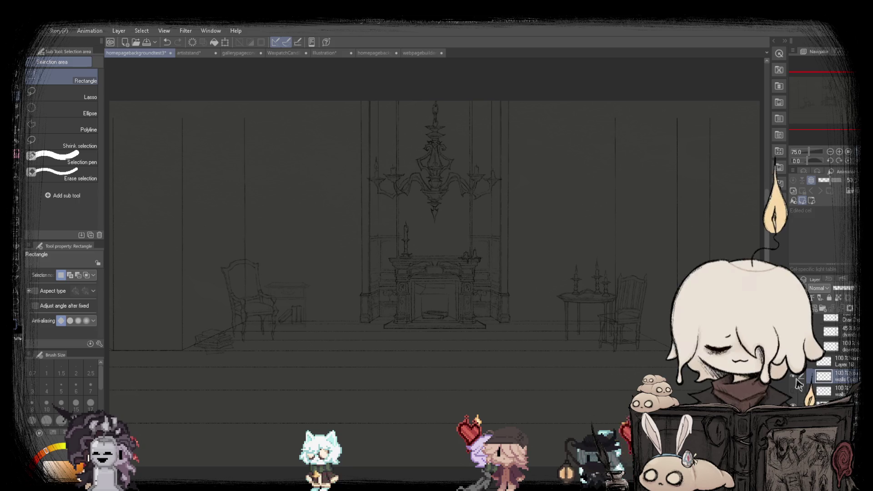
pyautogui.scroll(3, 360, 244)
pyautogui.scroll(2, 360, 244)
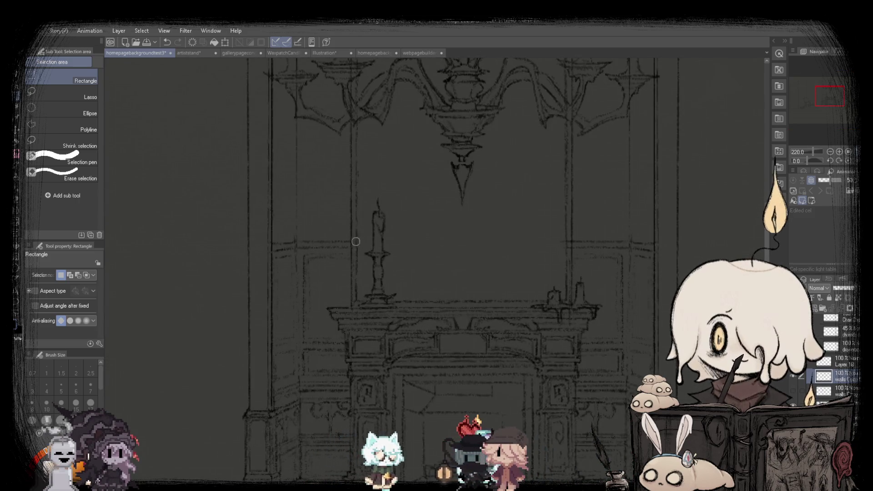
pyautogui.scroll(1, 400, 240)
pyautogui.scroll(1, 466, 255)
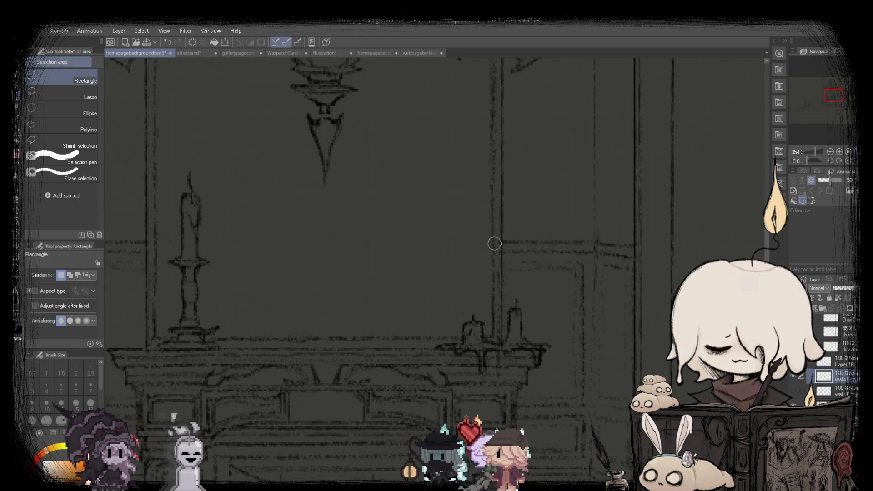
pyautogui.scroll(-3, 495, 244)
pyautogui.scroll(-2, 495, 244)
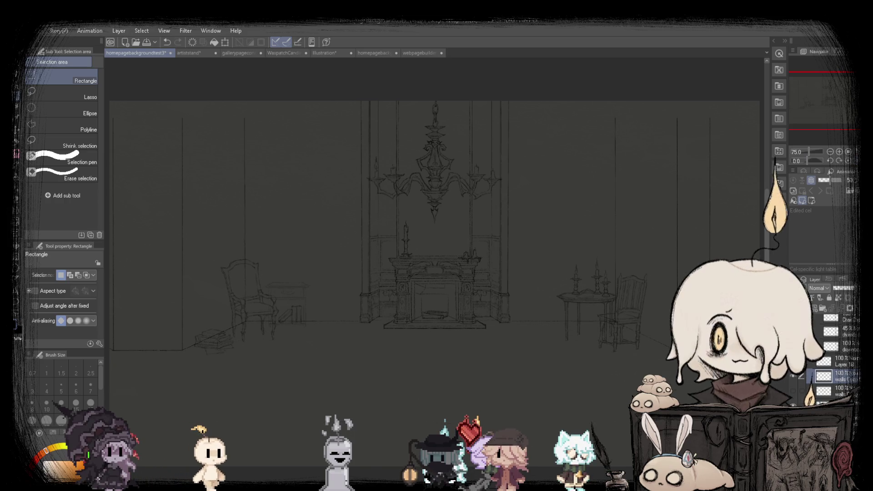
# Zoom in to inspect the fireplace base up close.
pyautogui.scroll(2, 806, 396)
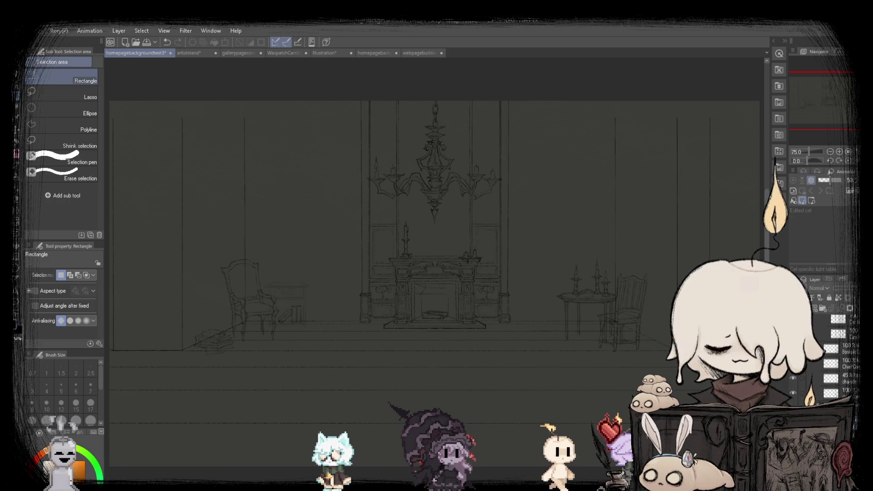
pyautogui.scroll(-2, 429, 231)
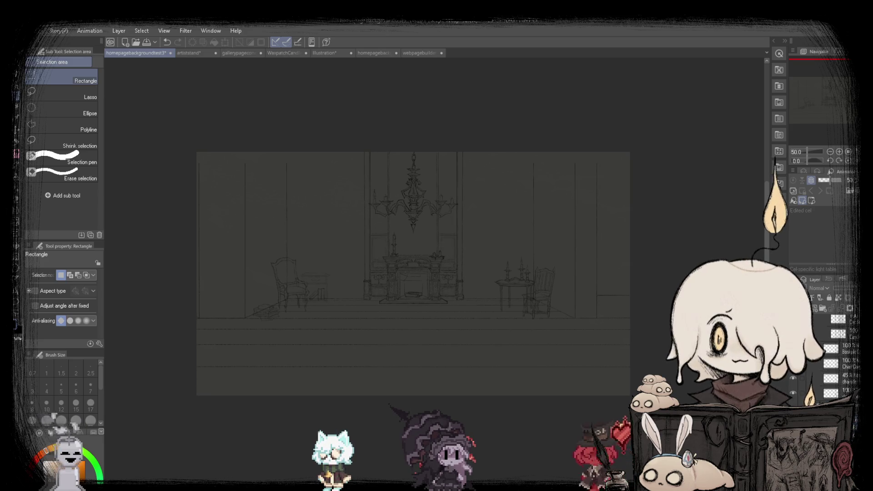
pyautogui.scroll(-1, 476, 276)
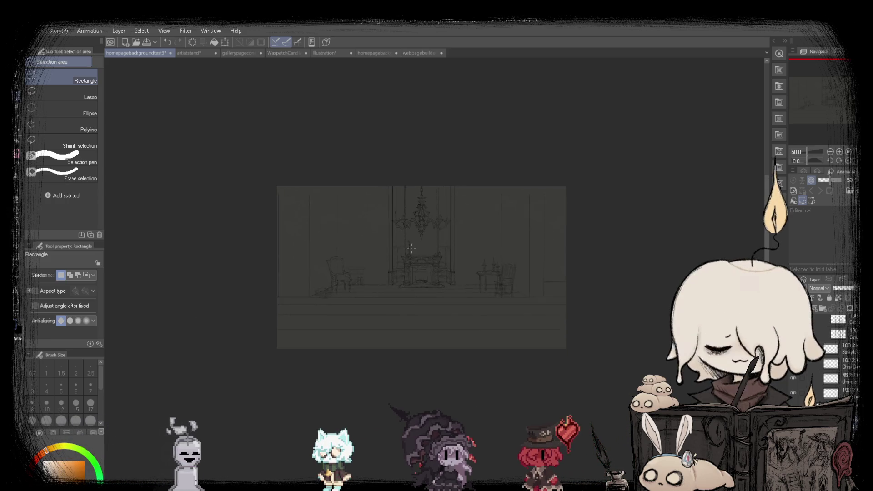
pyautogui.scroll(4, 476, 276)
pyautogui.scroll(2, 476, 276)
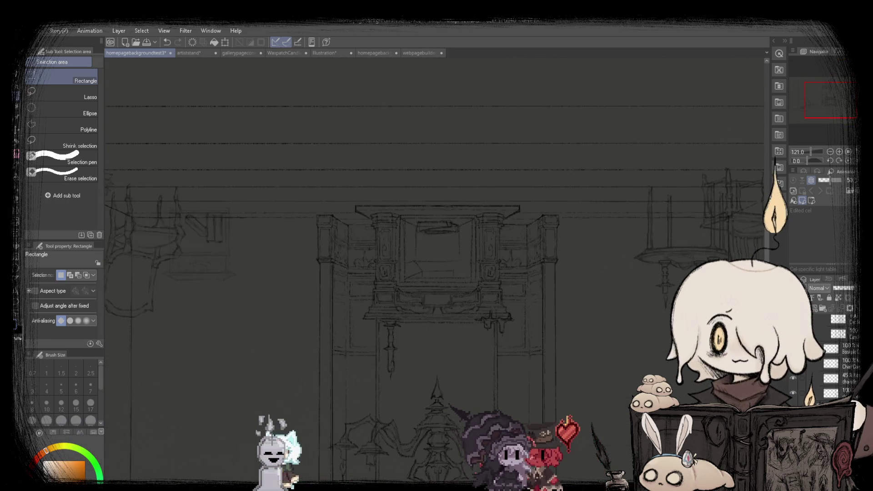
pyautogui.scroll(-3, 476, 276)
# Switch to the SU-Cream Pencil and look over the room sketch.
pyautogui.press('p')
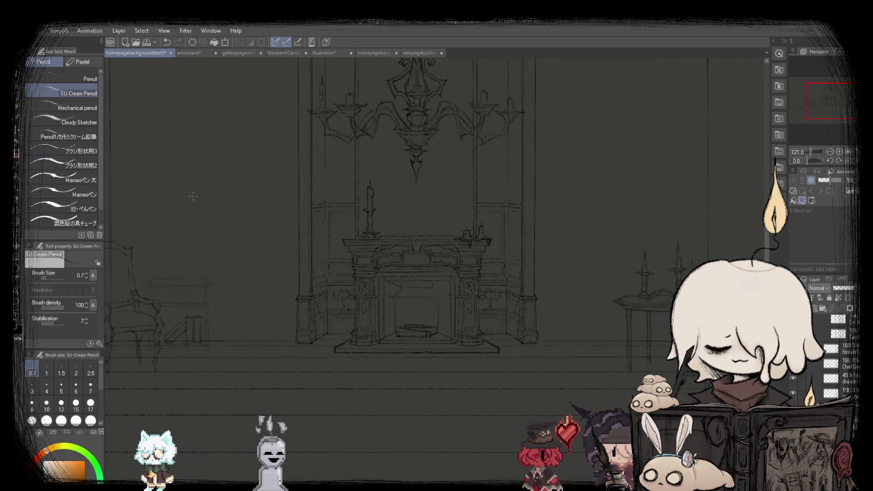
pyautogui.scroll(5, 313, 350)
pyautogui.scroll(5, 313, 350)
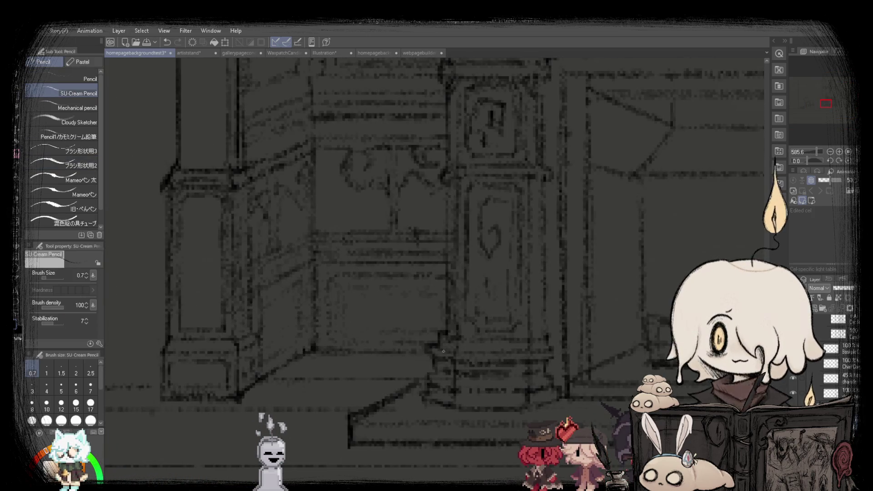
pyautogui.scroll(1, 444, 351)
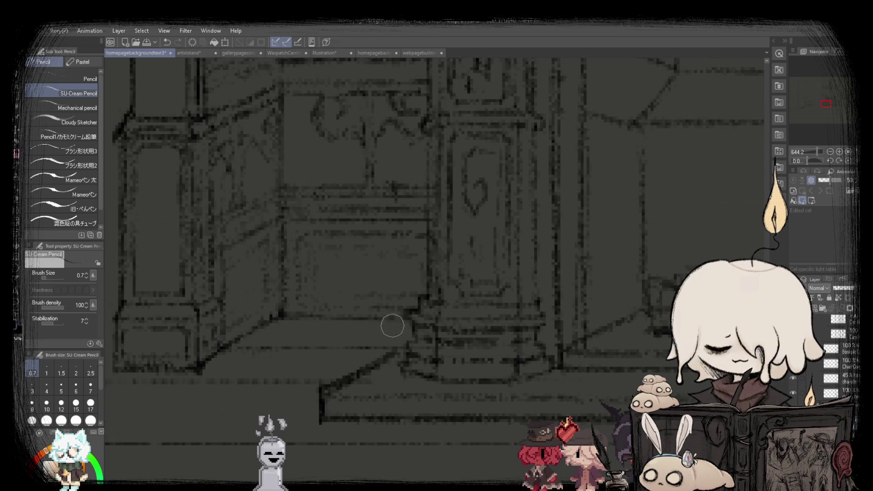
pyautogui.scroll(-7, 392, 326)
pyautogui.scroll(2, 409, 314)
pyautogui.scroll(1, 422, 306)
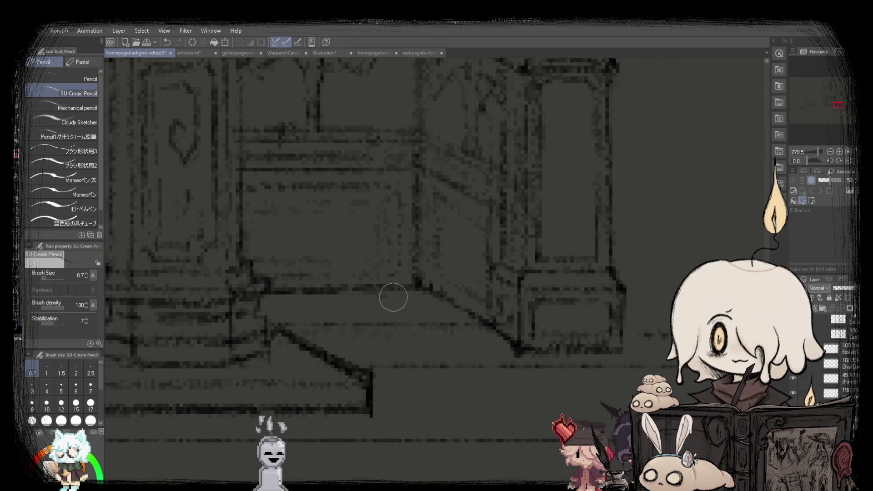
pyautogui.scroll(-7, 272, 296)
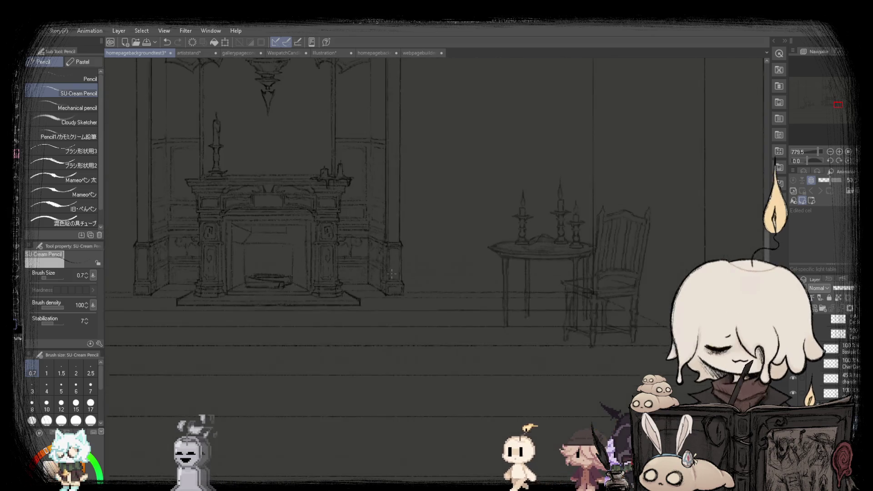
pyautogui.scroll(-3, 272, 296)
# Fit the sketch to the window and compare the original homepagebackgroundtest3 with the backup.
pyautogui.hotkey('ctrl', '0')
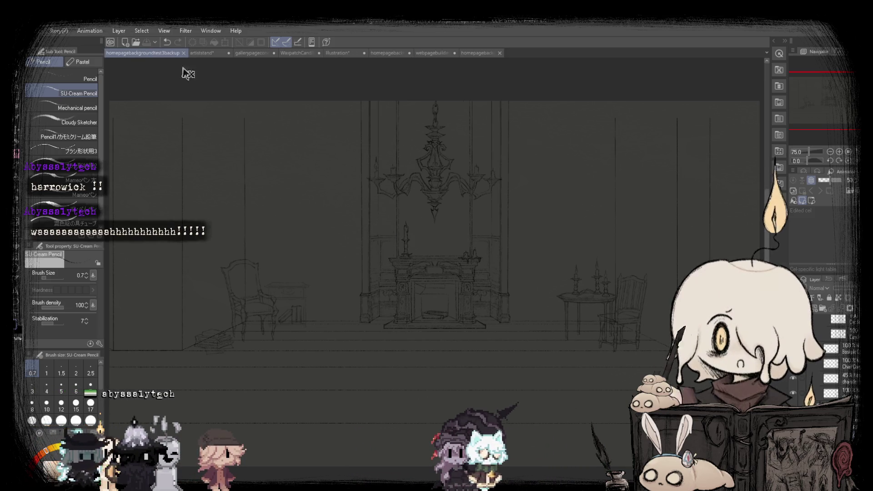
pyautogui.click(471, 52)
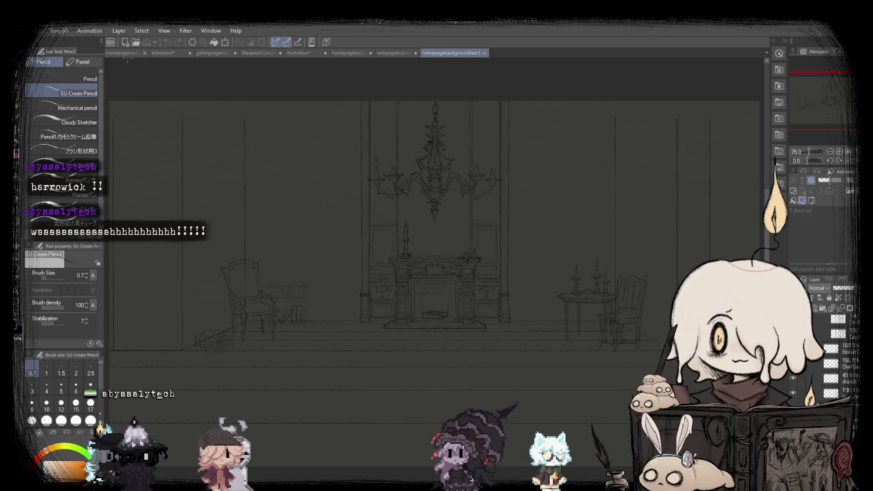
pyautogui.click(124, 54)
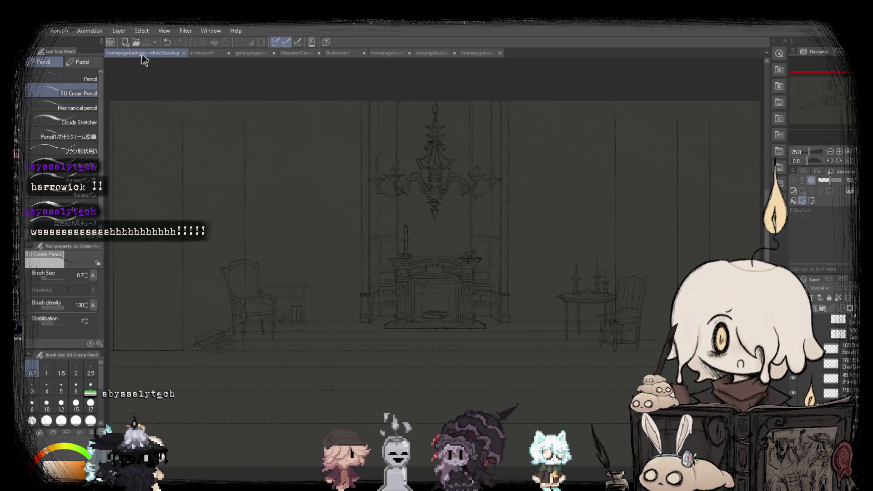
# Select the whole canvas with the Move layer tool, then undo and redo the shift.
pyautogui.hotkey('ctrl', 'a')
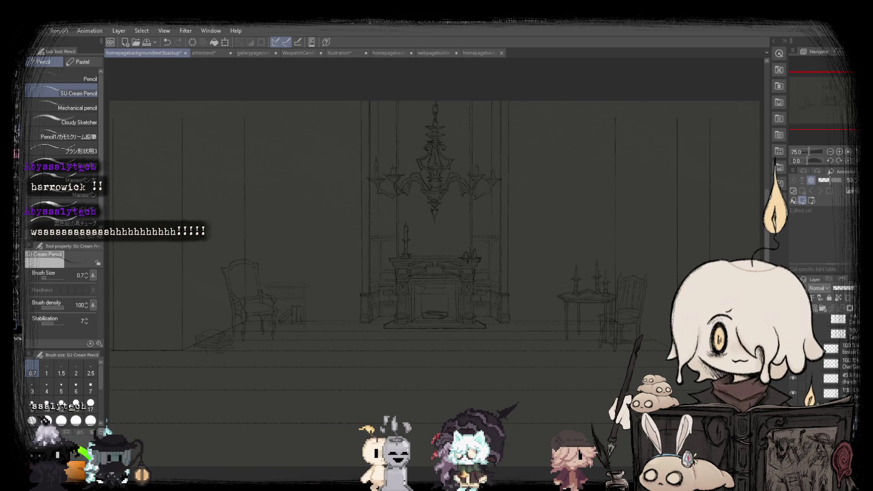
pyautogui.press('k')
pyautogui.hotkey('ctrl', 'z')
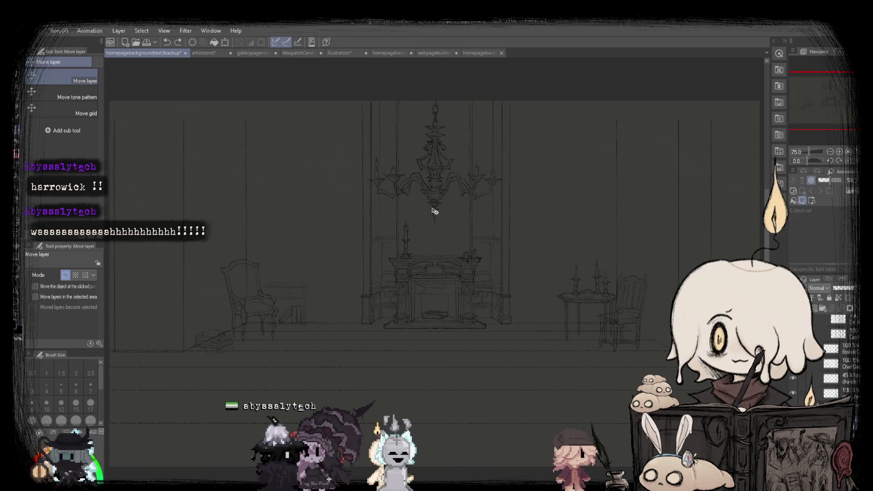
pyautogui.hotkey('ctrl', 'y')
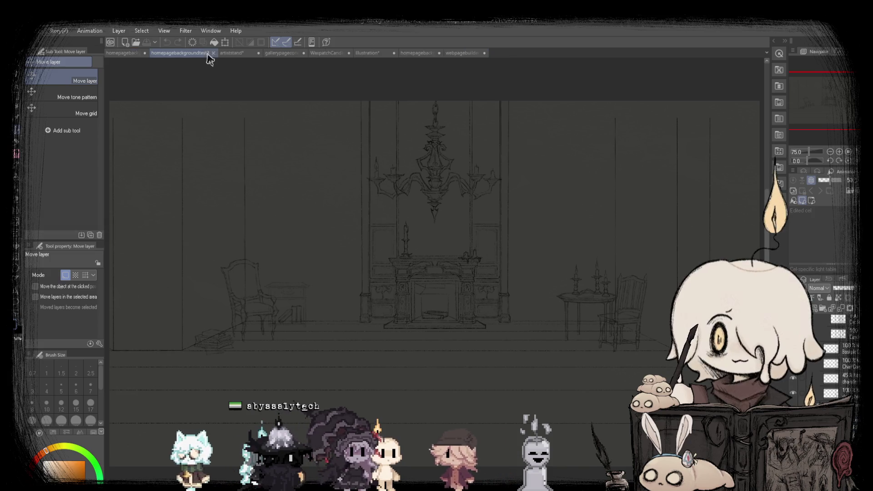
# Place the original document tab beside the backup, compare them, and end on the backup.
pyautogui.moveTo(486, 53); pyautogui.dragTo(128, 54)
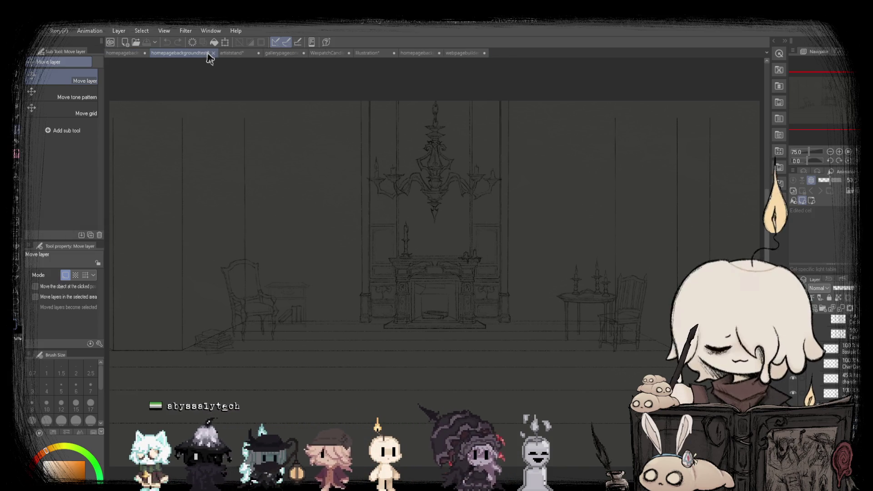
pyautogui.click(129, 53)
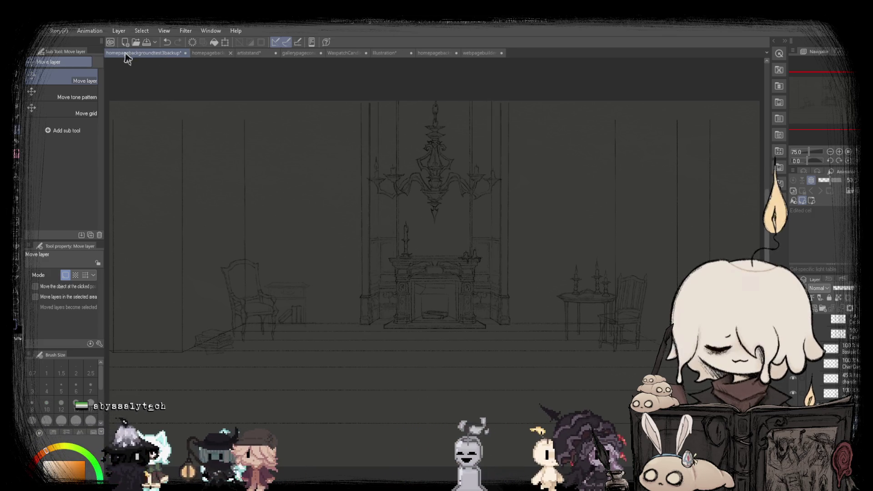
pyautogui.click(204, 54)
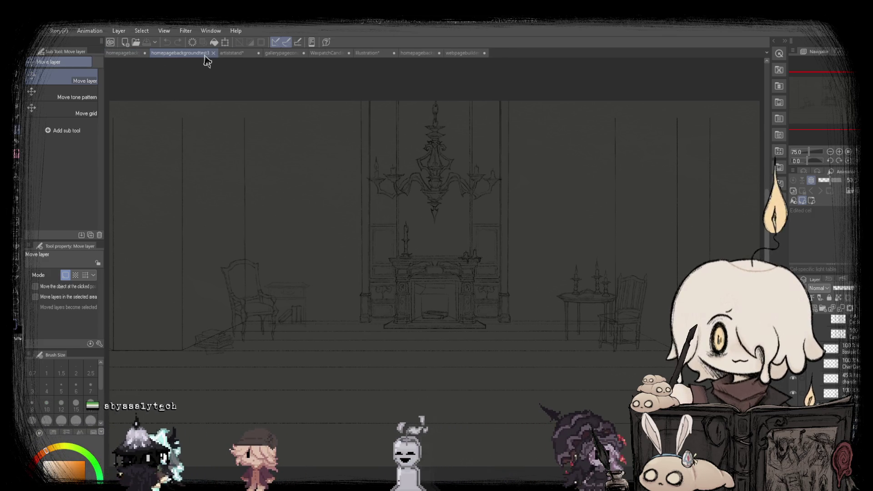
pyautogui.click(131, 58)
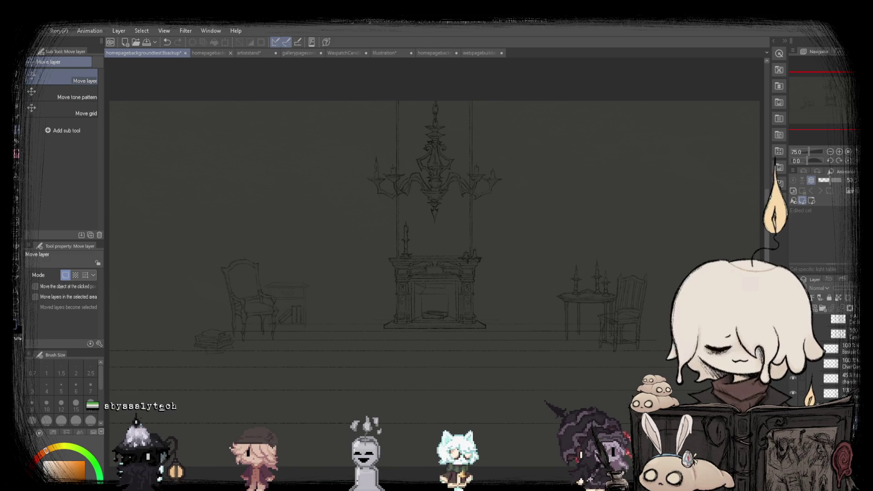
# Paste the wall and pillar lines back onto the sketch.
pyautogui.hotkey('ctrl', 'v')
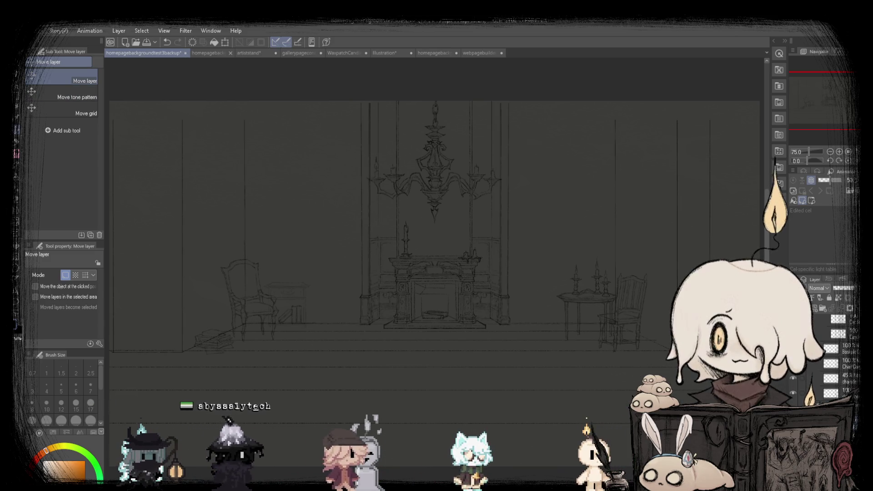
pyautogui.scroll(2, 350, 326)
pyautogui.scroll(3, 350, 327)
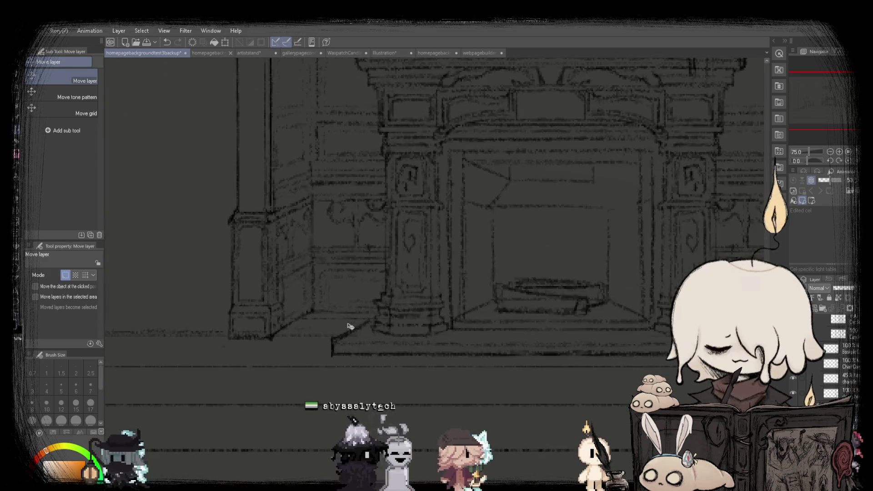
pyautogui.scroll(-3, 350, 321)
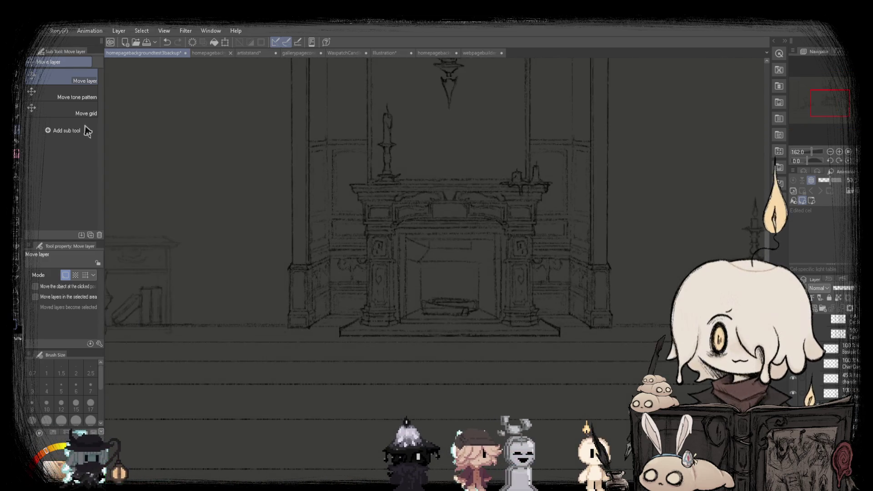
# Nudge the selected fireplace base slightly down and confirm it.
pyautogui.press('m')
pyautogui.scroll(-2, 353, 241)
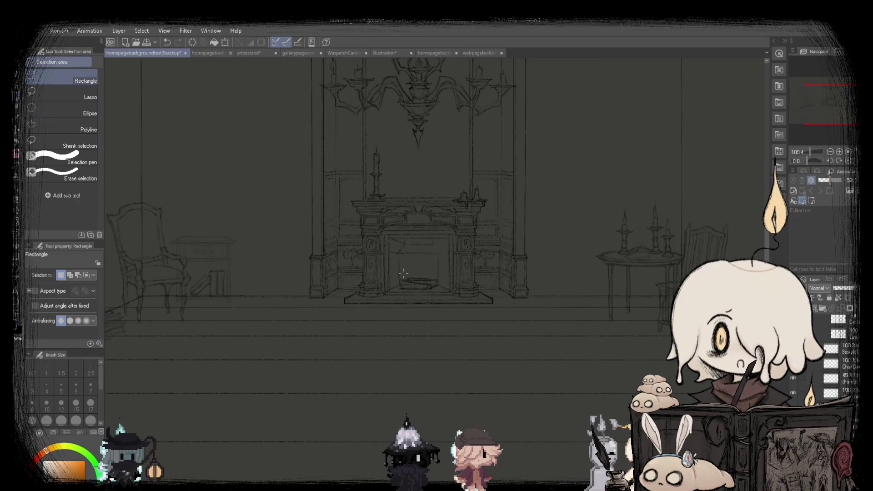
pyautogui.scroll(2, 329, 274)
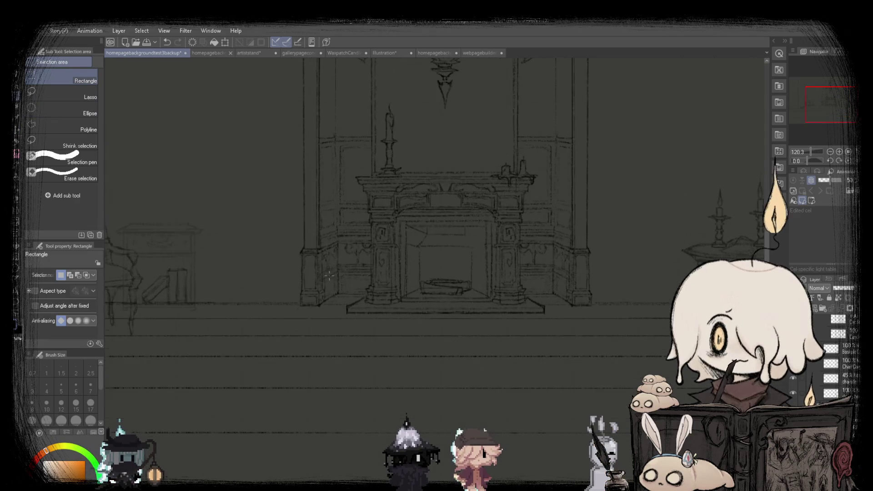
pyautogui.scroll(3, 507, 309)
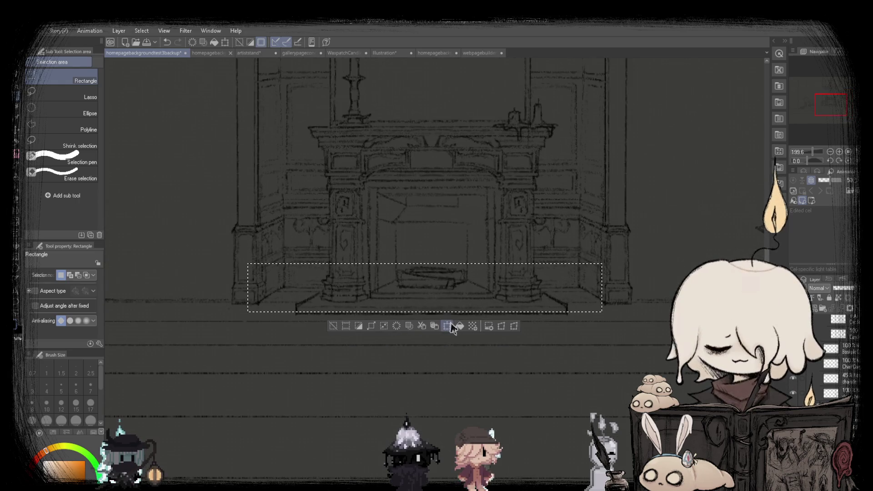
pyautogui.click(448, 326)
pyautogui.moveTo(453, 313); pyautogui.dragTo(453, 316)
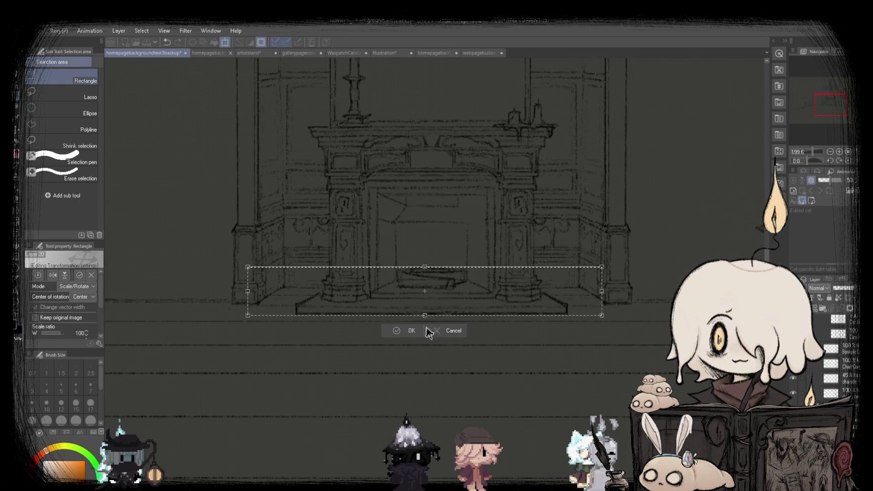
pyautogui.click(411, 331)
# Select a wide strip along the floor line and rescale it.
pyautogui.scroll(-3, 384, 305)
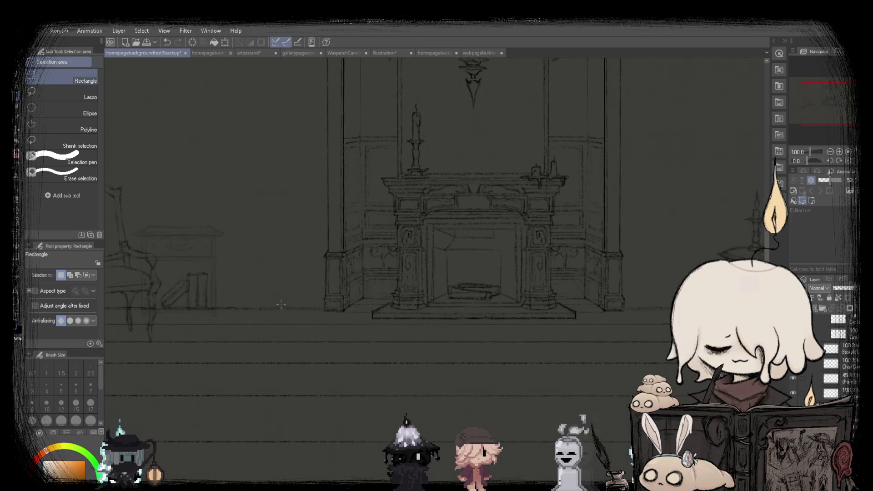
pyautogui.scroll(-2, 178, 285)
pyautogui.moveTo(274, 301); pyautogui.dragTo(651, 304)
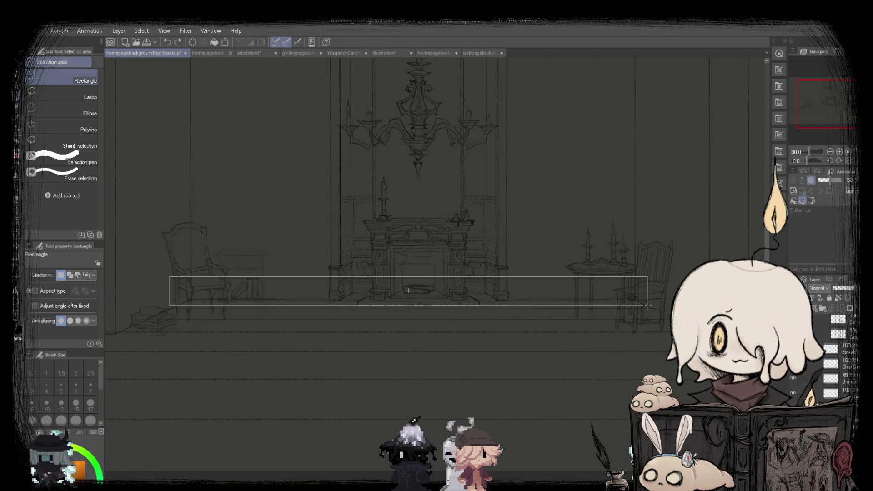
pyautogui.click(430, 320)
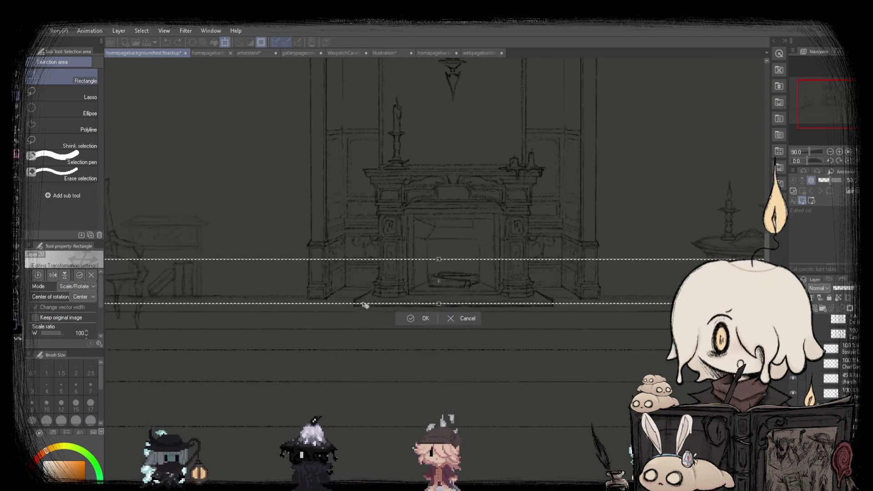
pyautogui.scroll(5, 359, 301)
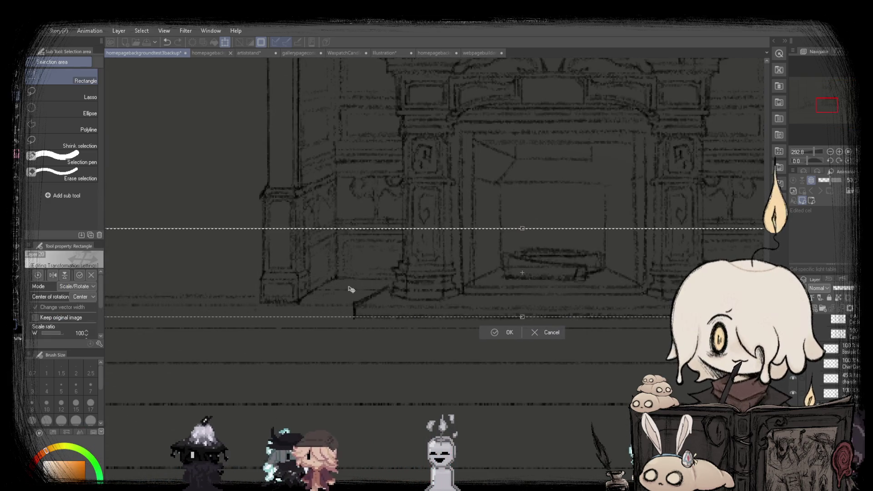
pyautogui.scroll(-3, 350, 289)
pyautogui.click(440, 319)
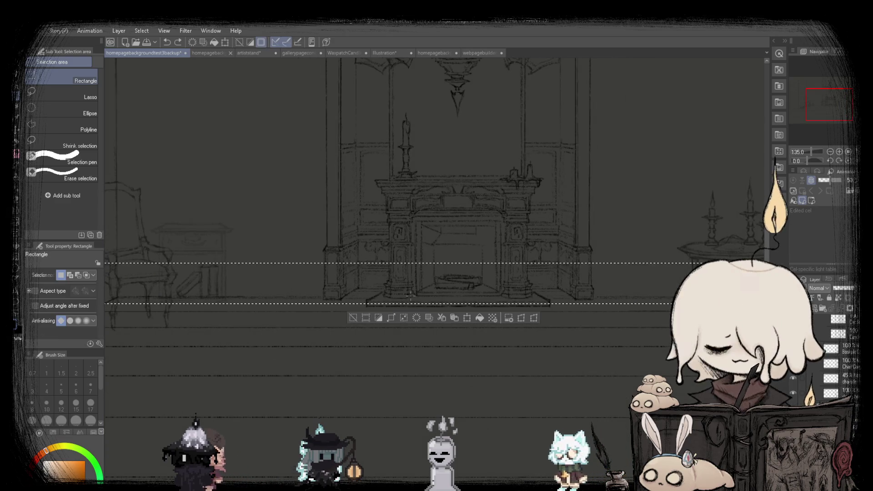
pyautogui.scroll(-3, 346, 268)
pyautogui.scroll(2, 340, 268)
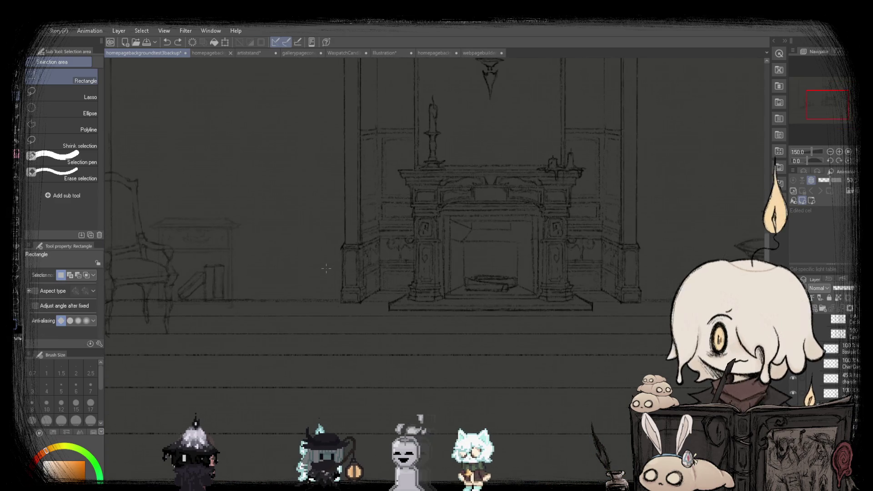
pyautogui.scroll(-3, 326, 269)
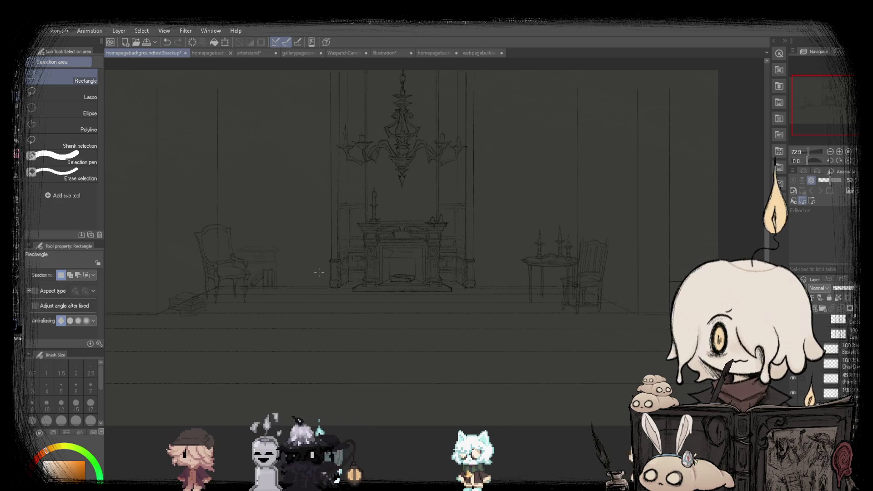
pyautogui.scroll(2, 319, 272)
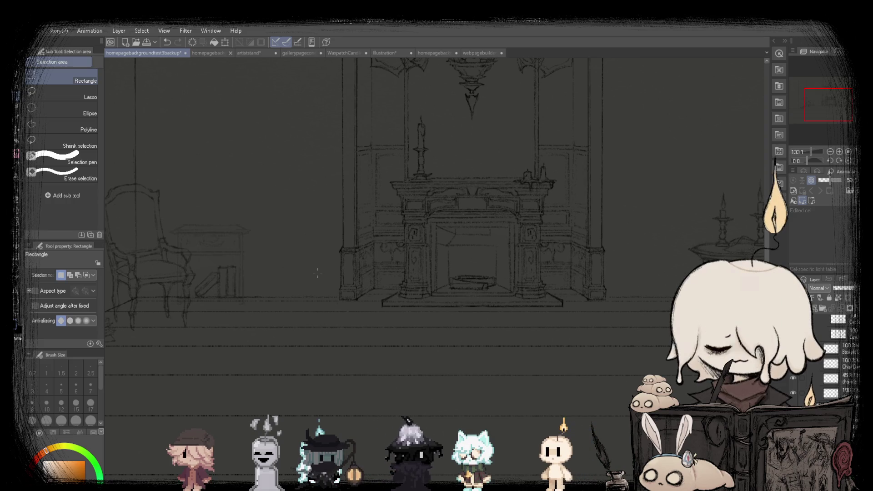
pyautogui.scroll(-2, 318, 273)
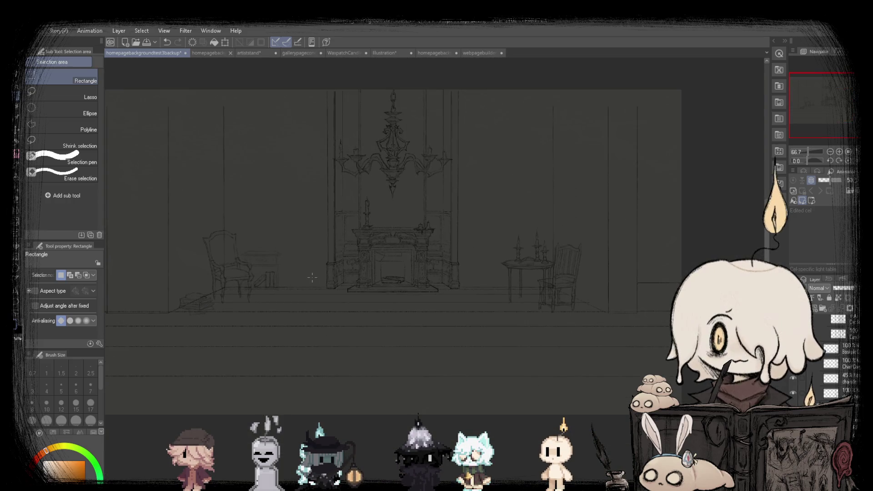
pyautogui.hotkey('ctrl', 'z')
pyautogui.hotkey('ctrl', 'z')
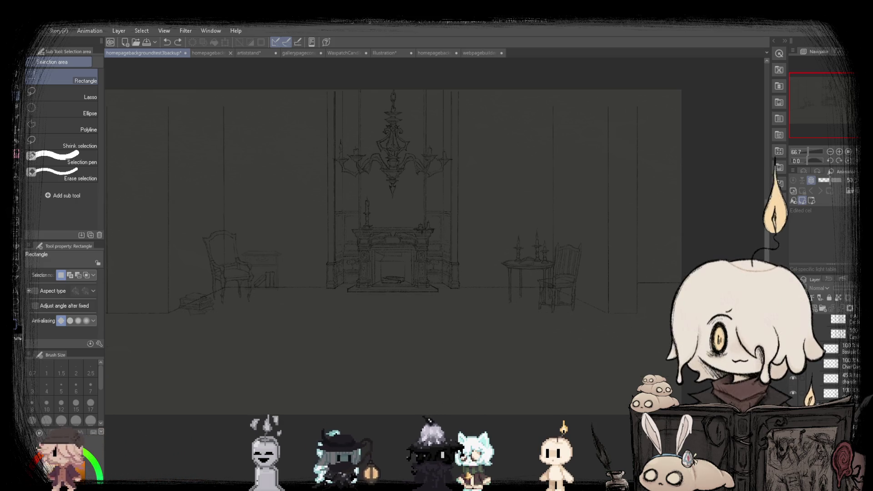
pyautogui.hotkey('ctrl', 'a')
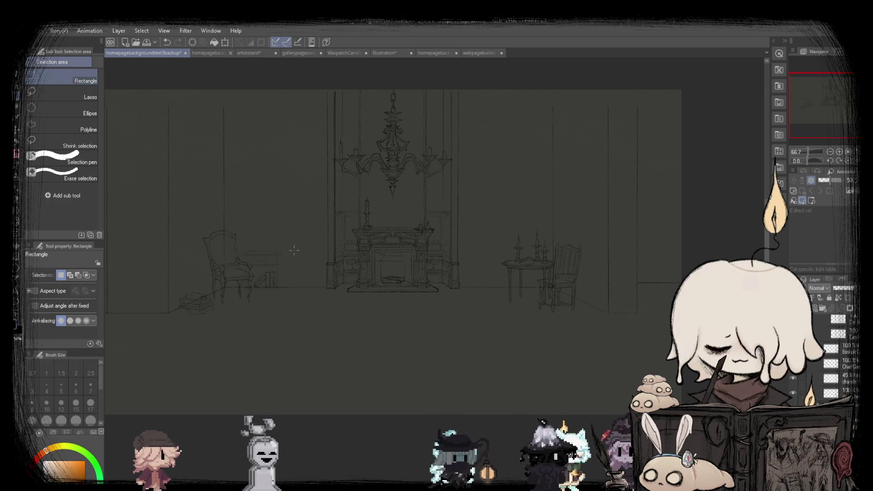
pyautogui.hotkey('ctrl', '+')
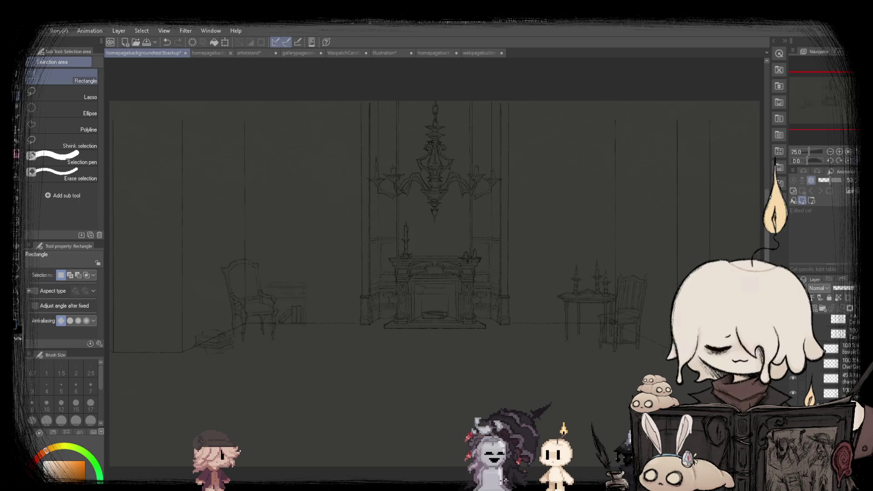
pyautogui.press('p')
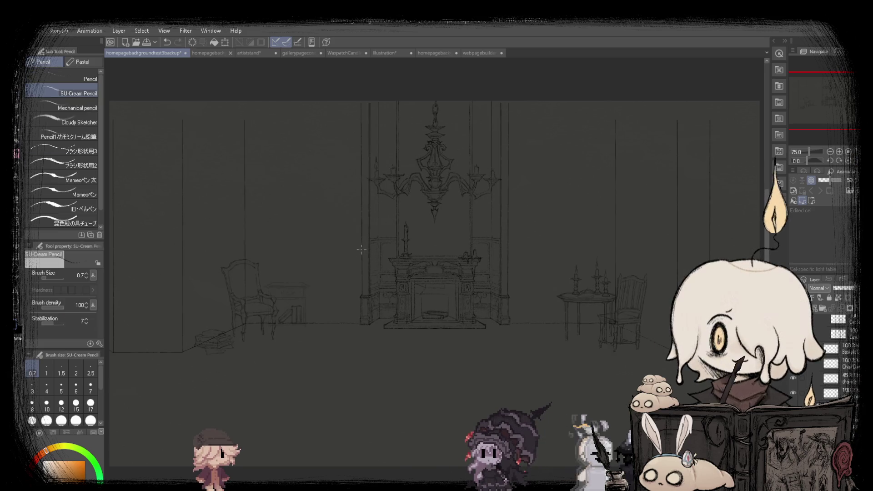
pyautogui.scroll(3, 431, 327)
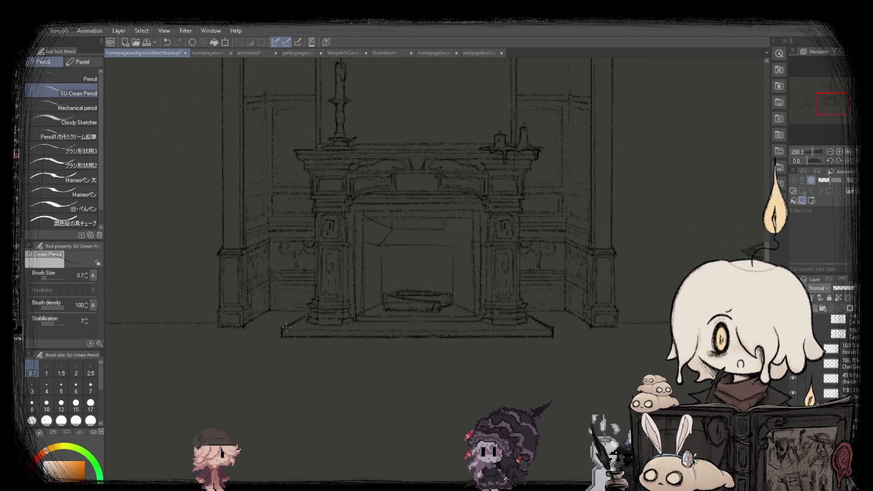
pyautogui.scroll(3, 431, 328)
pyautogui.scroll(3, 430, 327)
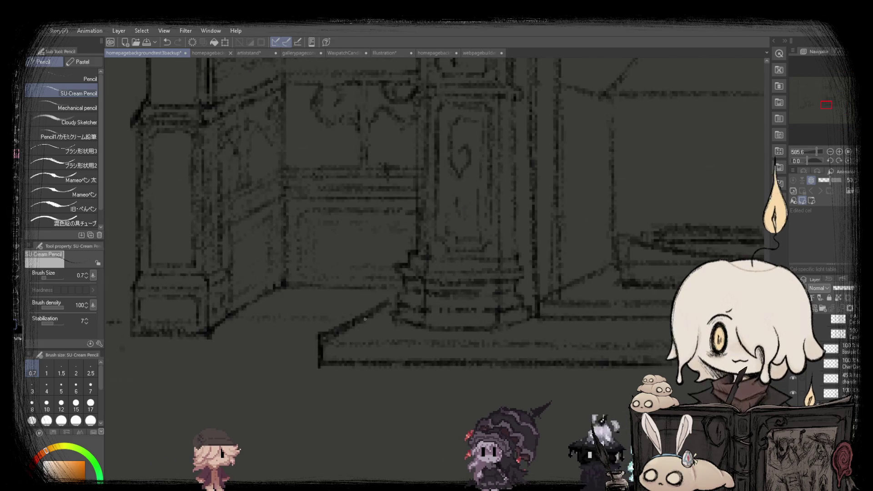
pyautogui.scroll(-2, 381, 318)
pyautogui.scroll(-1, 381, 319)
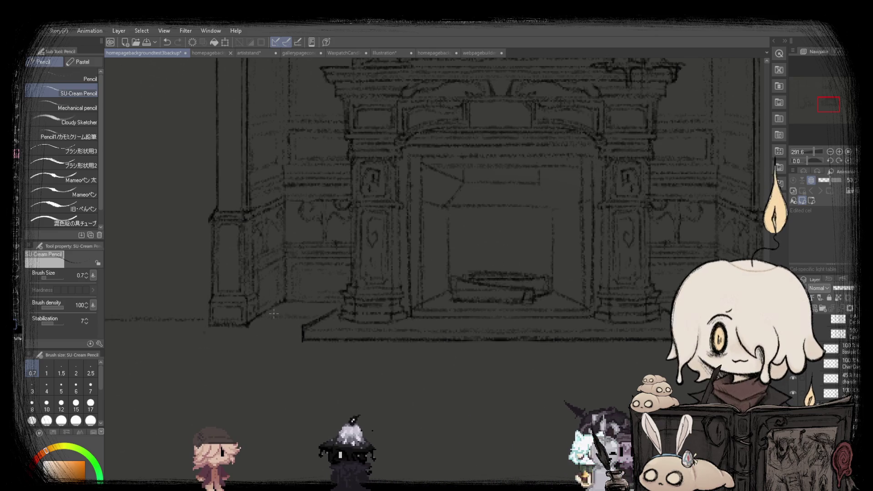
pyautogui.scroll(2, 275, 313)
pyautogui.scroll(-1, 255, 312)
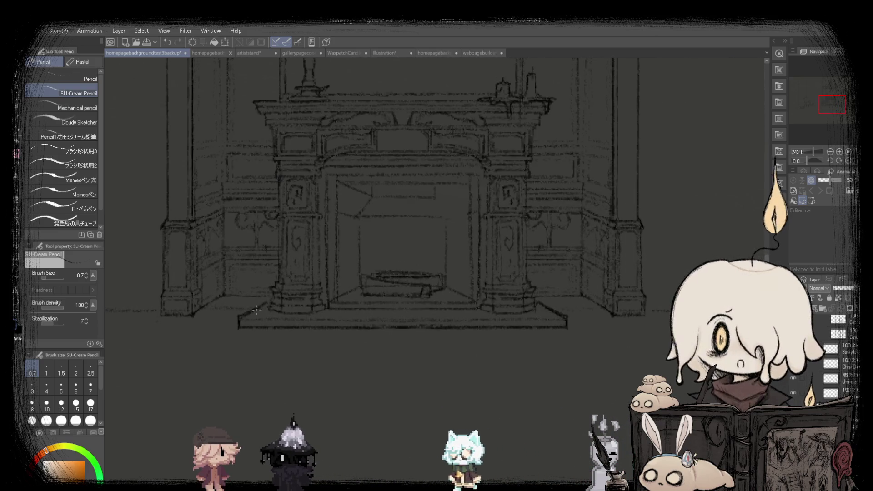
pyautogui.scroll(1, 550, 309)
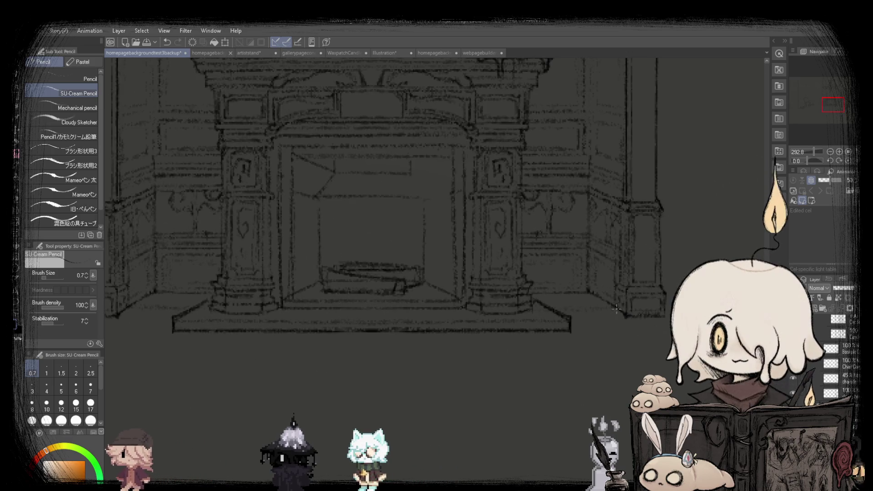
pyautogui.scroll(-2, 603, 310)
pyautogui.scroll(1, 500, 305)
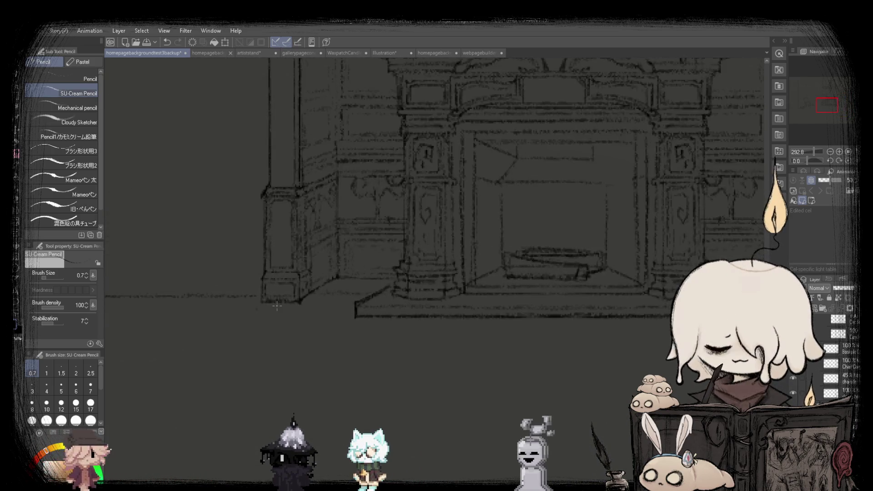
pyautogui.scroll(-2, 431, 299)
pyautogui.scroll(1, 431, 299)
pyautogui.scroll(1, 431, 299)
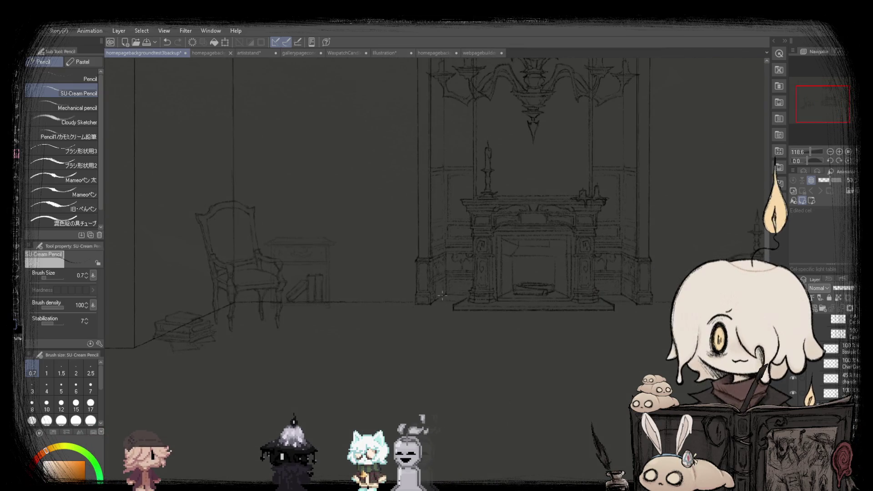
pyautogui.scroll(-2, 435, 268)
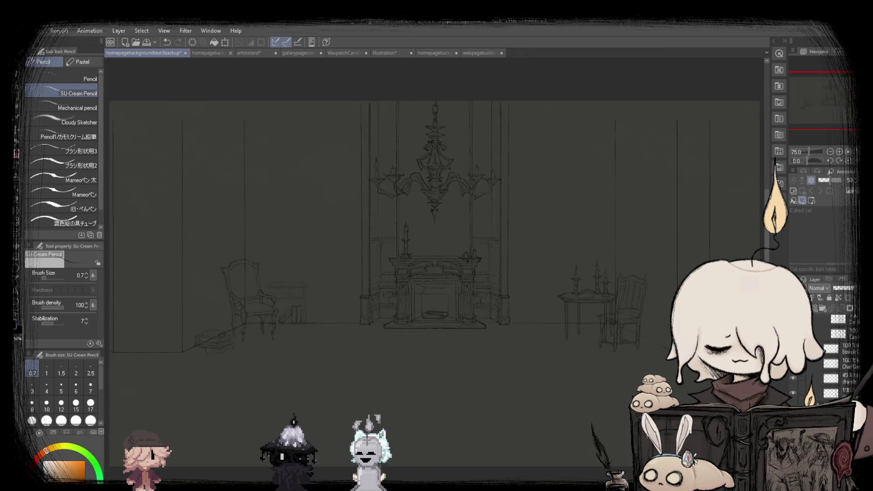
pyautogui.scroll(2, 360, 318)
pyautogui.scroll(1, 364, 321)
pyautogui.scroll(-2, 369, 321)
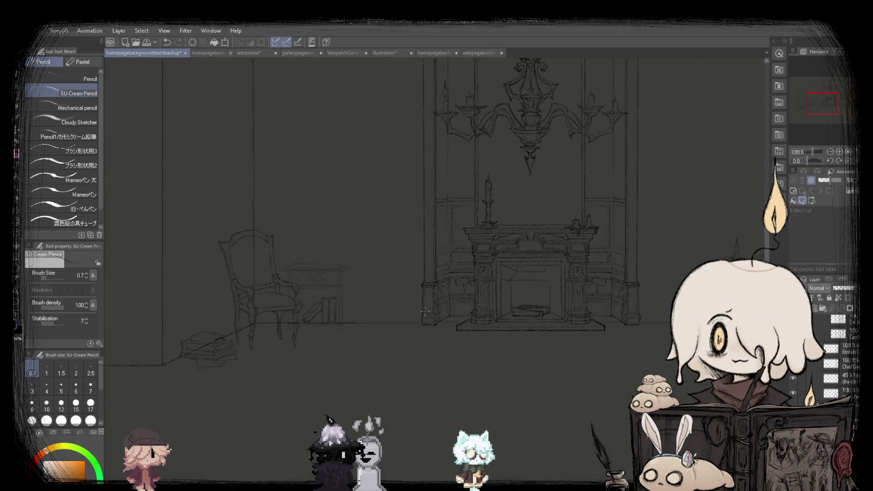
pyautogui.scroll(-2, 368, 321)
pyautogui.scroll(2, 319, 337)
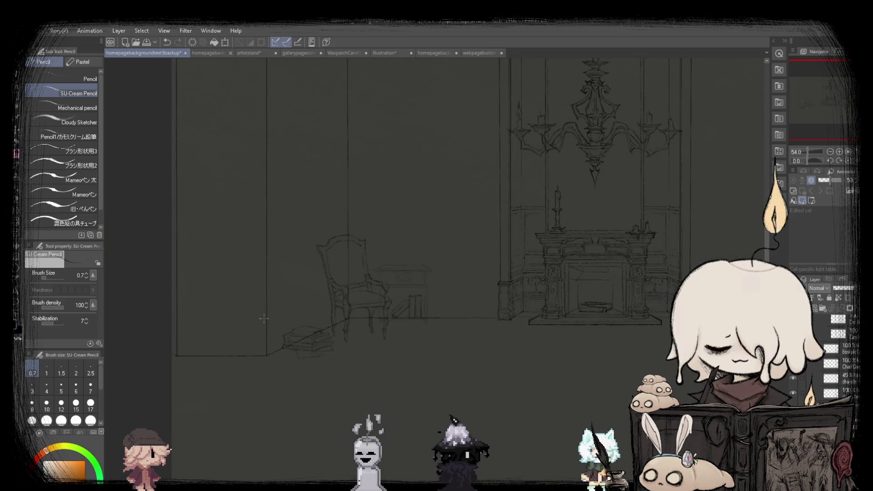
pyautogui.scroll(2, 265, 353)
pyautogui.scroll(-3, 265, 353)
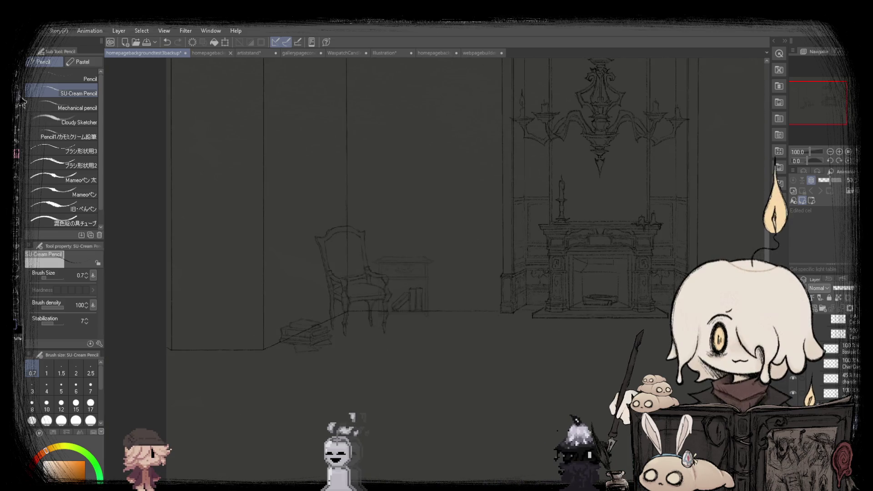
pyautogui.press('m')
pyautogui.scroll(-2, 308, 274)
pyautogui.scroll(2, 327, 195)
# Lasso-select the area around the fireplace and floor instead of a rectangle.
pyautogui.moveTo(132, 89); pyautogui.dragTo(416, 395)
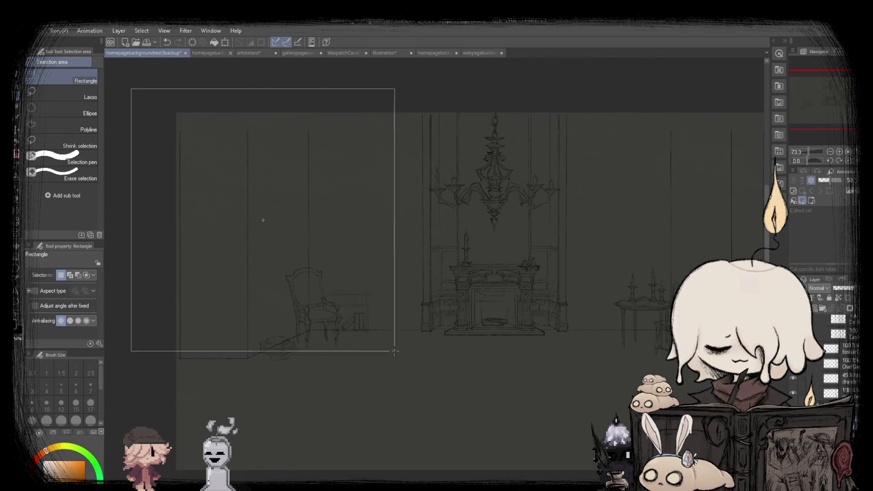
pyautogui.hotkey('ctrl', 'd')
pyautogui.click(87, 96)
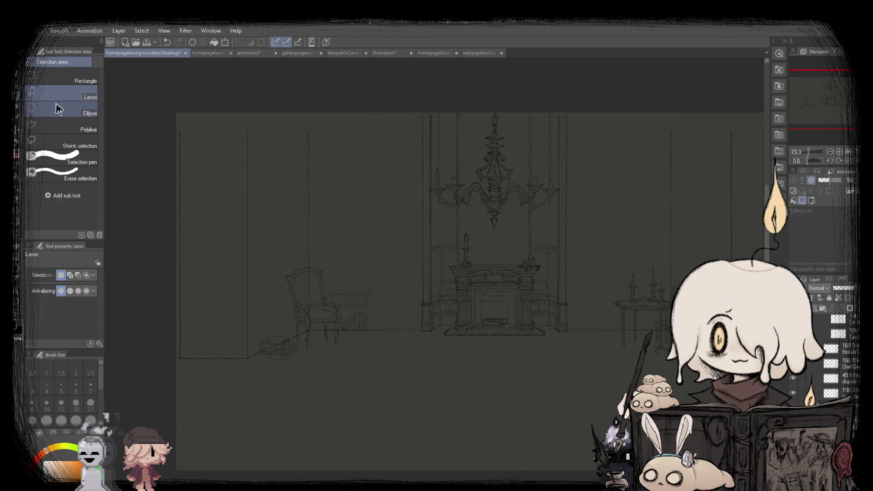
pyautogui.moveTo(160, 390); pyautogui.dragTo(343, 381)
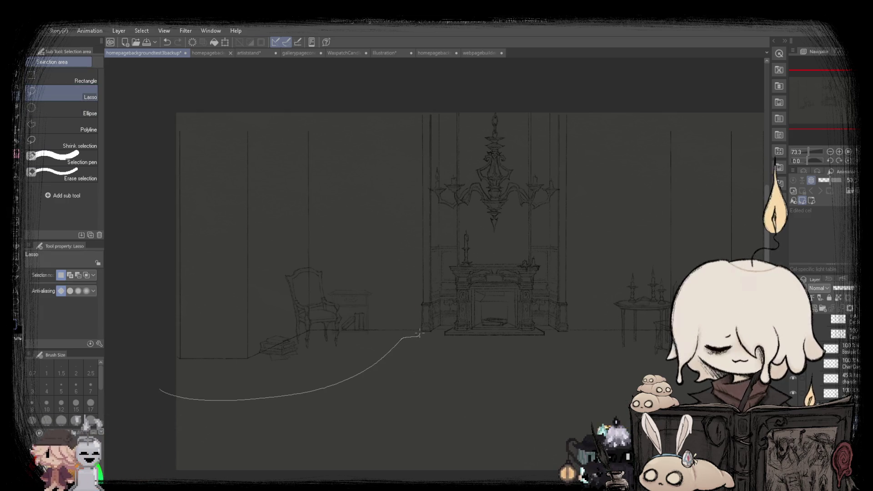
pyautogui.moveTo(415, 337)
pyautogui.mouseDown()
pyautogui.moveTo(529, 91)
pyautogui.moveTo(581, 137)
pyautogui.moveTo(574, 318)
pyautogui.mouseUp()
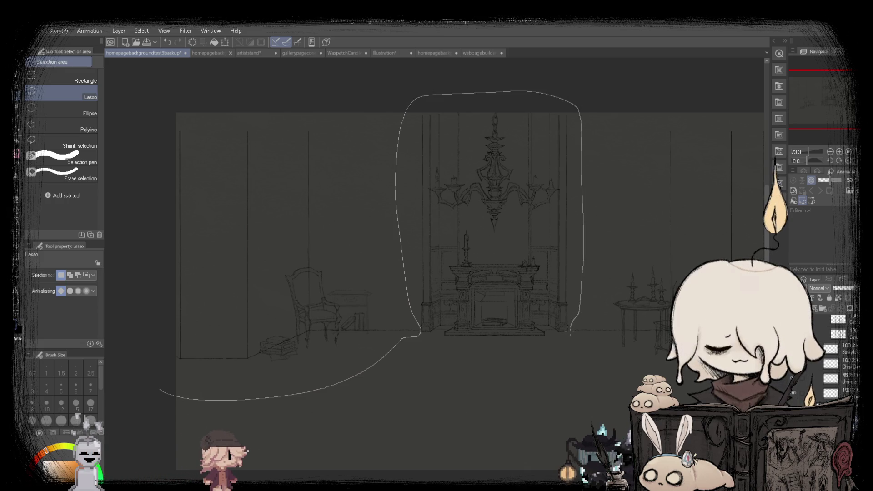
pyautogui.moveTo(637, 389); pyautogui.dragTo(343, 64)
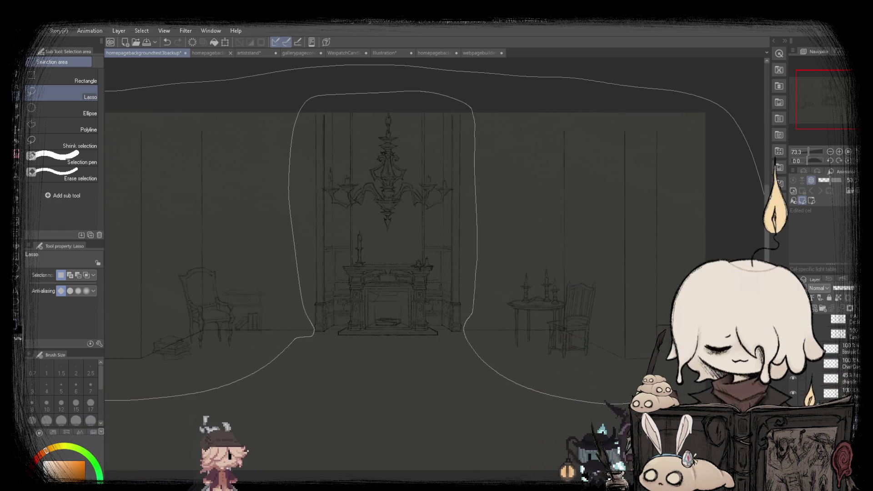
pyautogui.moveTo(154, 84); pyautogui.dragTo(587, 397)
# Nudge the lasso-selected area down slightly and commit the transformation.
pyautogui.click(542, 420)
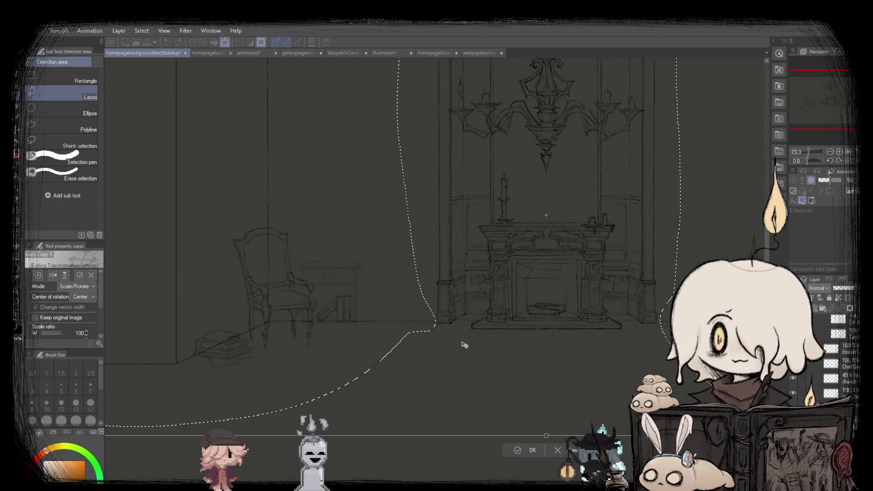
pyautogui.scroll(5, 462, 344)
pyautogui.scroll(4, 458, 318)
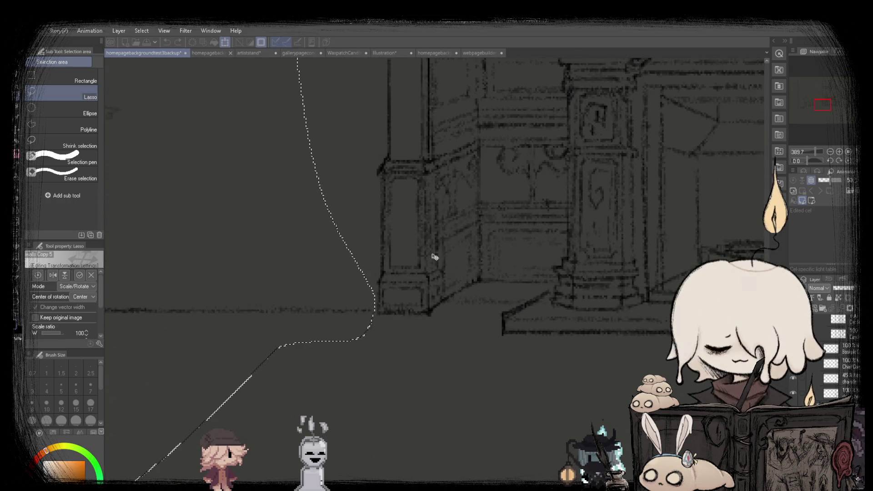
pyautogui.press('Down')
pyautogui.press('Down')
pyautogui.press('Down')
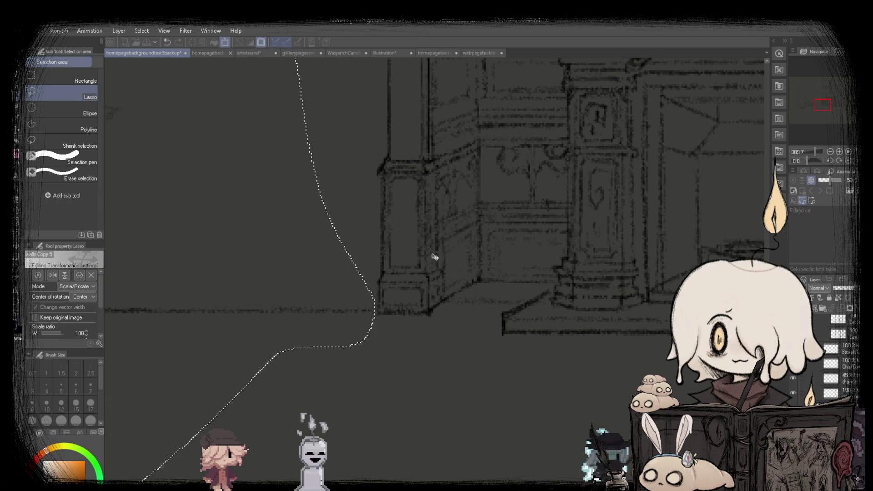
pyautogui.scroll(-3, 435, 257)
pyautogui.scroll(-3, 456, 265)
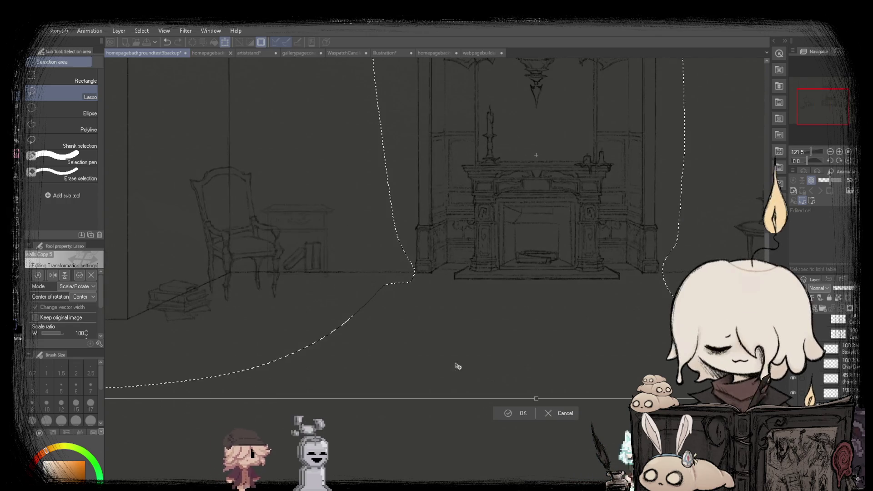
pyautogui.click(527, 431)
pyautogui.scroll(-4, 357, 287)
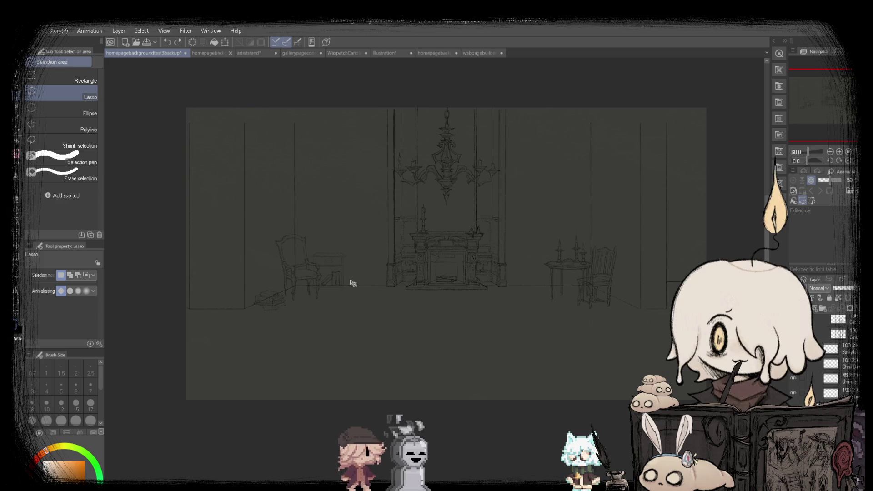
pyautogui.scroll(1, 496, 135)
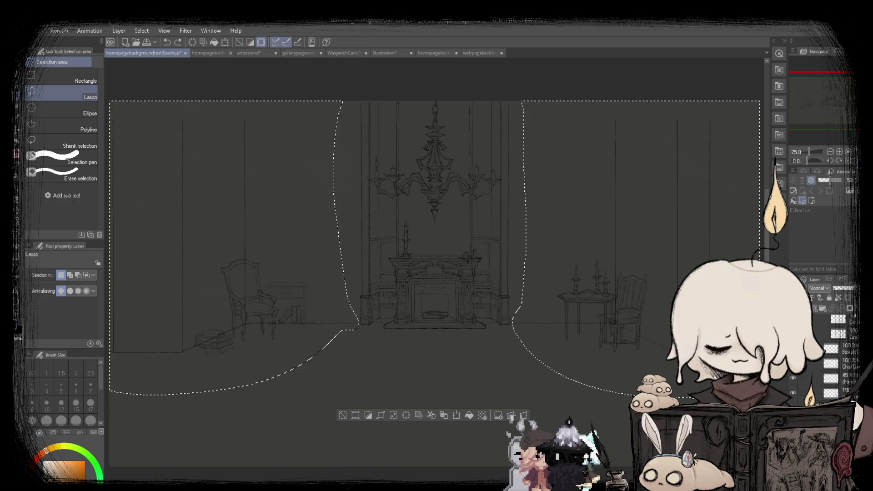
pyautogui.hotkey('ctrl', 'd')
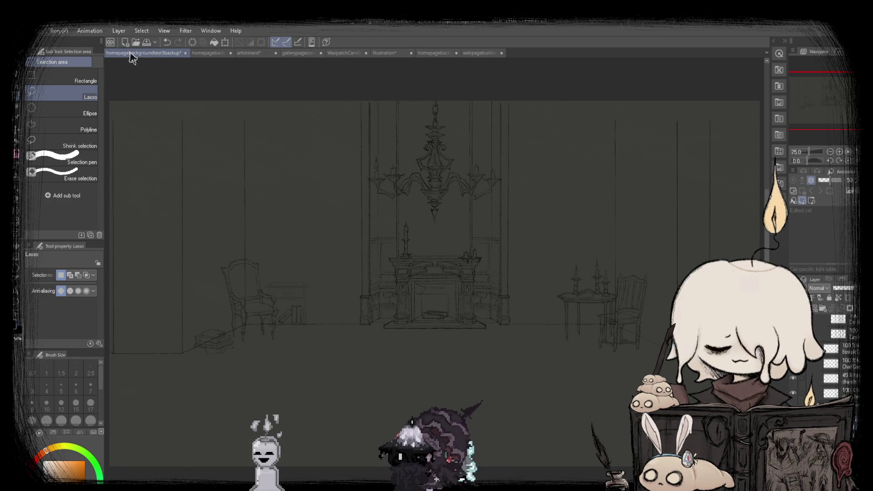
pyautogui.click(207, 53)
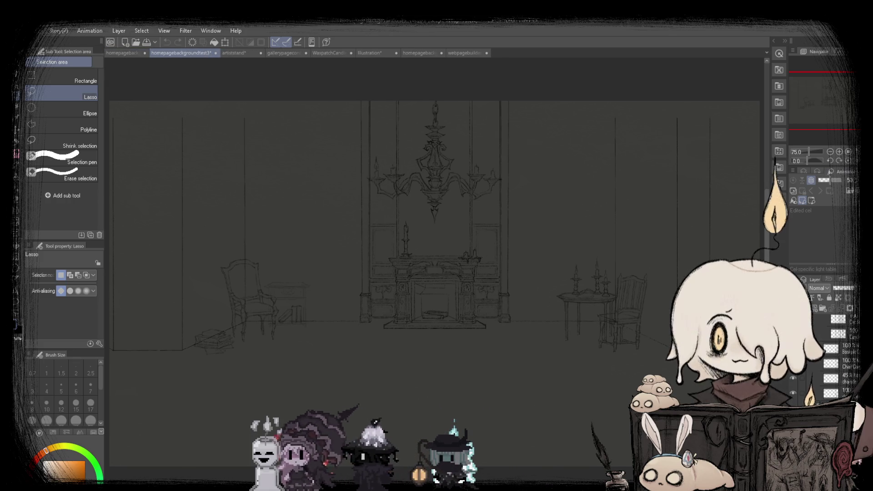
pyautogui.click(130, 54)
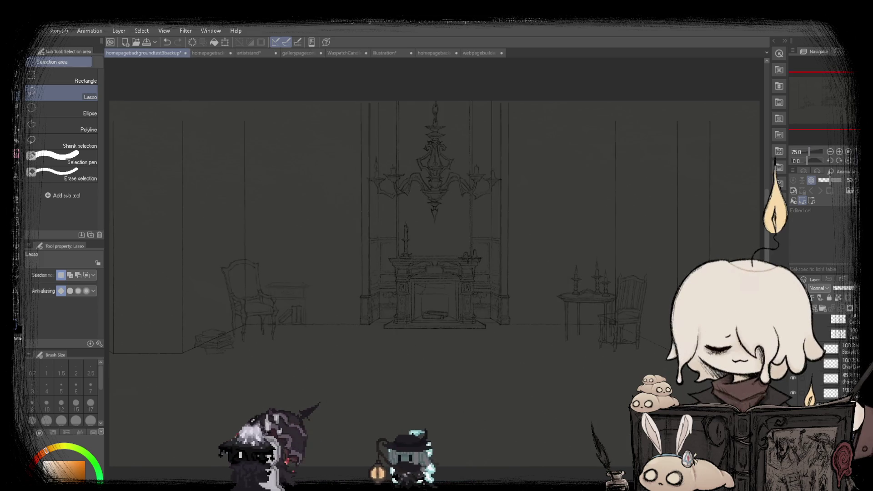
pyautogui.press('v')
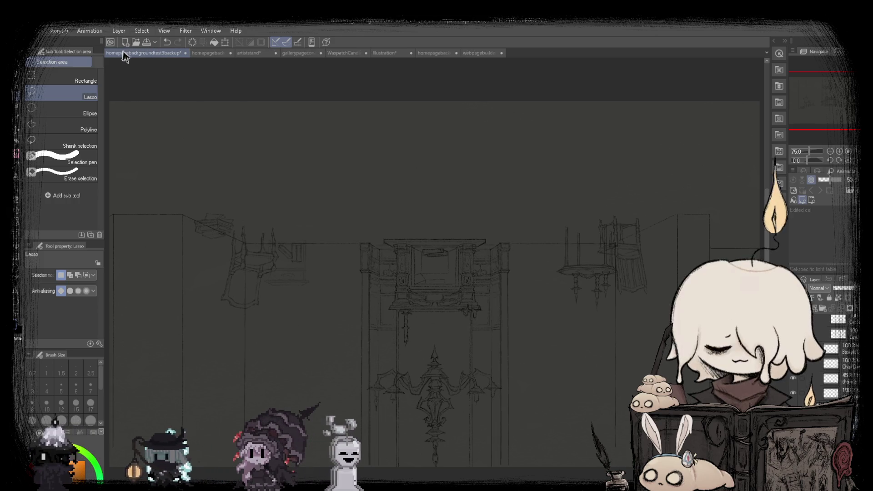
pyautogui.click(204, 54)
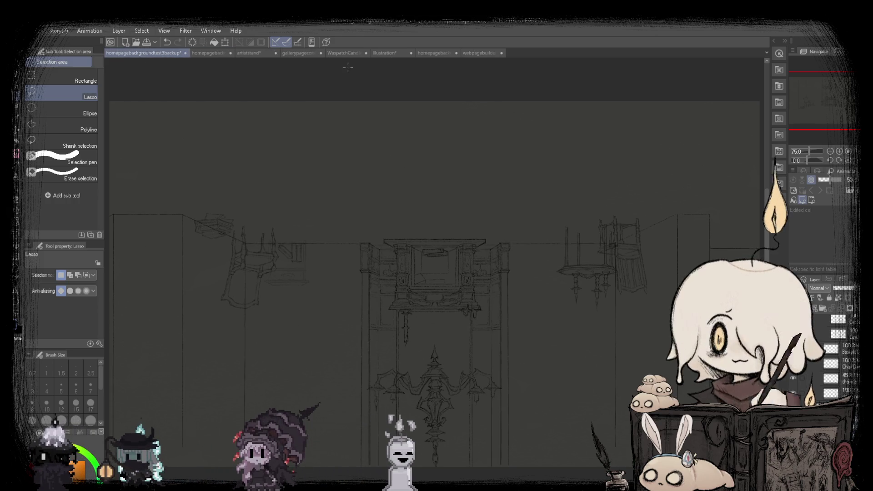
pyautogui.press('v')
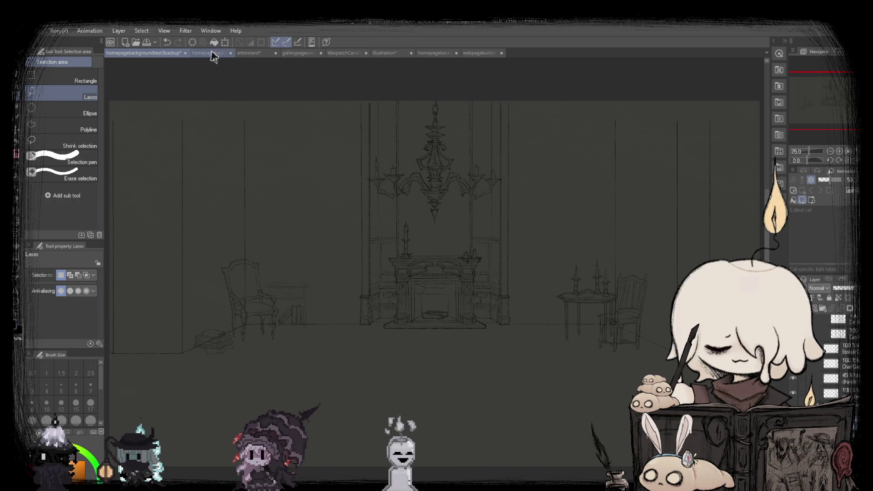
pyautogui.click(212, 53)
pyautogui.press('v')
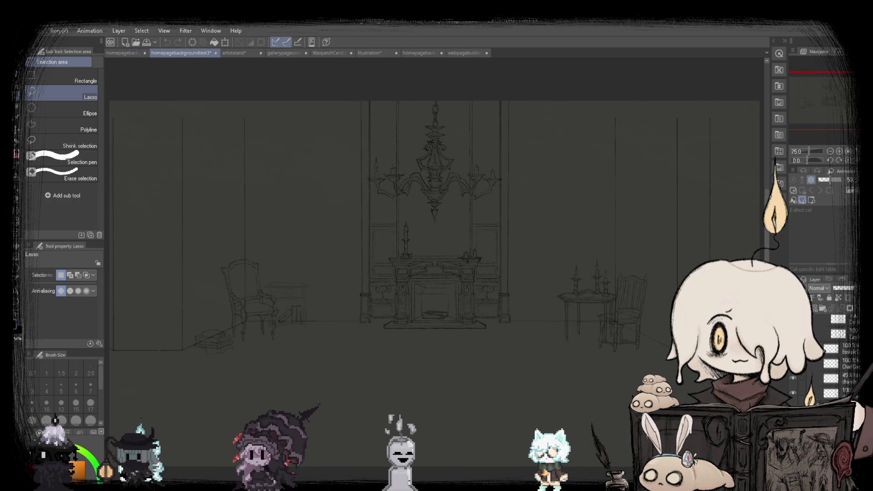
pyautogui.click(114, 54)
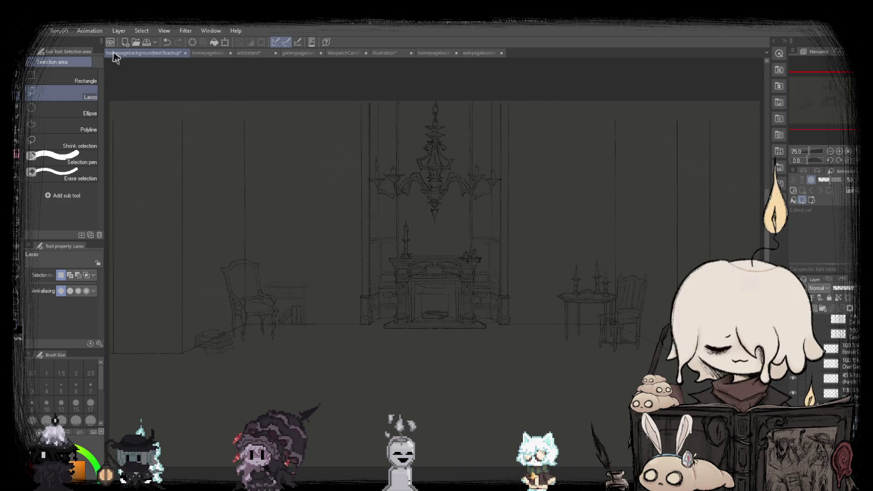
pyautogui.hotkey('ctrl', 'z')
pyautogui.hotkey('ctrl', 'z')
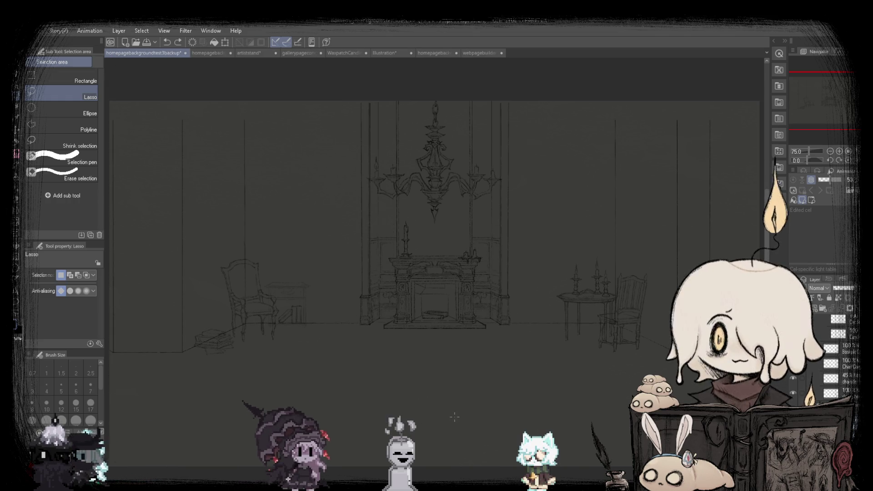
pyautogui.hotkey('ctrl', 'y')
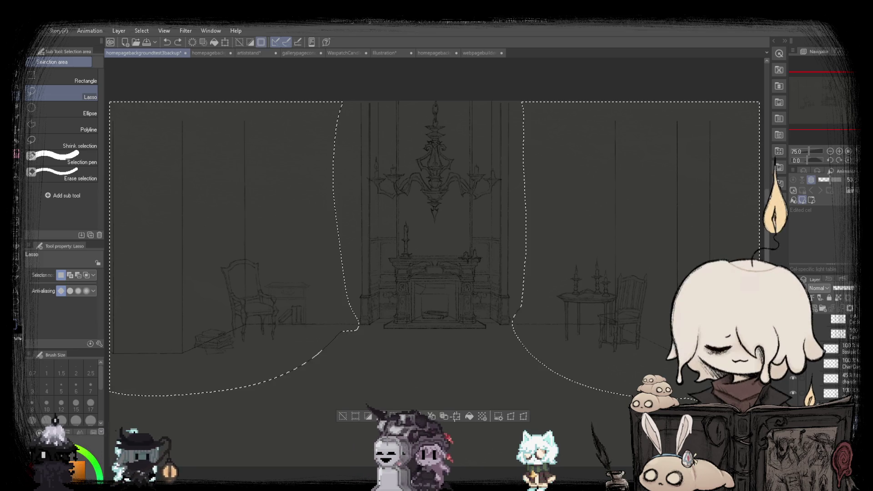
# Clear the curtain selection, zoom in, and lasso the left pillar beside the fireplace.
pyautogui.hotkey('ctrl', 'd')
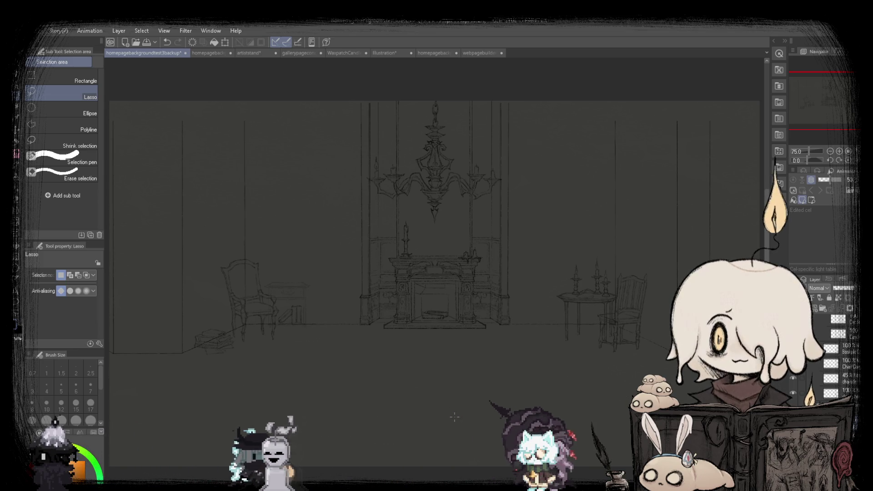
pyautogui.scroll(1, 510, 281)
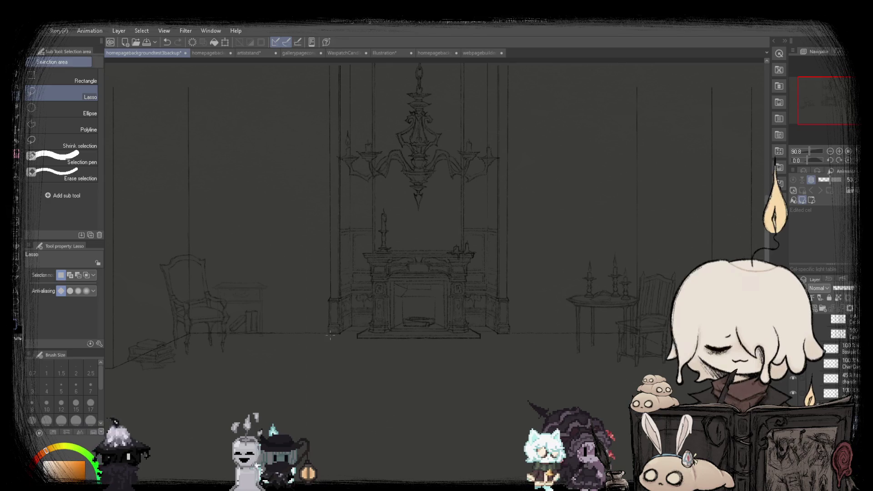
pyautogui.scroll(1, 329, 334)
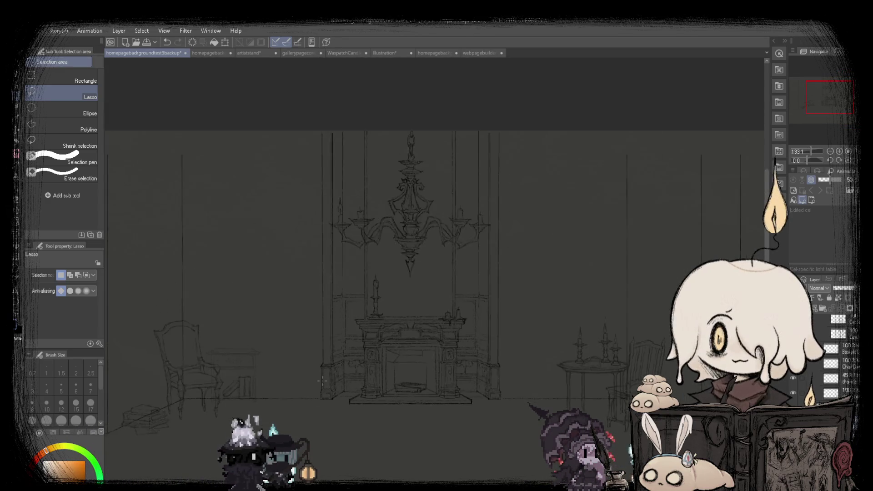
pyautogui.moveTo(329, 334); pyautogui.dragTo(330, 408)
pyautogui.scroll(-1, 315, 400)
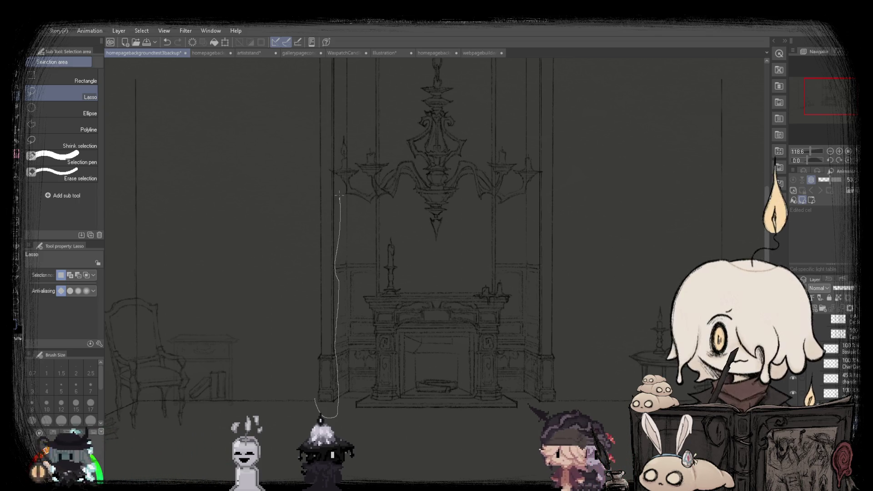
pyautogui.moveTo(339, 194); pyautogui.dragTo(291, 98)
# Transform the lassoed pillar piece onto the right side of the room.
pyautogui.hotkey('ctrl', 't')
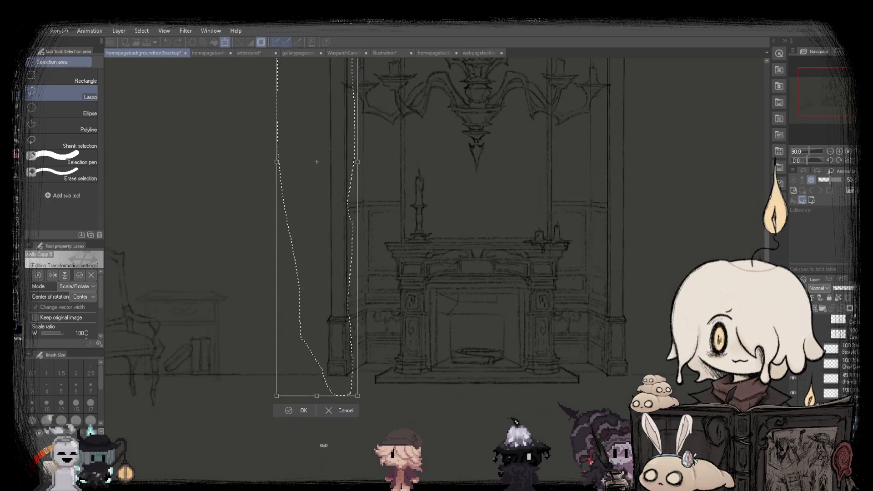
pyautogui.scroll(5, 335, 332)
pyautogui.scroll(3, 336, 287)
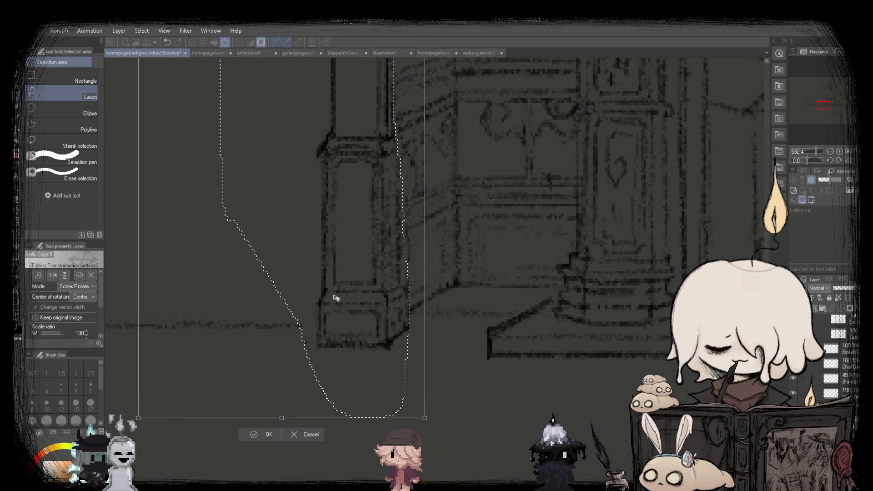
pyautogui.scroll(-2, 339, 302)
pyautogui.scroll(-1, 341, 305)
pyautogui.scroll(-2, 343, 307)
pyautogui.scroll(-1, 345, 310)
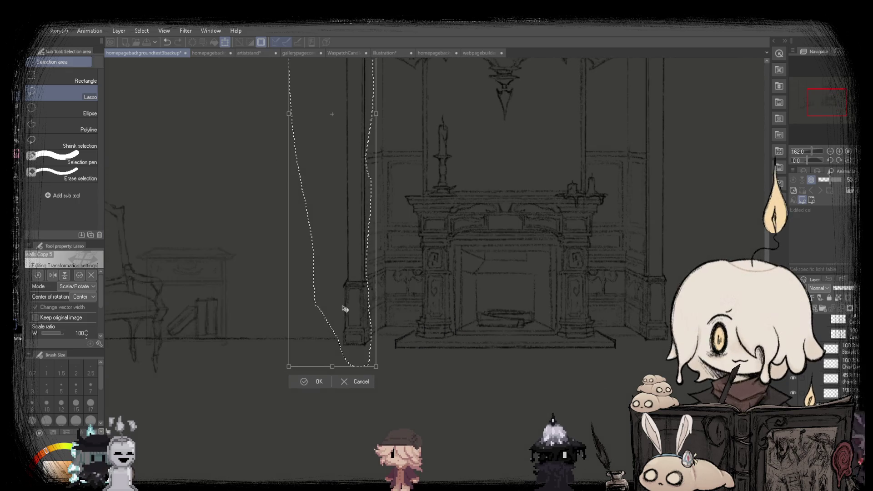
pyautogui.scroll(2, 353, 330)
pyautogui.scroll(2, 360, 351)
pyautogui.scroll(-3, 361, 360)
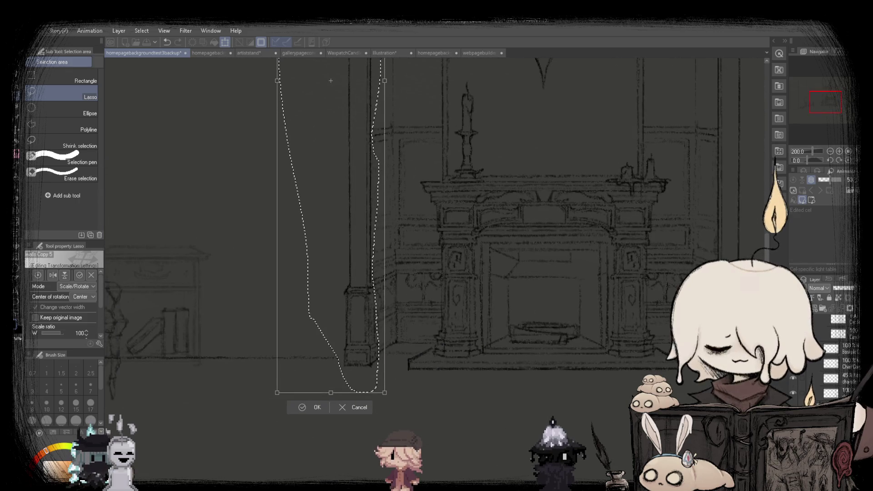
pyautogui.scroll(-5, 365, 306)
pyautogui.hotkey('ctrl', 'z')
pyautogui.hotkey('ctrl', 'y')
pyautogui.hotkey('ctrl', 'z')
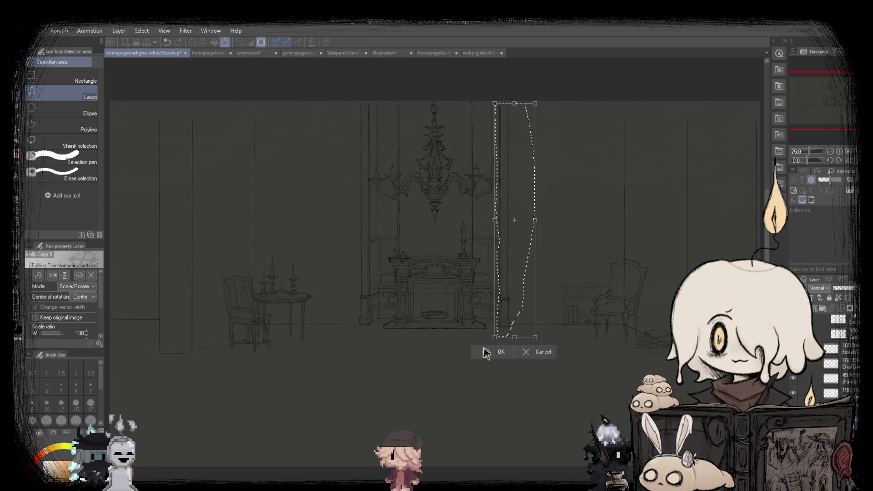
pyautogui.click(485, 351)
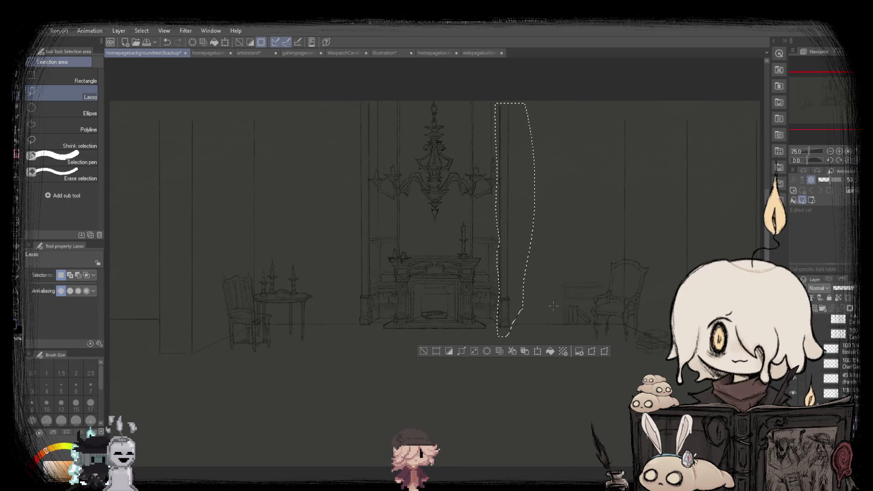
# Place a horizontally flipped copy of the pillar precisely over the left pillar.
pyautogui.click(538, 352)
pyautogui.click(53, 275)
pyautogui.moveTo(512, 333); pyautogui.dragTo(316, 334)
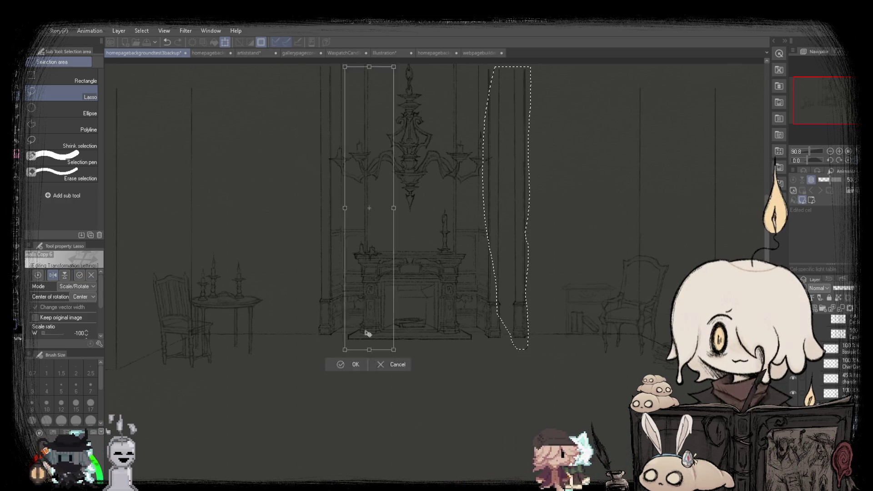
pyautogui.scroll(1, 317, 333)
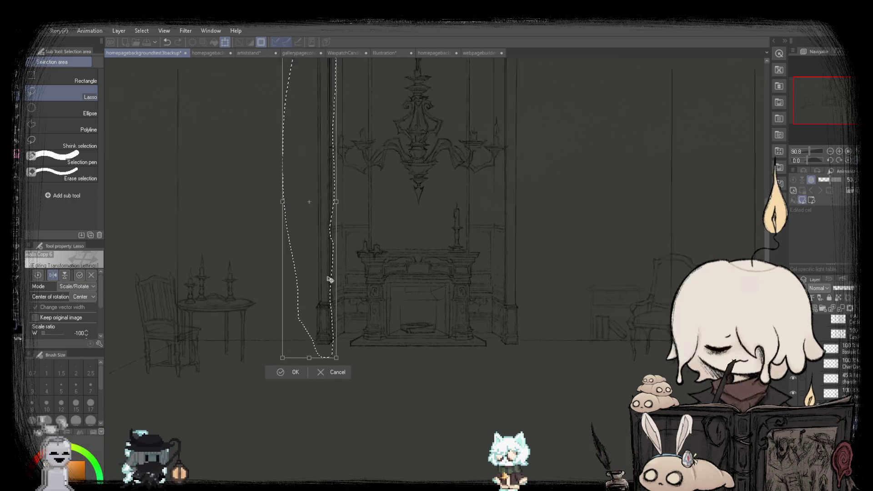
pyautogui.scroll(2, 318, 331)
pyautogui.scroll(2, 323, 327)
pyautogui.scroll(1, 326, 325)
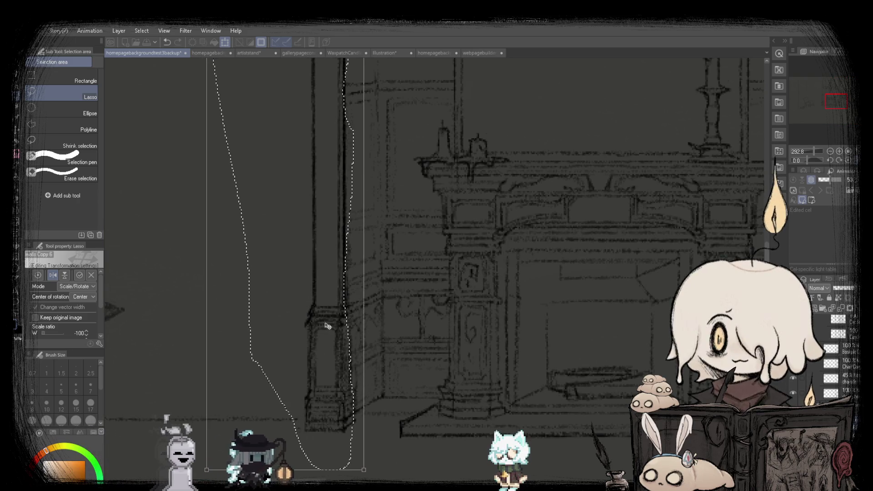
pyautogui.moveTo(325, 326); pyautogui.dragTo(329, 325)
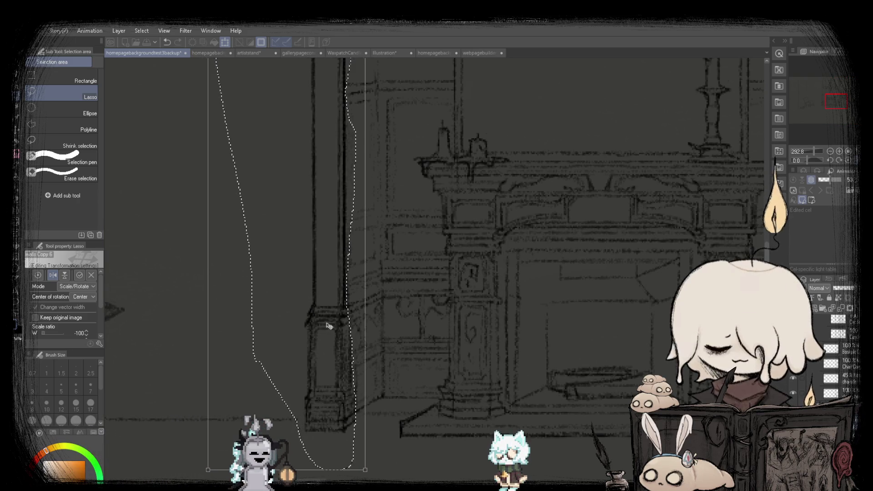
pyautogui.scroll(-2, 339, 332)
pyautogui.click(273, 429)
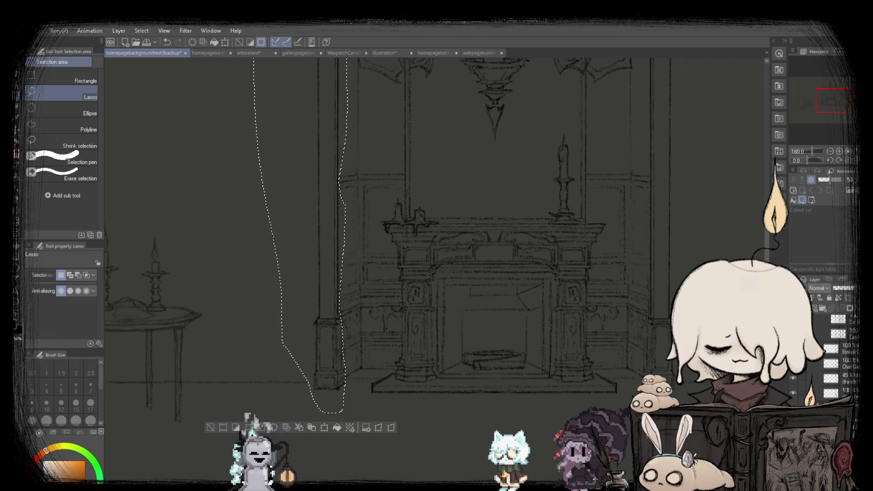
# Deselect, mirror the canvas view to check symmetry, and switch to the pencil.
pyautogui.hotkey('ctrl', 'd')
pyautogui.scroll(-4, 390, 280)
pyautogui.press('h')
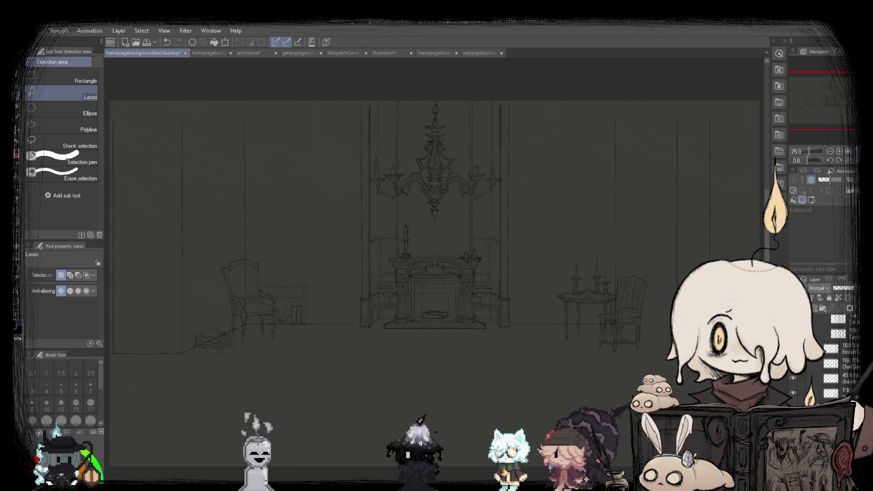
pyautogui.moveTo(504, 336); pyautogui.dragTo(517, 315)
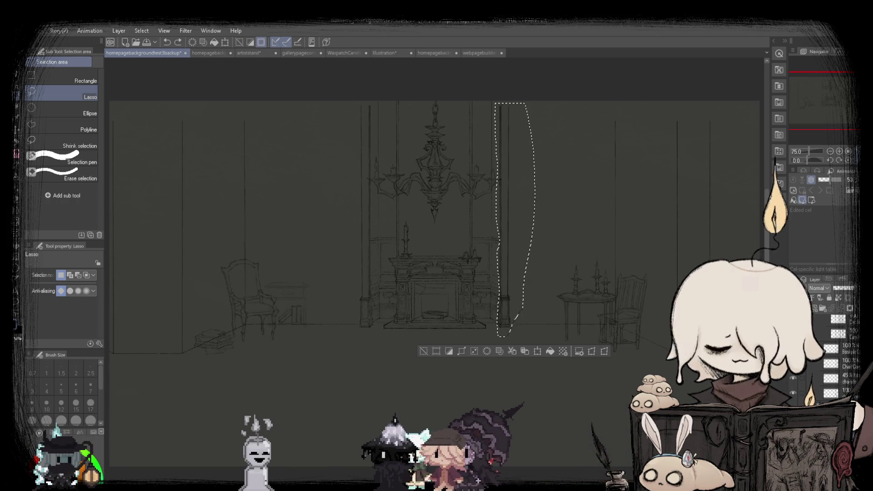
pyautogui.moveTo(523, 359); pyautogui.dragTo(527, 350)
pyautogui.hotkey('ctrl', 'd')
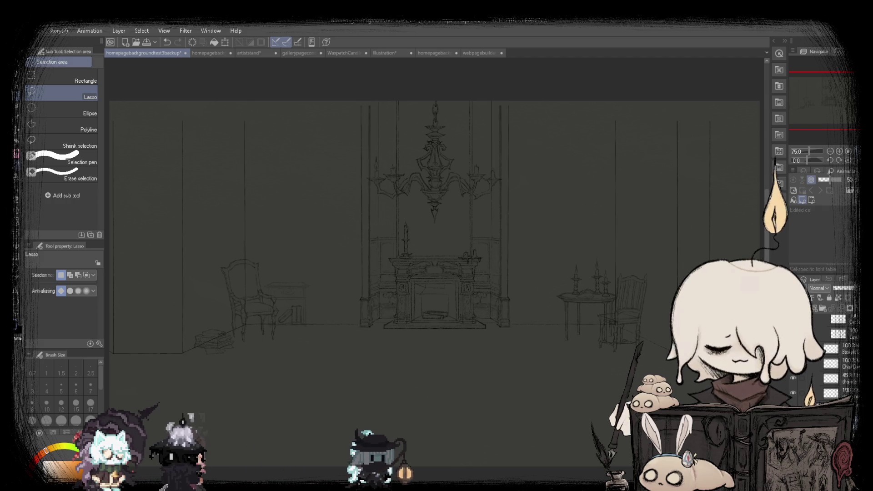
pyautogui.press('p')
pyautogui.press('p')
pyautogui.scroll(4, 359, 295)
pyautogui.scroll(4, 359, 295)
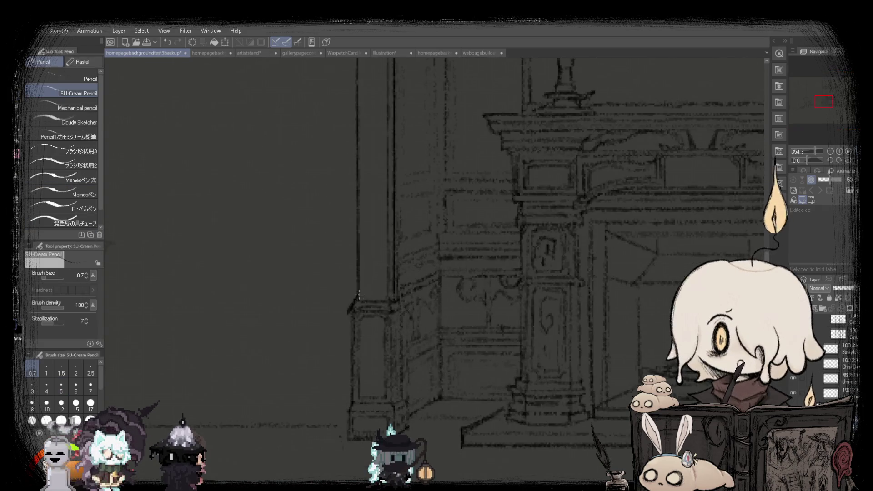
pyautogui.scroll(-3, 378, 295)
pyautogui.scroll(-2, 378, 295)
pyautogui.scroll(3, 475, 284)
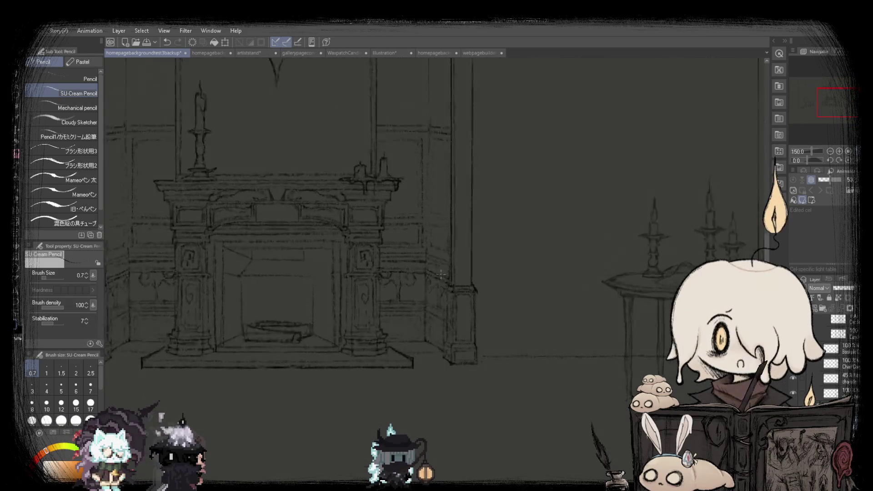
pyautogui.scroll(2, 475, 285)
pyautogui.scroll(-3, 475, 285)
pyautogui.scroll(-1, 410, 309)
pyautogui.scroll(1, 318, 336)
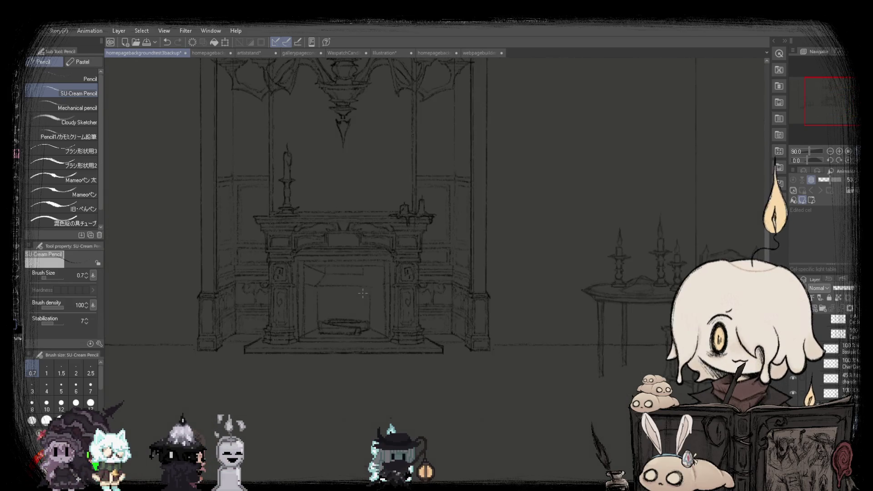
pyautogui.scroll(1, 294, 349)
pyautogui.scroll(1, 294, 349)
pyautogui.scroll(1, 168, 330)
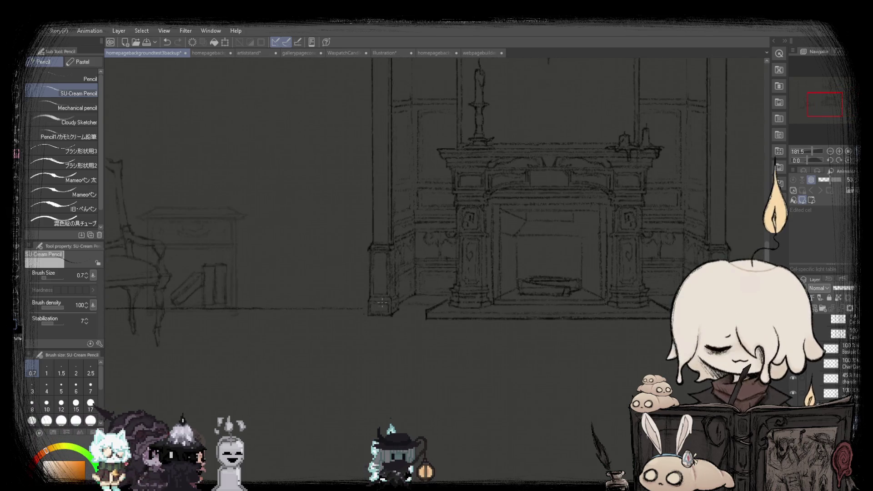
pyautogui.scroll(-1, 382, 303)
pyautogui.scroll(-1, 391, 301)
pyautogui.scroll(3, 403, 298)
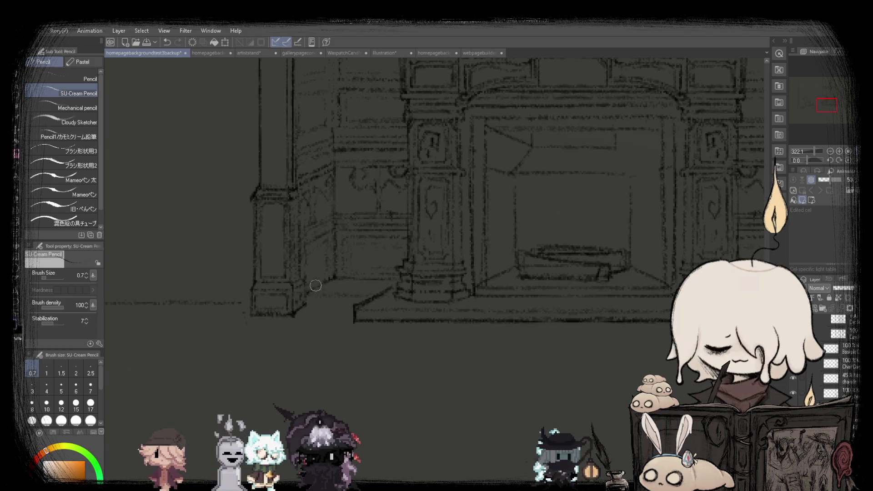
pyautogui.scroll(-2, 316, 286)
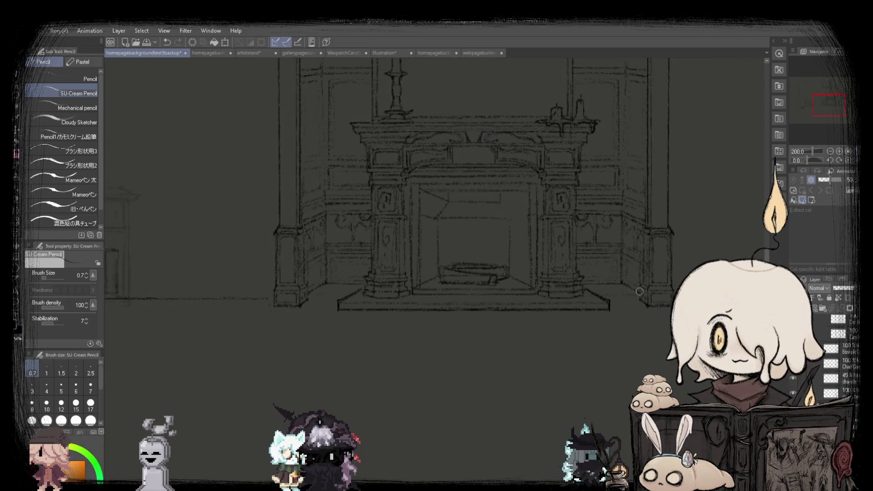
pyautogui.scroll(-1, 385, 285)
pyautogui.scroll(2, 387, 285)
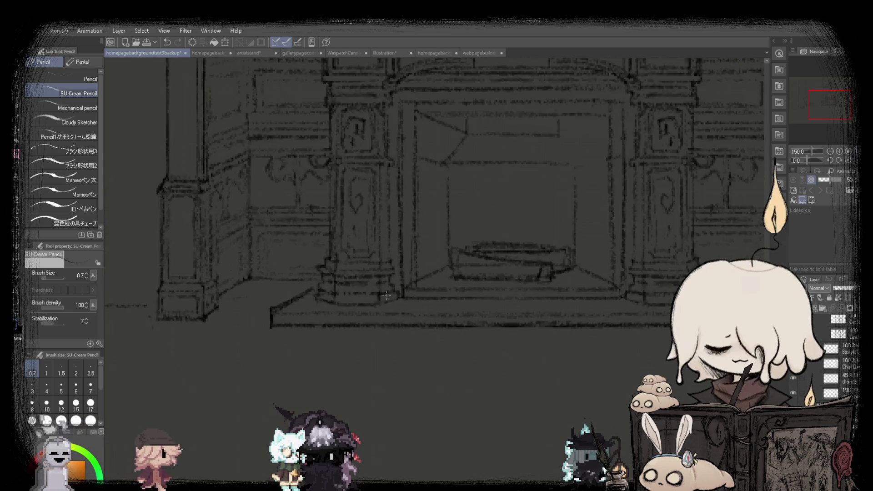
pyautogui.scroll(1, 364, 285)
pyautogui.scroll(1, 341, 286)
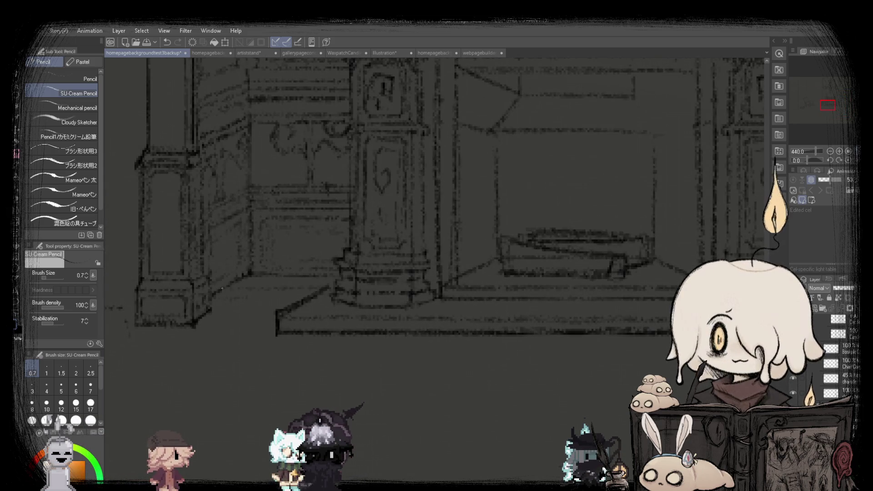
pyautogui.scroll(-1, 332, 287)
pyautogui.scroll(-1, 343, 288)
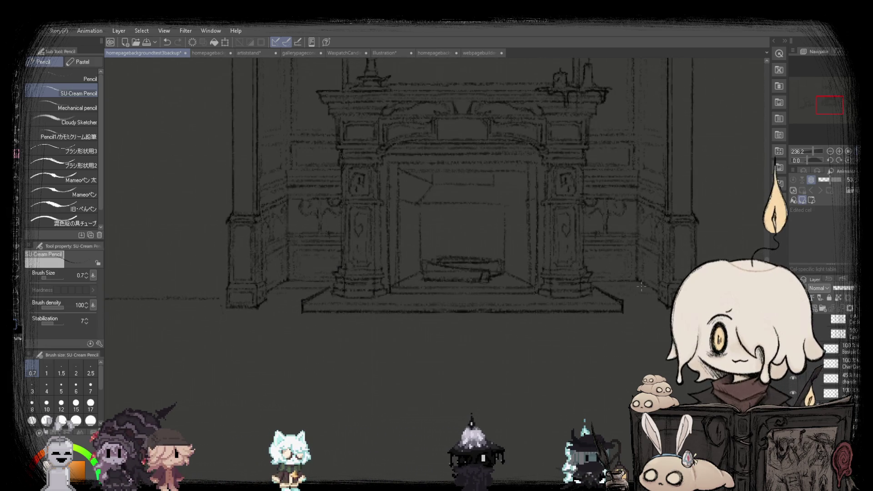
pyautogui.scroll(-5, 380, 328)
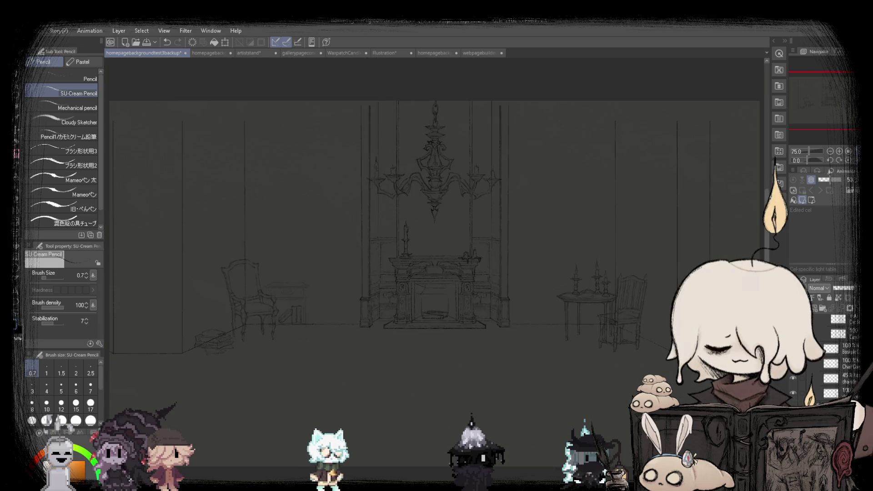
pyautogui.scroll(2, 380, 327)
pyautogui.scroll(5, 380, 328)
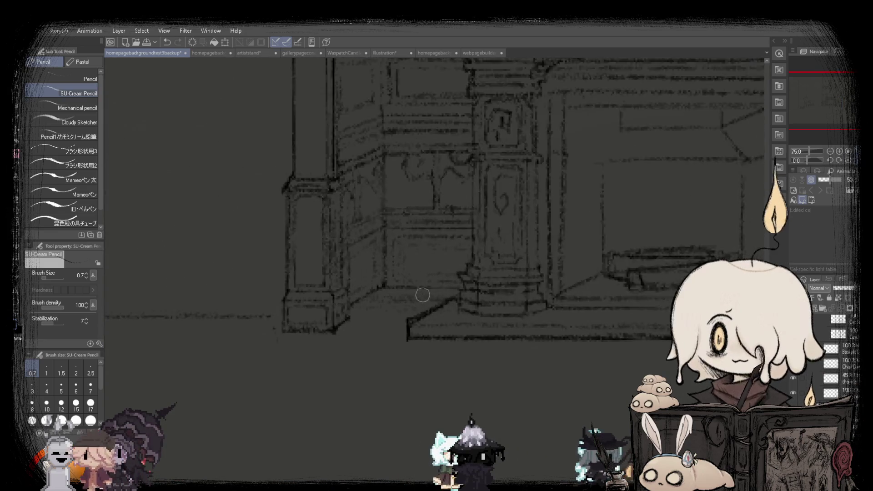
pyautogui.scroll(2, 380, 314)
pyautogui.scroll(-4, 376, 308)
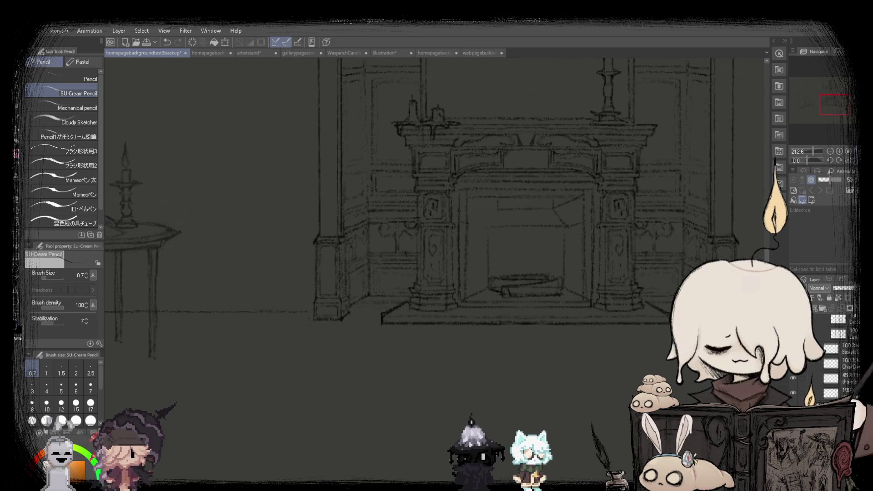
pyautogui.scroll(-1, 346, 303)
pyautogui.scroll(2, 272, 294)
pyautogui.scroll(1, 206, 285)
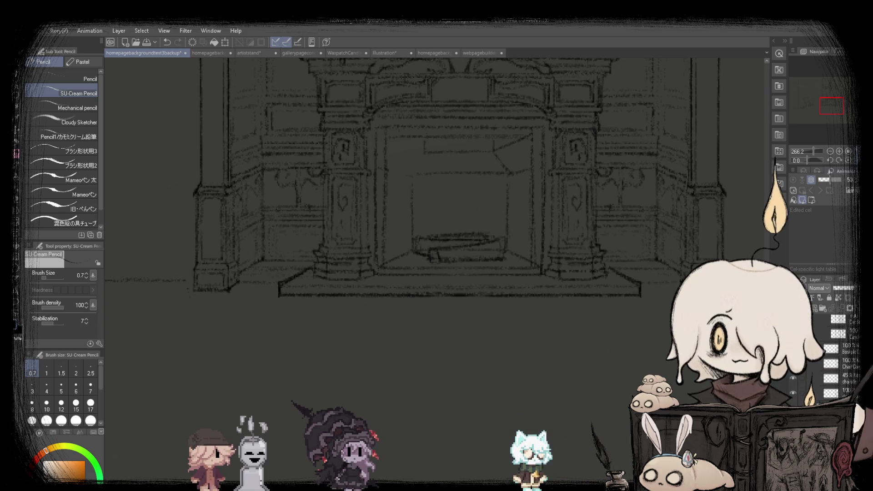
pyautogui.scroll(-10, 378, 322)
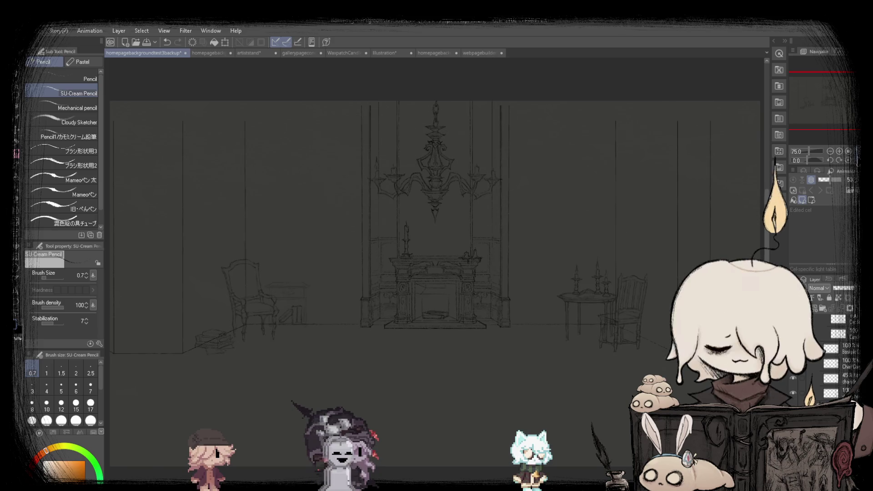
pyautogui.scroll(3, 379, 322)
pyautogui.scroll(5, 379, 322)
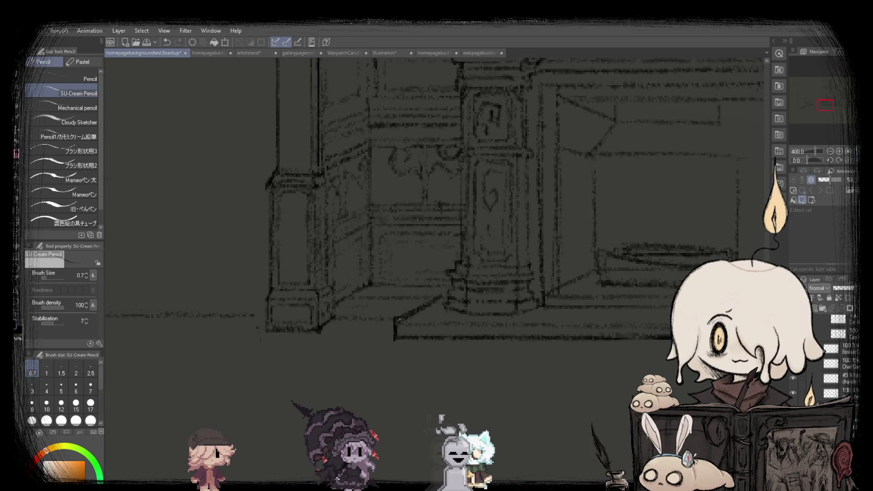
pyautogui.scroll(-4, 387, 294)
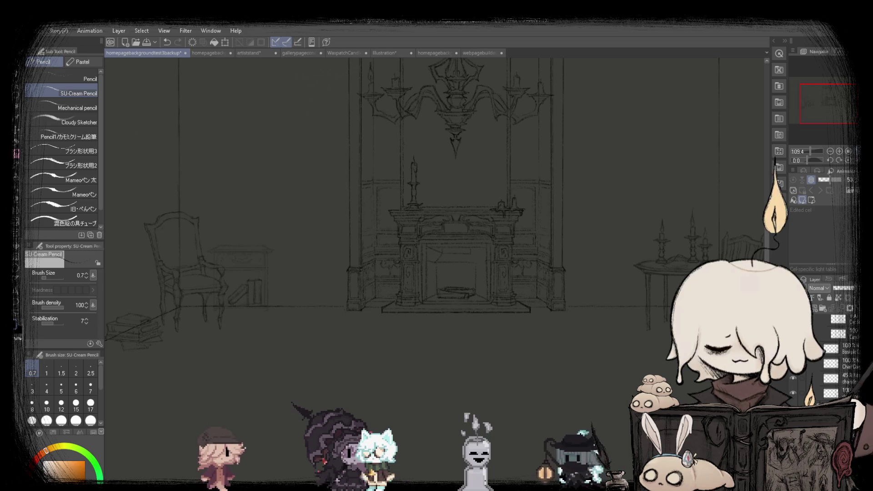
pyautogui.scroll(-2, 425, 361)
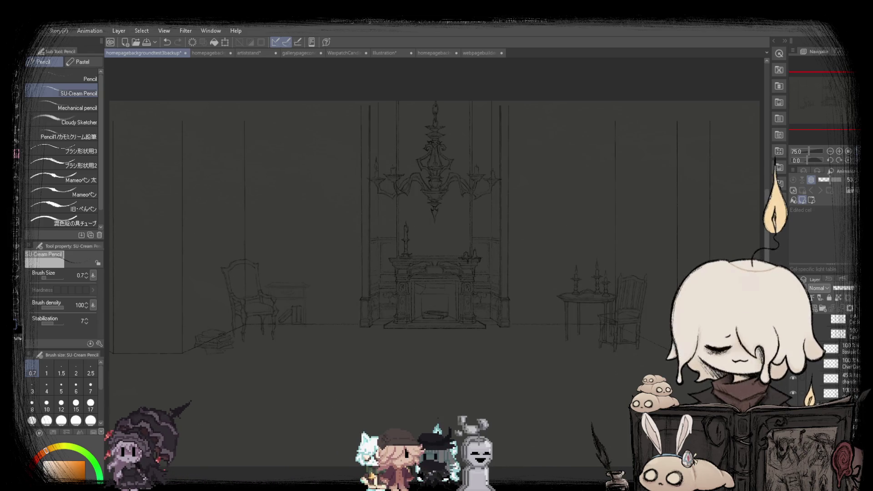
pyautogui.scroll(2, 369, 303)
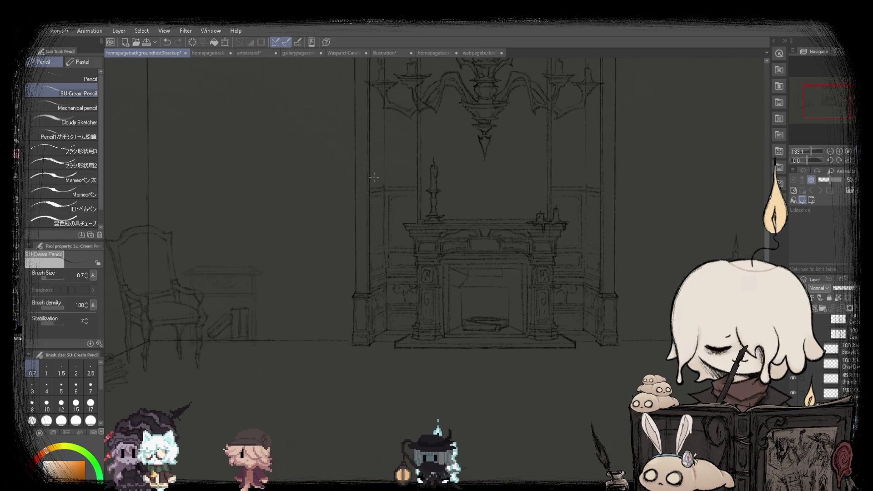
pyautogui.scroll(-2, 405, 244)
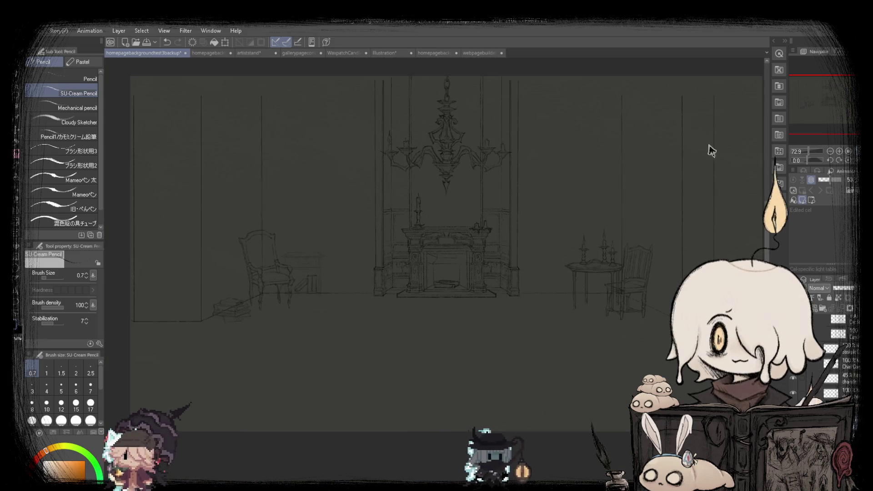
pyautogui.scroll(2, 389, 225)
pyautogui.scroll(3, 390, 225)
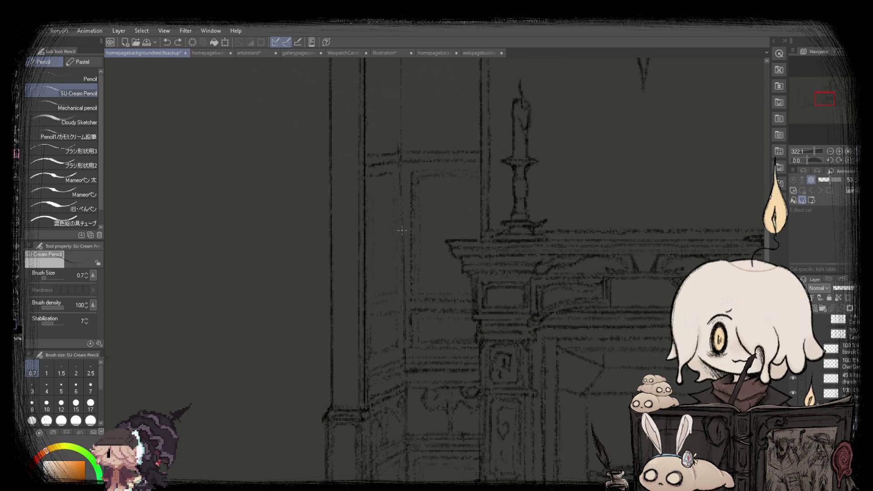
pyautogui.scroll(-3, 400, 172)
pyautogui.scroll(-1, 564, 164)
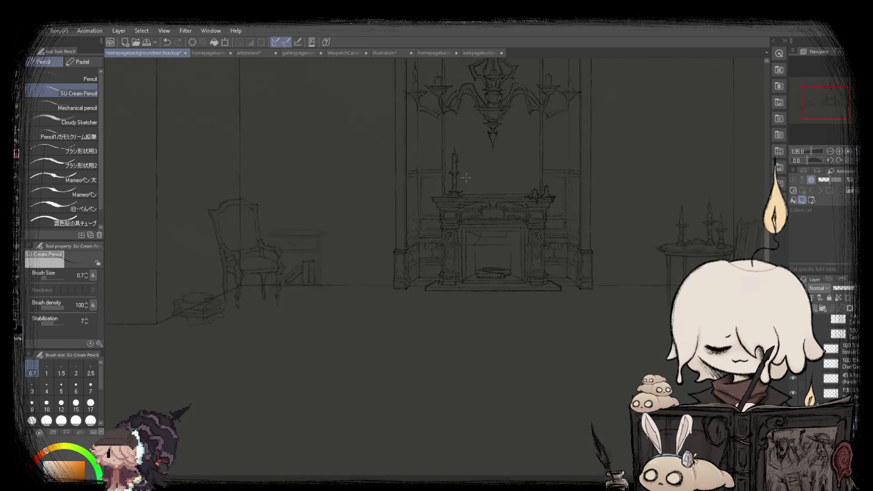
pyautogui.scroll(-1, 435, 228)
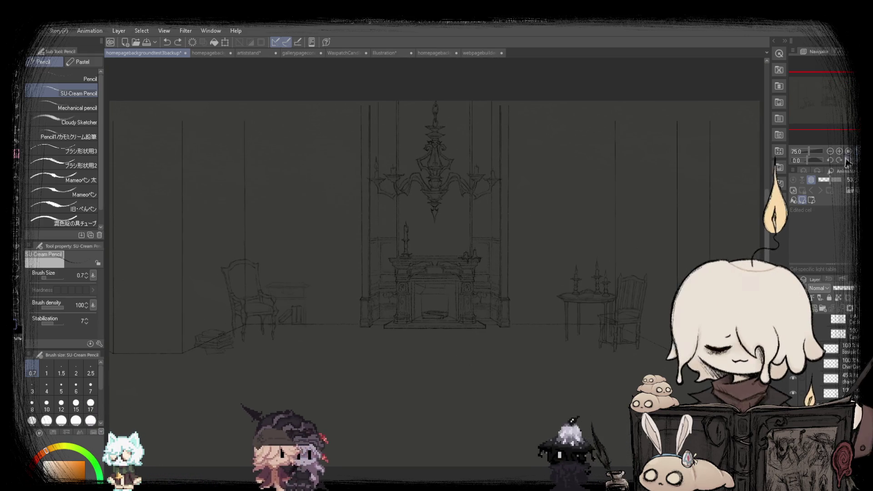
pyautogui.scroll(1, 395, 296)
pyautogui.scroll(1, 341, 373)
pyautogui.scroll(-1, 341, 319)
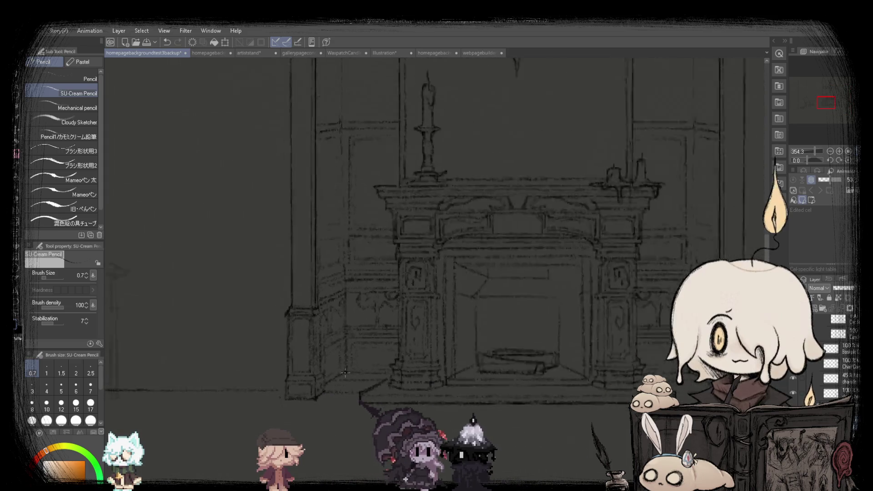
pyautogui.scroll(3, 335, 184)
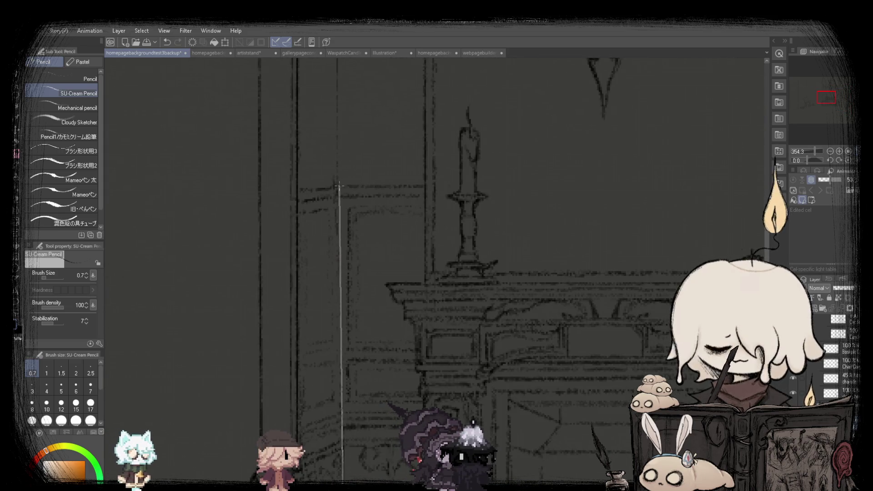
pyautogui.scroll(-1, 339, 186)
pyautogui.scroll(-1, 341, 273)
pyautogui.scroll(1, 343, 364)
pyautogui.scroll(-1, 343, 380)
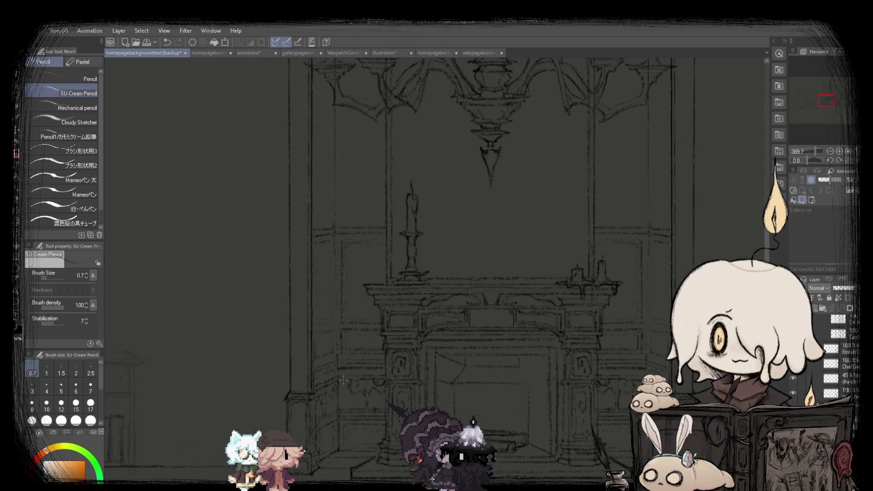
pyautogui.moveTo(338, 449); pyautogui.dragTo(336, 228)
pyautogui.hotkey('ctrl', 'z')
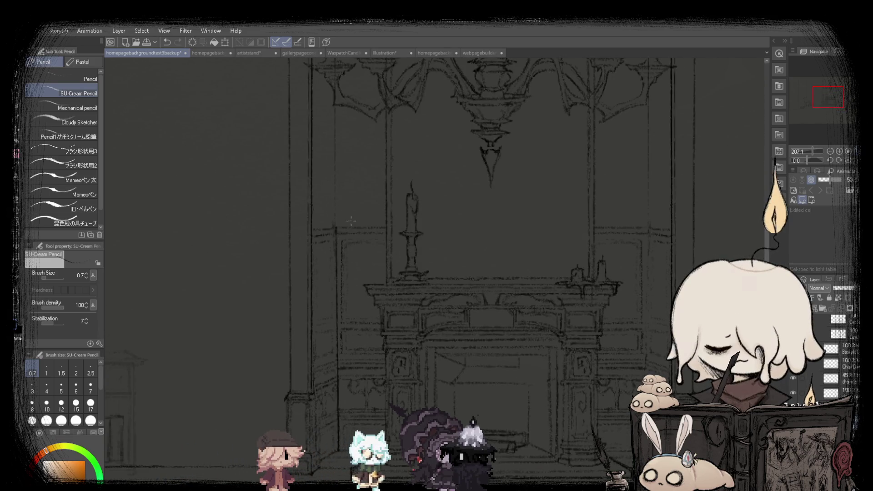
pyautogui.scroll(-3, 337, 218)
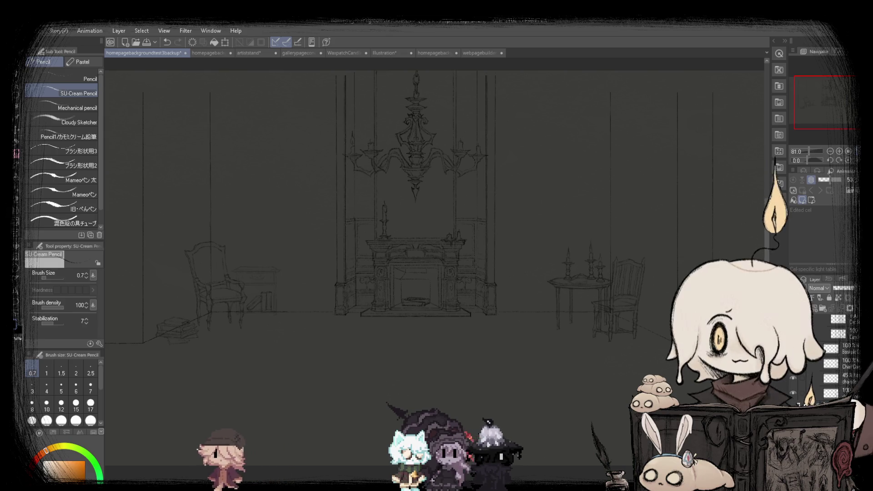
pyautogui.press('h')
pyautogui.scroll(-1, 460, 195)
pyautogui.scroll(6, 483, 226)
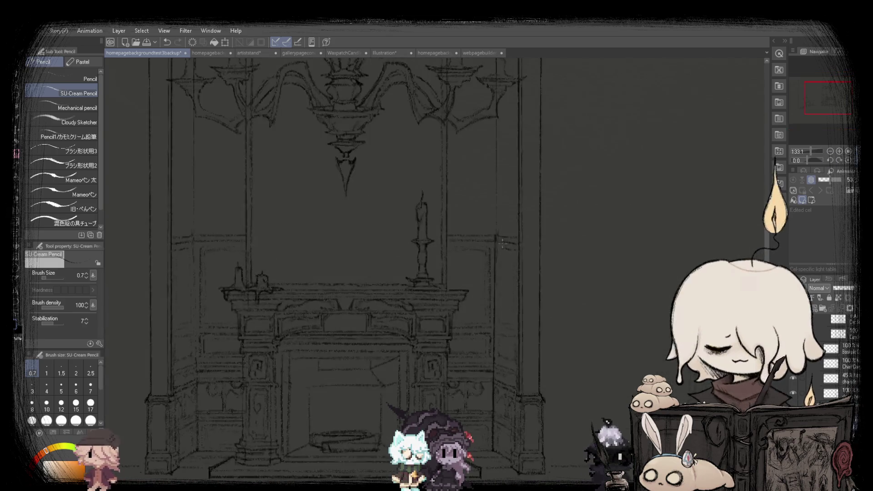
pyautogui.scroll(5, 483, 226)
pyautogui.scroll(4, 483, 226)
pyautogui.scroll(-7, 483, 226)
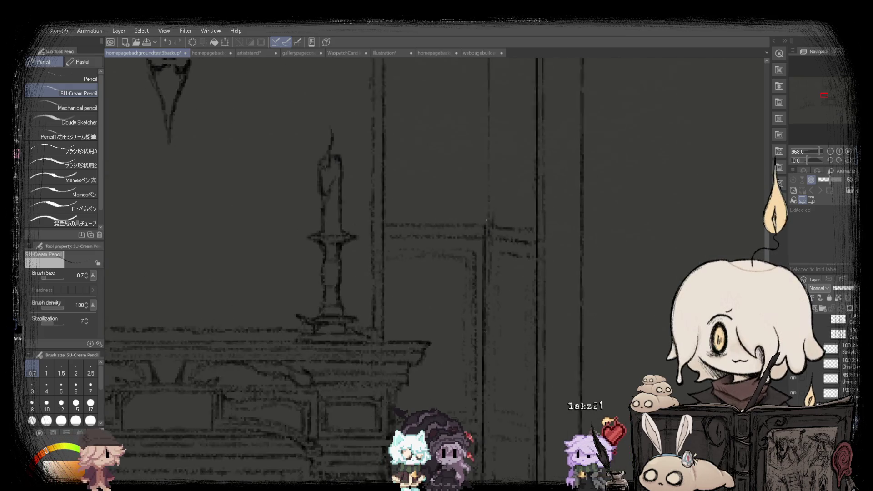
pyautogui.scroll(-3, 500, 202)
pyautogui.scroll(-2, 503, 198)
pyautogui.scroll(3, 337, 363)
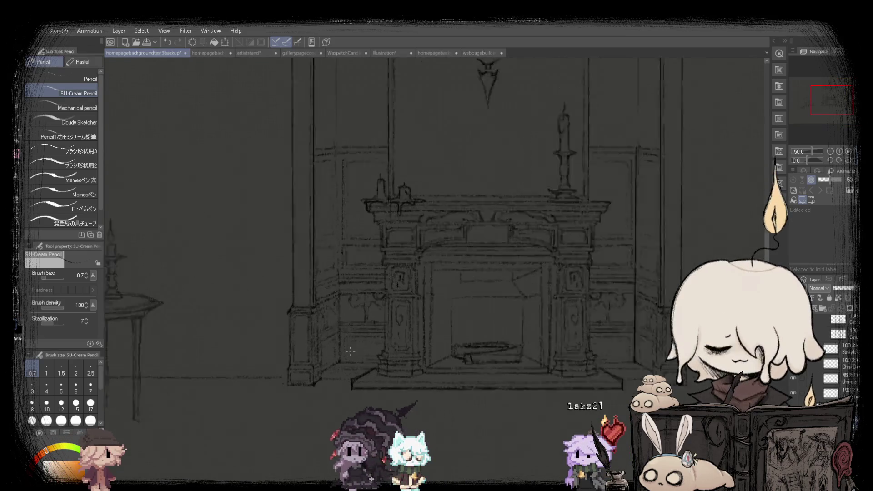
pyautogui.scroll(2, 338, 363)
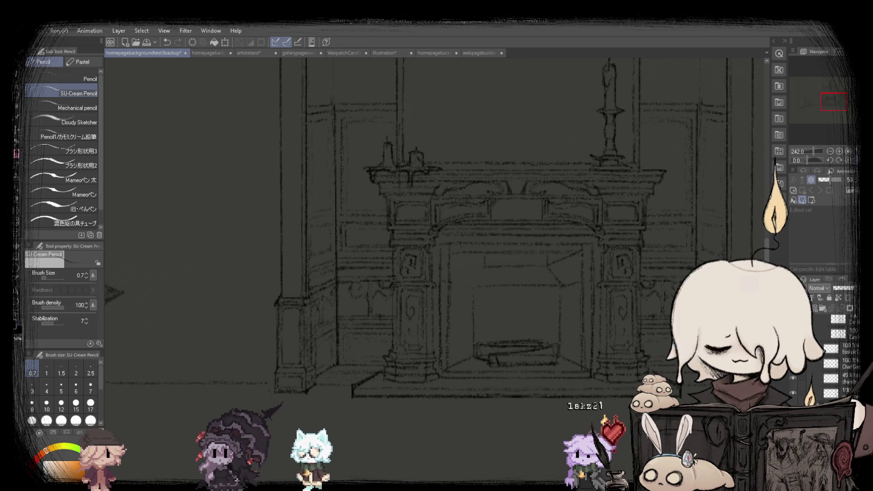
pyautogui.hotkey('ctrl', '0')
pyautogui.scroll(3, 496, 249)
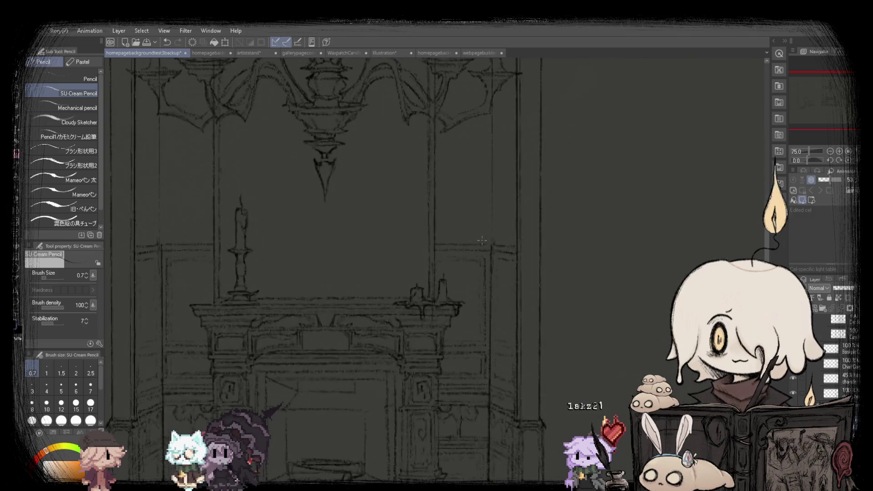
pyautogui.scroll(3, 495, 250)
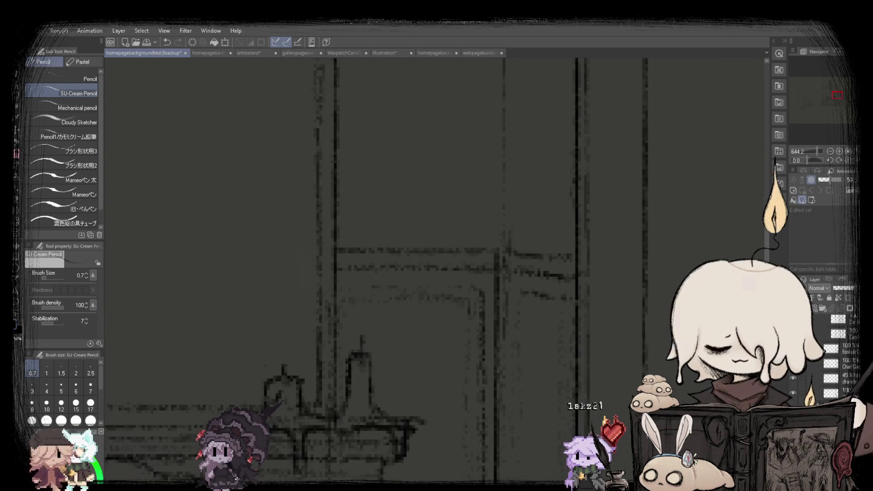
pyautogui.hotkey('ctrl', '0')
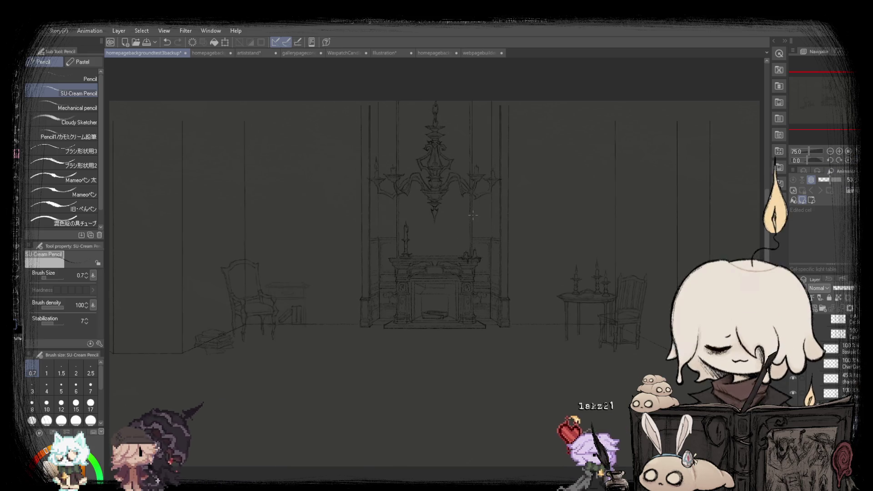
pyautogui.scroll(2, 329, 259)
pyautogui.scroll(2, 328, 258)
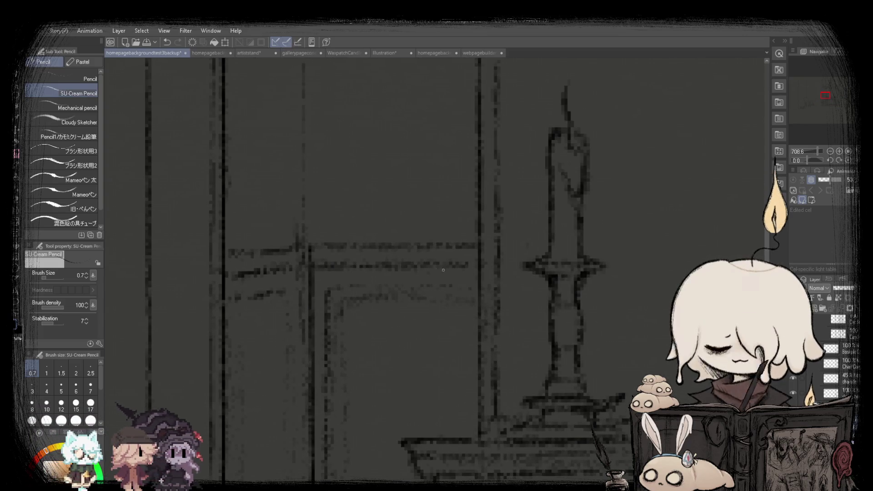
pyautogui.scroll(-10, 460, 265)
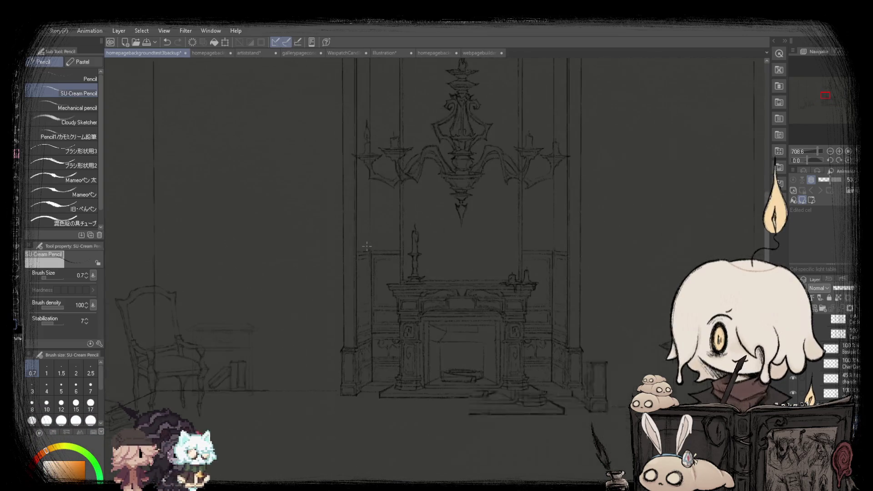
pyautogui.scroll(5, 430, 227)
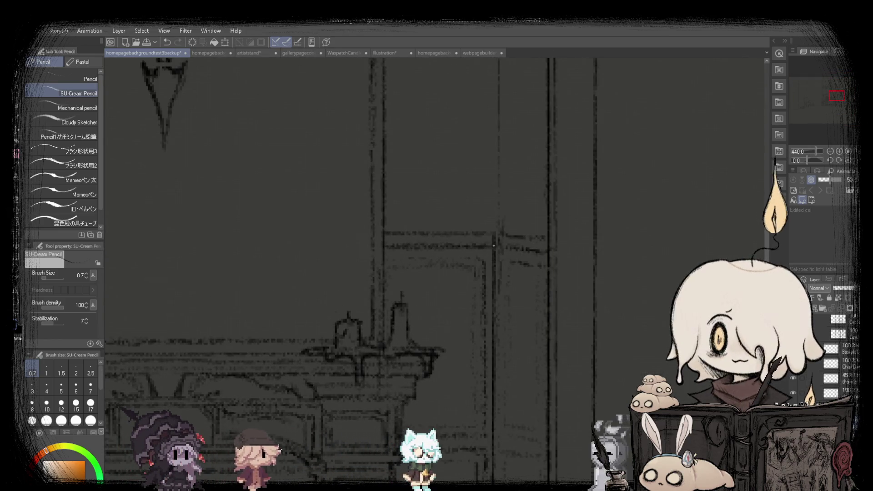
pyautogui.scroll(-5, 493, 246)
pyautogui.scroll(1, 318, 264)
pyautogui.scroll(3, 250, 273)
pyautogui.scroll(2, 212, 283)
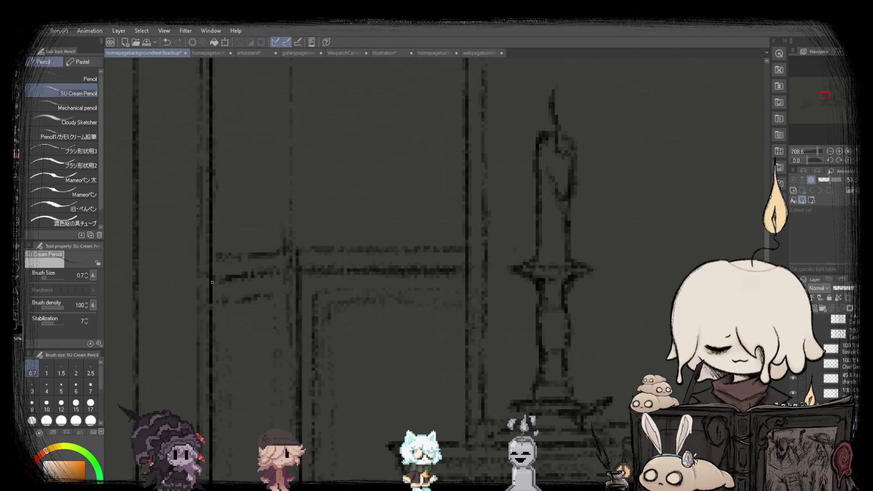
pyautogui.scroll(-2, 212, 283)
pyautogui.scroll(-3, 319, 250)
pyautogui.scroll(-1, 385, 222)
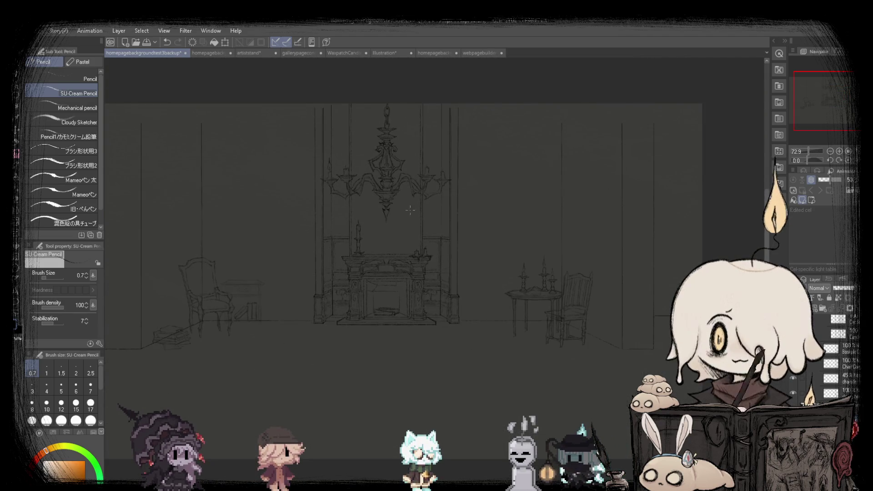
pyautogui.scroll(1, 410, 210)
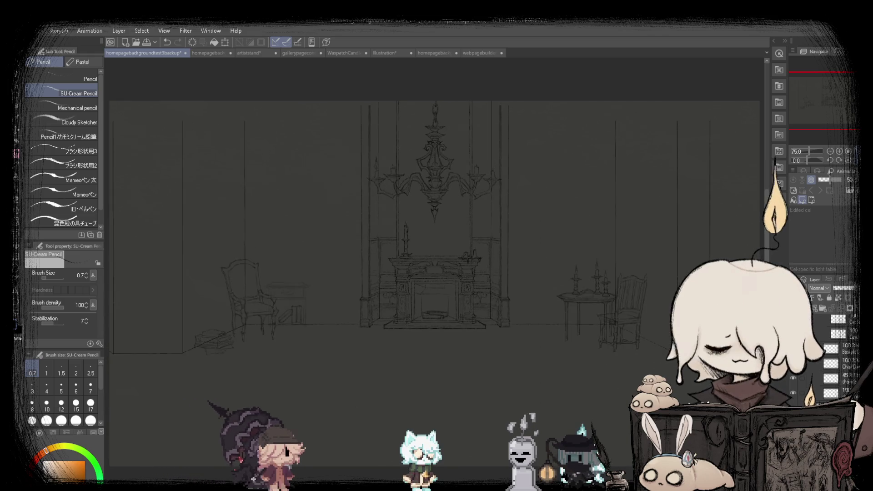
pyautogui.press('h')
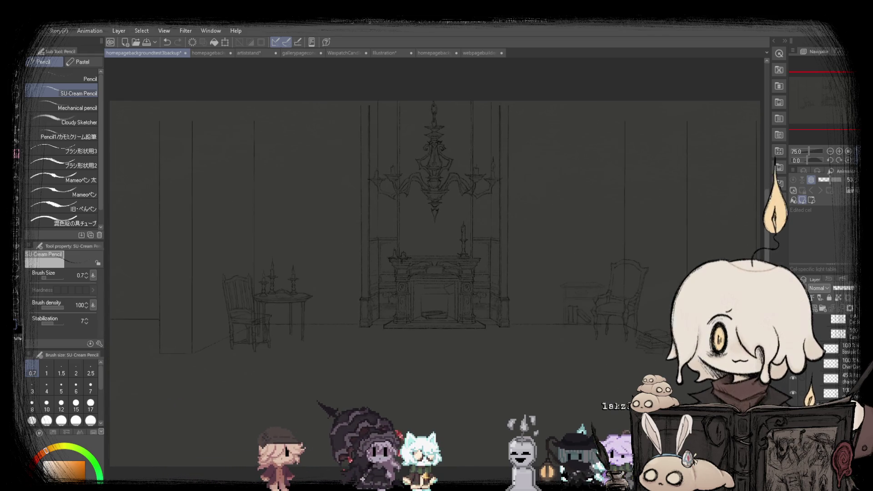
pyautogui.press('h')
pyautogui.press('h')
pyautogui.press('h')
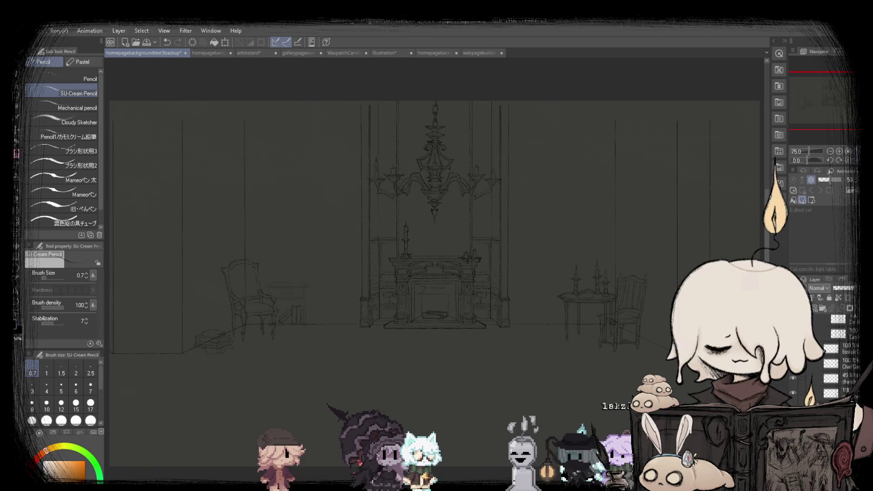
pyautogui.press('h')
pyautogui.press('h')
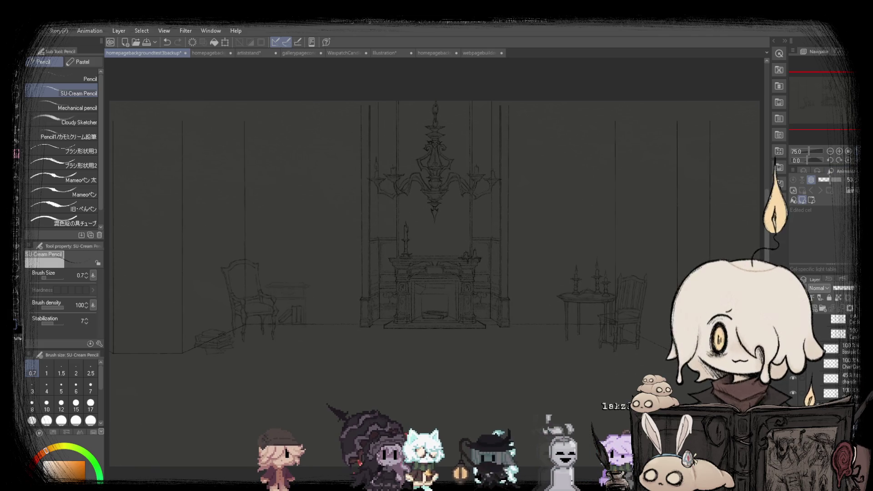
pyautogui.scroll(2, 483, 319)
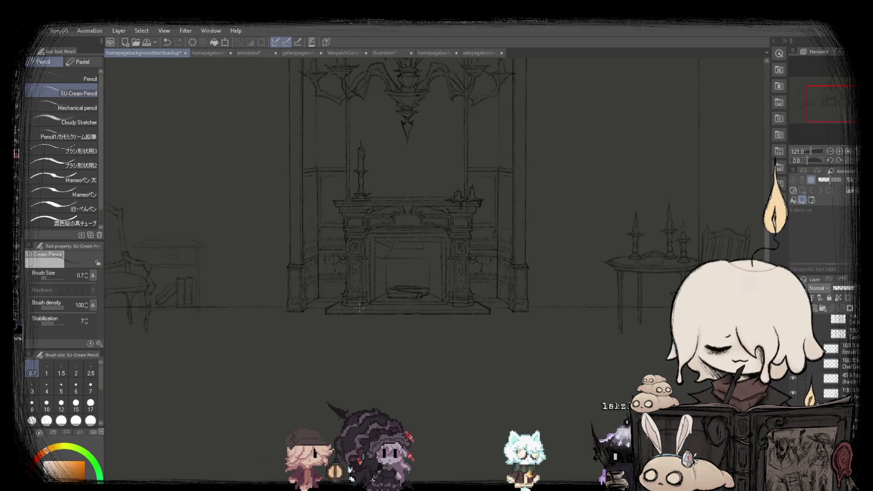
pyautogui.scroll(-1, 474, 300)
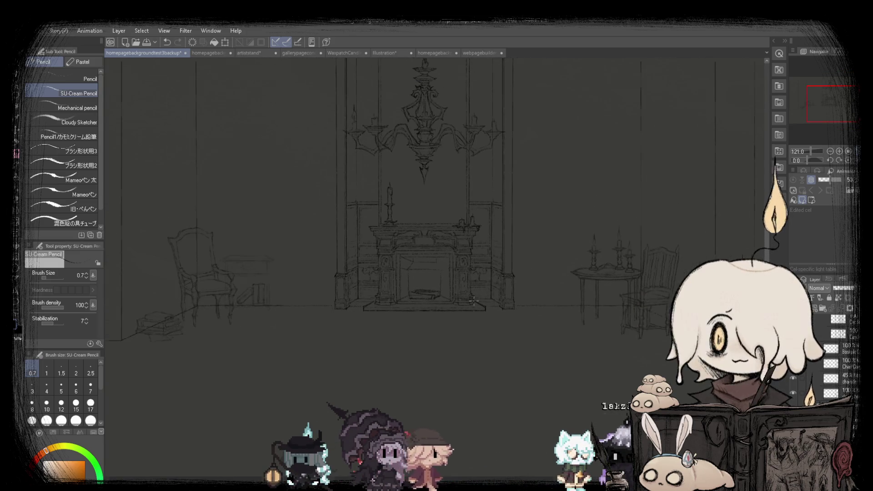
pyautogui.scroll(1, 469, 300)
pyautogui.scroll(1, 457, 300)
# Draw a straight horizontal floor line from the left wall corner across the fireplace base.
pyautogui.scroll(1, 445, 299)
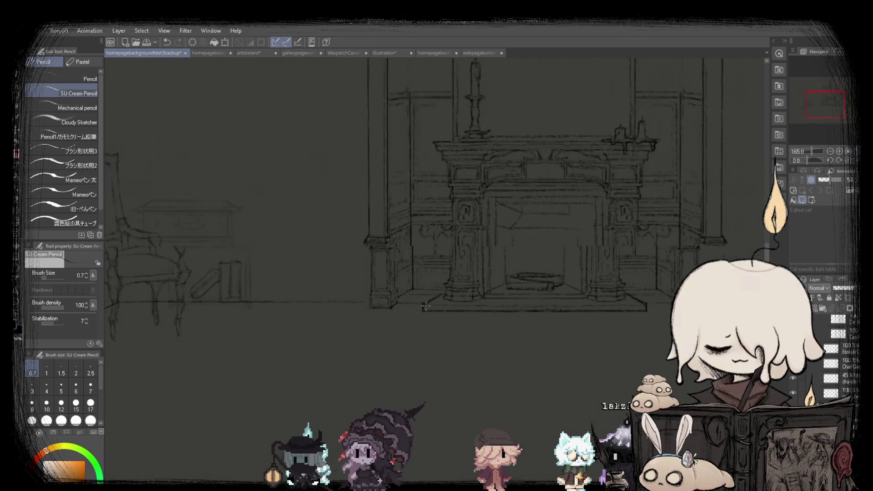
pyautogui.scroll(2, 434, 298)
pyautogui.scroll(2, 432, 298)
pyautogui.scroll(1, 443, 302)
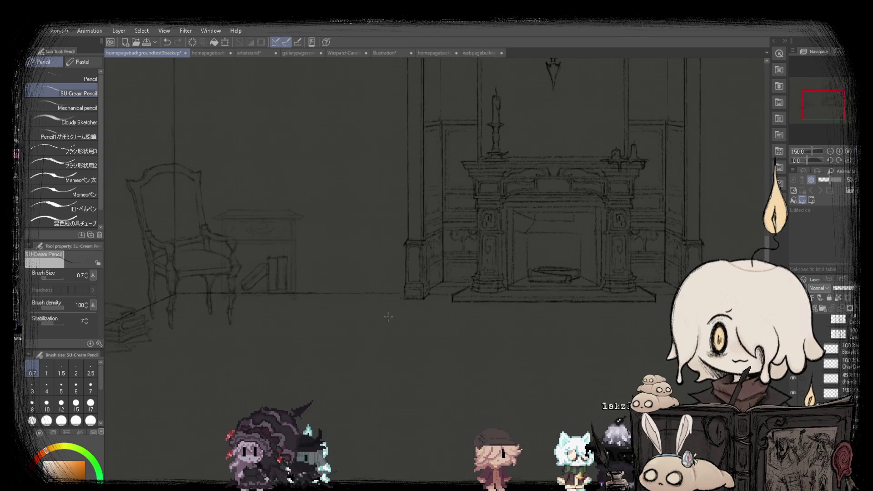
pyautogui.scroll(-1, 453, 303)
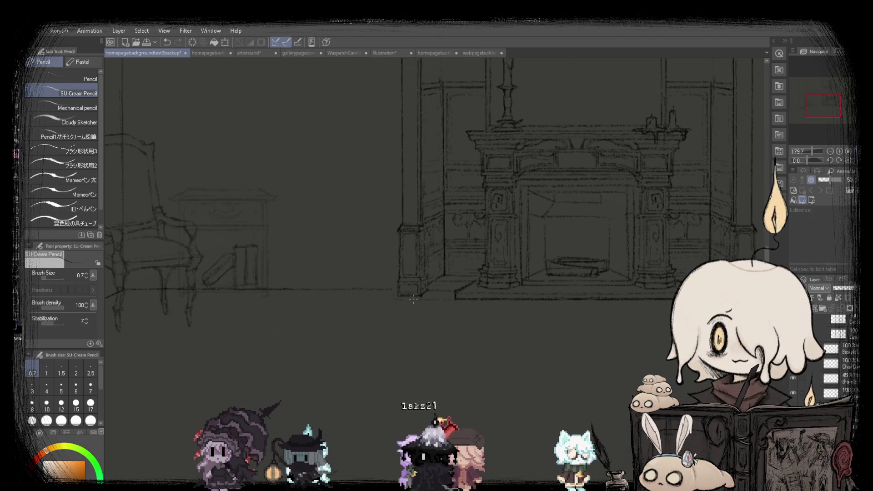
pyautogui.scroll(1, 413, 298)
pyautogui.scroll(2, 454, 300)
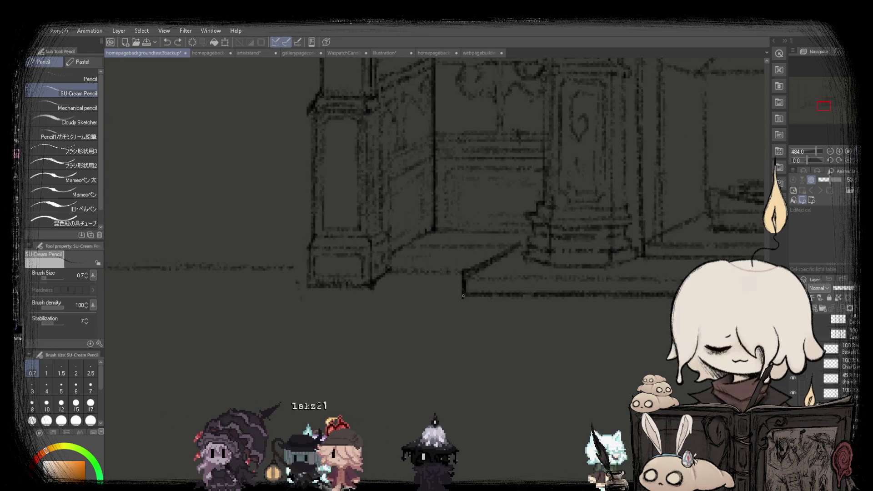
pyautogui.scroll(-4, 463, 296)
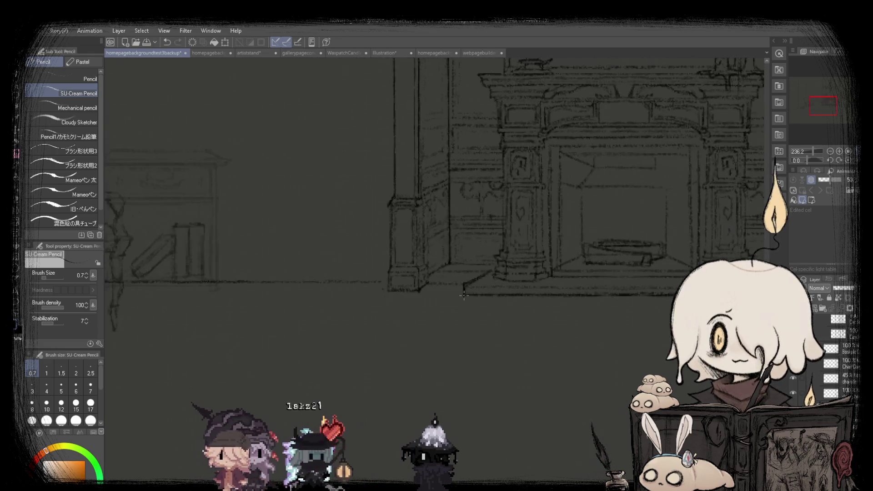
pyautogui.hscroll(-5, 244, 293)
pyautogui.moveTo(244, 294); pyautogui.dragTo(244, 289)
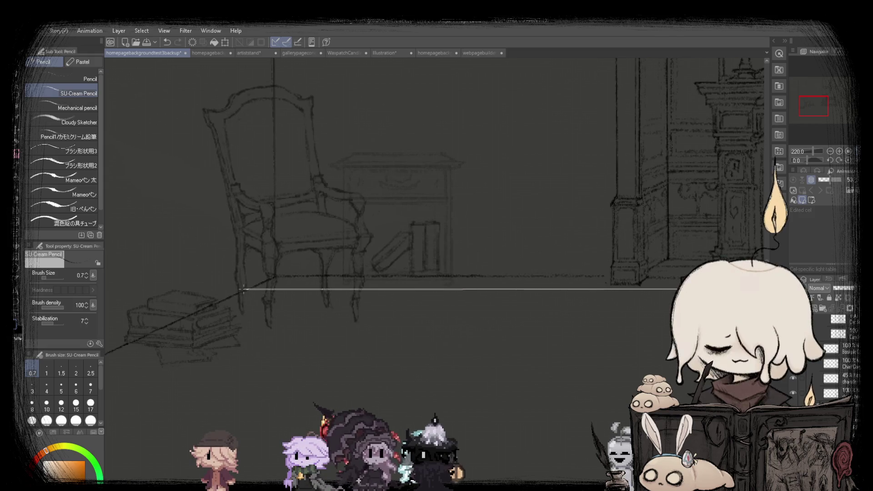
pyautogui.scroll(-3, 245, 289)
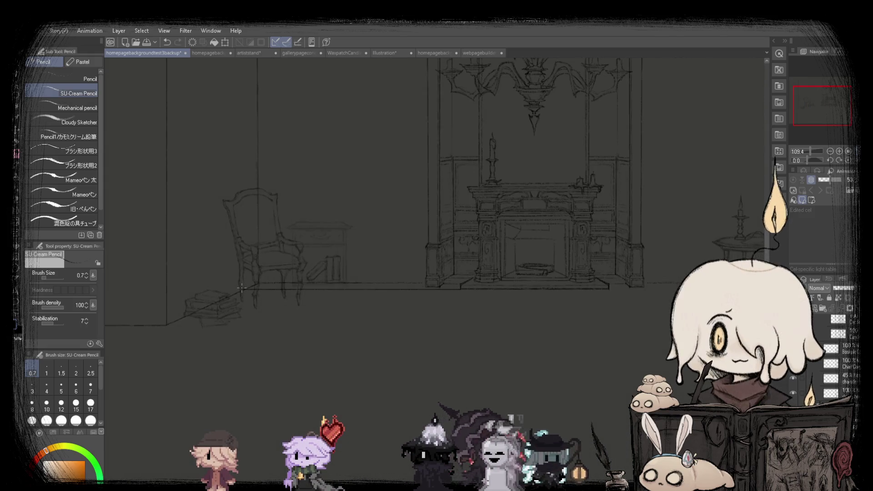
pyautogui.scroll(-1, 244, 288)
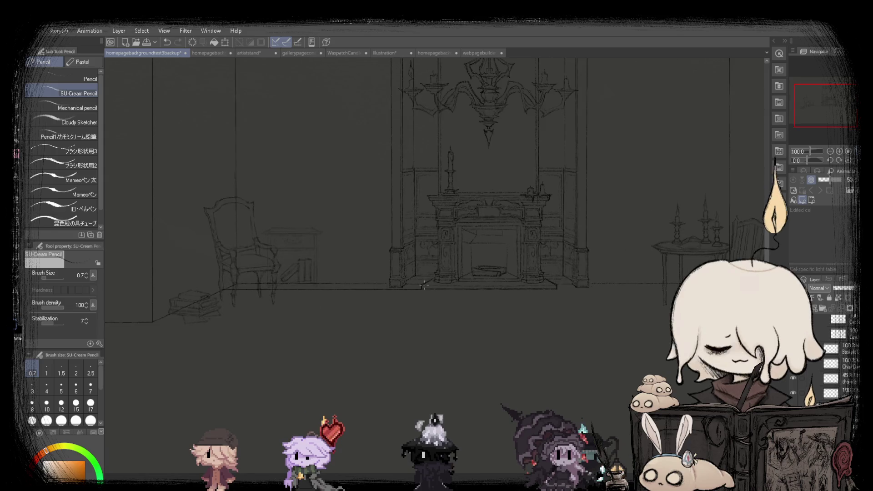
pyautogui.scroll(2, 424, 286)
pyautogui.scroll(-3, 336, 373)
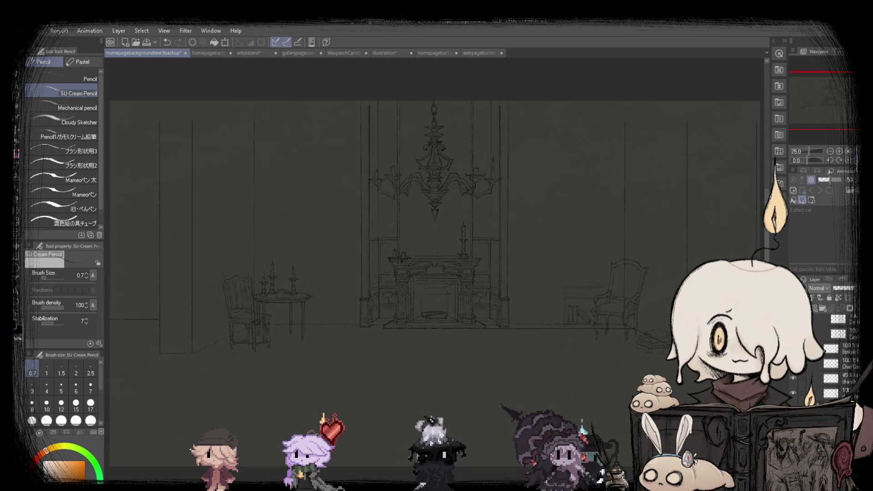
# Flip the view back and rectangle-select the floor-line strip under the fireplace.
pyautogui.press('h')
pyautogui.press('k')
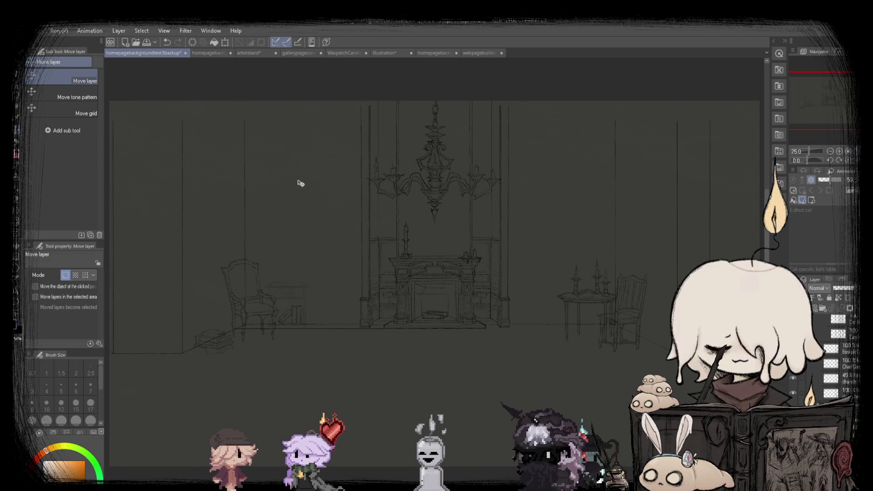
pyautogui.press('m')
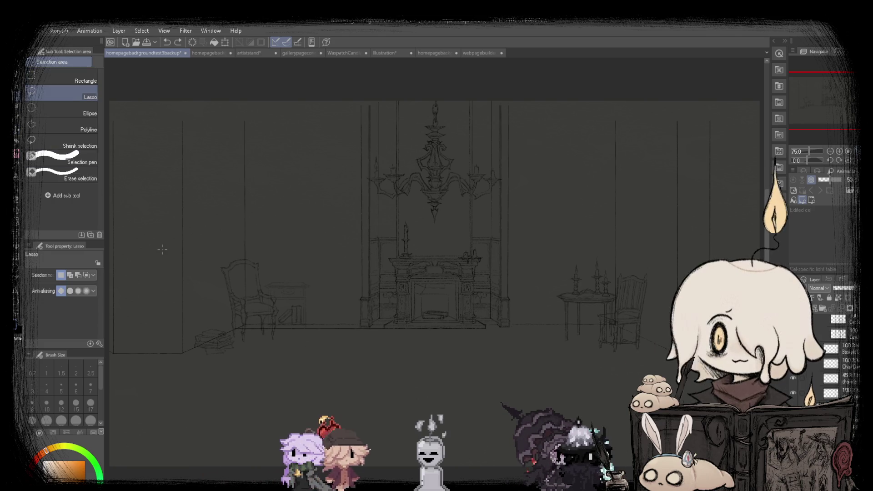
pyautogui.scroll(3, 224, 335)
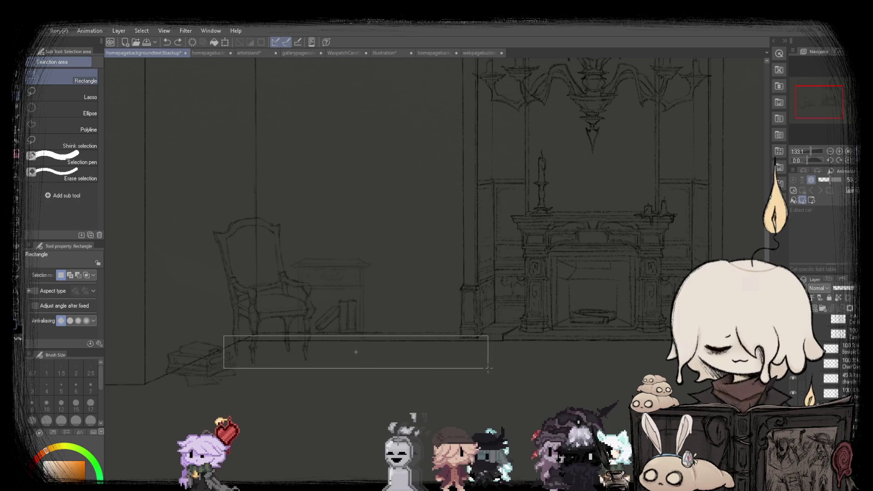
pyautogui.moveTo(224, 336); pyautogui.dragTo(544, 377)
pyautogui.click(396, 392)
pyautogui.scroll(1, 398, 378)
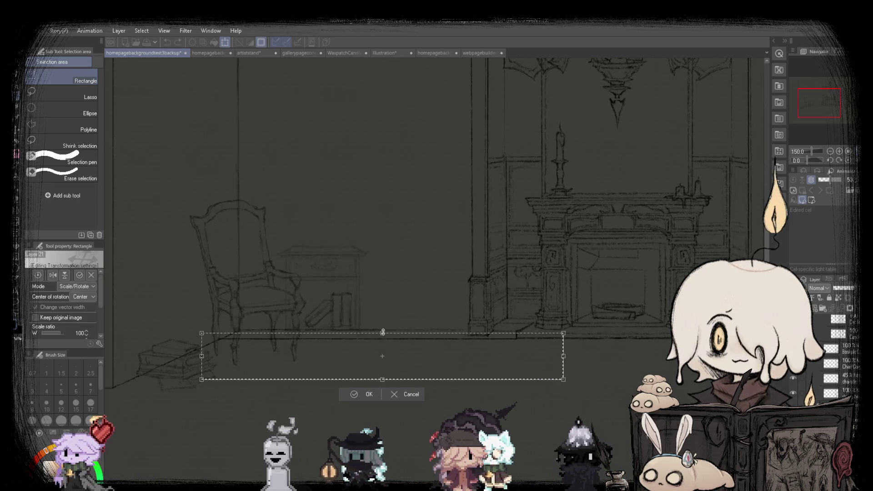
pyautogui.click(364, 394)
pyautogui.scroll(-2, 364, 394)
# Shift the selected floor strip to the right, apply the transform, and deselect.
pyautogui.click(348, 373)
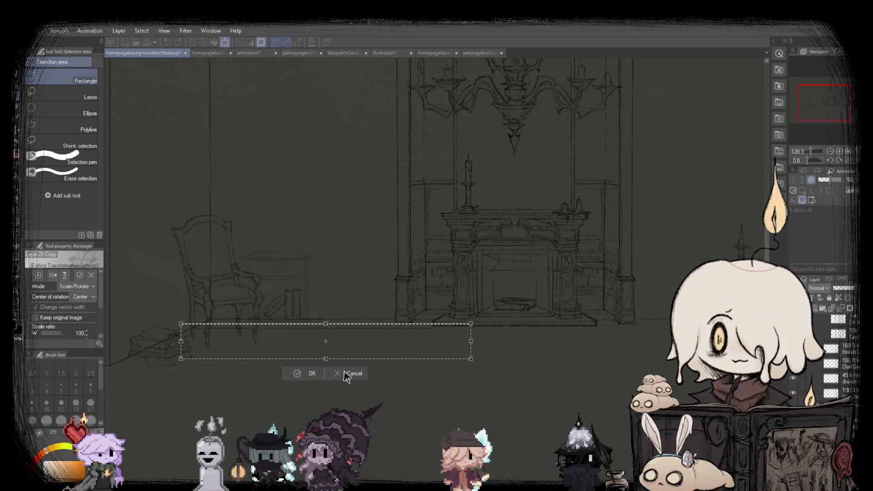
pyautogui.moveTo(439, 347)
pyautogui.mouseDown()
pyautogui.moveTo(559, 350)
pyautogui.moveTo(531, 350)
pyautogui.mouseUp()
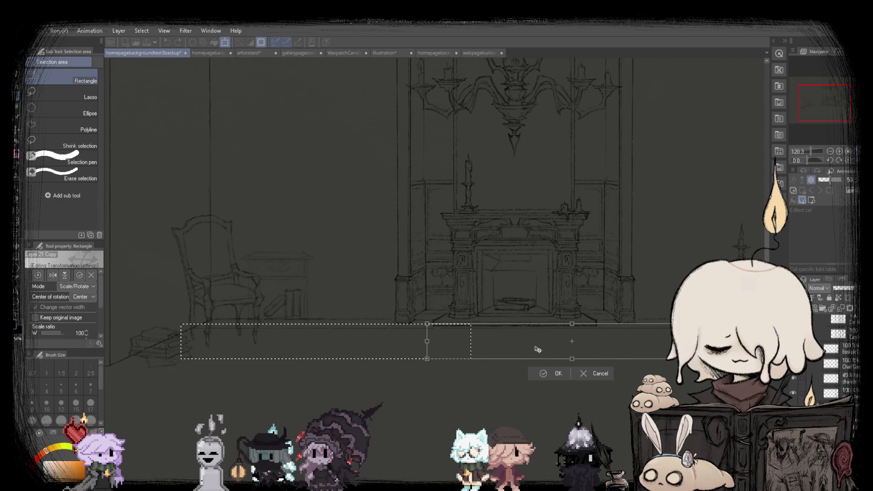
pyautogui.click(535, 375)
pyautogui.scroll(-1, 500, 383)
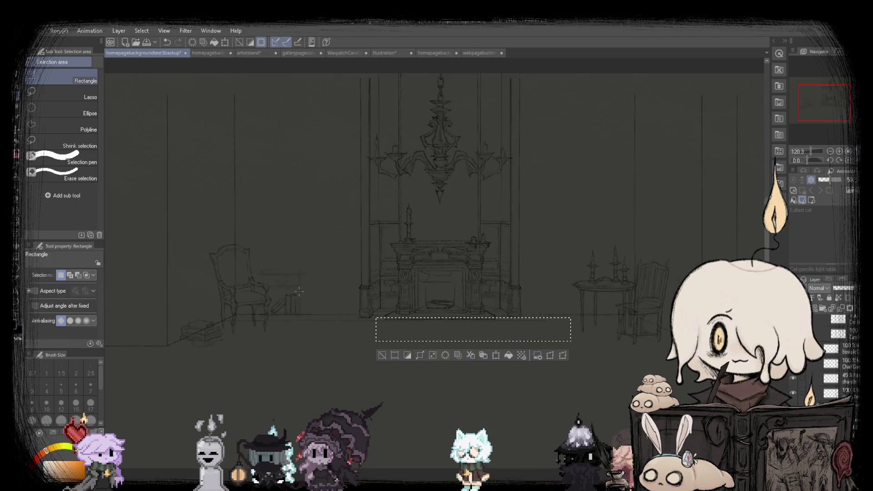
pyautogui.click(456, 369)
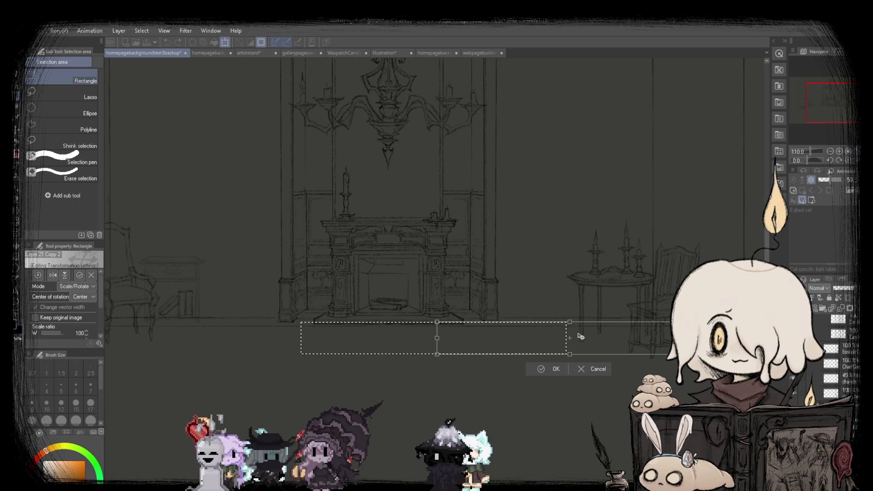
pyautogui.click(553, 364)
pyautogui.hotkey('ctrl', 'd')
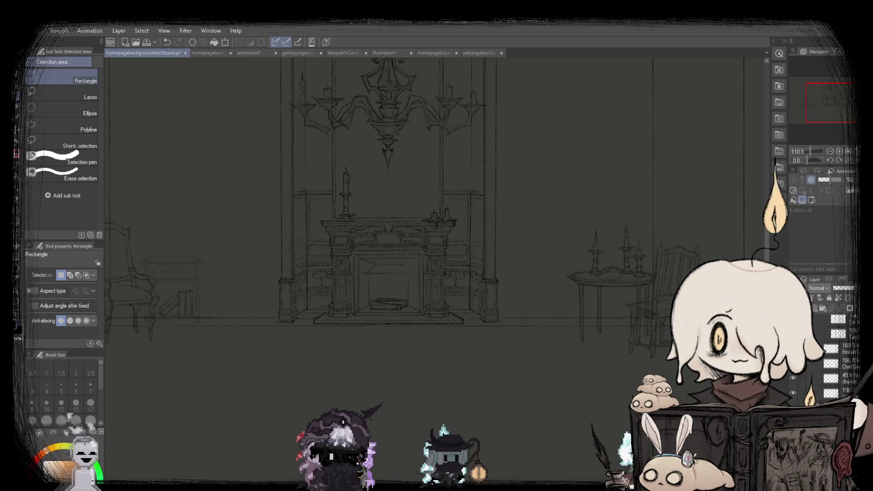
# Select a wider strip along the floor line and nudge it slightly downward.
pyautogui.hotkey('ctrl', '0')
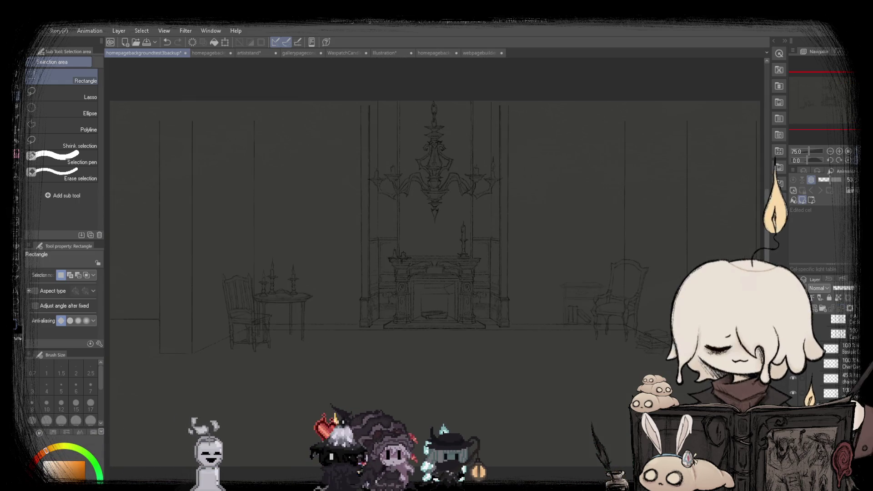
pyautogui.scroll(1, 485, 334)
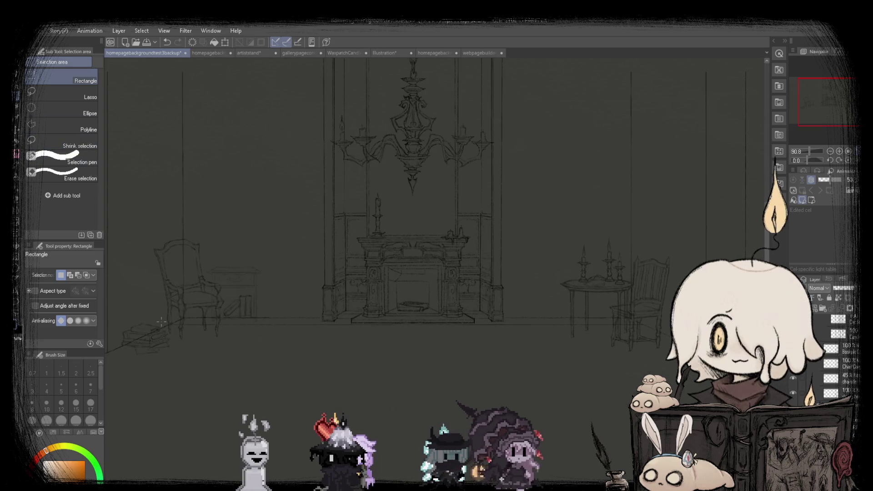
pyautogui.moveTo(161, 322)
pyautogui.mouseDown()
pyautogui.moveTo(544, 366)
pyautogui.moveTo(664, 359)
pyautogui.mouseUp()
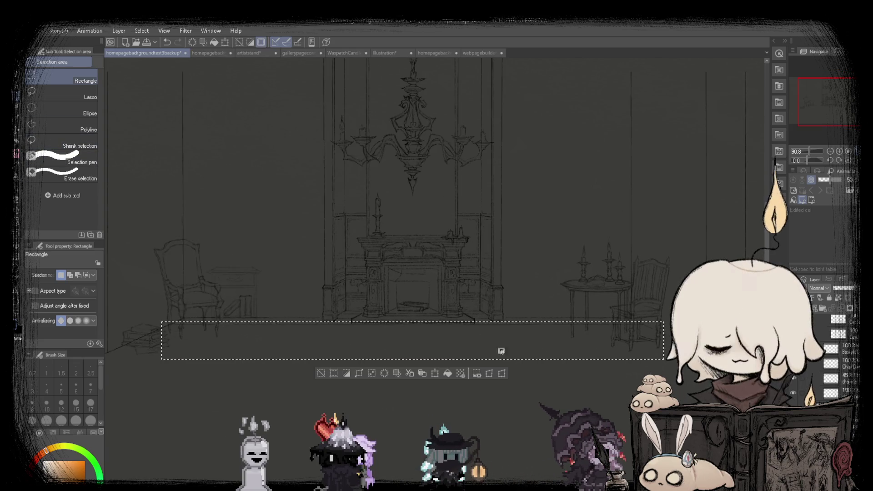
pyautogui.click(423, 374)
pyautogui.scroll(2, 337, 345)
pyautogui.scroll(3, 332, 346)
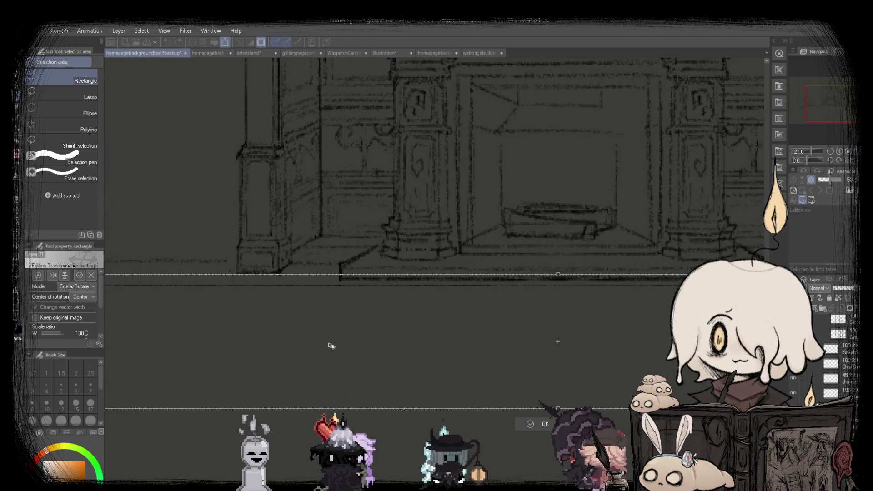
pyautogui.moveTo(332, 346); pyautogui.dragTo(348, 354)
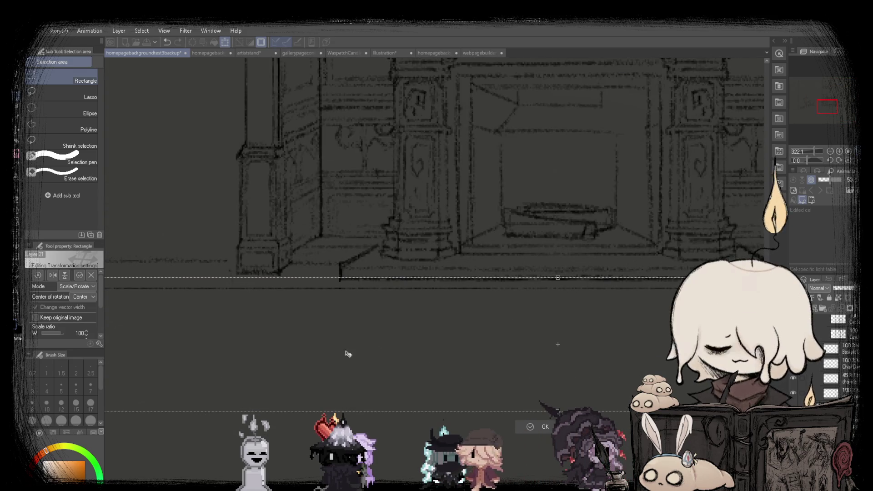
pyautogui.click(541, 428)
pyautogui.scroll(-4, 374, 291)
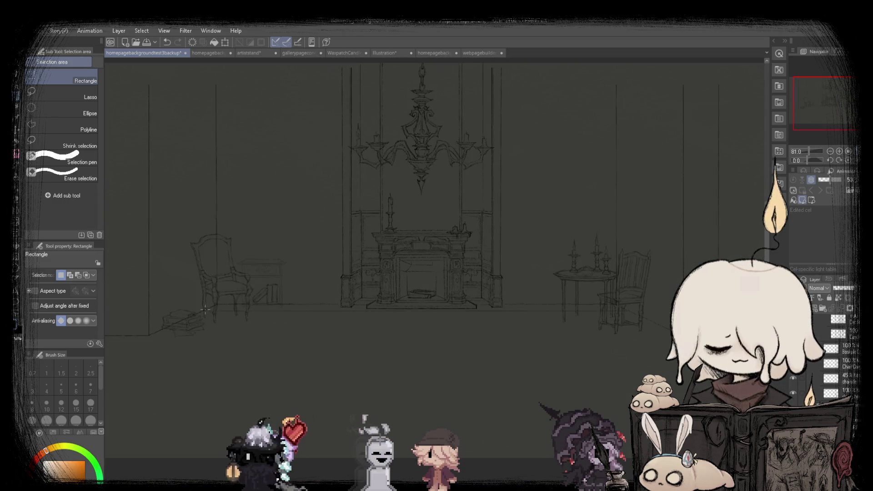
# Switch to the SU-Cream Pencil and undo the last floor-strip edit.
pyautogui.press('p')
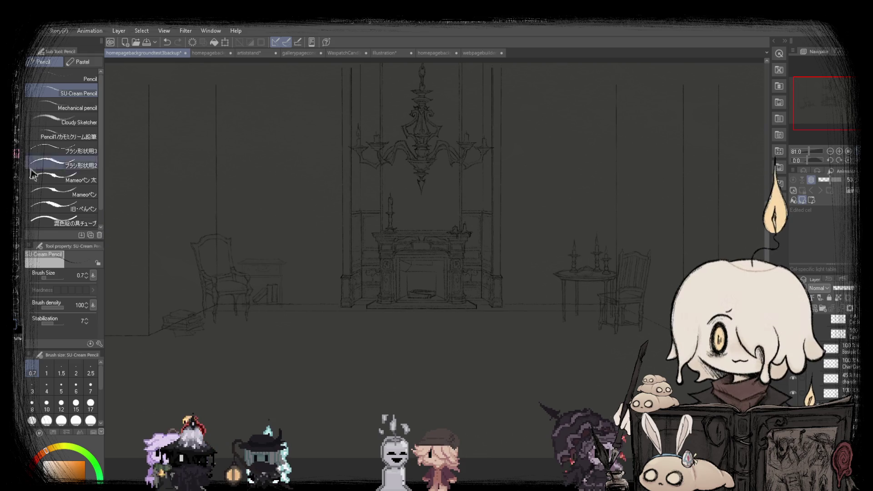
pyautogui.scroll(2, 167, 252)
pyautogui.scroll(2, 191, 330)
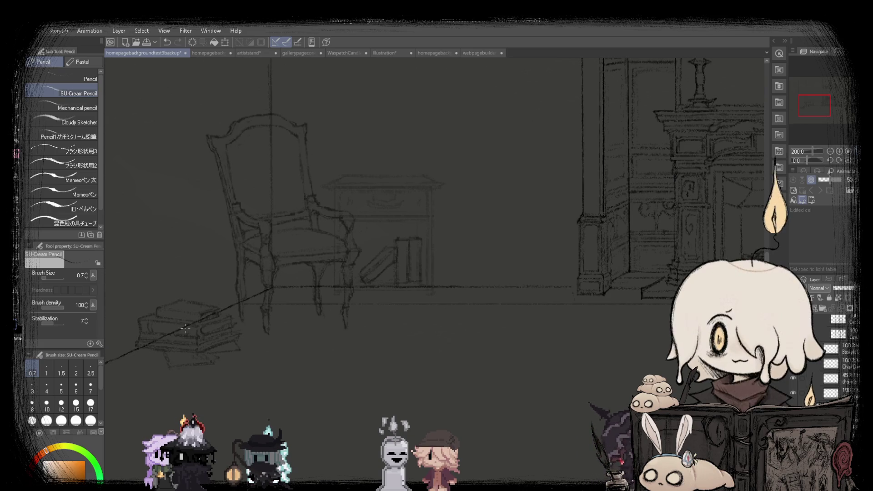
pyautogui.scroll(-3, 185, 329)
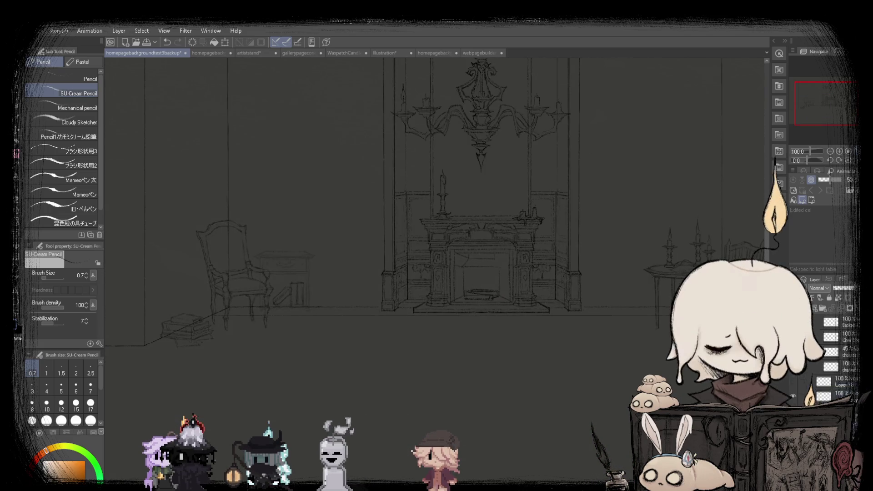
pyautogui.hotkey('ctrl', 'z')
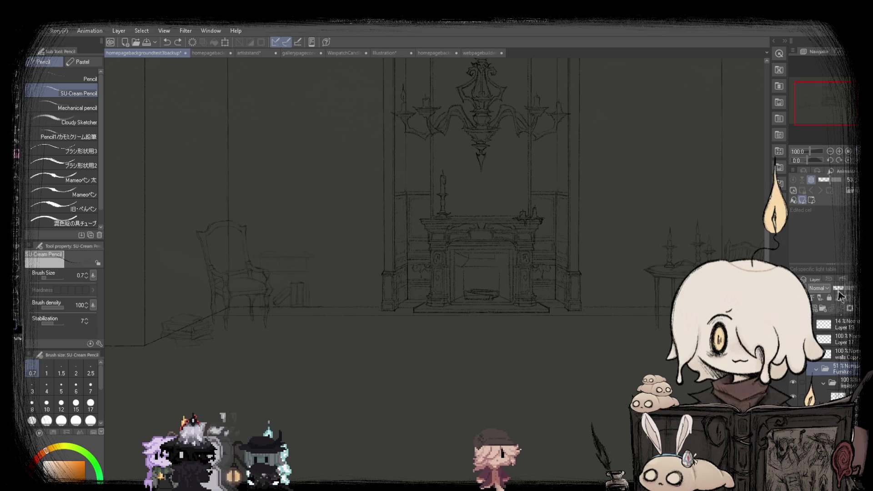
# Zoom in and out along the floor line past the fireplace, chairs and candle tables.
pyautogui.scroll(4, 400, 327)
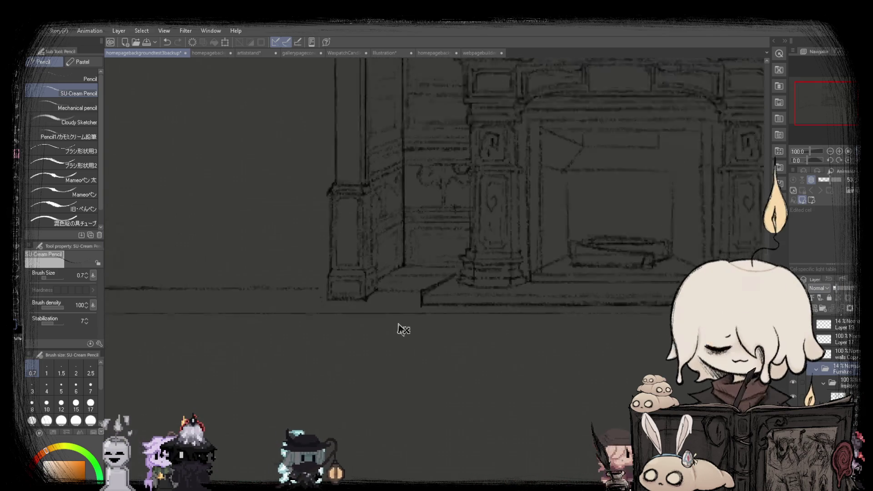
pyautogui.scroll(3, 388, 316)
pyautogui.scroll(-3, 389, 309)
pyautogui.scroll(-2, 382, 291)
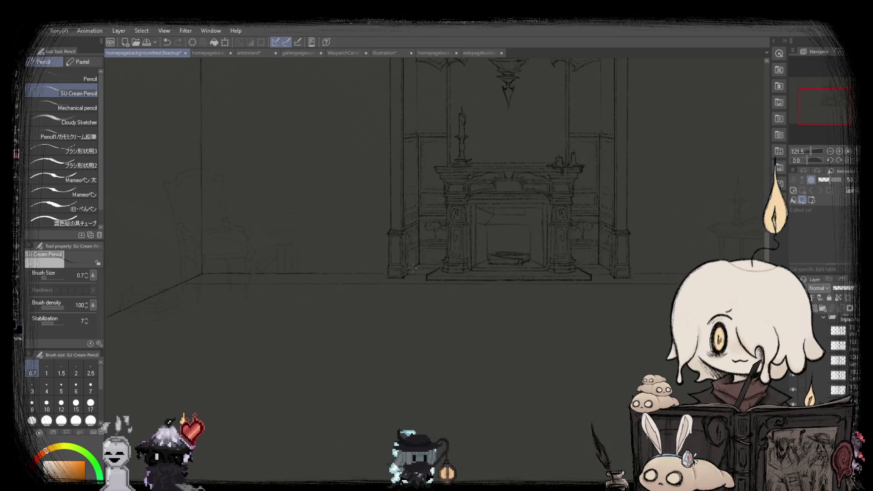
pyautogui.scroll(2, 377, 278)
pyautogui.scroll(2, 375, 271)
pyautogui.scroll(-2, 375, 271)
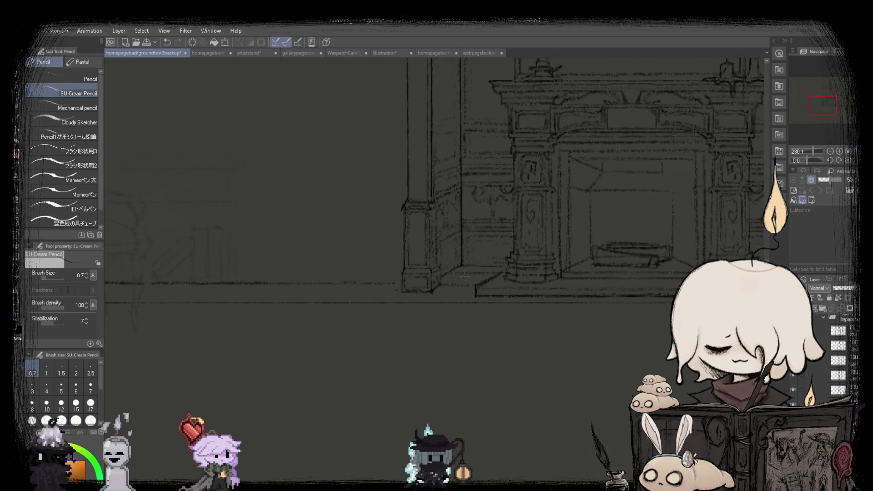
pyautogui.scroll(2, 329, 296)
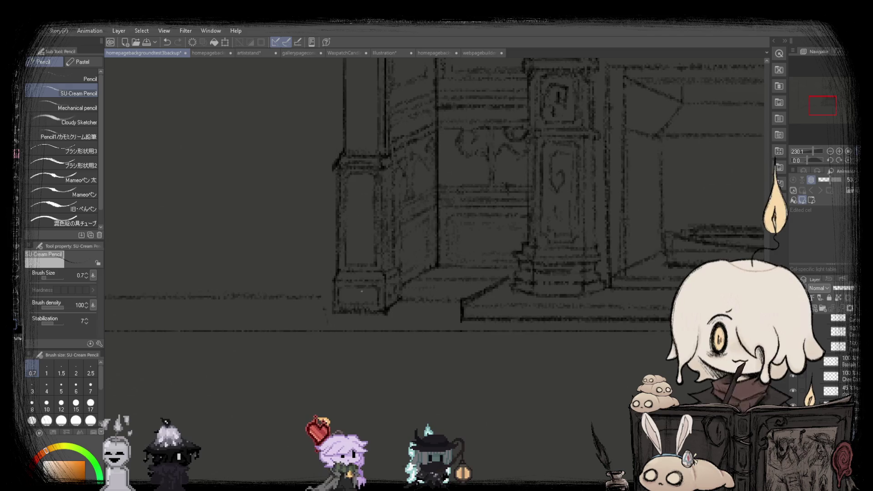
pyautogui.scroll(2, 329, 296)
pyautogui.scroll(-3, 328, 296)
pyautogui.scroll(-1, 387, 301)
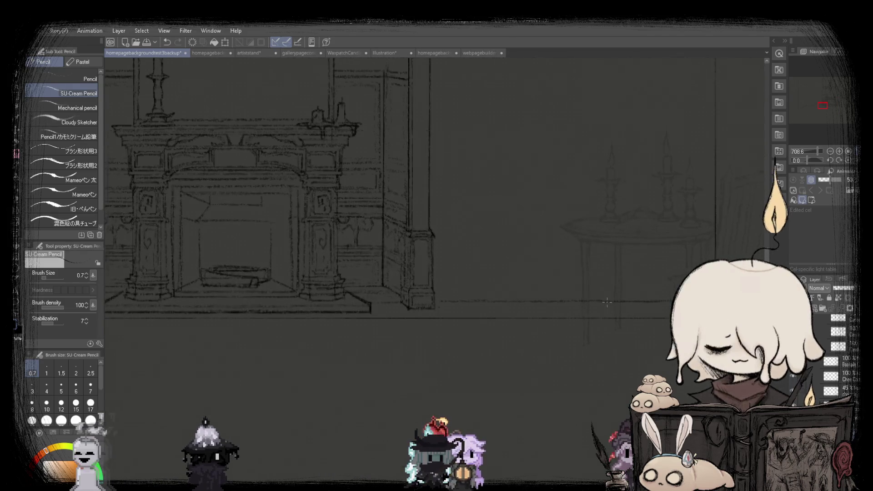
pyautogui.scroll(2, 423, 303)
pyautogui.scroll(2, 438, 305)
pyautogui.scroll(-2, 438, 305)
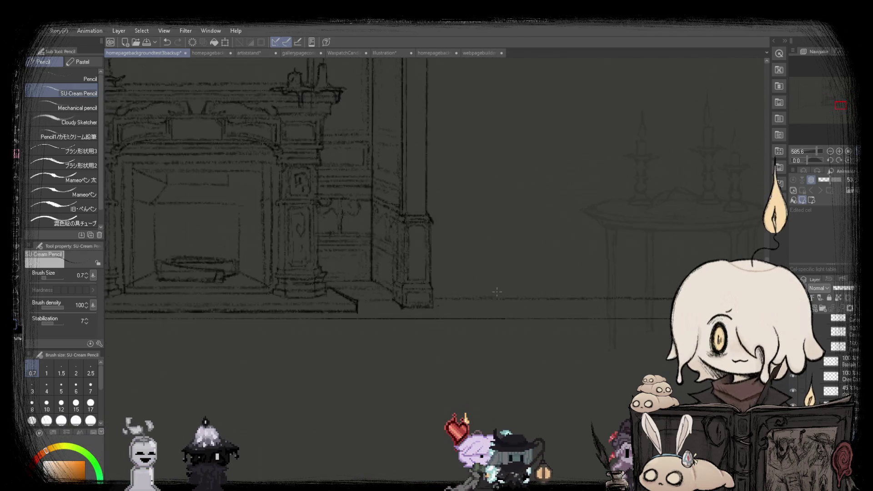
pyautogui.scroll(-2, 438, 304)
pyautogui.scroll(-2, 203, 299)
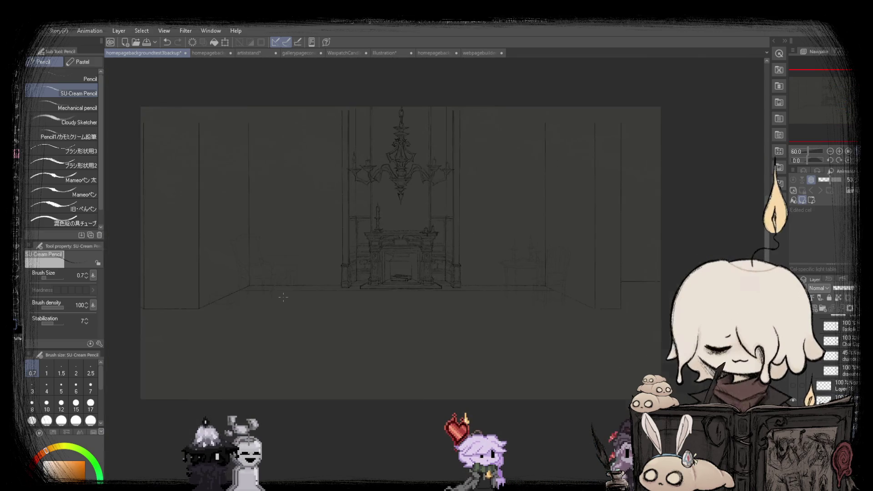
pyautogui.scroll(2, 204, 299)
pyautogui.scroll(1, 203, 298)
pyautogui.scroll(2, 204, 299)
pyautogui.scroll(2, 191, 299)
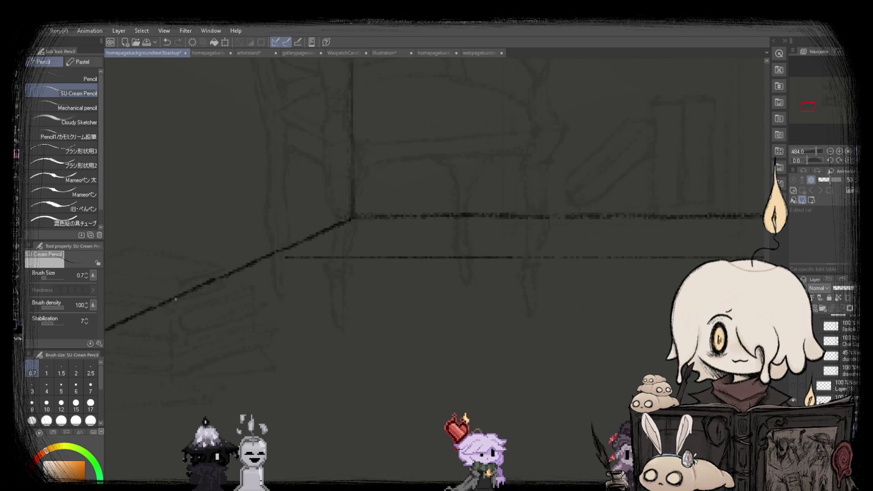
pyautogui.scroll(-2, 179, 298)
pyautogui.scroll(-2, 178, 299)
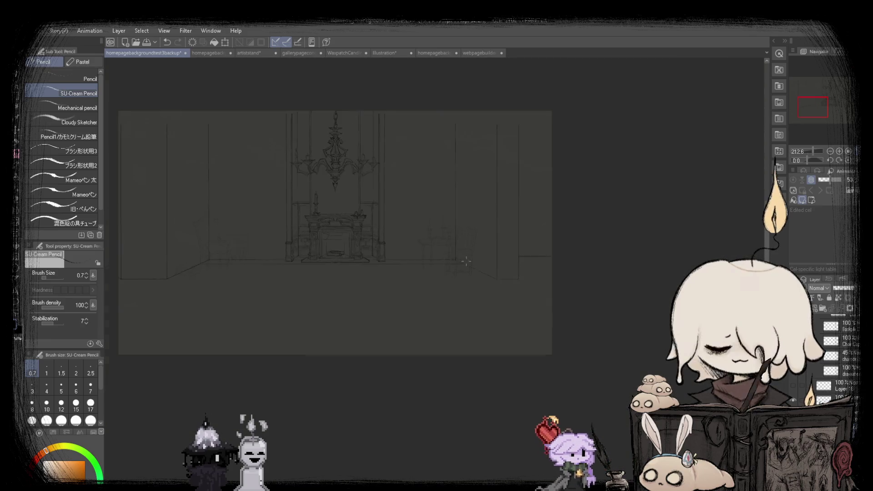
pyautogui.scroll(2, 499, 284)
pyautogui.scroll(1, 499, 285)
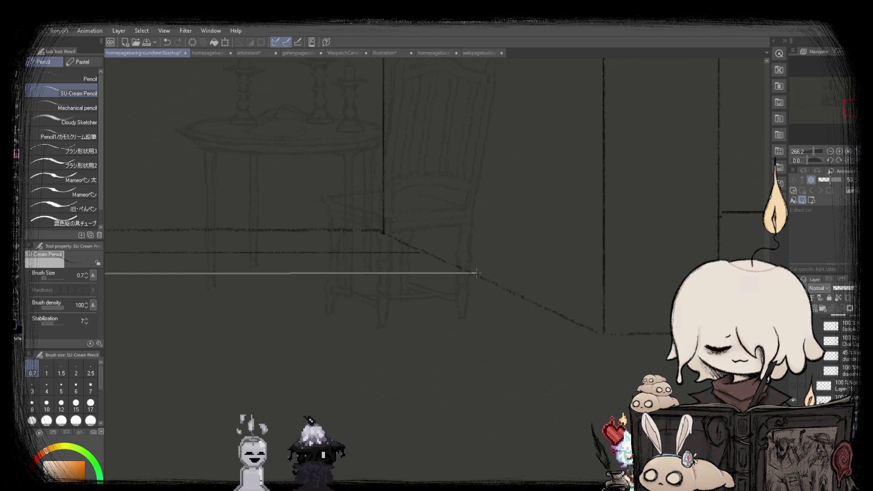
pyautogui.scroll(-1, 476, 274)
pyautogui.scroll(-1, 475, 275)
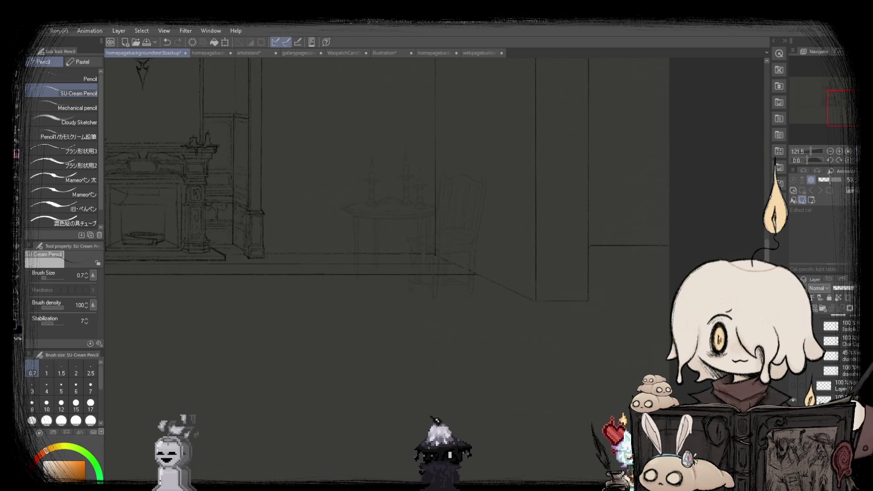
pyautogui.scroll(-2, 476, 274)
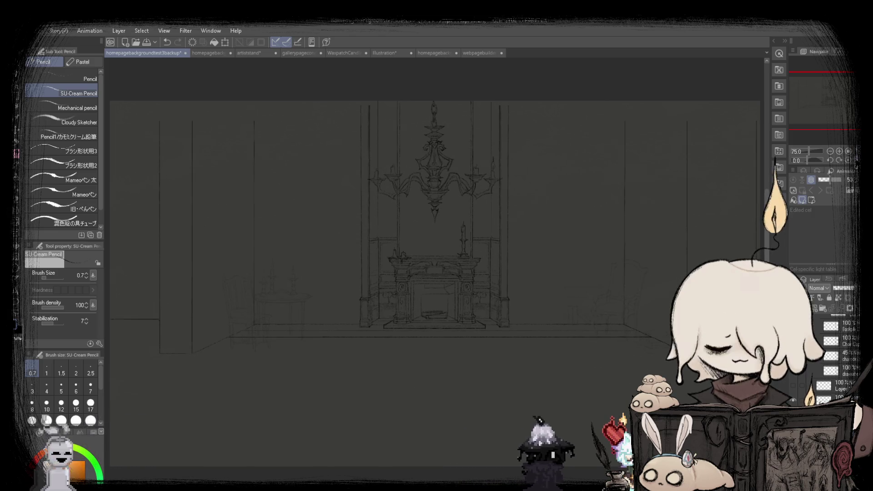
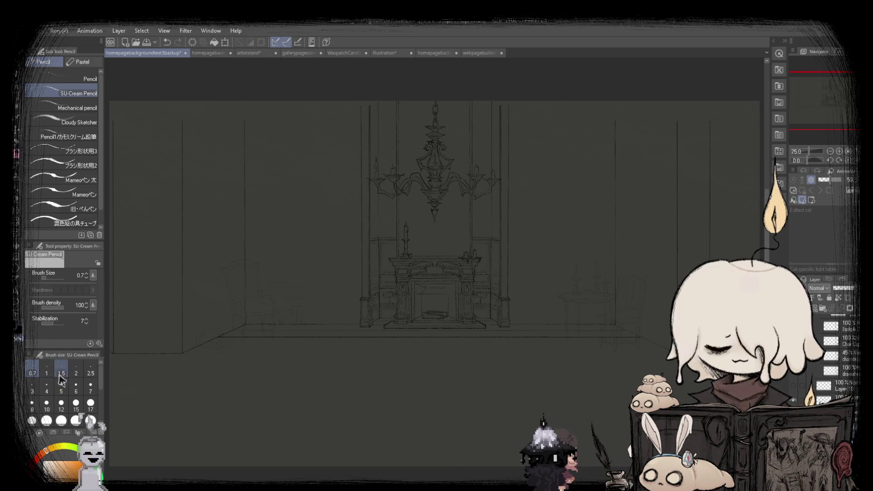
# Zoom and pan in on the floor area of the gothic room sketch.
pyautogui.scroll(2, 120, 271)
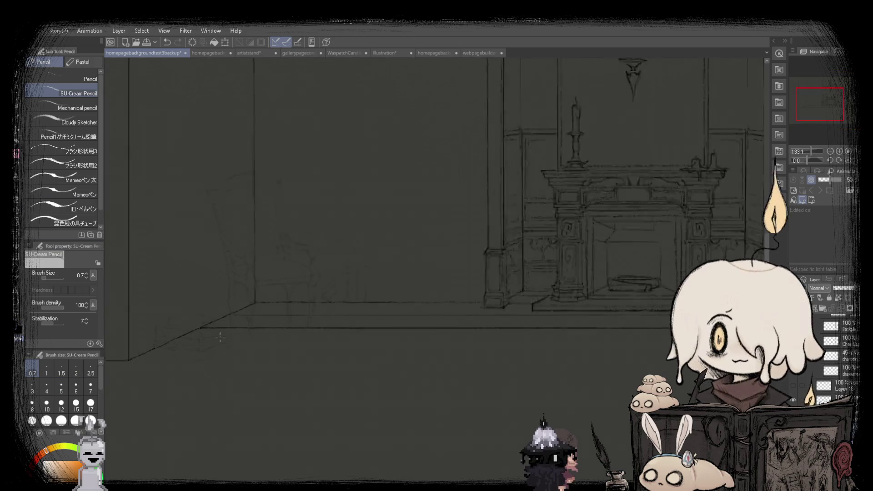
pyautogui.scroll(2, 150, 296)
pyautogui.scroll(2, 185, 319)
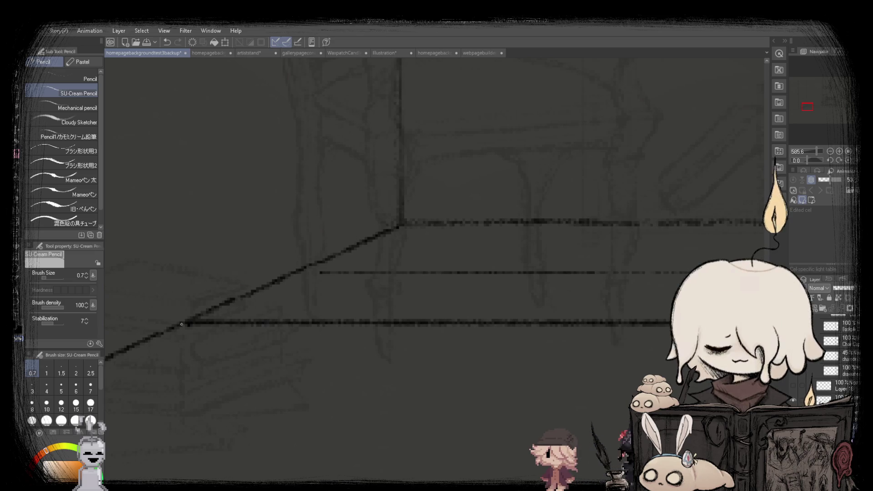
pyautogui.scroll(-5, 224, 320)
pyautogui.scroll(4, 210, 297)
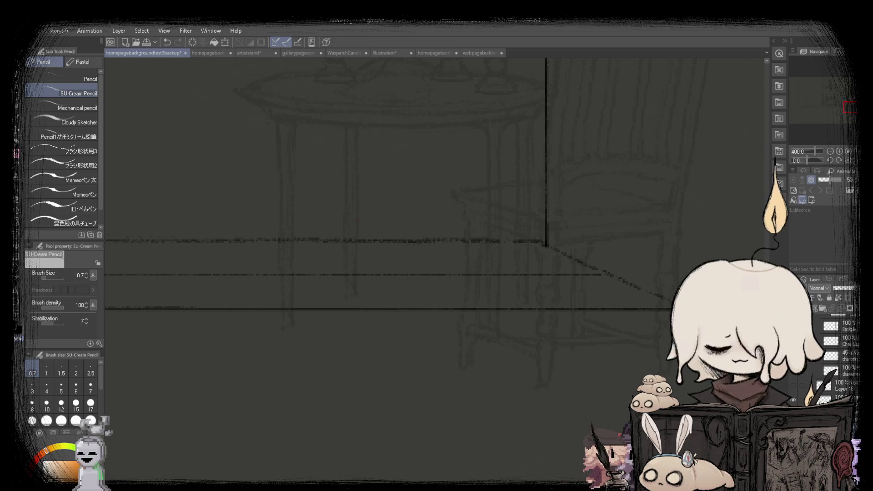
pyautogui.scroll(-4, 592, 295)
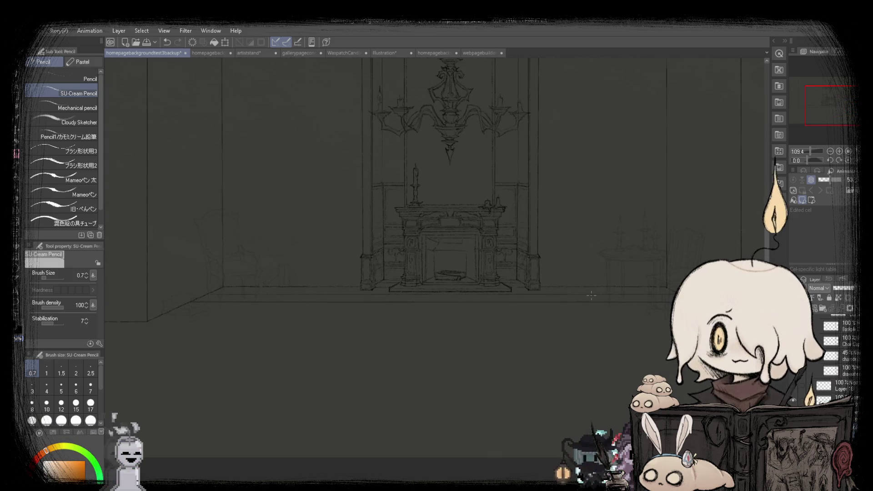
pyautogui.scroll(2, 264, 279)
pyautogui.scroll(1, 260, 280)
pyautogui.hscroll(3, 255, 279)
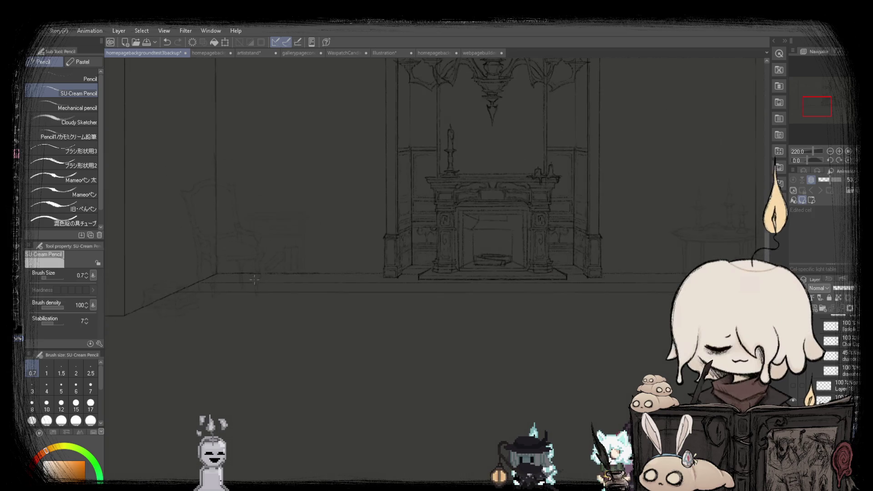
pyautogui.scroll(-2, 300, 269)
pyautogui.scroll(1, 273, 273)
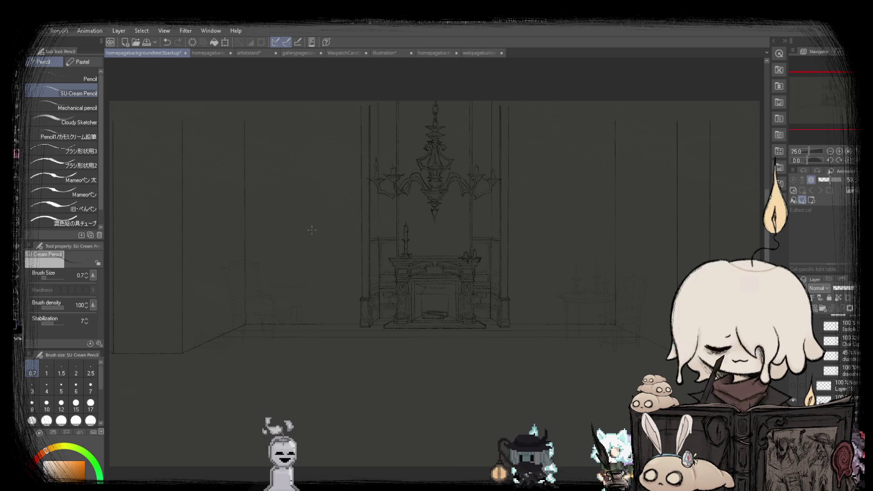
# Compare the sketch against the finished room illustration reference, switching back and forth twice.
pyautogui.click(482, 52)
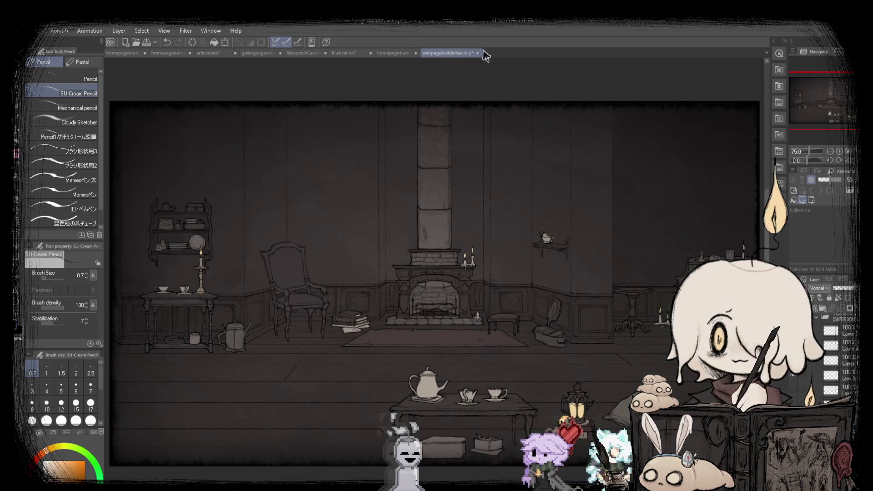
pyautogui.click(121, 55)
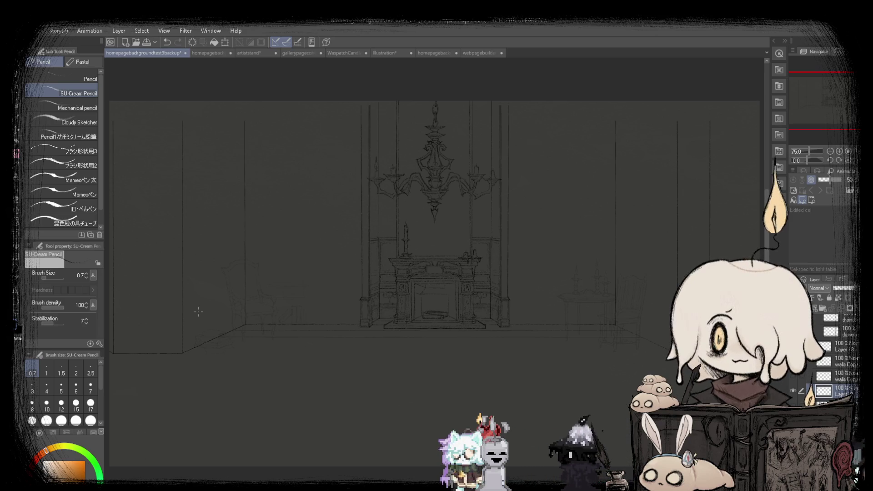
pyautogui.click(482, 53)
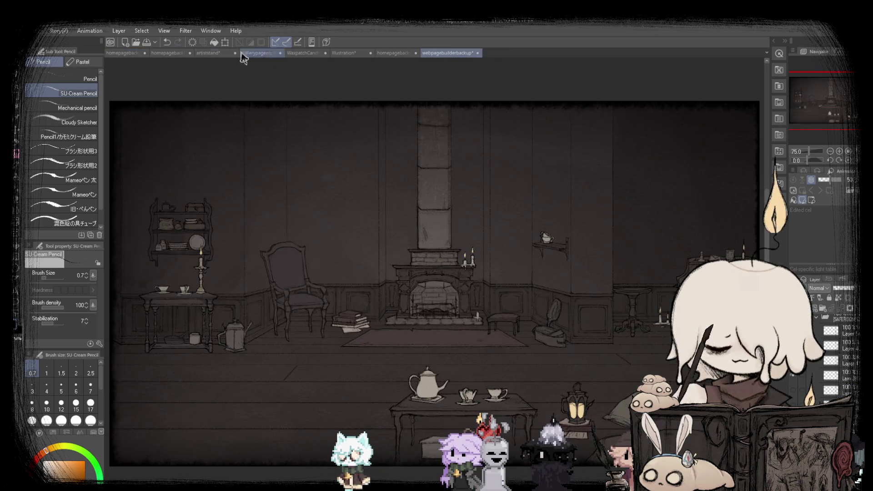
pyautogui.click(130, 55)
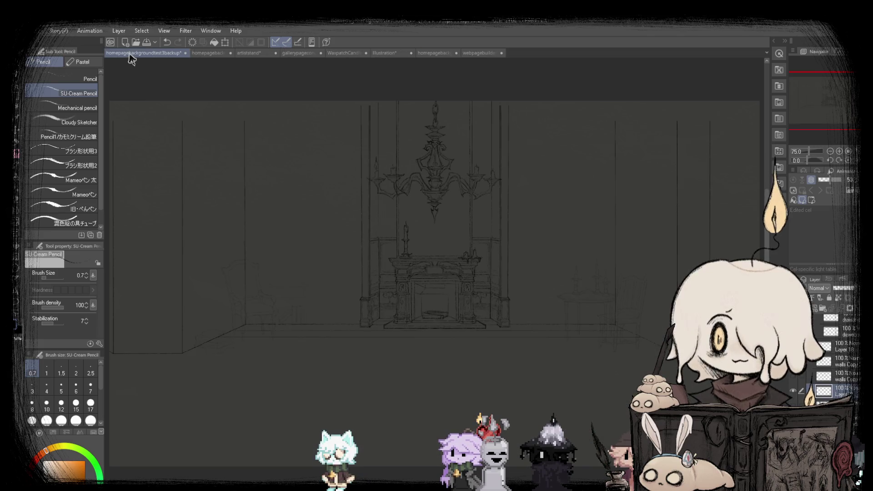
pyautogui.scroll(5, 189, 367)
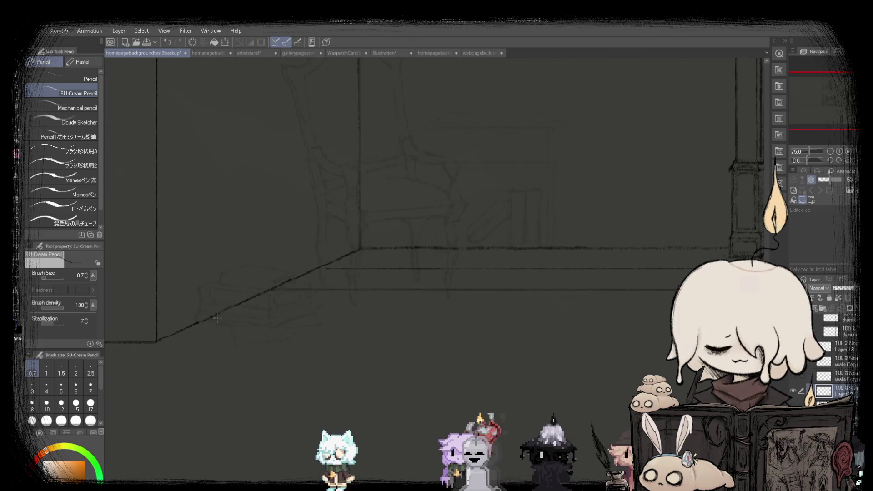
pyautogui.scroll(-5, 222, 313)
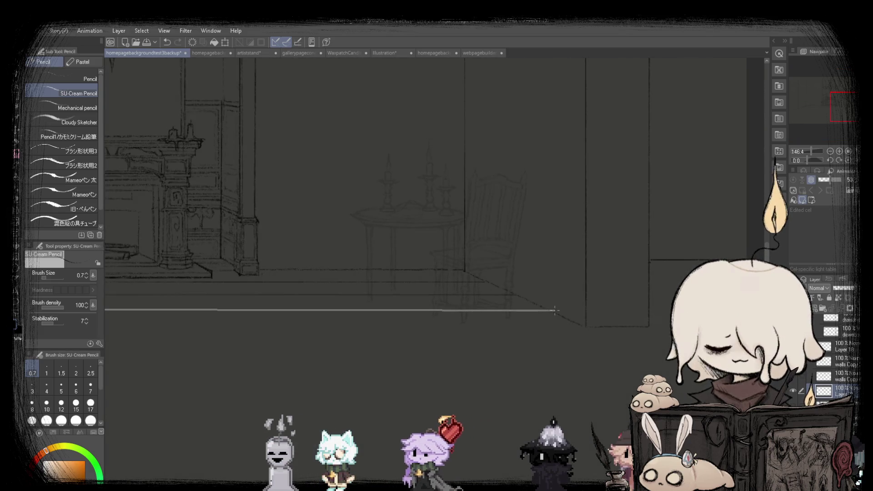
# Fit the whole room sketch to the window, then zoom back in on the floor.
pyautogui.hotkey('ctrl', '0')
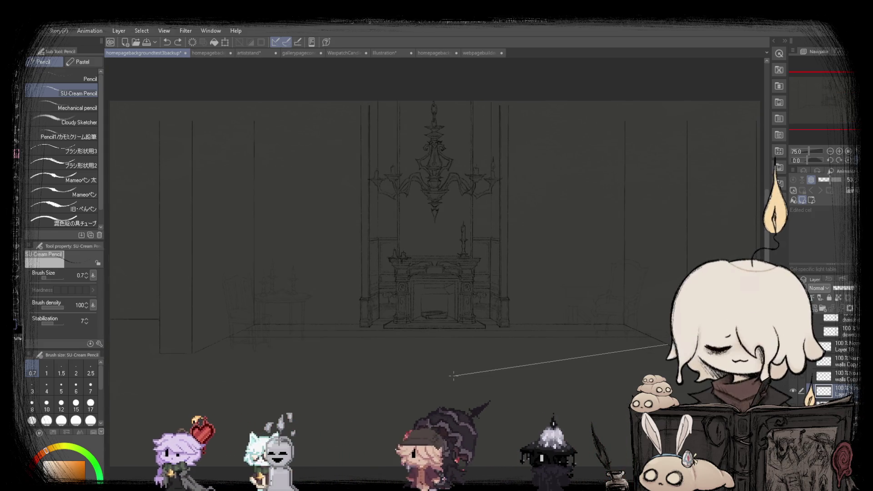
pyautogui.scroll(3, 669, 342)
pyautogui.scroll(2, 668, 342)
pyautogui.scroll(2, 668, 342)
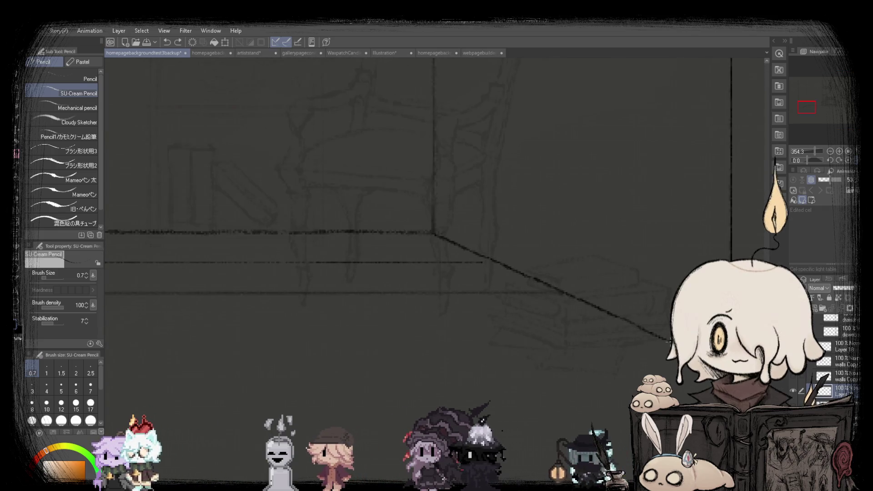
pyautogui.scroll(-3, 669, 342)
pyautogui.scroll(-2, 669, 342)
pyautogui.scroll(1, 228, 332)
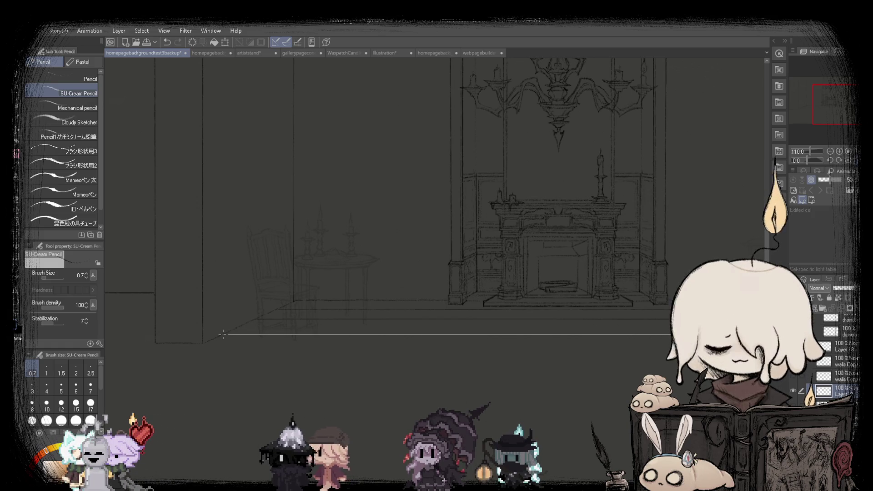
pyautogui.scroll(-2, 258, 291)
pyautogui.scroll(1, 437, 227)
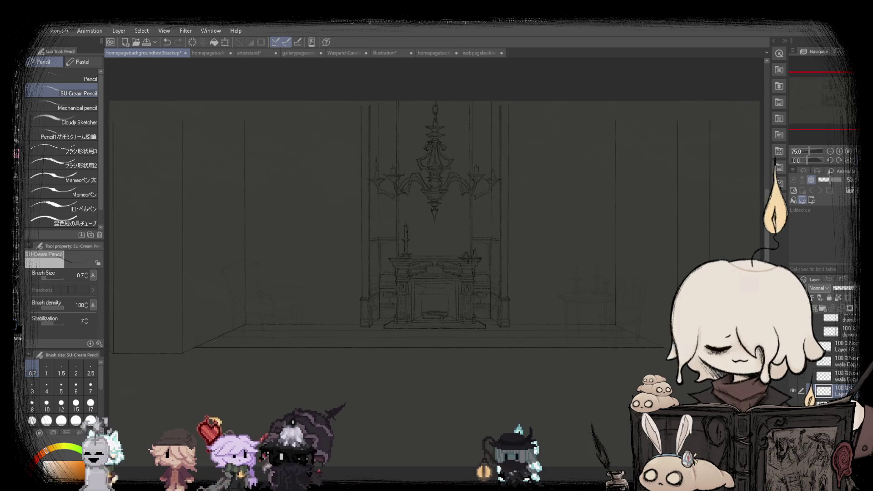
# Flip the canvas horizontally to check proportions, flip it back, and fit to window.
pyautogui.press('h')
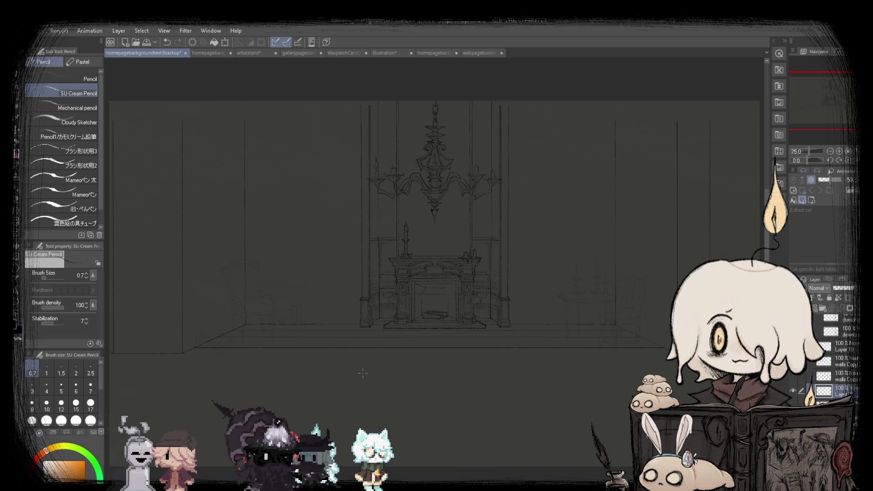
pyautogui.scroll(2, 184, 352)
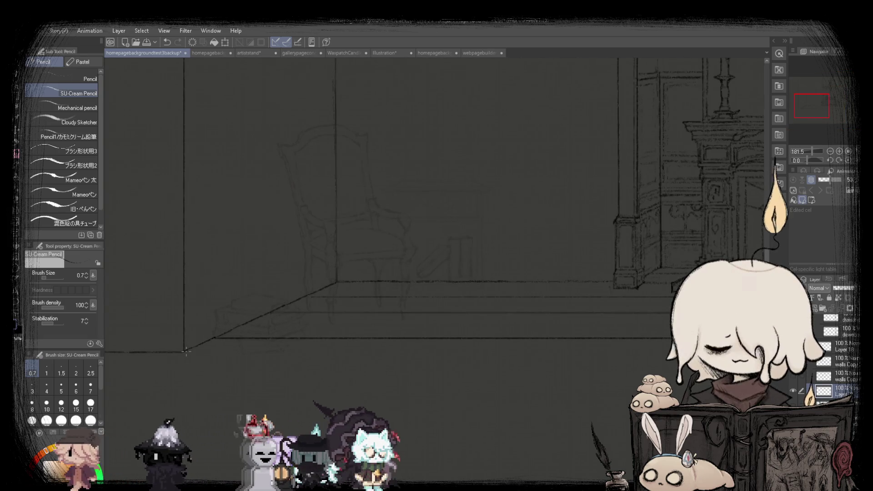
pyautogui.press('h')
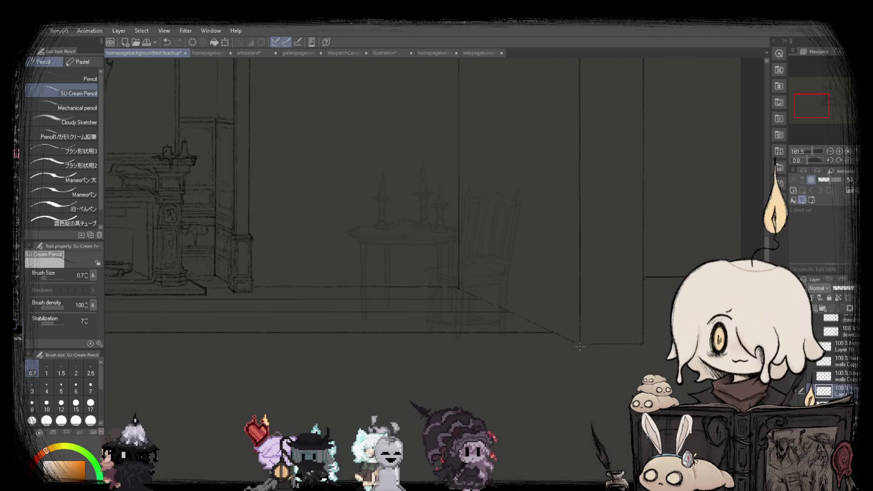
pyautogui.hotkey('ctrl', '0')
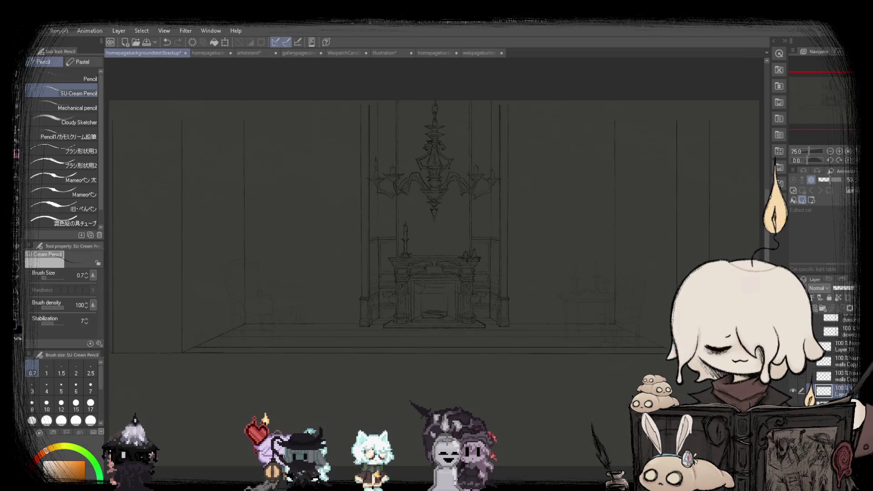
# Squash the front floor strip shallower by raising its bottom edge with a rectangle-selection transform.
pyautogui.press('m')
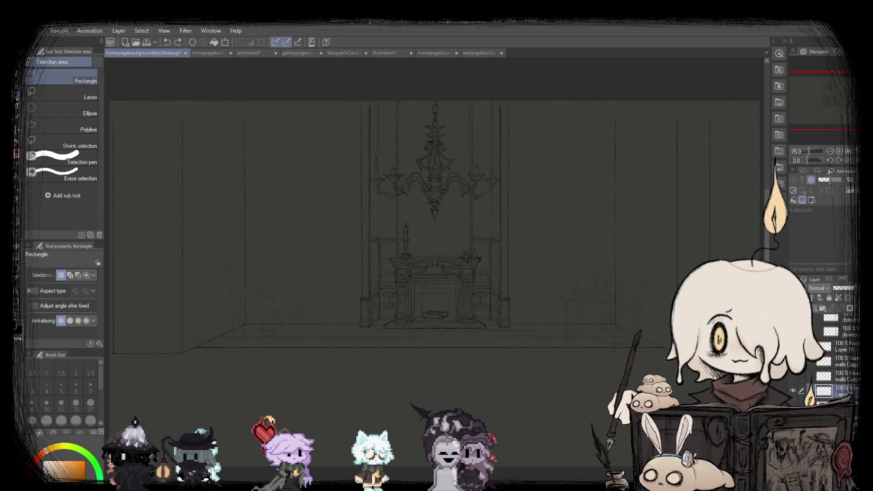
pyautogui.moveTo(188, 346); pyautogui.dragTo(672, 382)
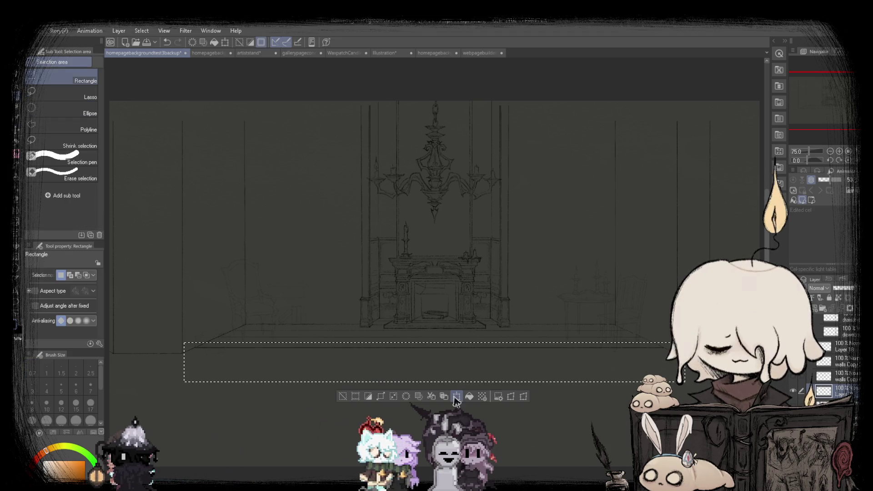
pyautogui.hotkey('ctrl', 't')
pyautogui.moveTo(450, 389); pyautogui.dragTo(450, 381)
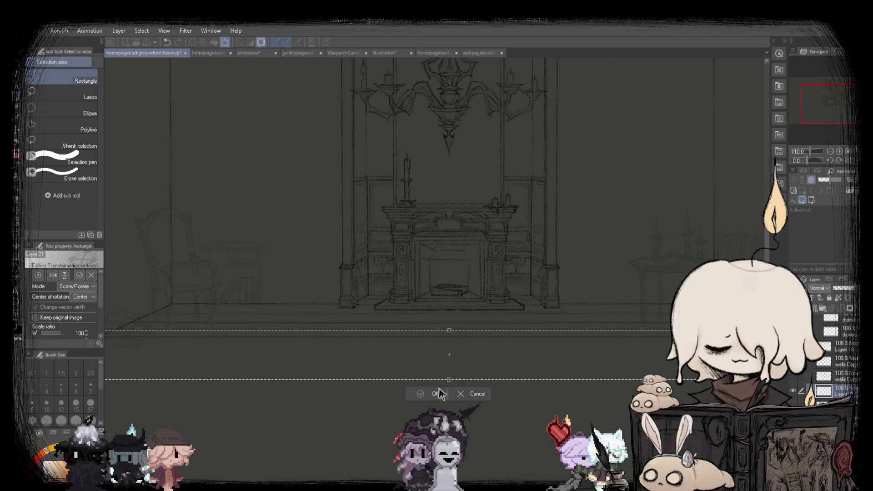
pyautogui.press('Return')
pyautogui.scroll(-3, 373, 303)
pyautogui.scroll(1, 293, 160)
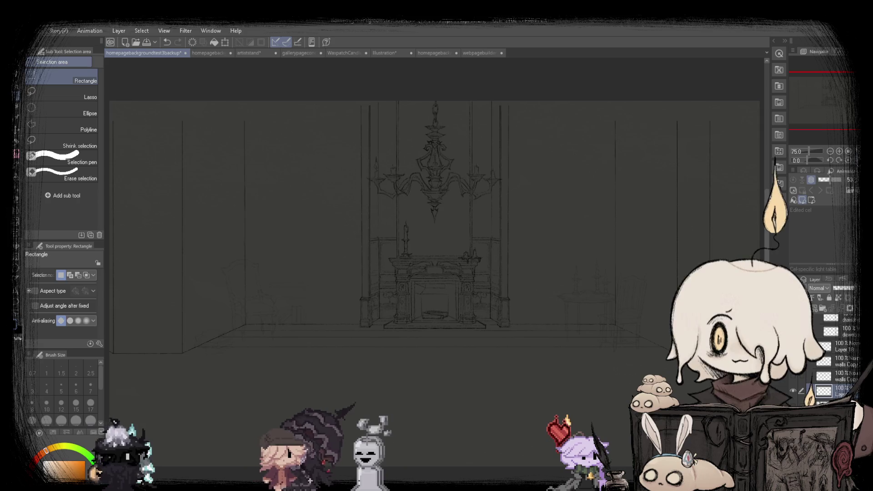
# Return to the pencil and zoom around the floor to review the lines.
pyautogui.press('p')
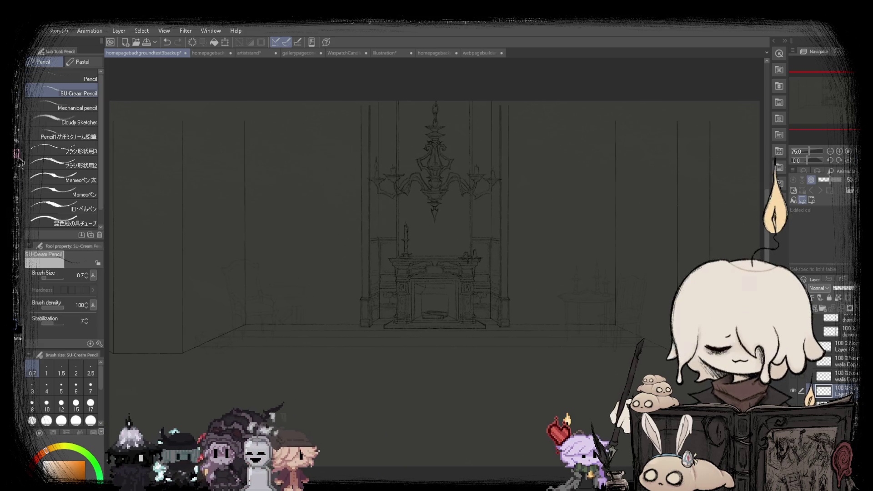
pyautogui.scroll(3, 187, 361)
pyautogui.scroll(3, 187, 361)
pyautogui.scroll(2, 188, 361)
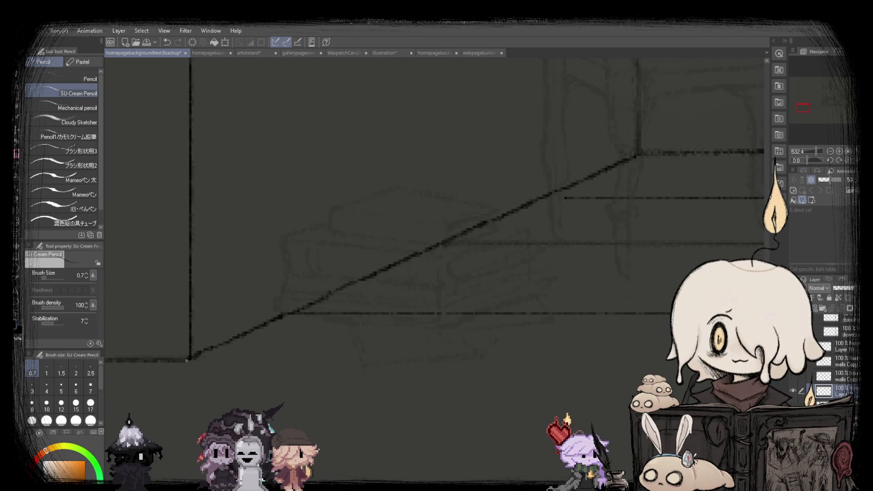
pyautogui.scroll(-8, 187, 361)
pyautogui.scroll(1, 184, 345)
pyautogui.scroll(1, 183, 340)
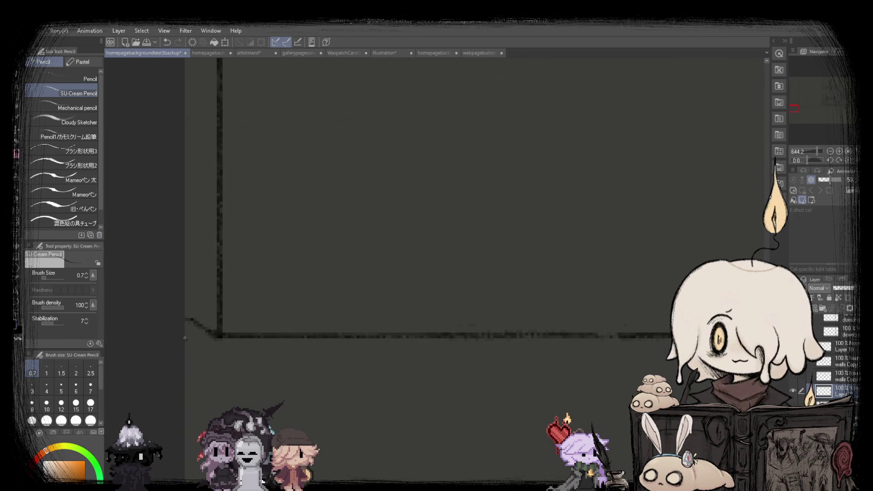
pyautogui.scroll(-5, 184, 338)
pyautogui.scroll(-5, 185, 337)
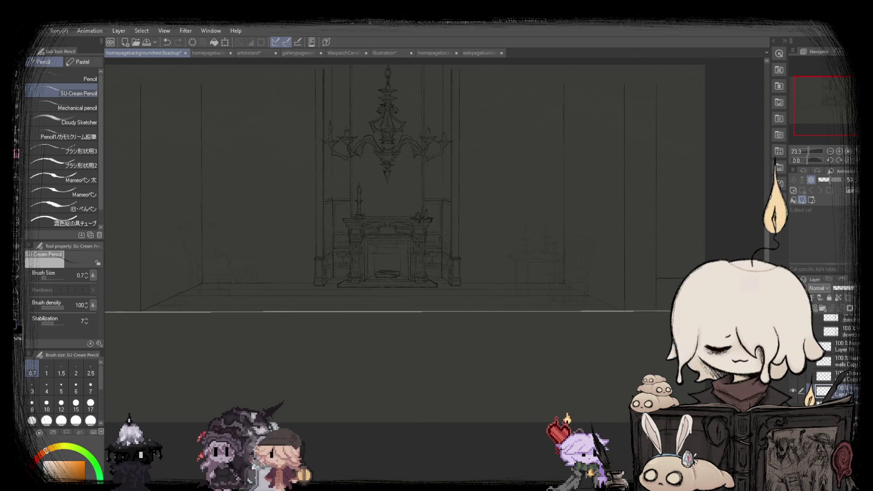
pyautogui.scroll(1, 432, 204)
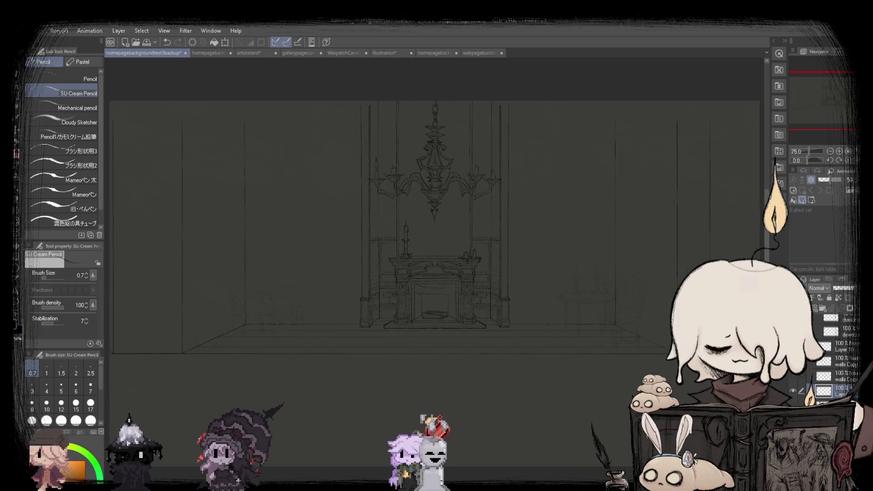
pyautogui.scroll(2, 270, 356)
pyautogui.scroll(2, 271, 356)
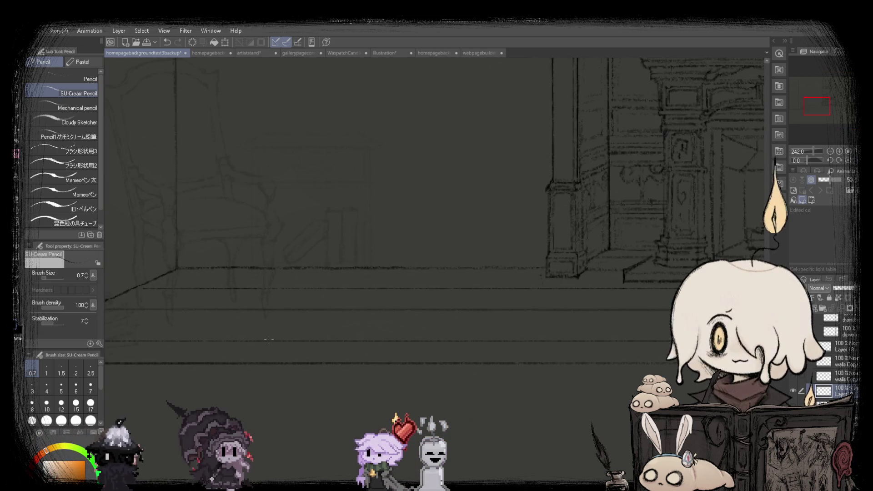
pyautogui.scroll(-3, 267, 341)
pyautogui.scroll(-2, 267, 340)
# Move the band of floor lines below the fireplace up slightly.
pyautogui.press('m')
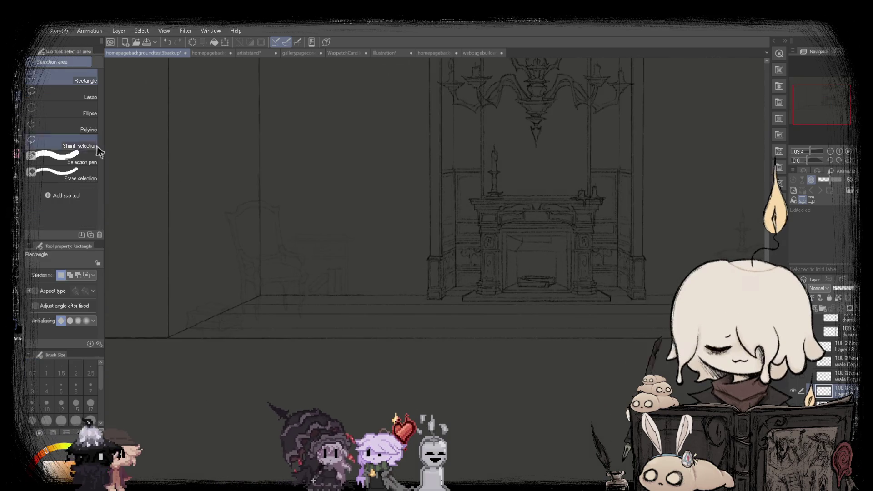
pyautogui.moveTo(174, 301); pyautogui.dragTo(735, 317)
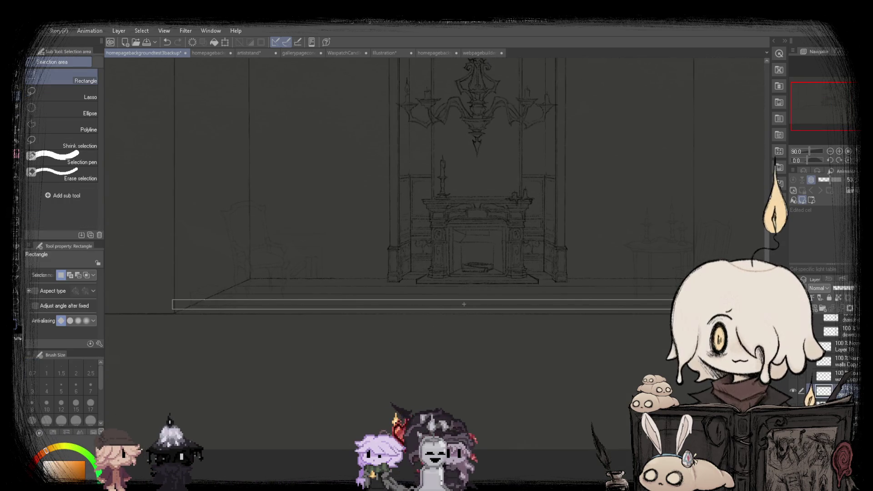
pyautogui.click(485, 323)
pyautogui.scroll(3, 468, 314)
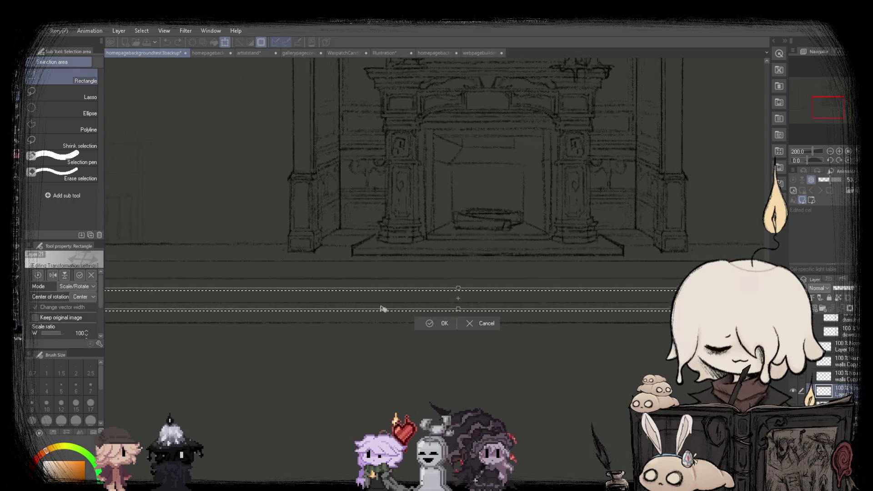
pyautogui.moveTo(382, 308); pyautogui.dragTo(382, 304)
pyautogui.click(429, 321)
pyautogui.scroll(-2, 400, 318)
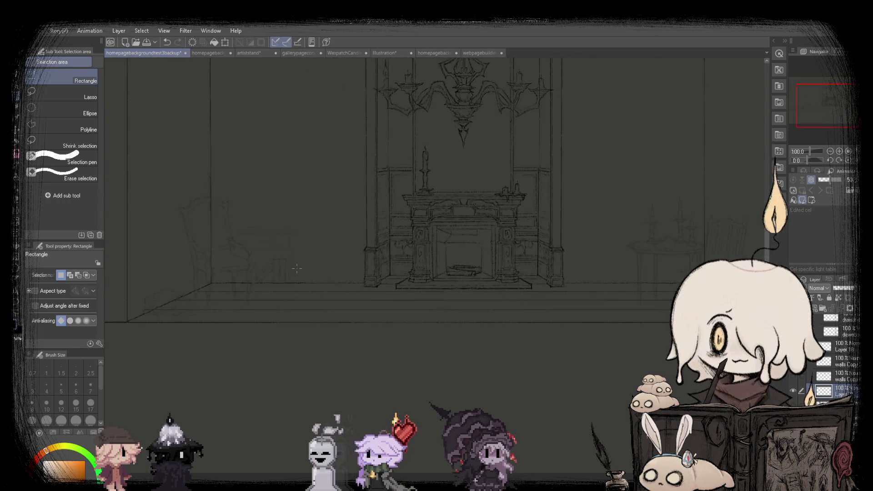
pyautogui.scroll(-1, 178, 278)
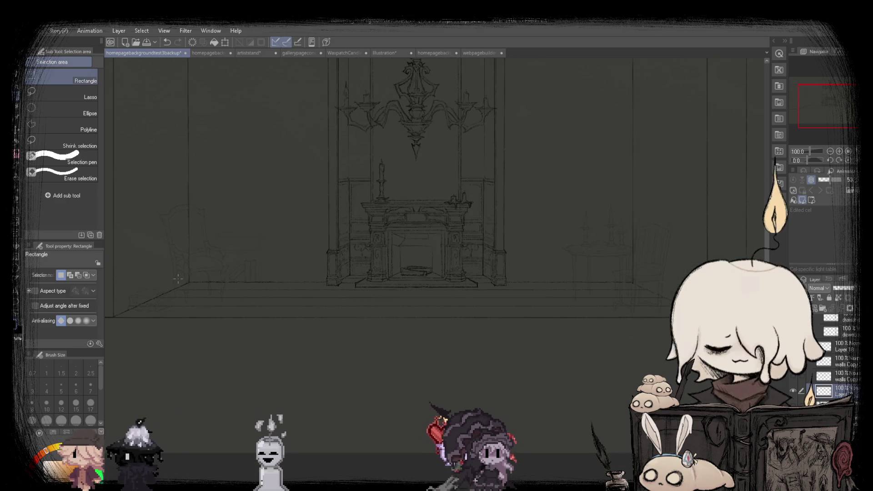
# Shift the wide floor strip across the room up a few pixels and deselect.
pyautogui.moveTo(136, 242); pyautogui.dragTo(707, 309)
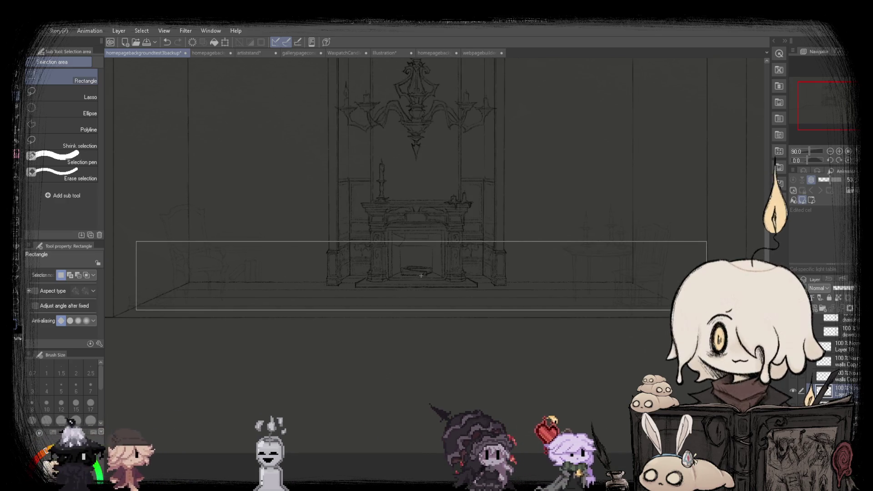
pyautogui.click(442, 325)
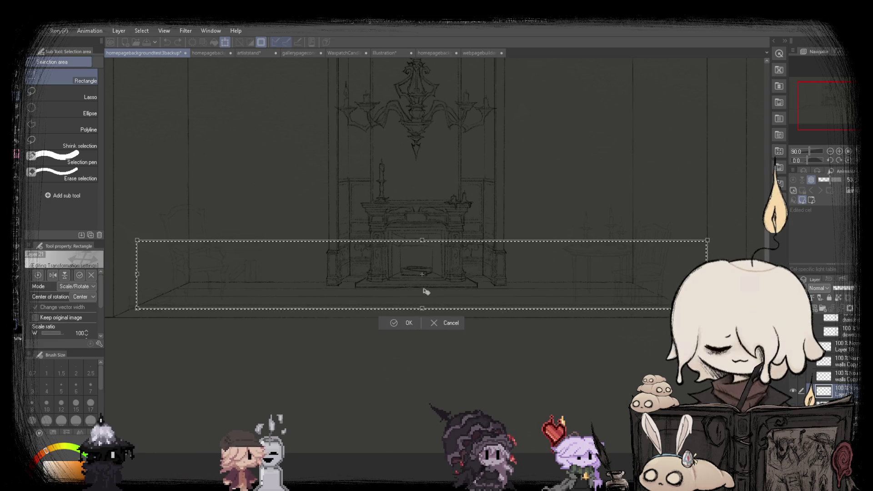
pyautogui.moveTo(395, 294); pyautogui.dragTo(394, 291)
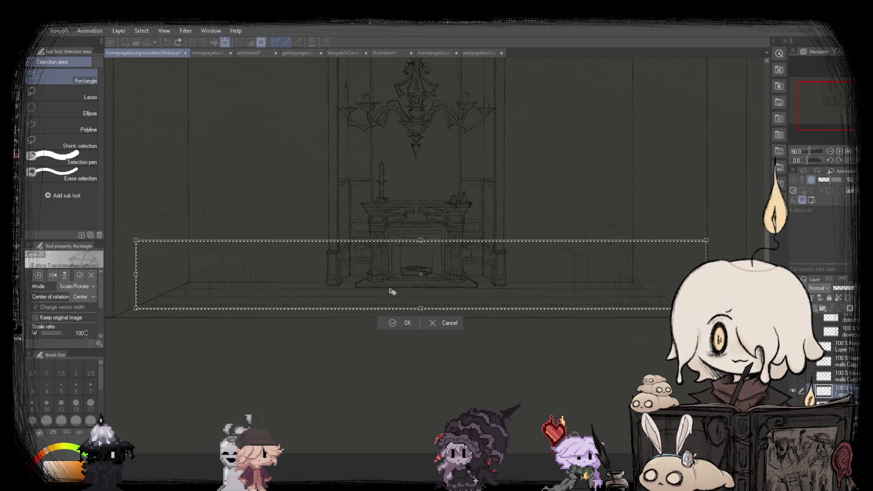
pyautogui.click(384, 325)
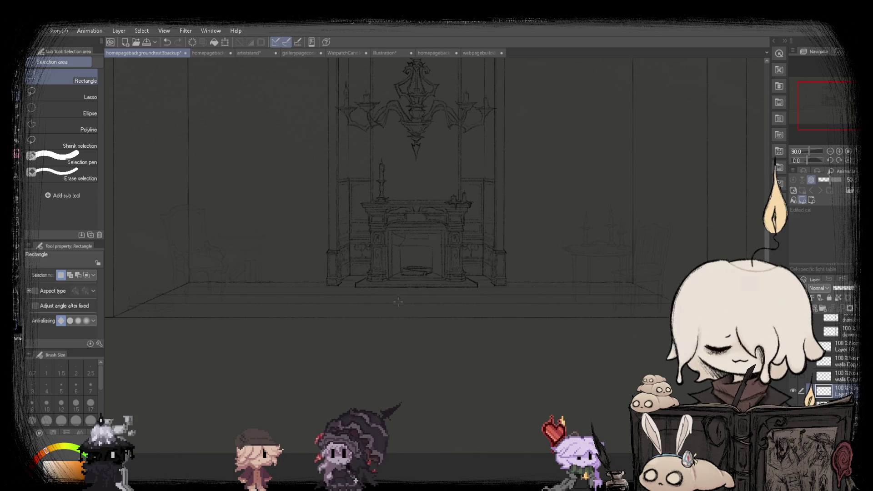
pyautogui.scroll(-2, 411, 247)
pyautogui.hotkey('ctrl', 'd')
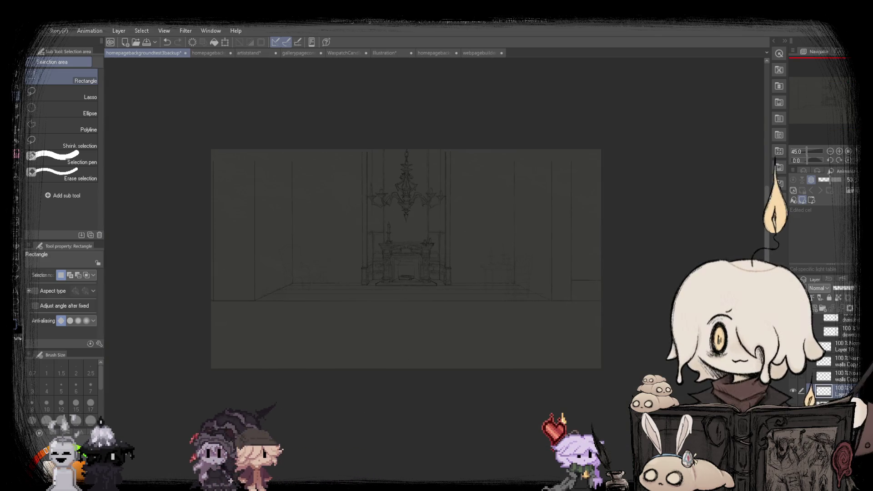
pyautogui.scroll(3, 364, 221)
pyautogui.hotkey('ctrl', 'z')
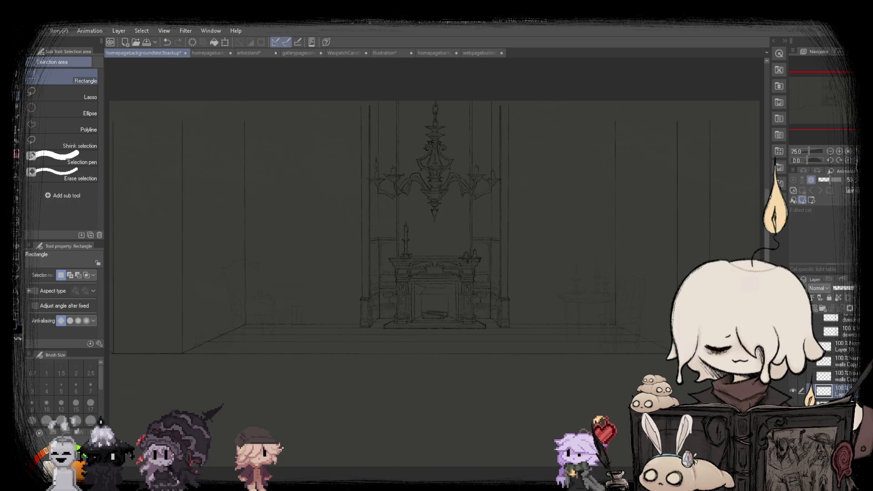
pyautogui.hotkey('ctrl', 'y')
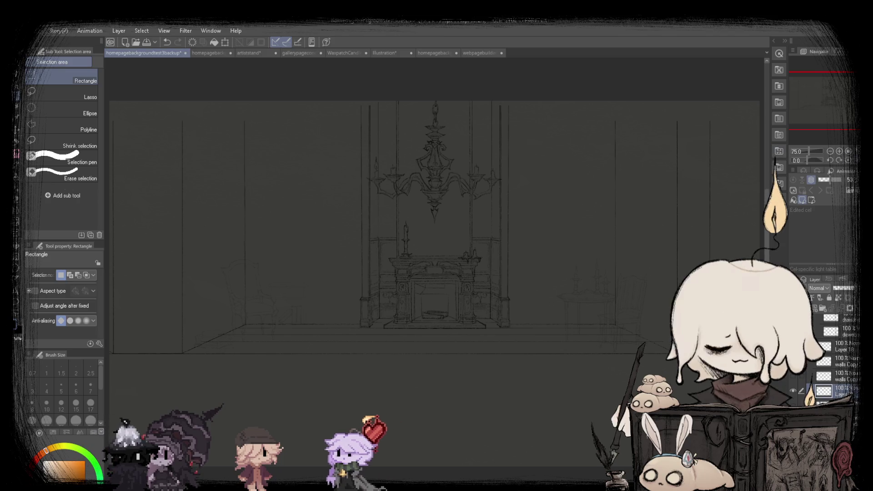
# Switch to the pencil and zoom in to inspect the repositioned floor lines.
pyautogui.press('p')
pyautogui.scroll(2, 199, 339)
pyautogui.scroll(2, 199, 339)
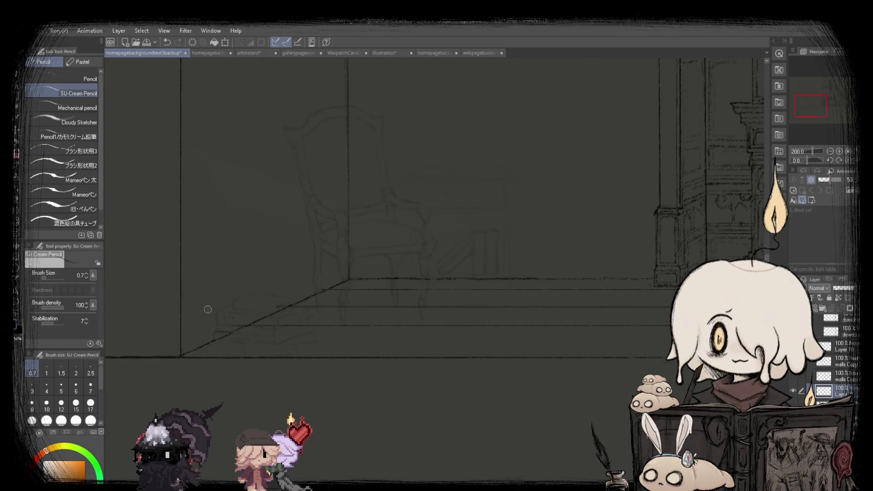
pyautogui.scroll(2, 238, 326)
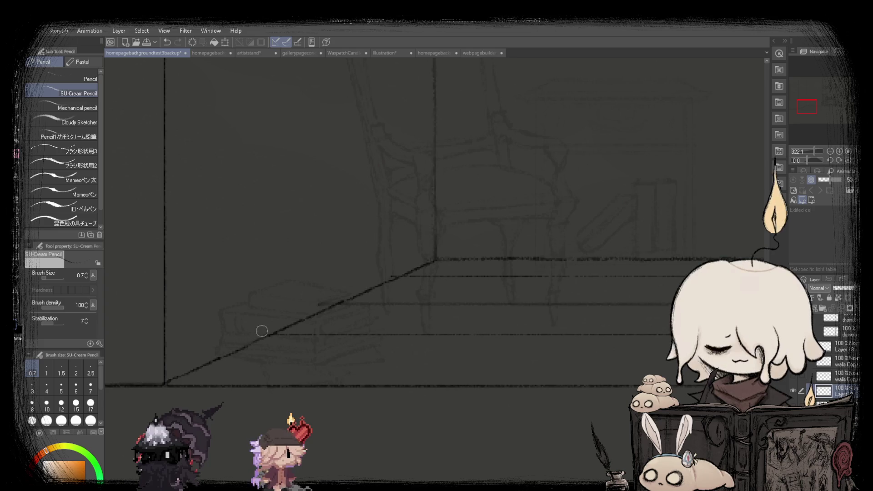
pyautogui.scroll(-5, 370, 283)
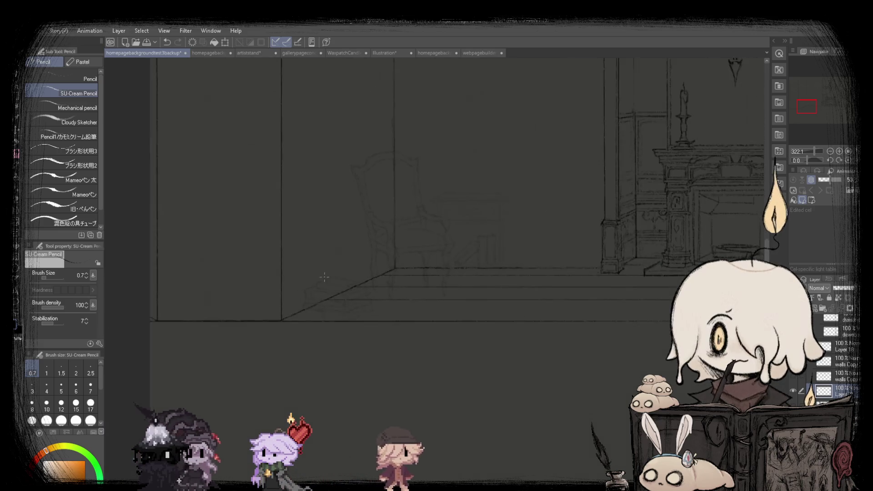
pyautogui.scroll(3, 349, 323)
pyautogui.scroll(3, 350, 322)
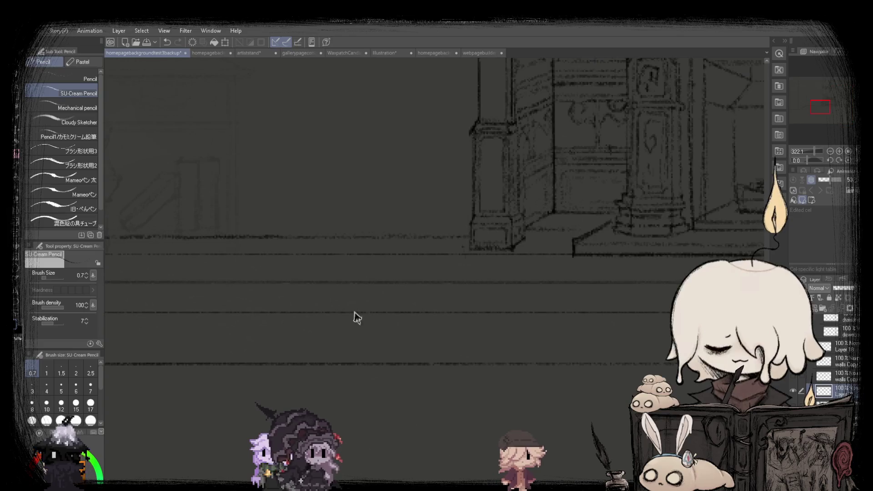
pyautogui.scroll(-2, 335, 269)
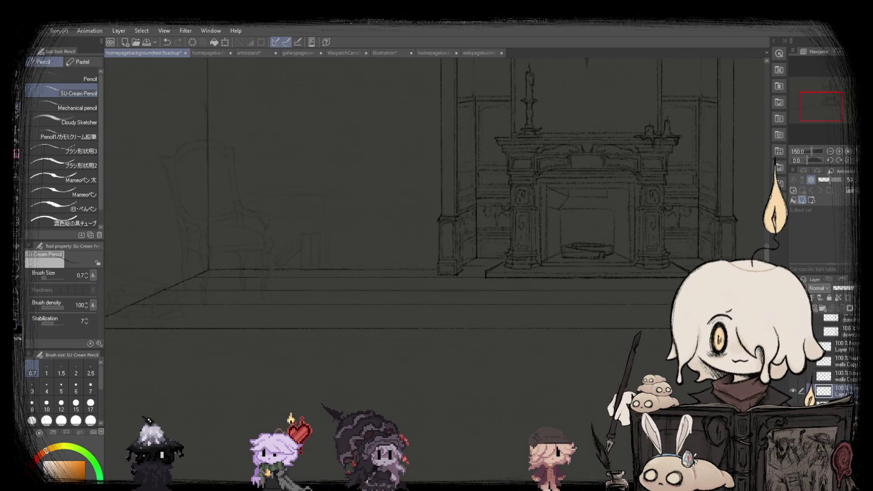
# Select a thin strip of floor lines and transform it into place.
pyautogui.press('m')
pyautogui.scroll(-2, 221, 234)
pyautogui.moveTo(136, 258); pyautogui.dragTo(607, 277)
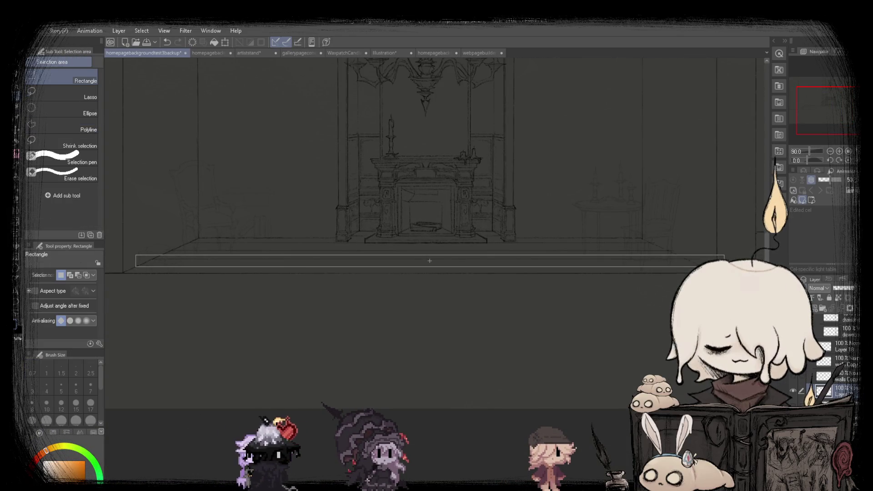
pyautogui.moveTo(724, 268); pyautogui.dragTo(722, 266)
pyautogui.click(451, 281)
pyautogui.scroll(2, 405, 269)
pyautogui.scroll(3, 403, 266)
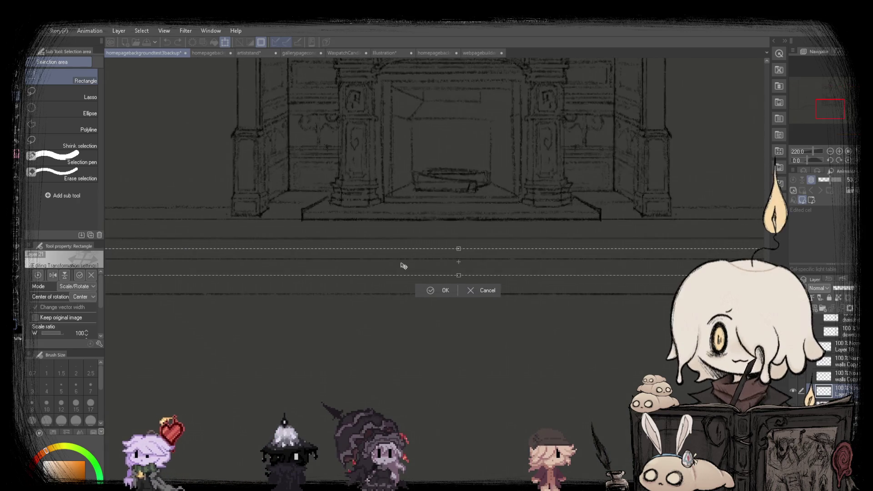
pyautogui.click(419, 294)
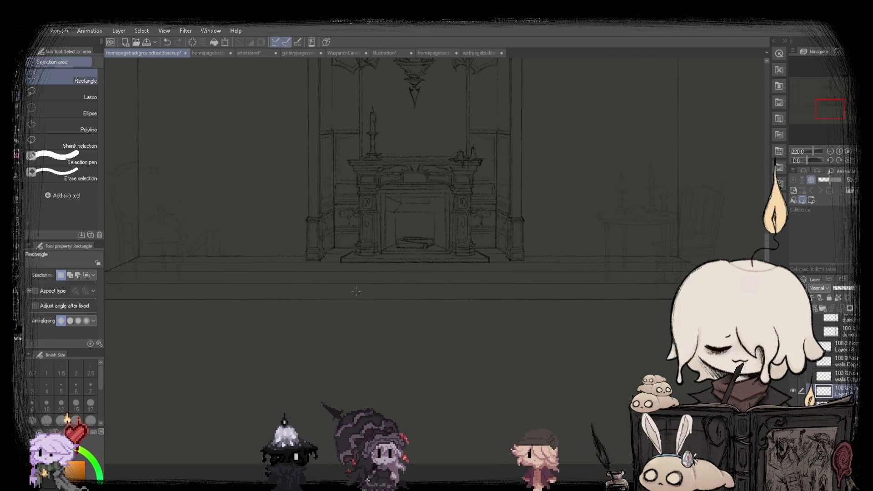
pyautogui.scroll(-5, 385, 228)
pyautogui.scroll(2, 378, 253)
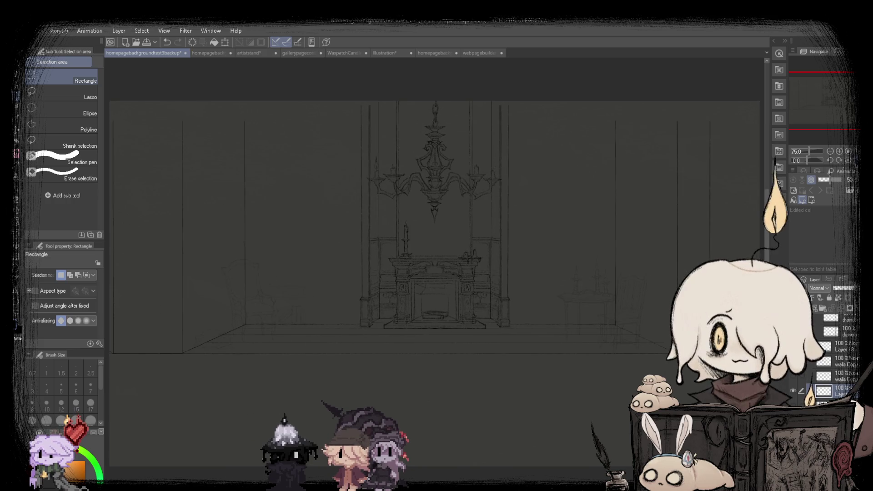
# Draw another straight horizontal floor line beneath the wall panels with the pencil.
pyautogui.press('p')
pyautogui.scroll(3, 114, 354)
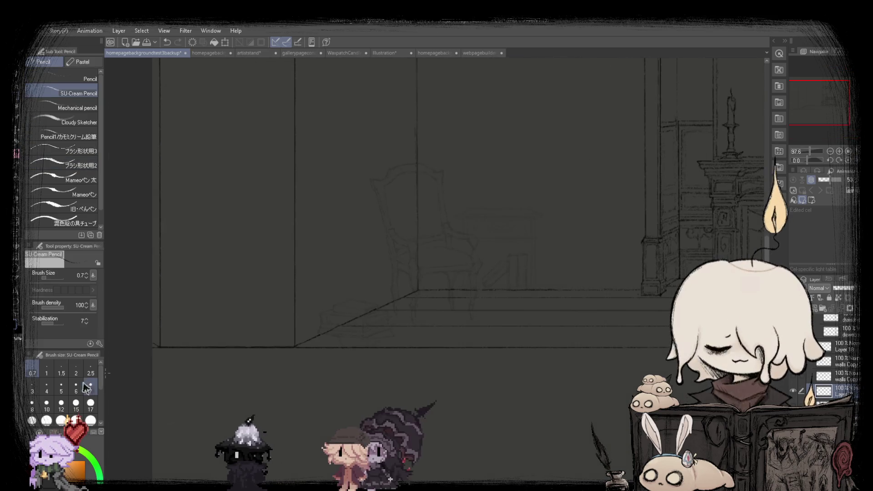
pyautogui.scroll(-2, 165, 350)
pyautogui.scroll(-2, 165, 349)
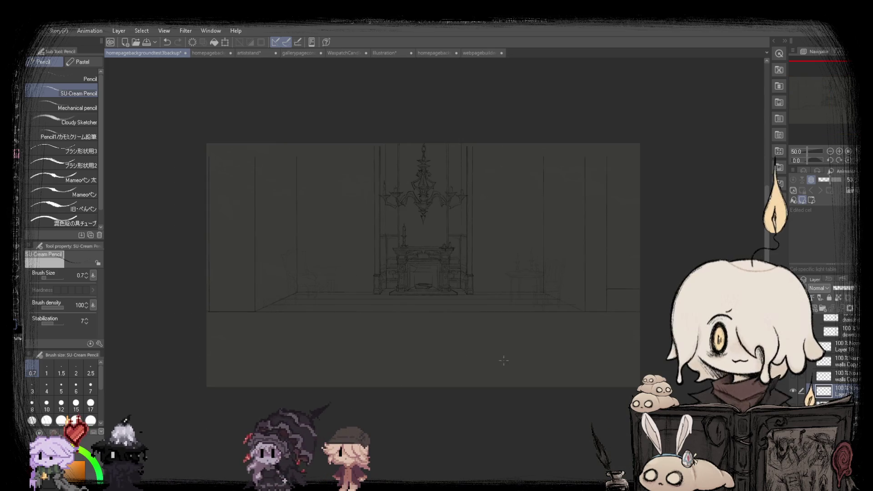
pyautogui.scroll(2, 165, 349)
pyautogui.scroll(5, 253, 262)
pyautogui.scroll(2, 254, 262)
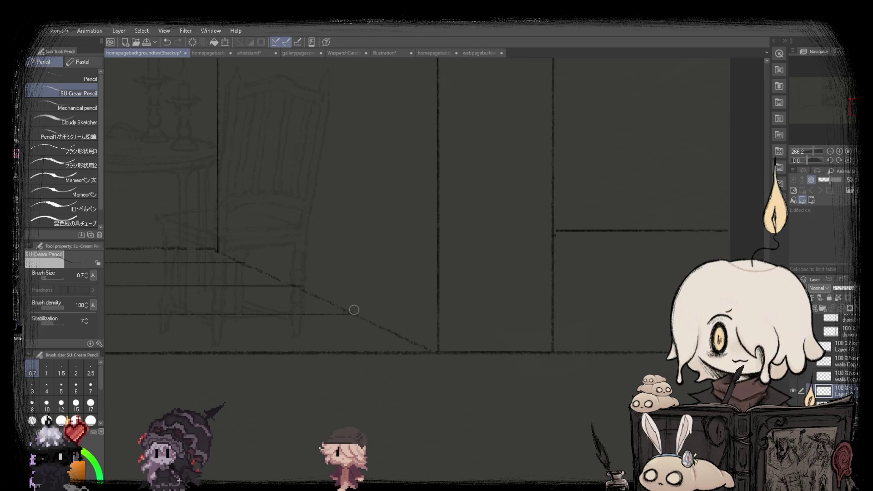
pyautogui.scroll(-2, 253, 261)
pyautogui.scroll(-1, 242, 276)
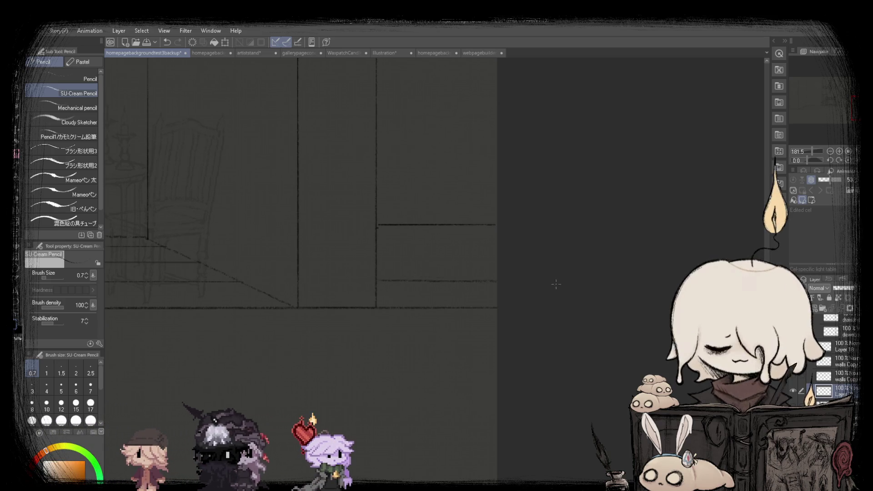
pyautogui.scroll(-3, 416, 277)
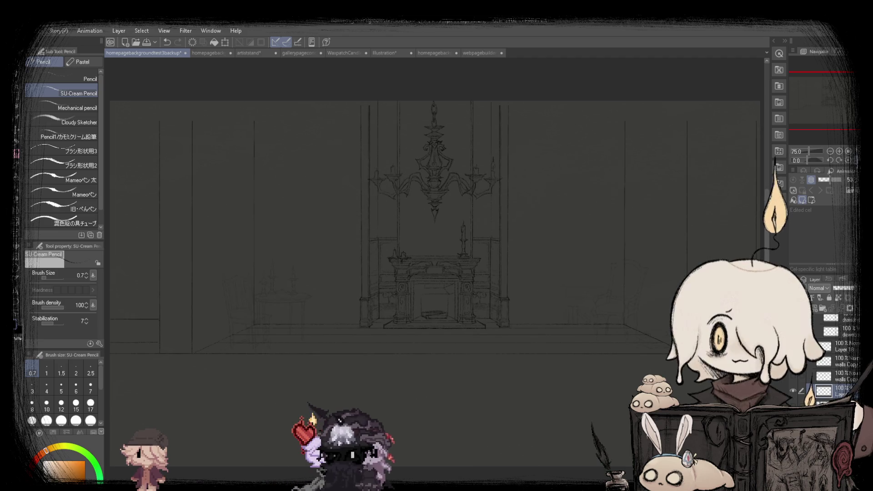
pyautogui.scroll(-2, 614, 314)
pyautogui.scroll(6, 614, 314)
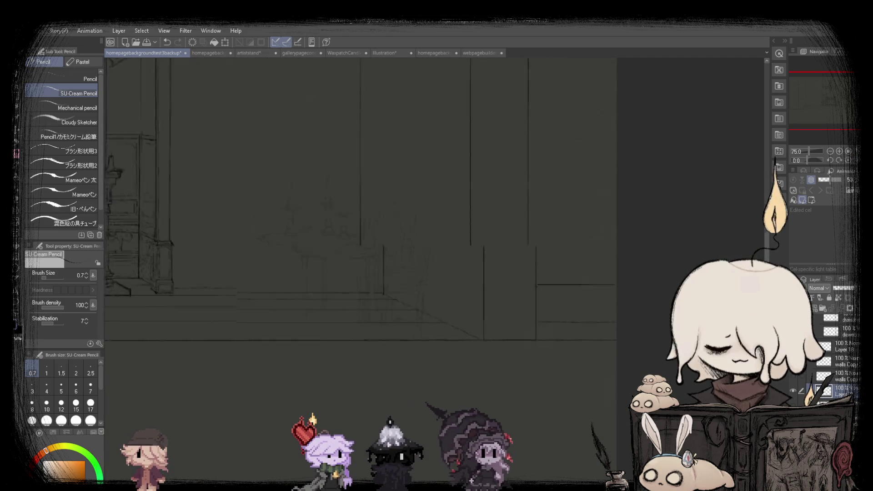
pyautogui.scroll(1, 307, 312)
pyautogui.scroll(1, 307, 312)
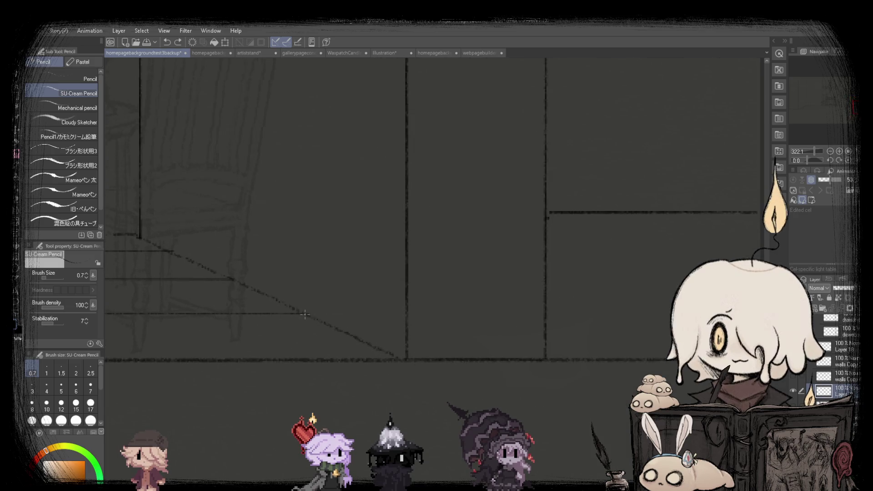
pyautogui.scroll(-2, 514, 306)
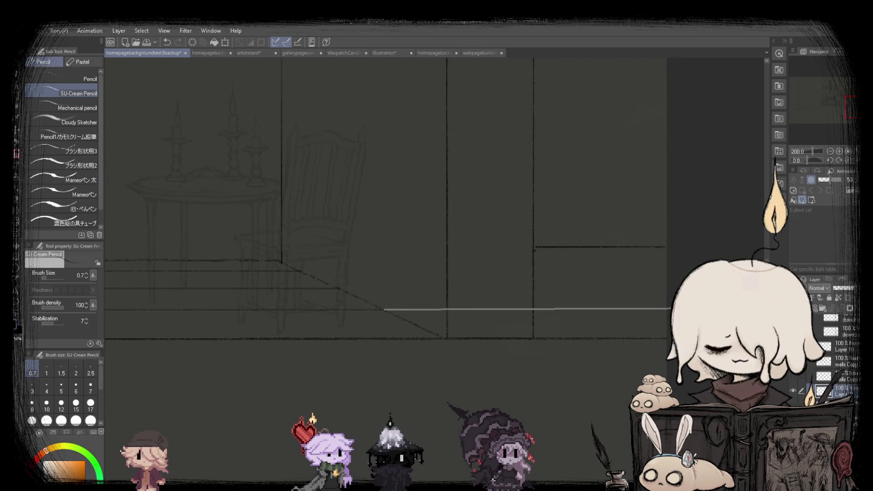
pyautogui.keyDown('shift'); pyautogui.click(667, 310); pyautogui.keyUp('shift')
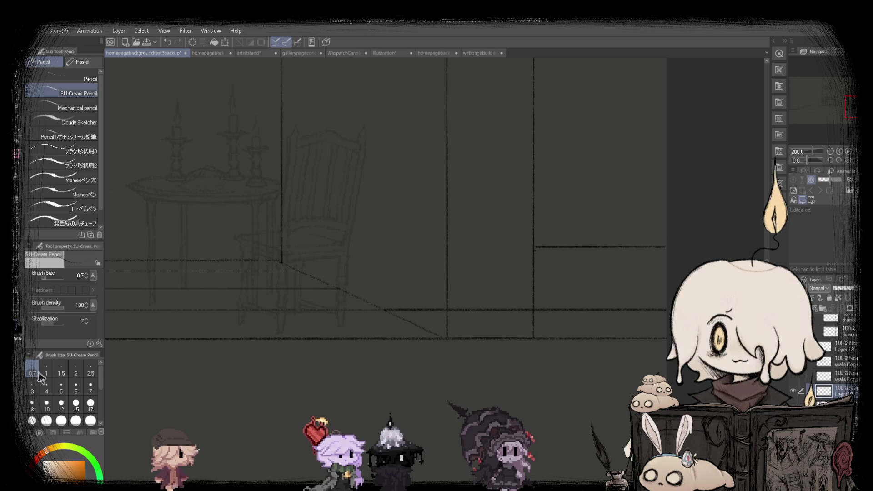
# Zoom out and fit the full sketch, chandelier and fireplace included, to the window.
pyautogui.scroll(-2, 582, 322)
pyautogui.scroll(1, 582, 322)
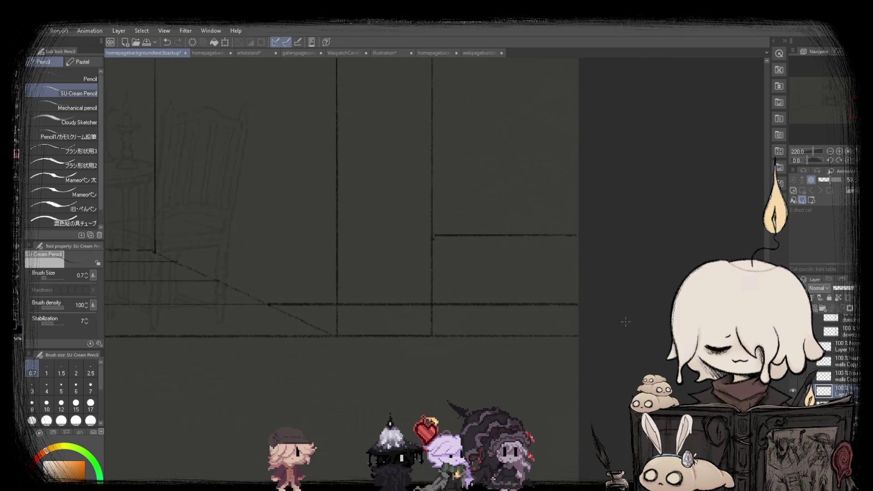
pyautogui.scroll(1, 271, 292)
pyautogui.scroll(1, 261, 306)
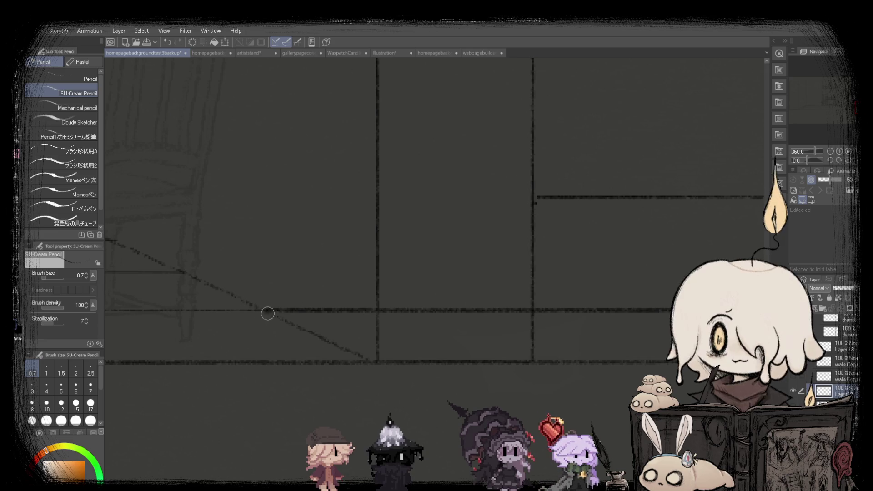
pyautogui.scroll(-2, 636, 311)
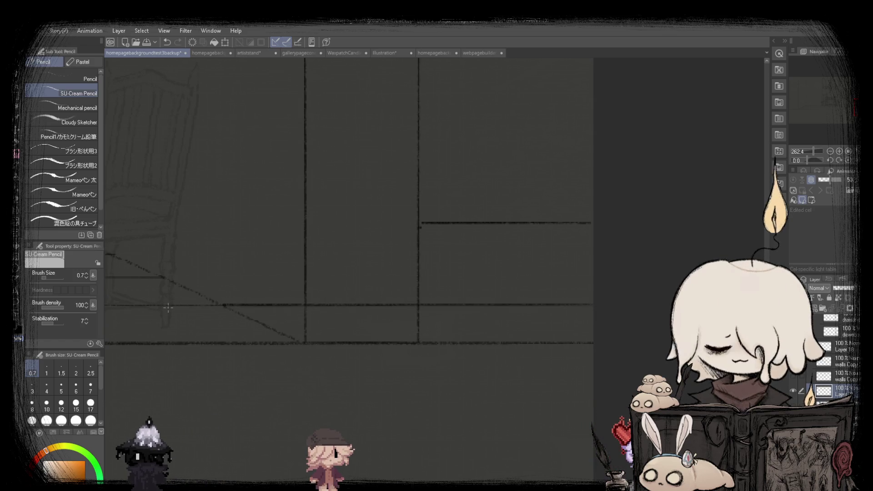
pyautogui.scroll(2, 251, 304)
pyautogui.scroll(-2, 204, 303)
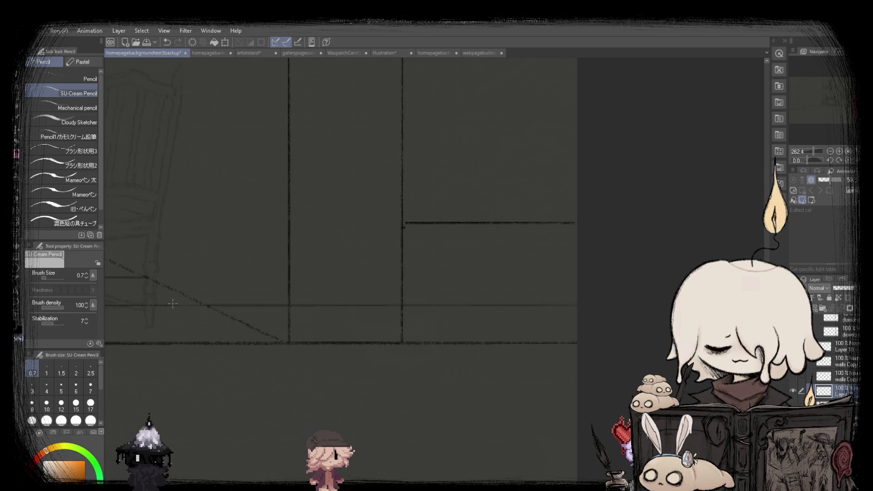
pyautogui.scroll(-2, 172, 304)
pyautogui.scroll(-2, 371, 273)
pyautogui.scroll(2, 450, 308)
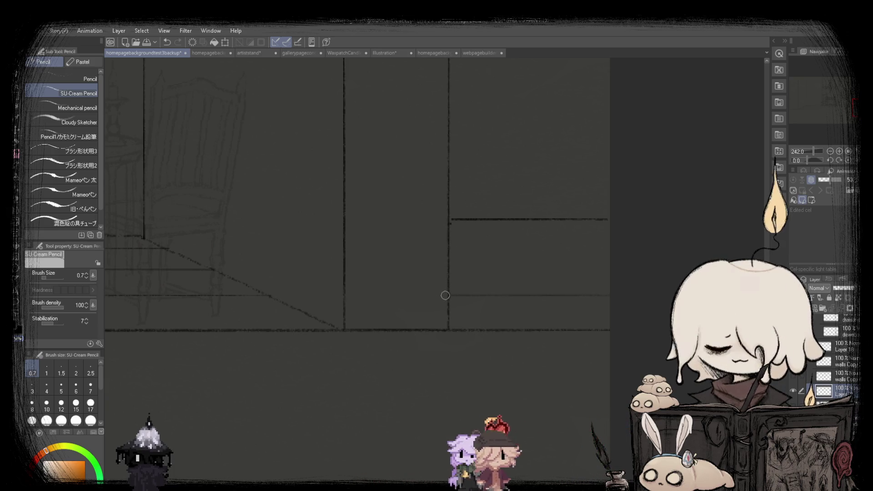
pyautogui.scroll(-4, 445, 294)
pyautogui.scroll(-2, 453, 279)
pyautogui.hotkey('ctrl', '0')
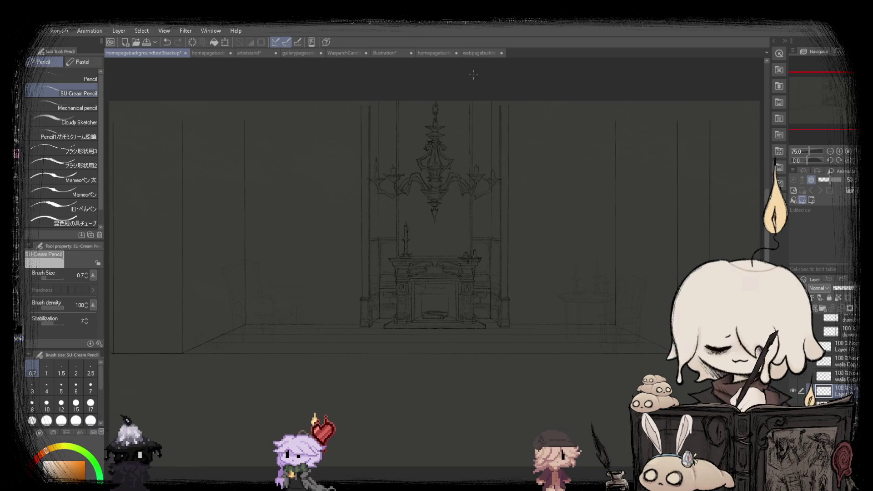
# Glance at the finished room illustration, then return to the gothic room sketch.
pyautogui.click(473, 53)
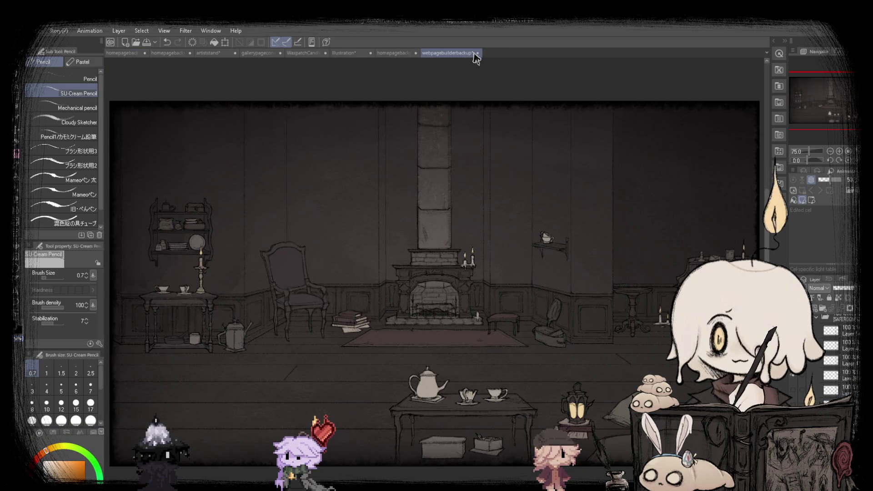
pyautogui.click(129, 56)
pyautogui.scroll(-2, 440, 256)
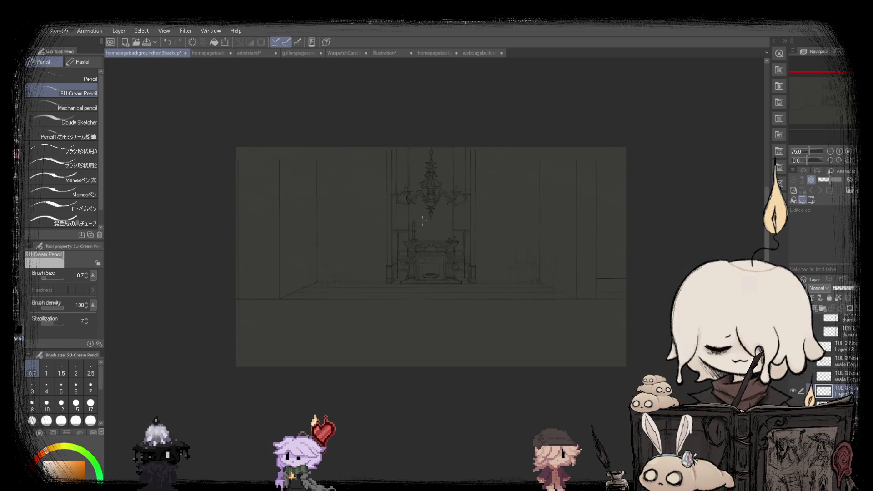
pyautogui.scroll(-1, 440, 256)
pyautogui.scroll(3, 521, 327)
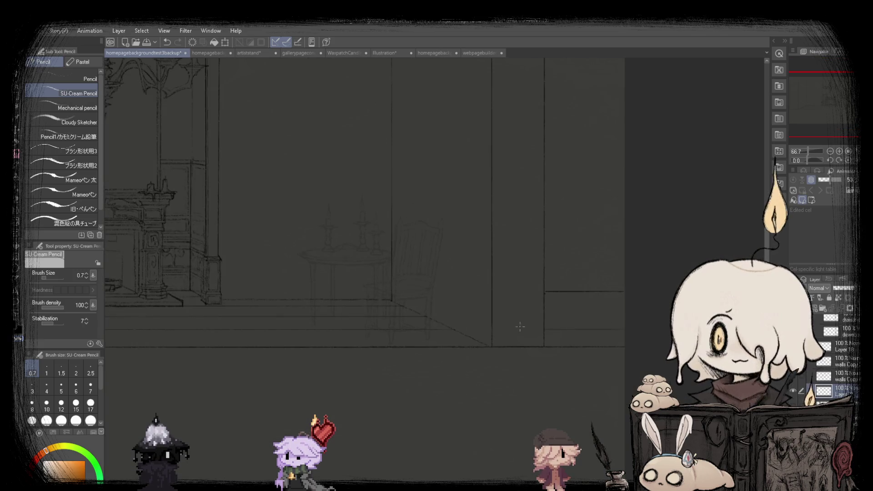
pyautogui.scroll(2, 498, 348)
pyautogui.scroll(2, 196, 297)
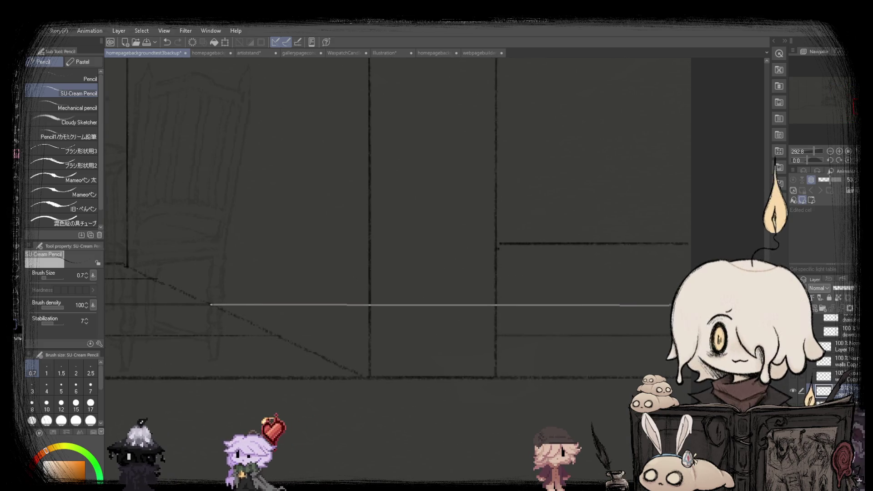
# Draw a straight horizontal line across the lower left wall with the SU Cream Pencil.
pyautogui.scroll(-3, 398, 219)
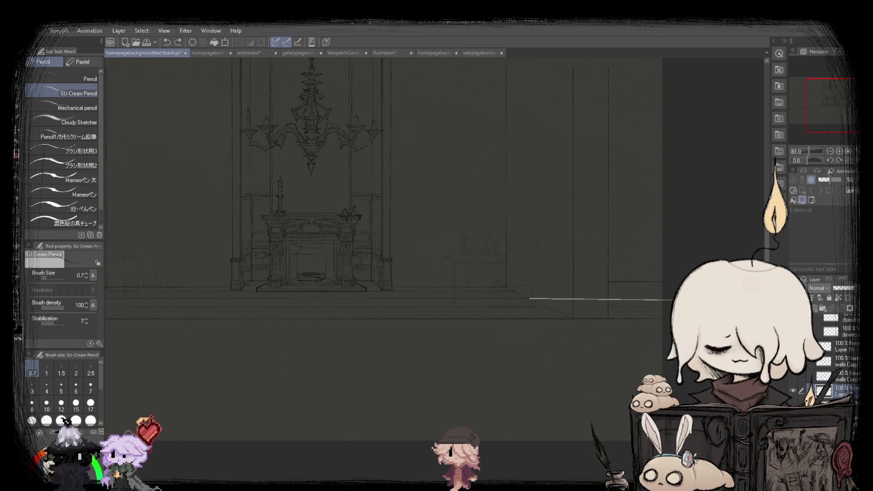
pyautogui.scroll(3, 664, 299)
pyautogui.scroll(1, 664, 299)
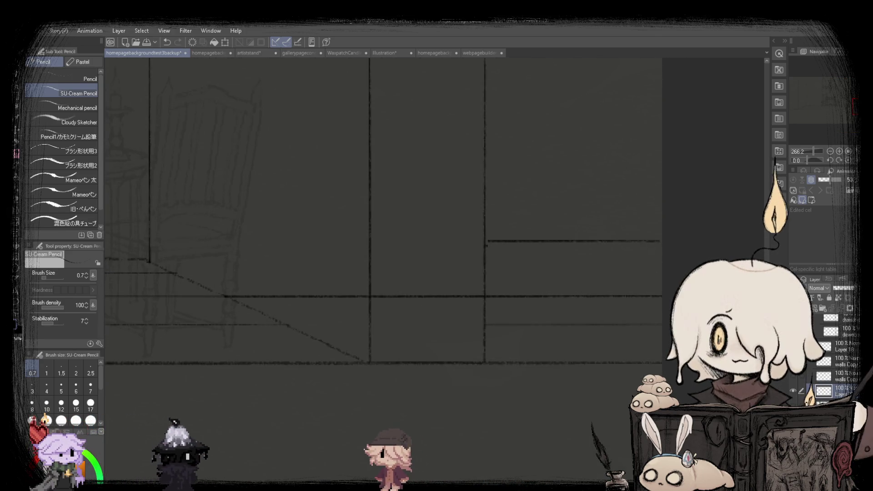
pyautogui.scroll(-3, 384, 269)
pyautogui.scroll(3, 276, 331)
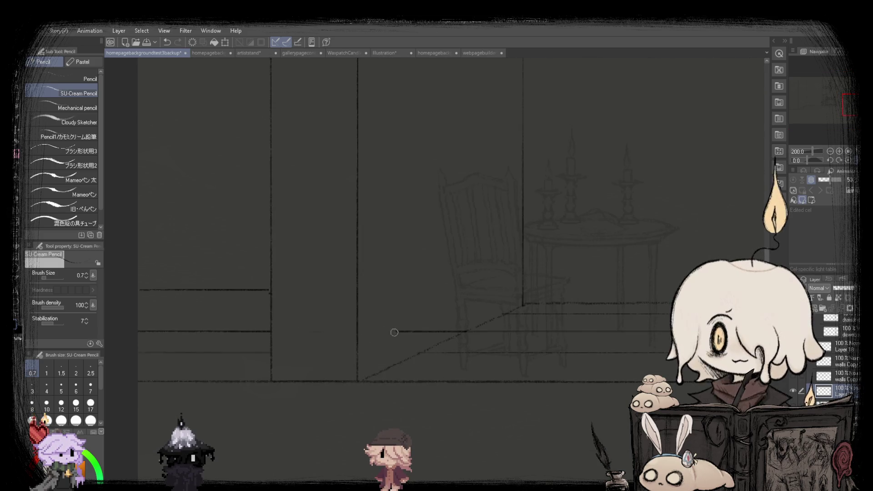
pyautogui.scroll(-2, 257, 302)
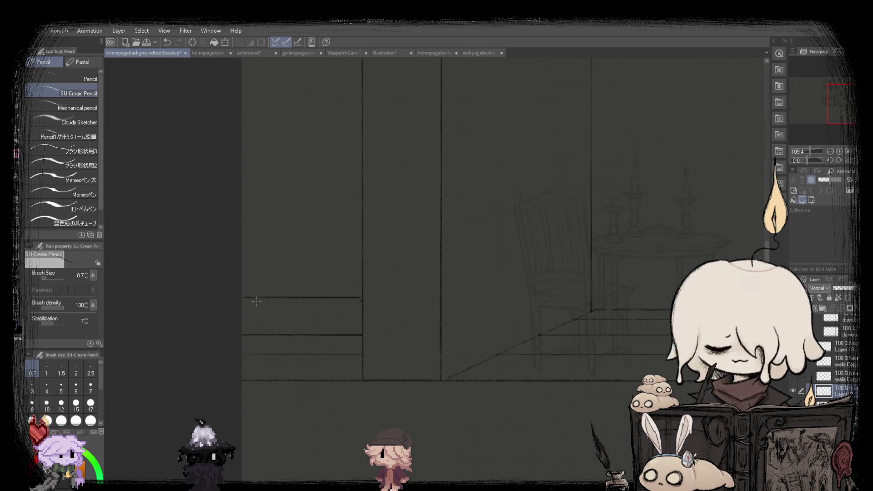
pyautogui.scroll(2, 575, 321)
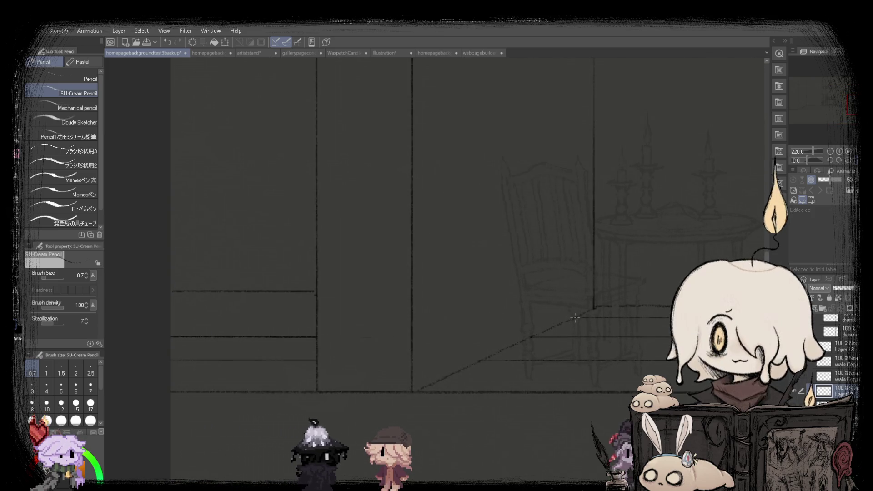
pyautogui.moveTo(576, 319); pyautogui.dragTo(131, 316)
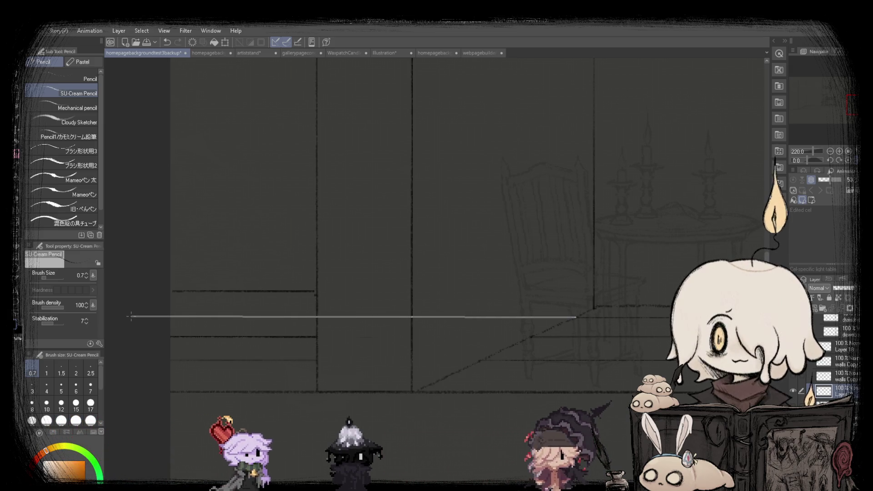
pyautogui.keyDown('shift'); pyautogui.click(131, 317); pyautogui.keyUp('shift')
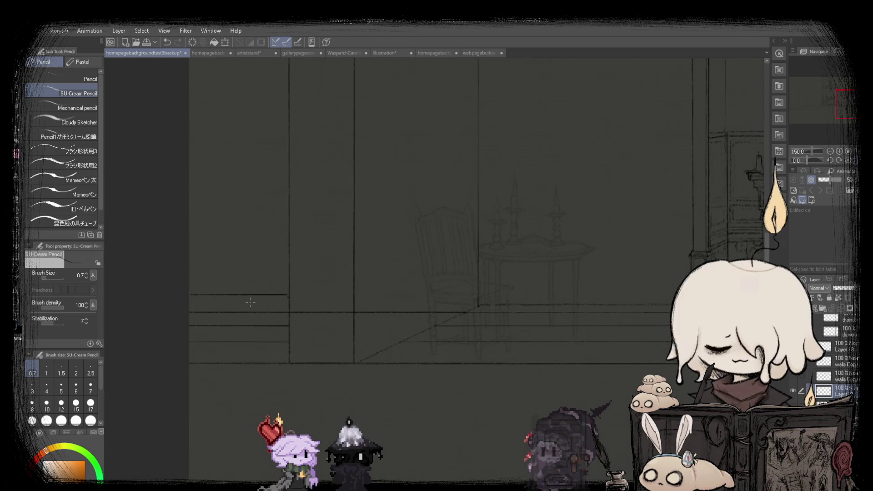
# Zoom around to check the new floor line, then switch to Rectangle selection.
pyautogui.scroll(2, 220, 301)
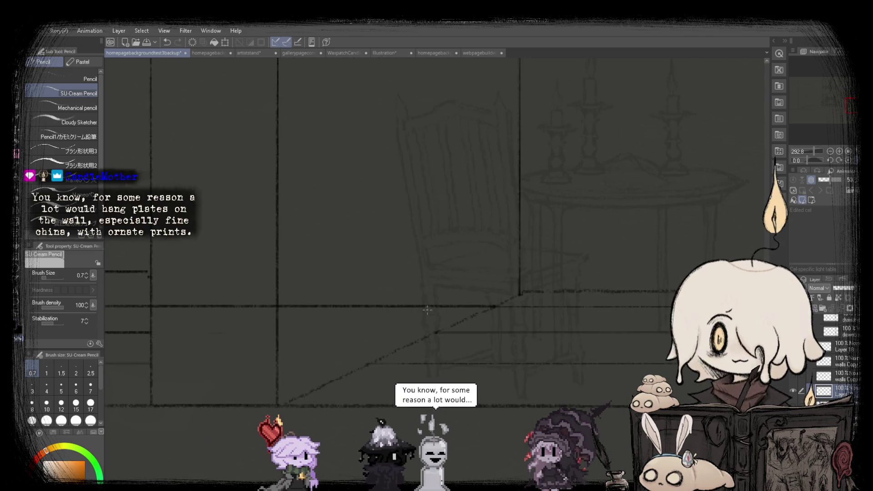
pyautogui.scroll(-1, 274, 308)
pyautogui.scroll(-1, 274, 308)
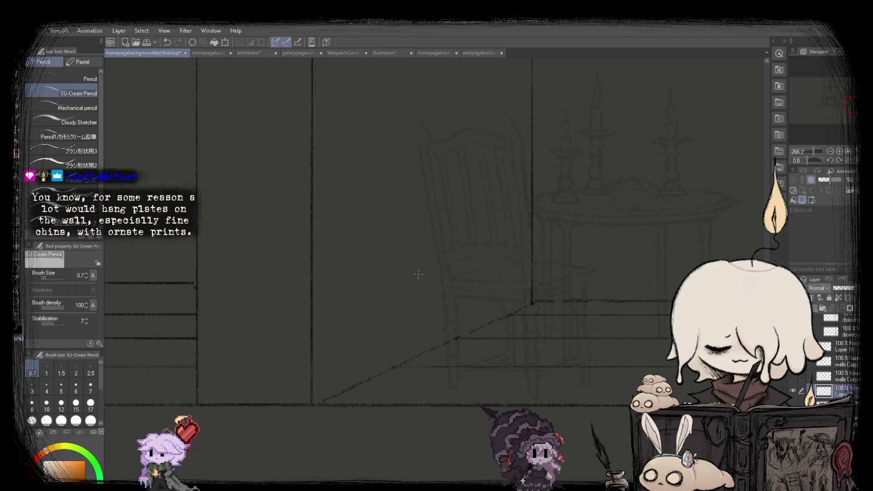
pyautogui.scroll(-1, 319, 260)
pyautogui.scroll(-1, 319, 261)
pyautogui.scroll(1, 319, 261)
pyautogui.scroll(1, 318, 261)
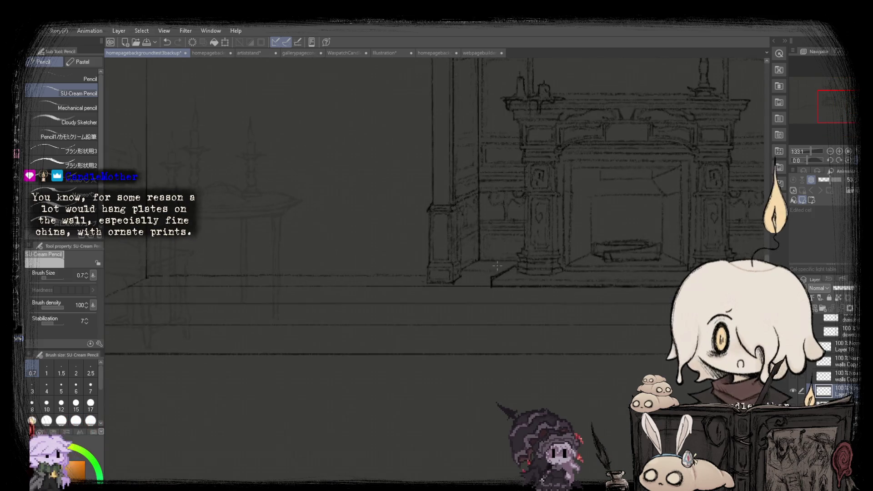
pyautogui.scroll(-1, 248, 248)
pyautogui.scroll(2, 231, 252)
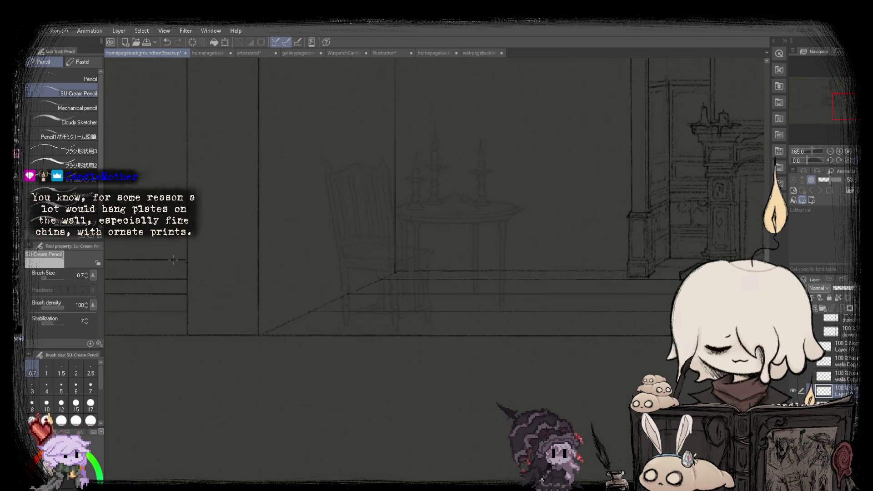
pyautogui.scroll(-1, 424, 257)
pyautogui.press('m')
pyautogui.scroll(1, 204, 206)
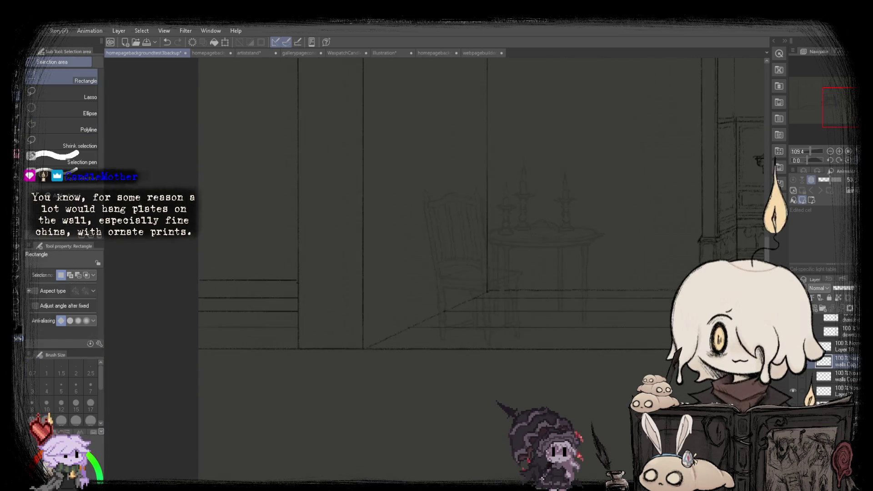
pyautogui.moveTo(298, 286); pyautogui.dragTo(298, 288)
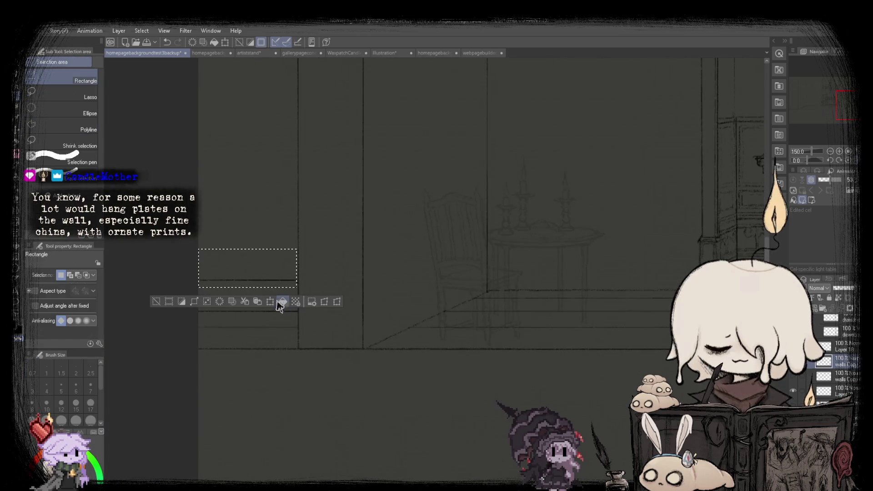
pyautogui.click(276, 301)
pyautogui.scroll(-2, 260, 291)
pyautogui.moveTo(238, 289); pyautogui.dragTo(485, 290)
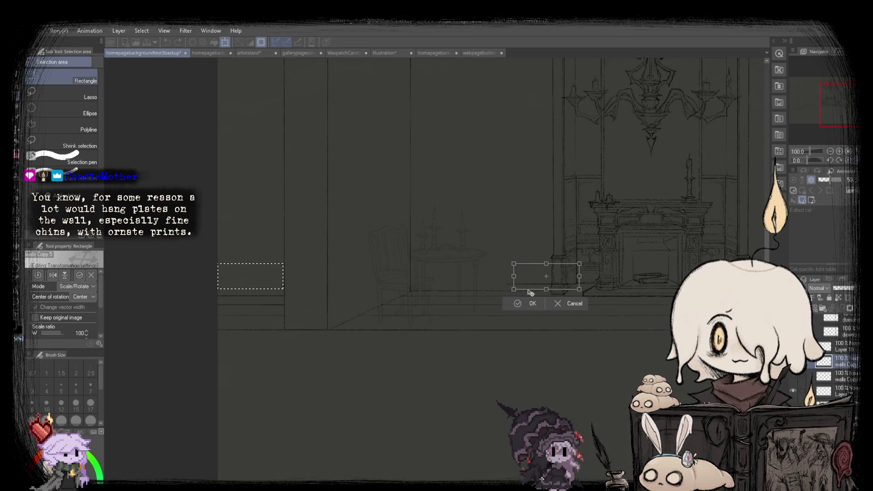
pyautogui.click(583, 305)
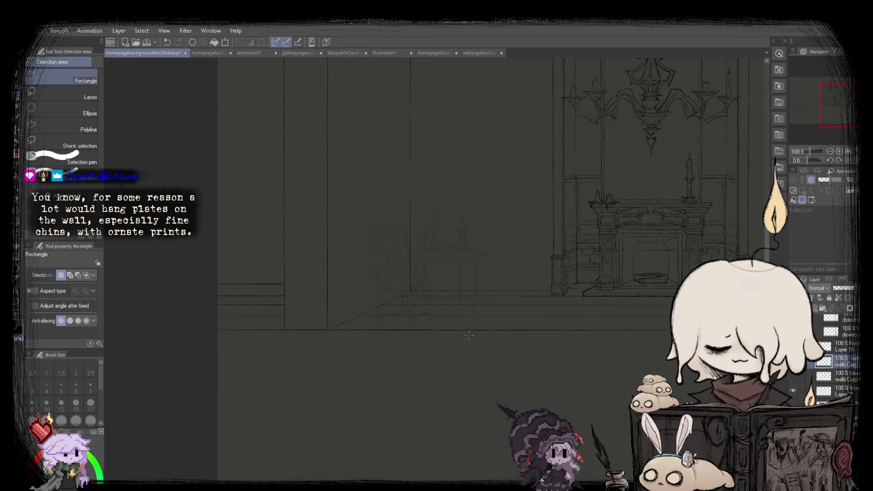
pyautogui.scroll(3, 292, 299)
pyautogui.scroll(3, 292, 299)
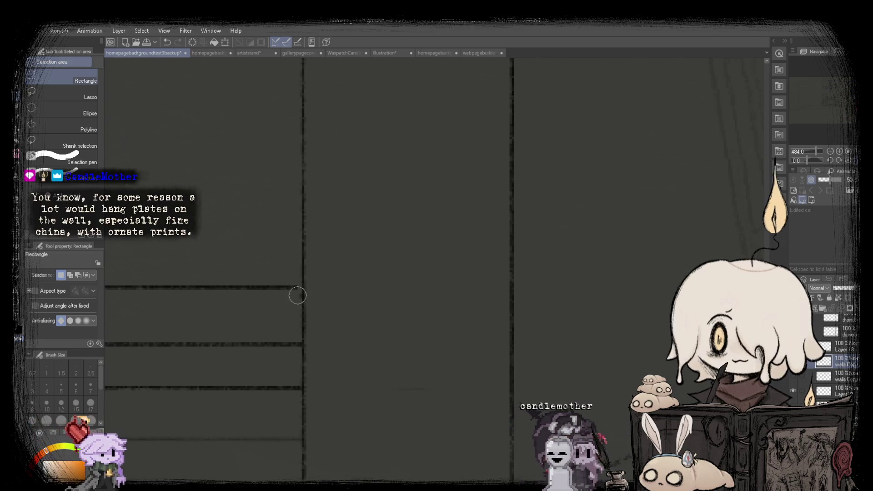
pyautogui.scroll(-2, 298, 296)
pyautogui.scroll(-2, 298, 296)
pyautogui.scroll(-1, 298, 295)
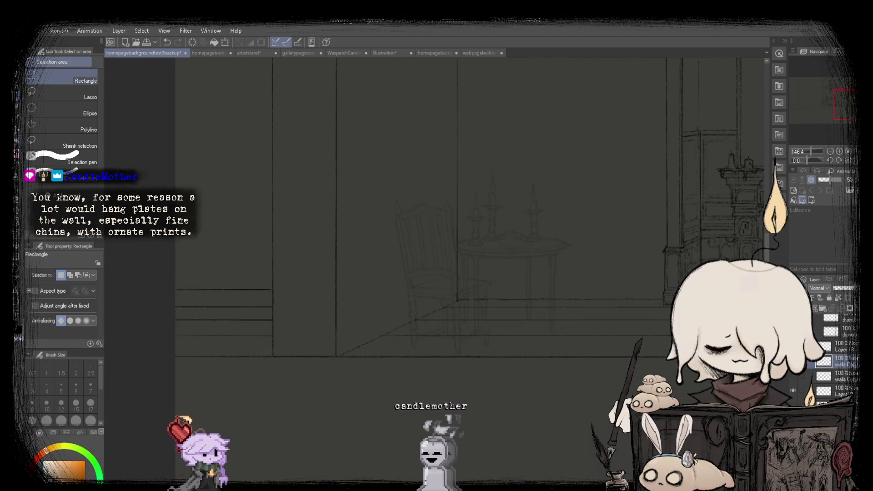
pyautogui.press('p')
pyautogui.hotkey('ctrl', '0')
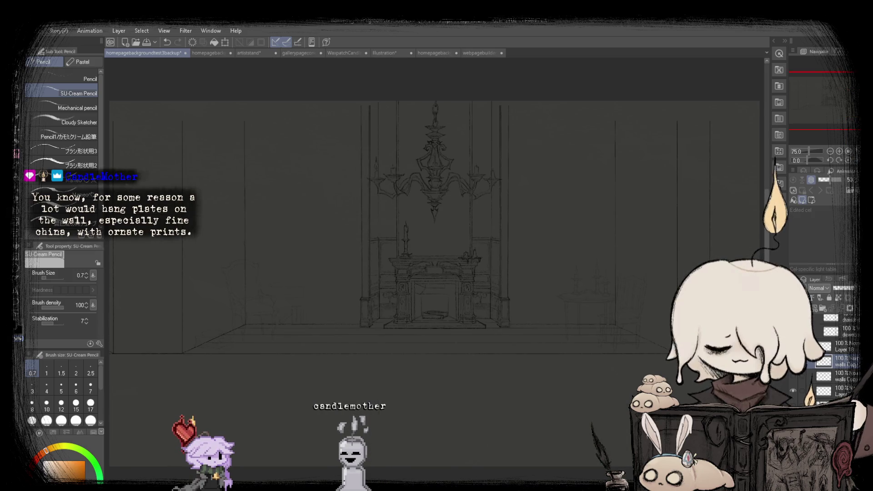
pyautogui.scroll(3, 476, 356)
pyautogui.scroll(-3, 529, 345)
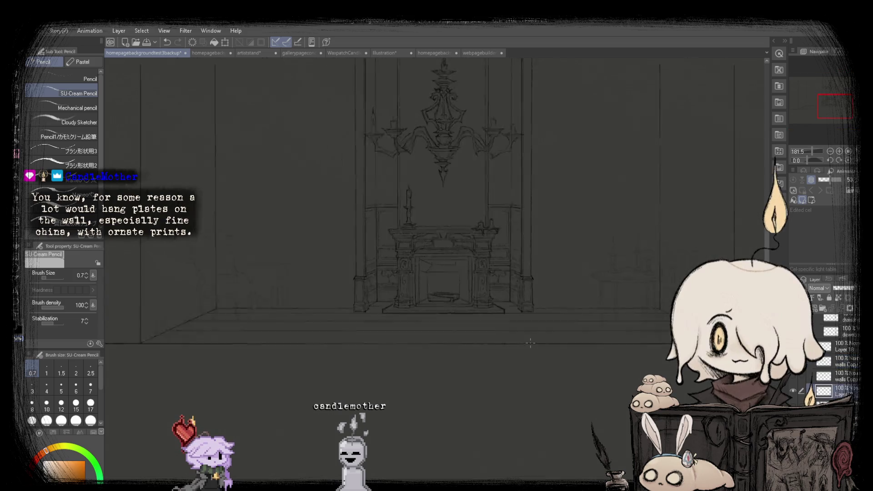
pyautogui.scroll(-3, 530, 344)
pyautogui.click(25, 101)
pyautogui.moveTo(357, 329); pyautogui.dragTo(698, 390)
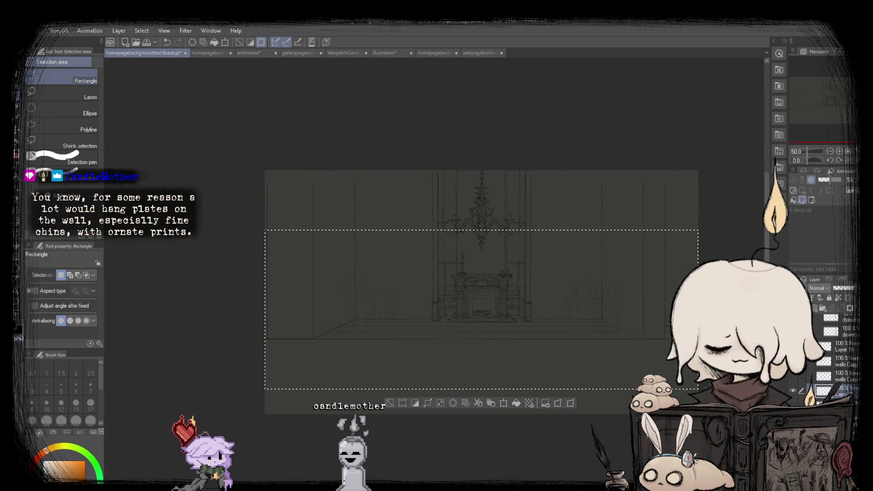
pyautogui.hotkey('ctrl', 't')
pyautogui.moveTo(508, 349); pyautogui.dragTo(507, 360)
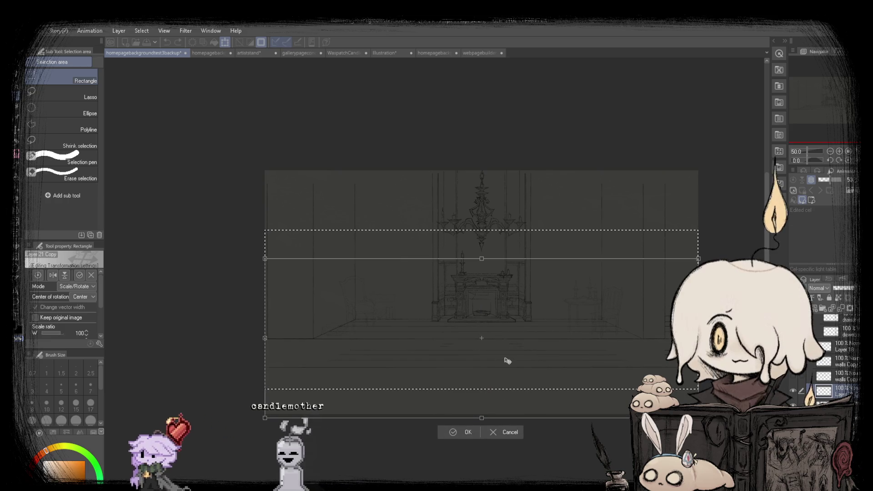
pyautogui.click(502, 433)
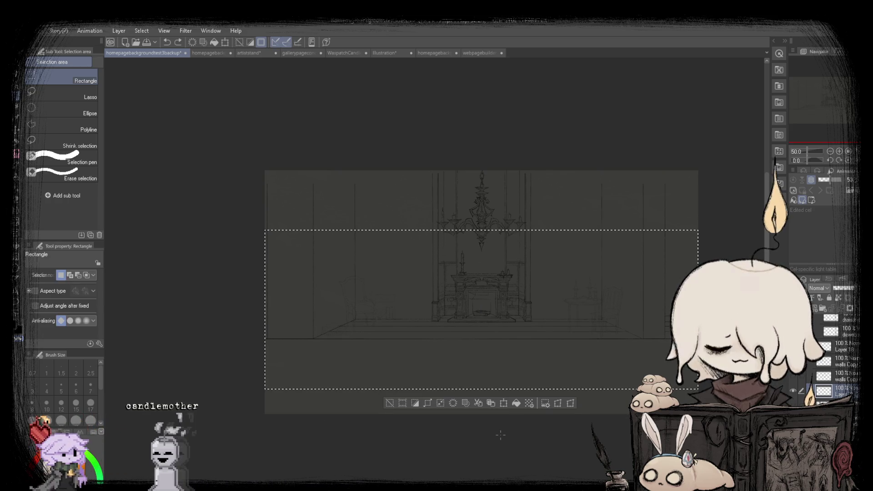
pyautogui.hotkey('ctrl', 'd')
pyautogui.scroll(3, 253, 326)
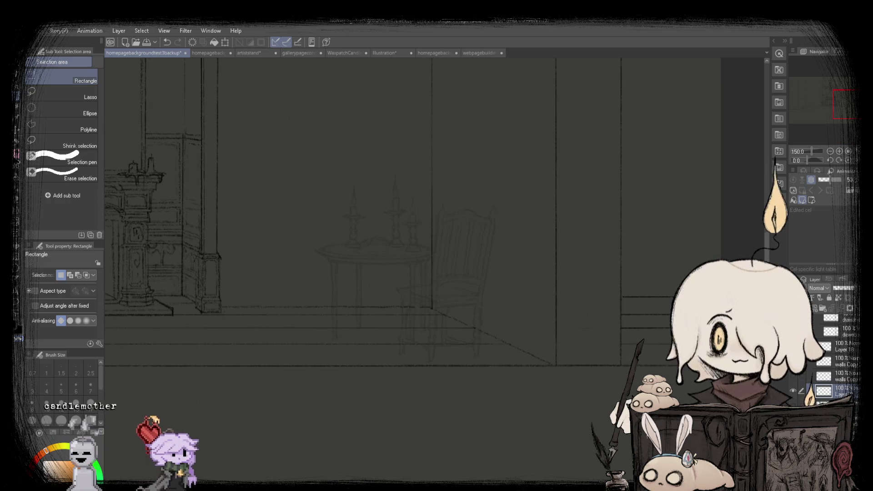
pyautogui.press('p')
pyautogui.moveTo(740, 304); pyautogui.dragTo(624, 281)
pyautogui.scroll(2, 465, 285)
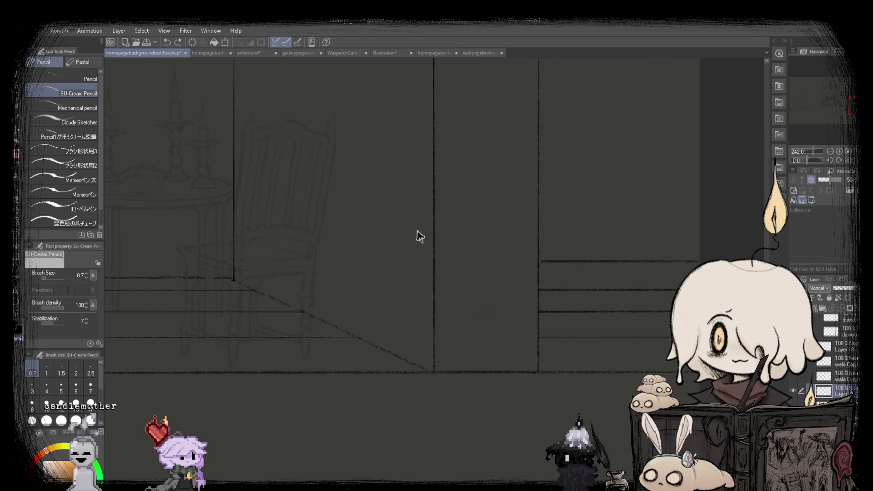
pyautogui.scroll(-1, 571, 254)
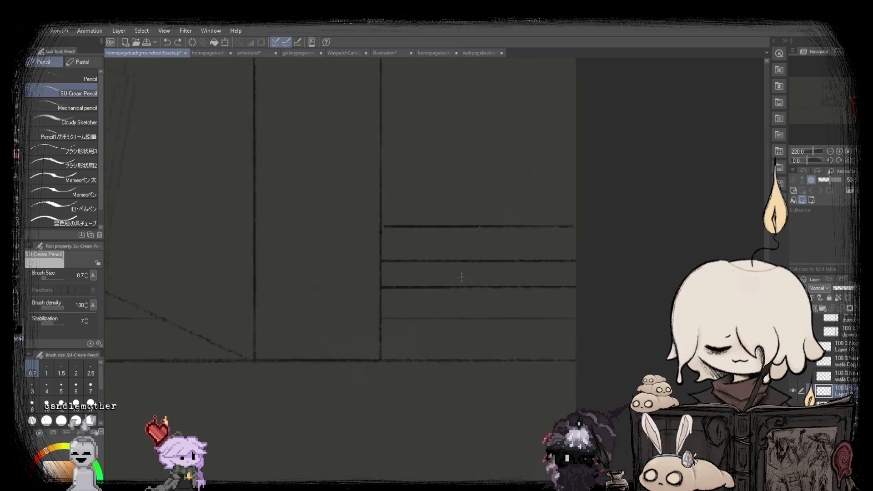
pyautogui.scroll(3, 473, 276)
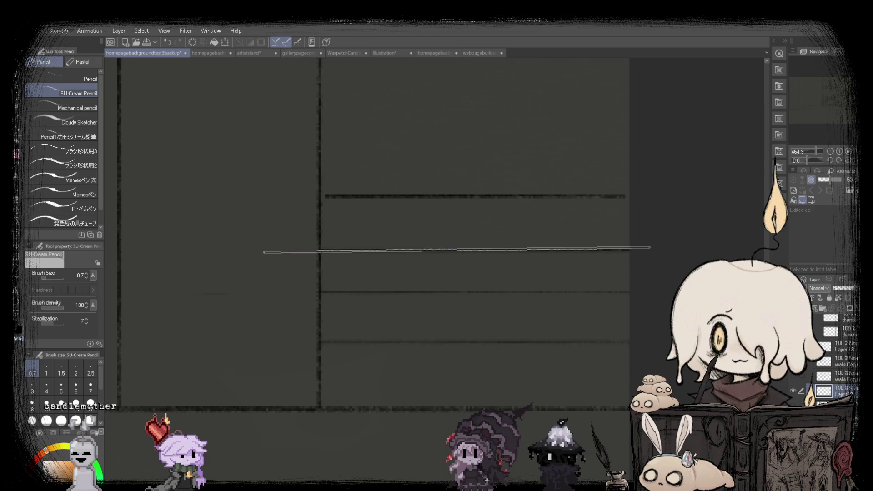
pyautogui.scroll(-5, 455, 245)
pyautogui.scroll(-2, 455, 246)
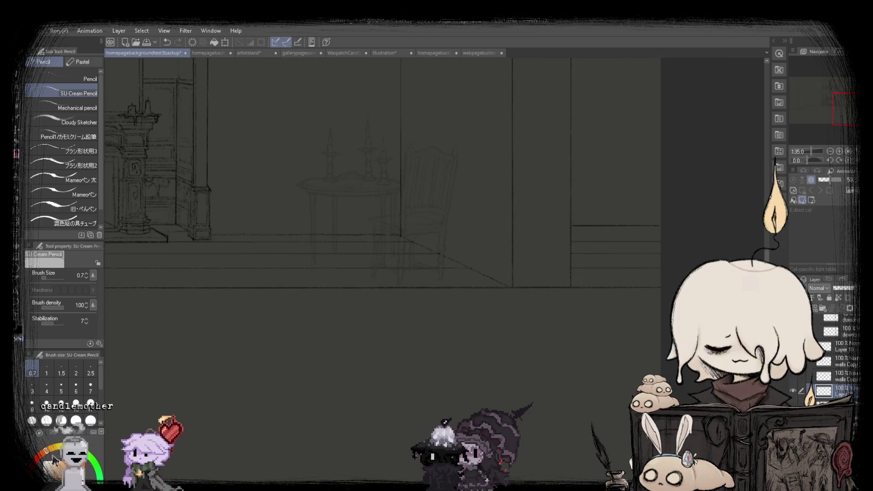
pyautogui.scroll(2, 166, 232)
pyautogui.scroll(1, 166, 232)
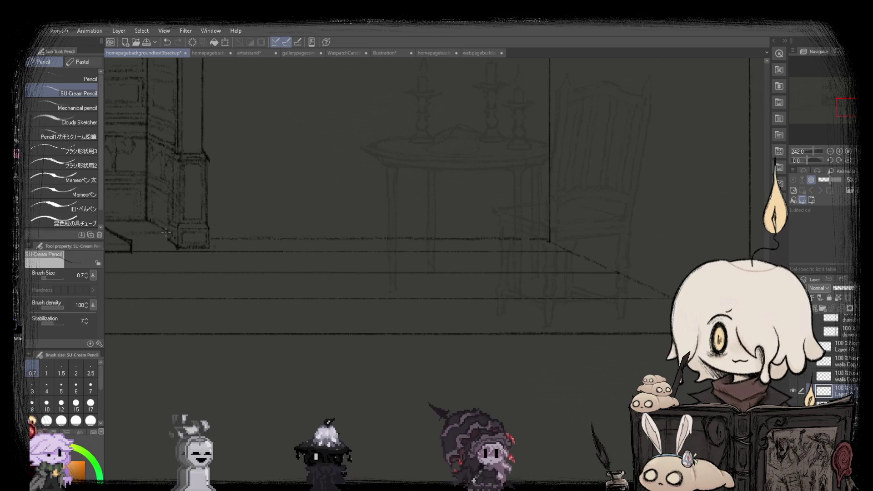
pyautogui.scroll(-3, 166, 233)
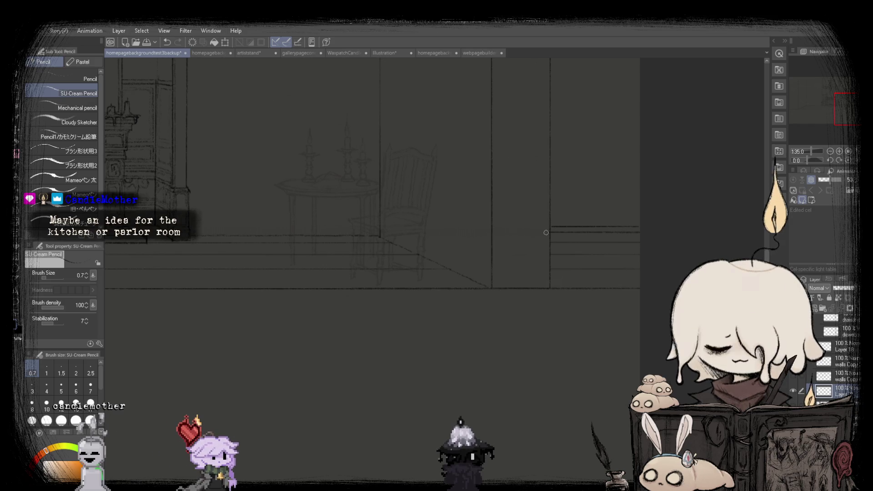
pyautogui.scroll(-3, 466, 234)
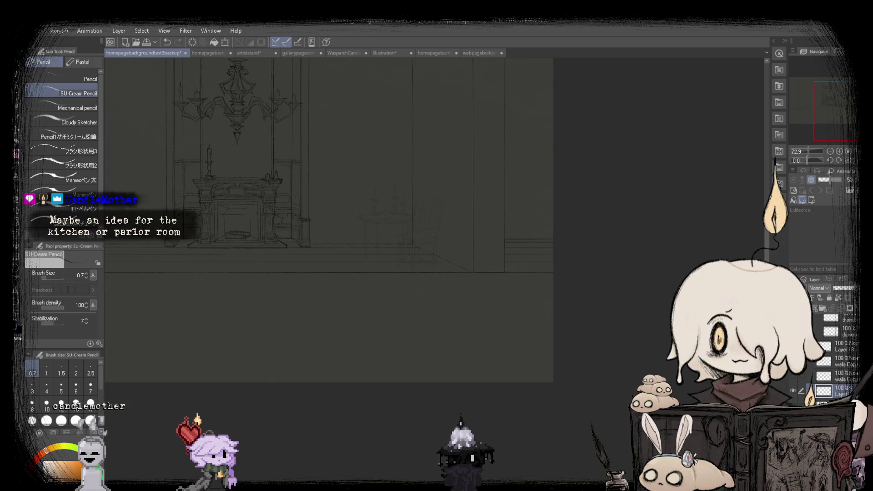
pyautogui.hotkey('ctrl', '0')
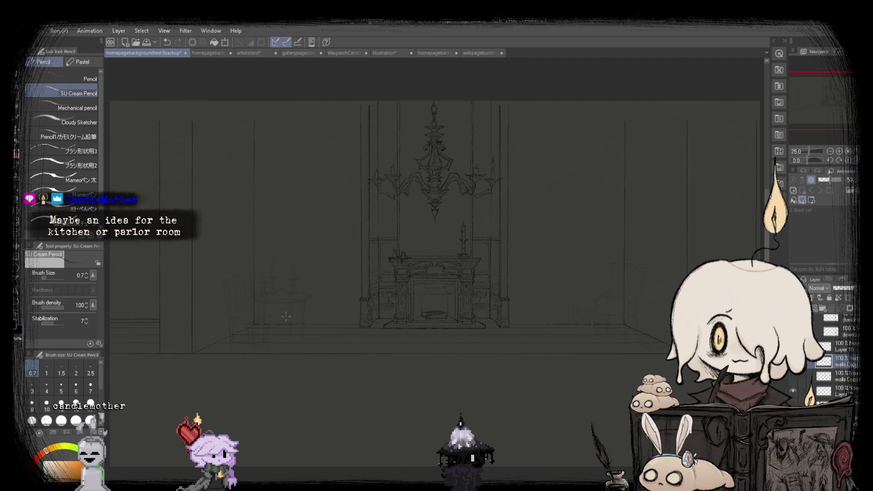
pyautogui.scroll(3, 286, 317)
pyautogui.scroll(2, 286, 316)
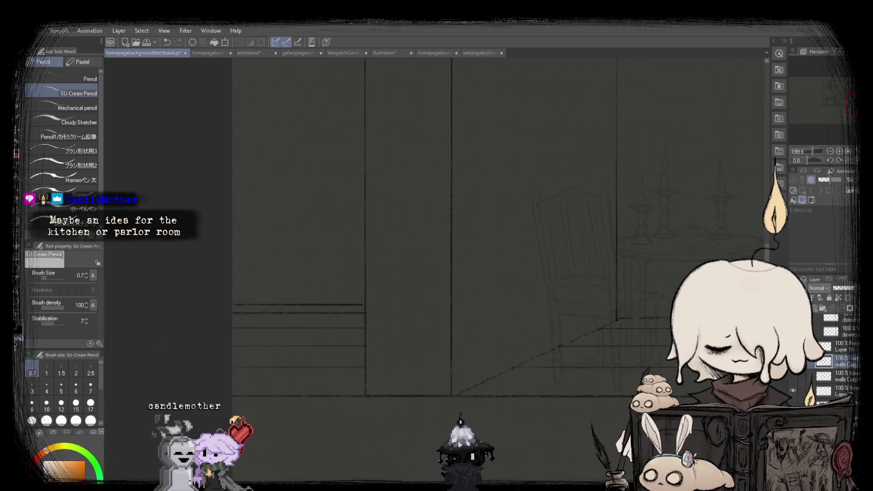
pyautogui.scroll(2, 348, 292)
pyautogui.scroll(3, 348, 292)
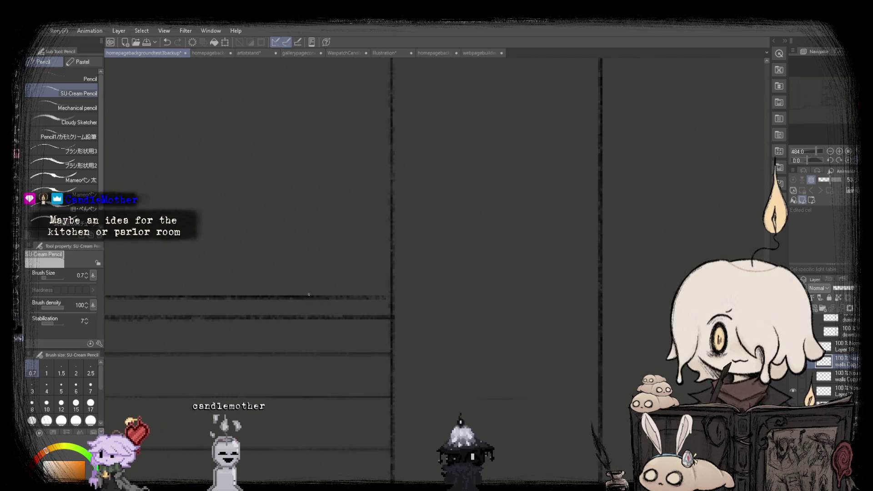
pyautogui.scroll(-2, 309, 294)
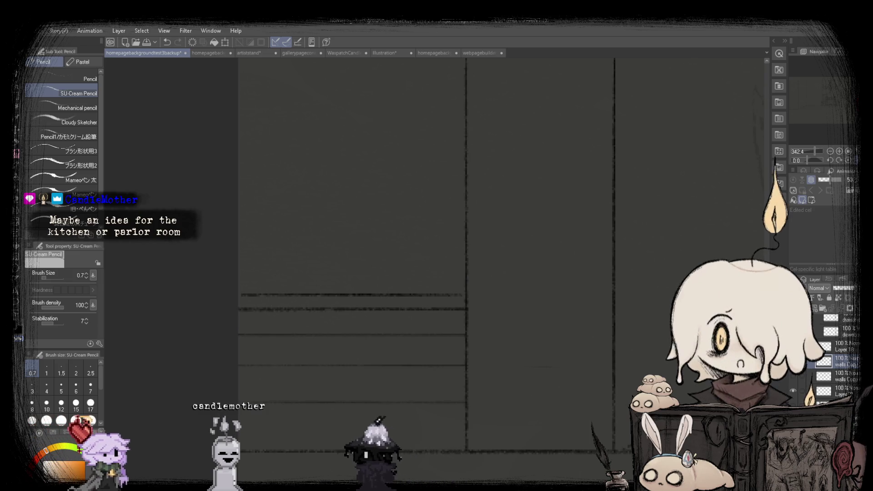
pyautogui.scroll(1, 407, 314)
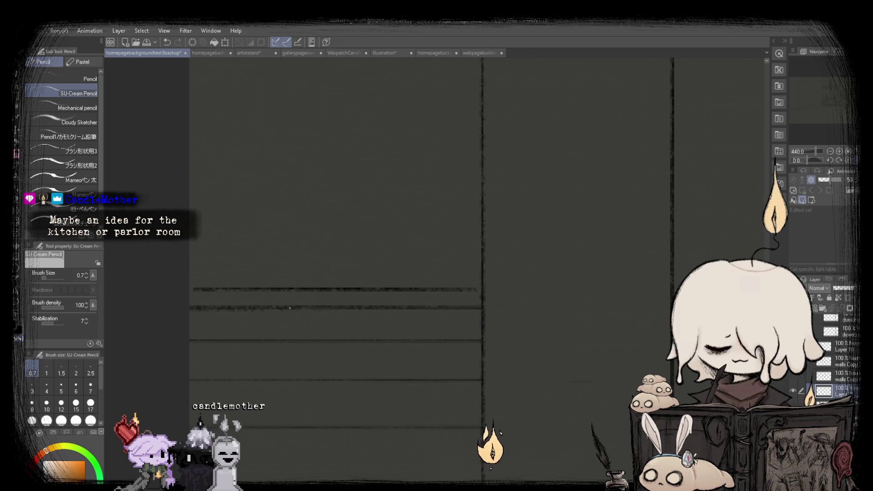
pyautogui.scroll(-5, 269, 308)
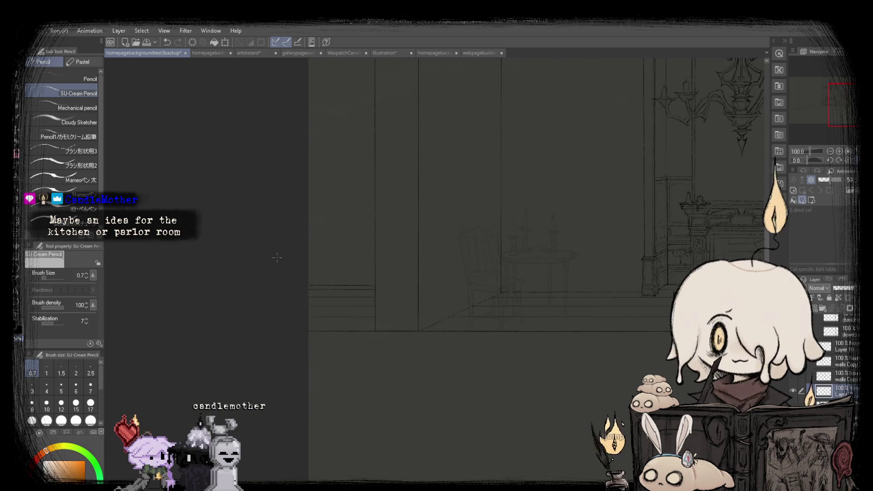
pyautogui.hotkey('ctrl', '0')
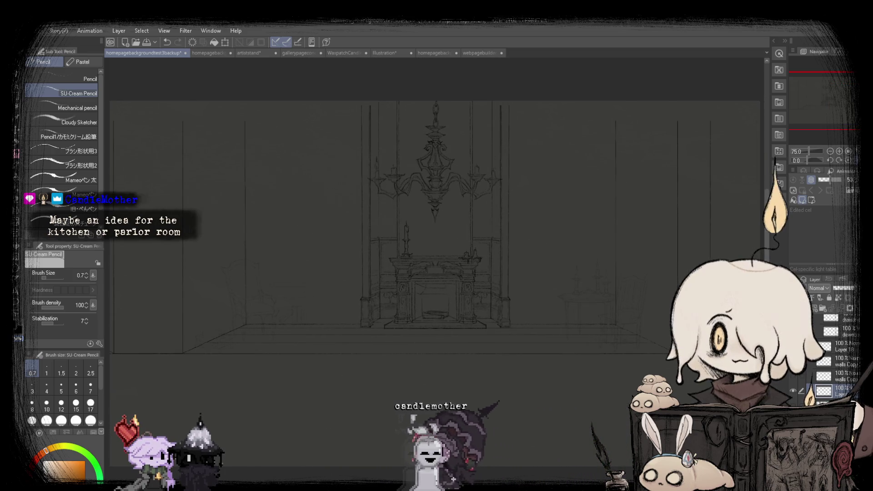
pyautogui.scroll(-2, 319, 240)
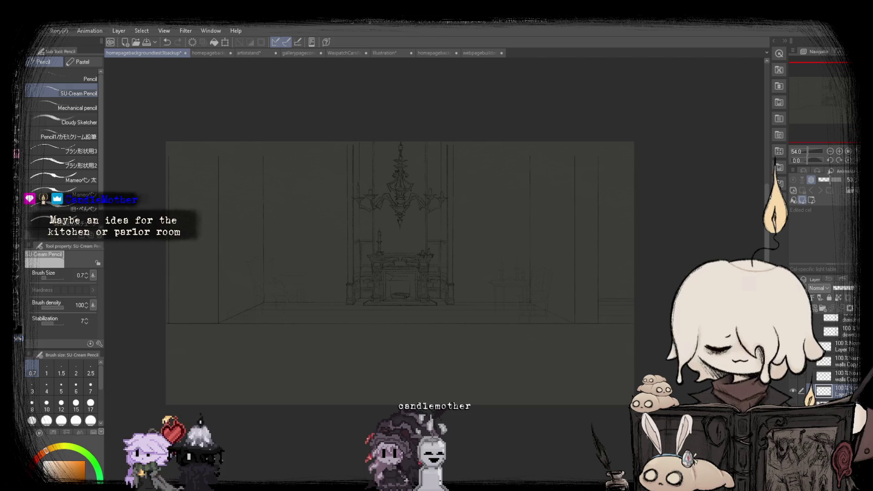
pyautogui.hotkey('ctrl', '0')
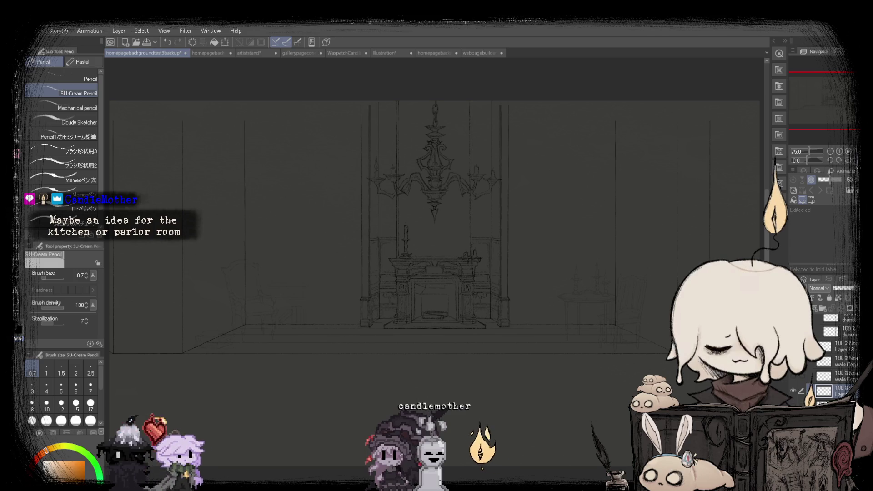
pyautogui.click(478, 53)
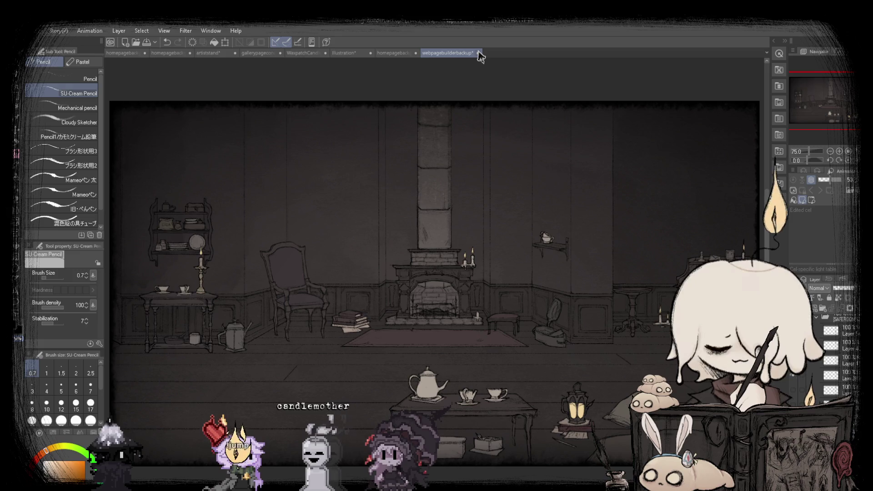
pyautogui.click(135, 53)
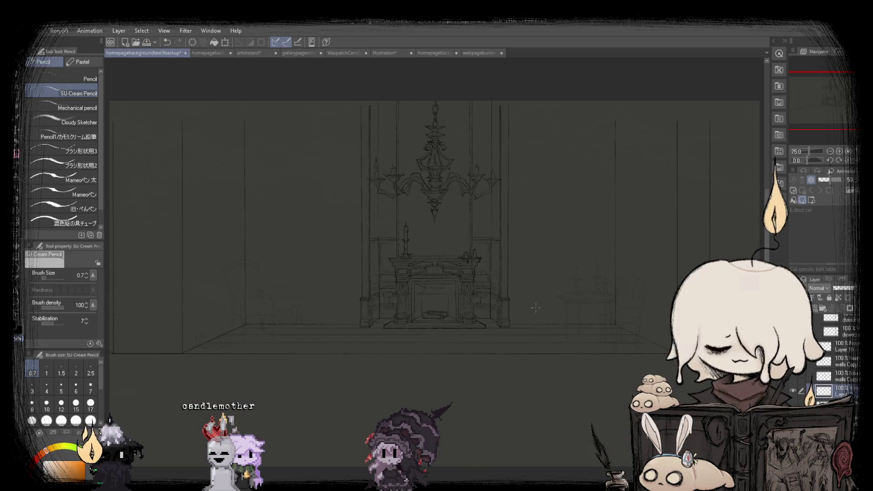
pyautogui.click(477, 53)
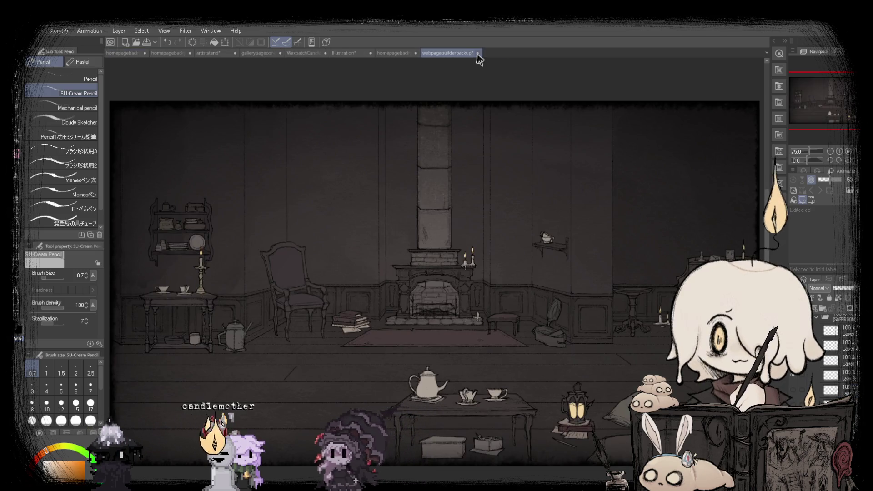
pyautogui.click(130, 53)
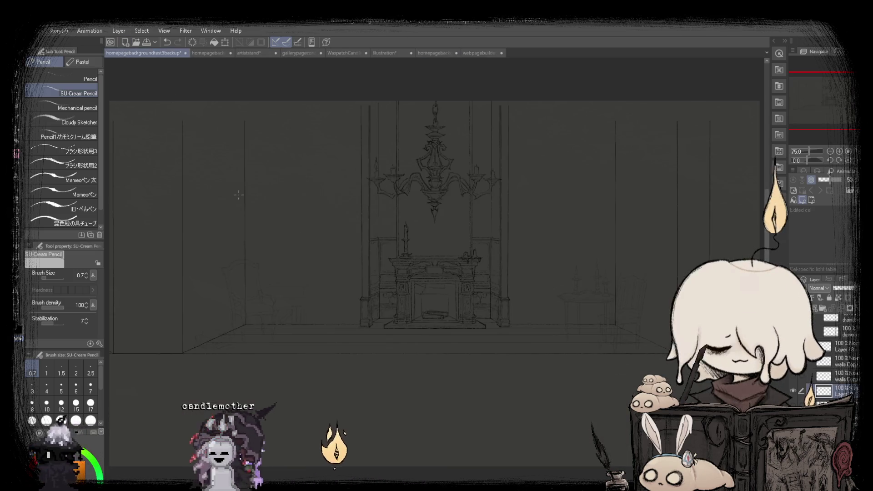
pyautogui.scroll(3, 393, 367)
pyautogui.scroll(3, 394, 366)
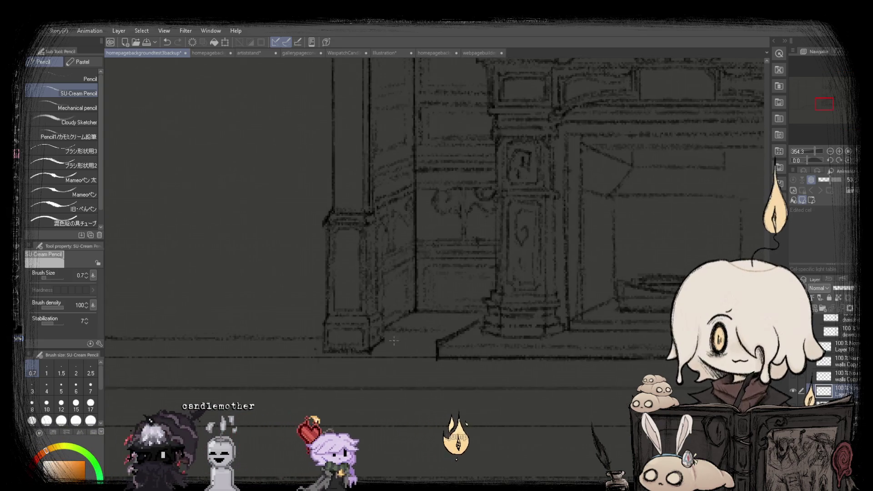
pyautogui.scroll(-5, 390, 358)
# Rectangle-select a thin strip along the floor line below the fireplace.
pyautogui.press('m')
pyautogui.scroll(-1, 320, 191)
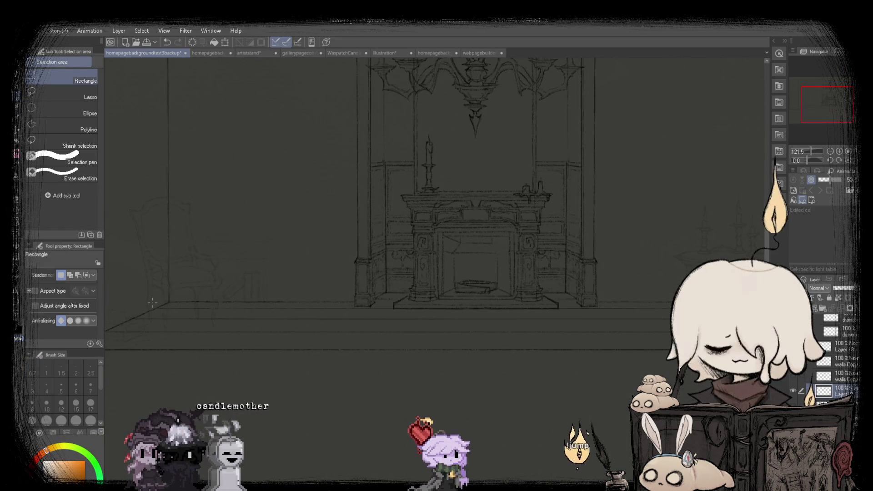
pyautogui.scroll(-1, 152, 302)
pyautogui.moveTo(153, 304); pyautogui.dragTo(673, 313)
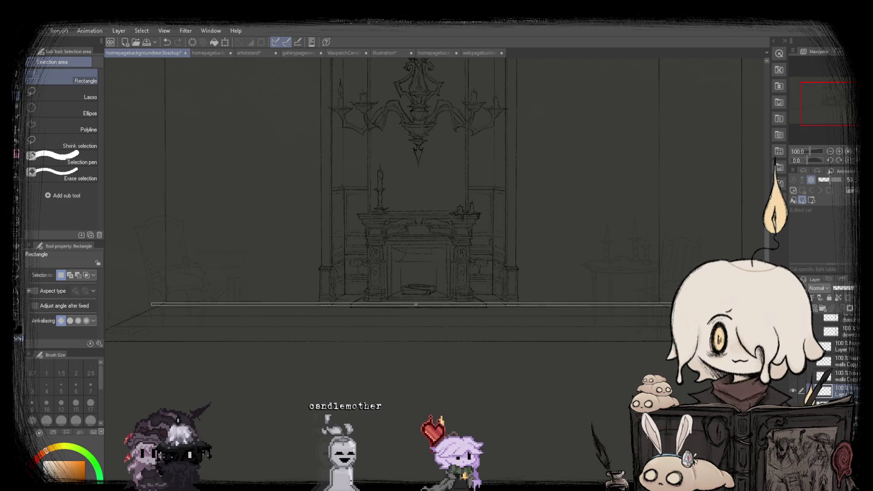
# Rescale the selected floor strip with Scale/Rotate, apply it with OK, and clear the selection.
pyautogui.click(435, 326)
pyautogui.scroll(2, 312, 304)
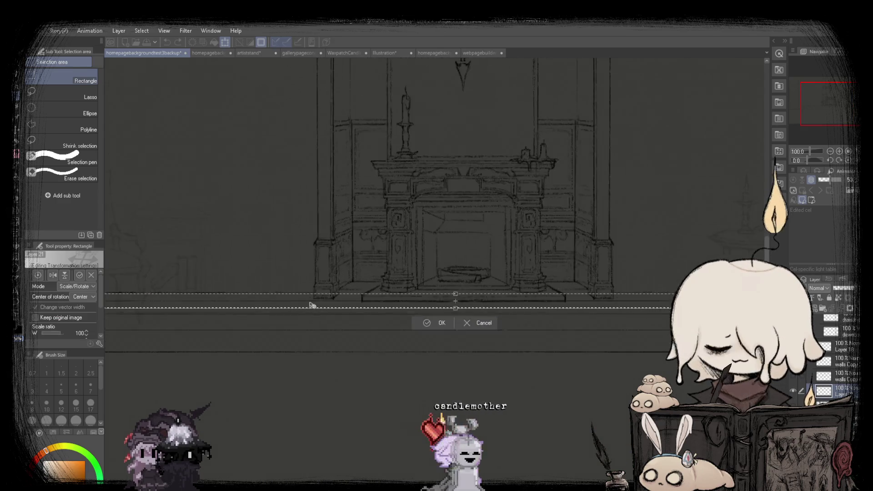
pyautogui.scroll(4, 374, 308)
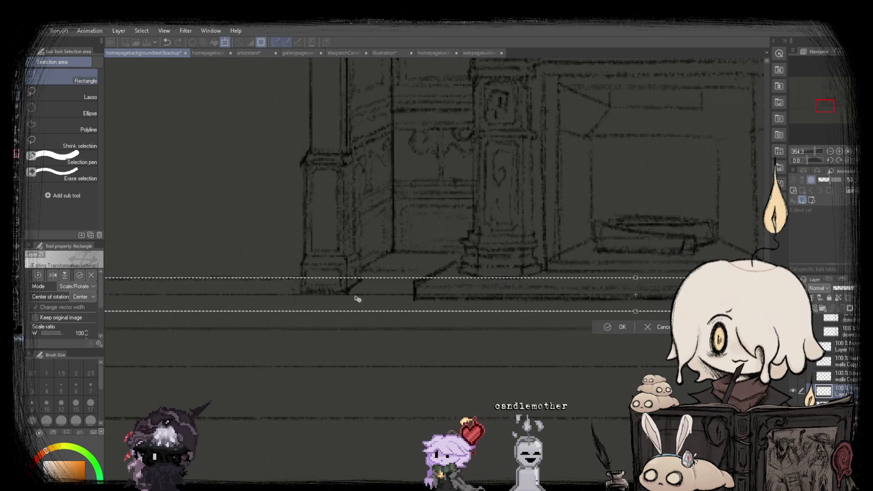
pyautogui.scroll(-1, 360, 296)
pyautogui.scroll(-1, 378, 289)
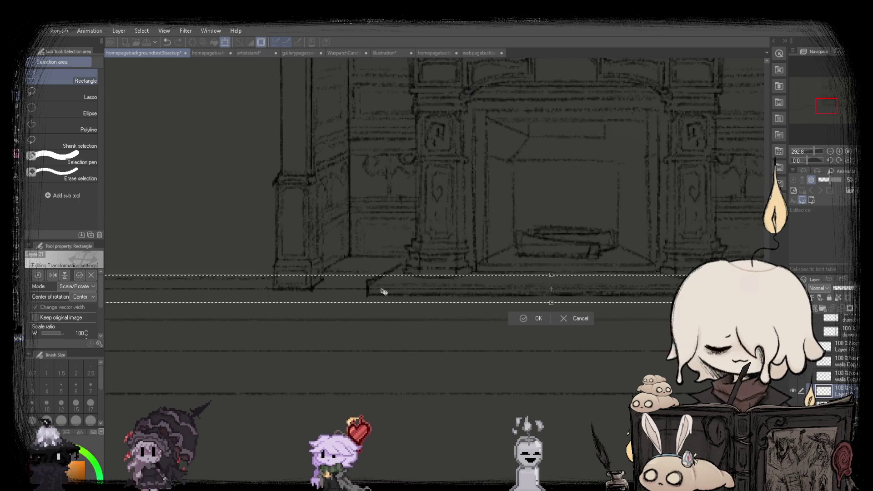
pyautogui.scroll(-2, 373, 287)
pyautogui.scroll(1, 559, 279)
pyautogui.scroll(1, 598, 291)
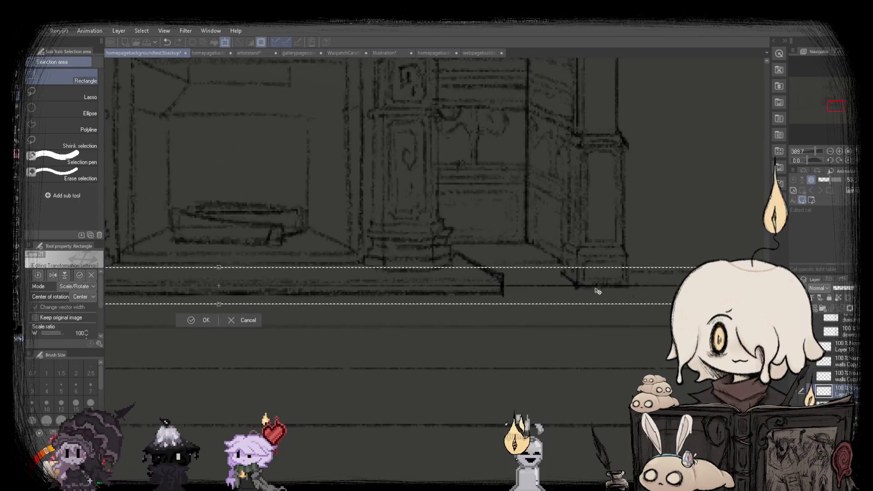
pyautogui.scroll(-3, 596, 290)
pyautogui.click(367, 313)
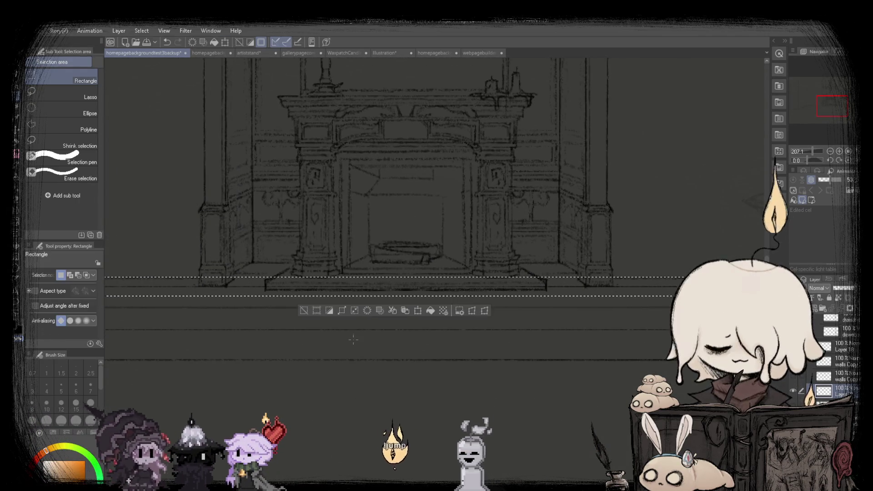
pyautogui.click(353, 339)
# Transform the selected floor lines with Ctrl+T, shifting them left and back right, then apply.
pyautogui.scroll(2, 190, 291)
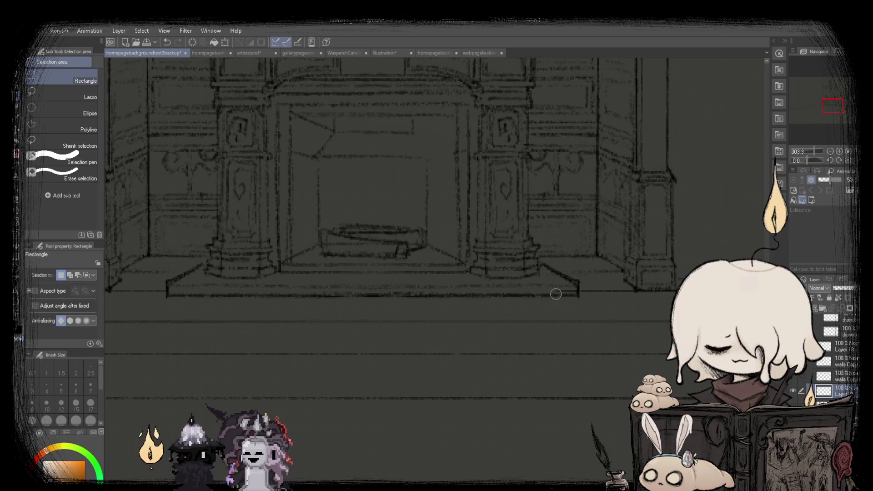
pyautogui.scroll(-3, 571, 291)
pyautogui.scroll(2, 374, 276)
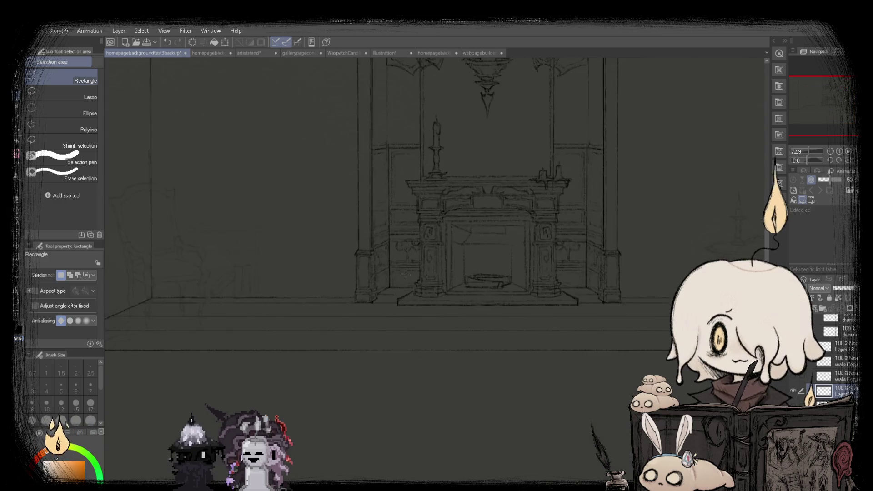
pyautogui.scroll(-3, 374, 276)
pyautogui.scroll(3, 455, 278)
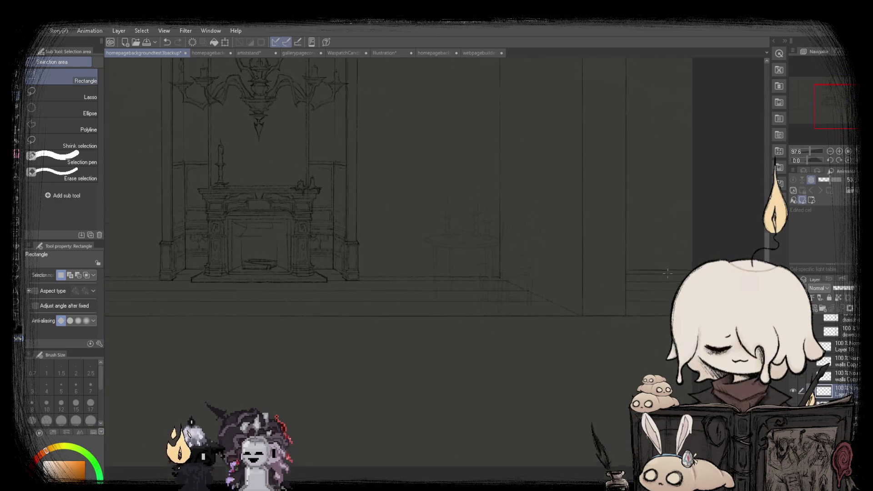
pyautogui.scroll(1, 584, 282)
pyautogui.scroll(-1, 543, 283)
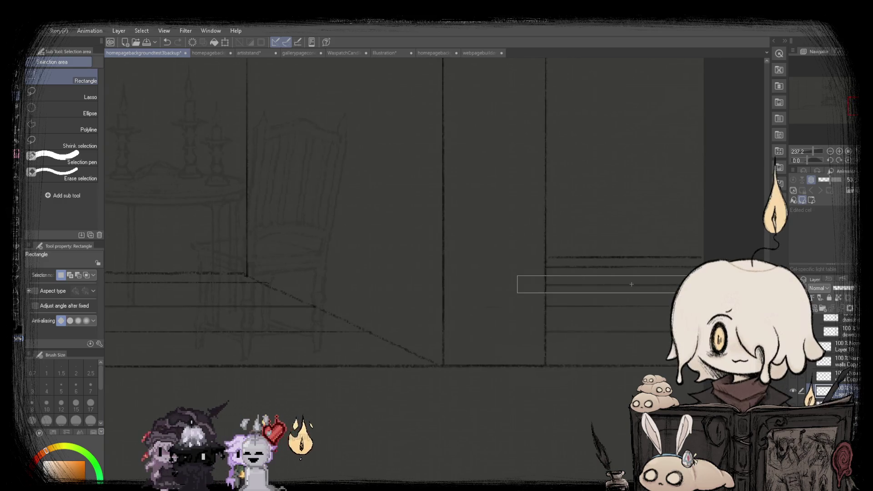
pyautogui.hotkey('ctrl', 't')
pyautogui.moveTo(665, 290); pyautogui.dragTo(386, 290)
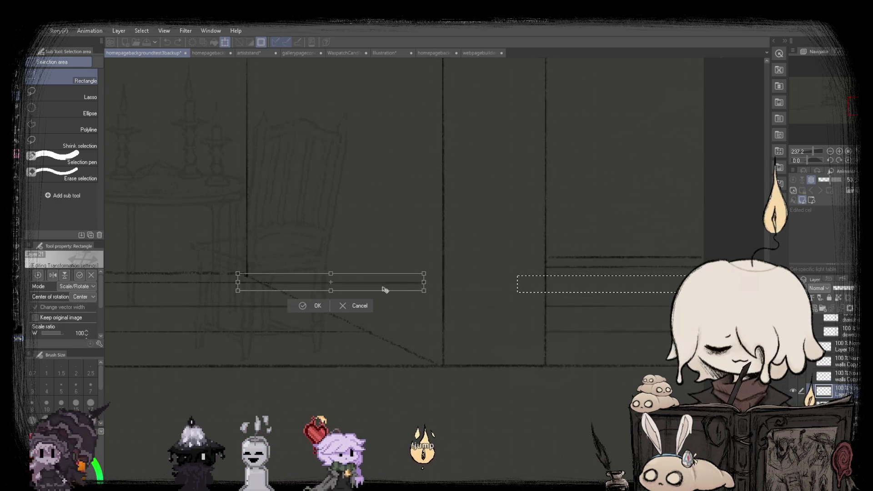
pyautogui.moveTo(293, 288)
pyautogui.mouseDown()
pyautogui.moveTo(585, 280)
pyautogui.moveTo(571, 280)
pyautogui.mouseUp()
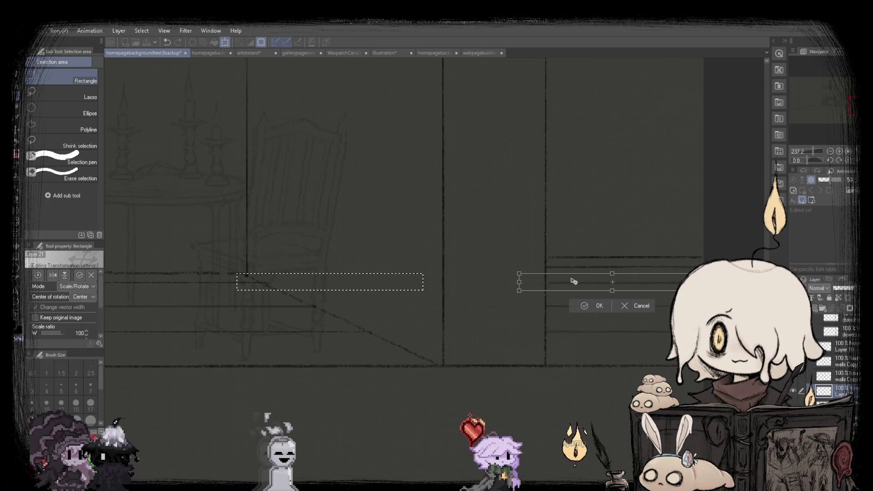
pyautogui.click(585, 310)
# Fit the canvas in view after briefly checking the webpage builder document.
pyautogui.scroll(-3, 585, 309)
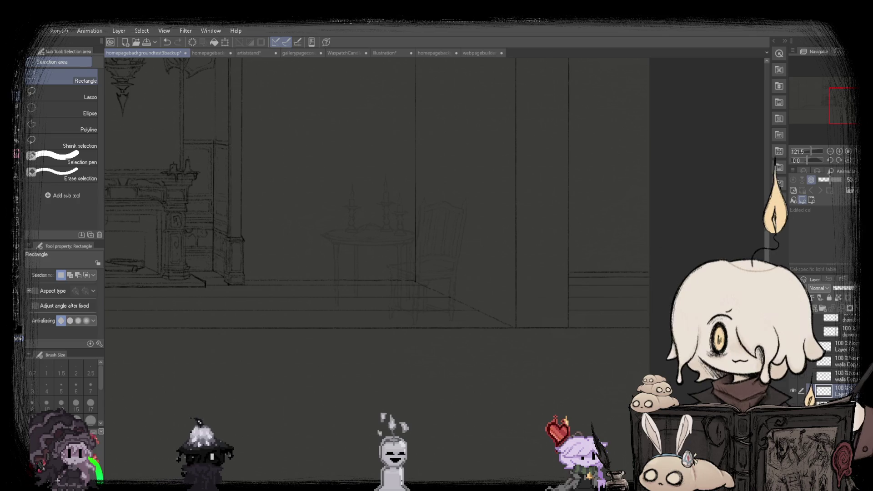
pyautogui.hotkey('ctrl', '0')
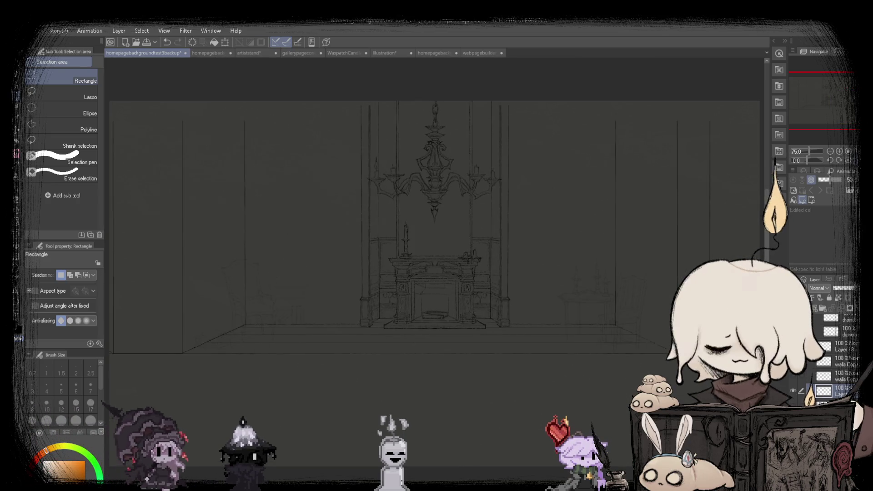
pyautogui.click(481, 52)
pyautogui.click(136, 53)
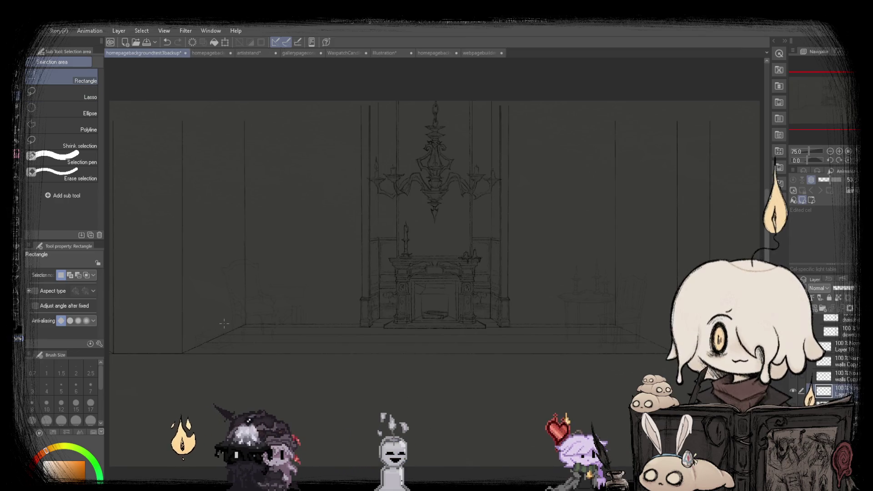
pyautogui.hscroll(5, 603, 338)
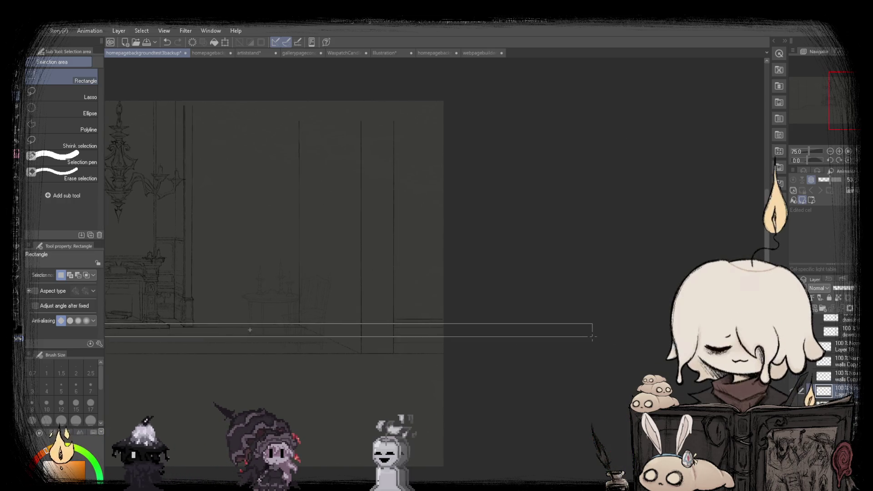
pyautogui.moveTo(603, 337); pyautogui.dragTo(591, 331)
pyautogui.hotkey('ctrl', 'd')
pyautogui.hscroll(-3, 481, 260)
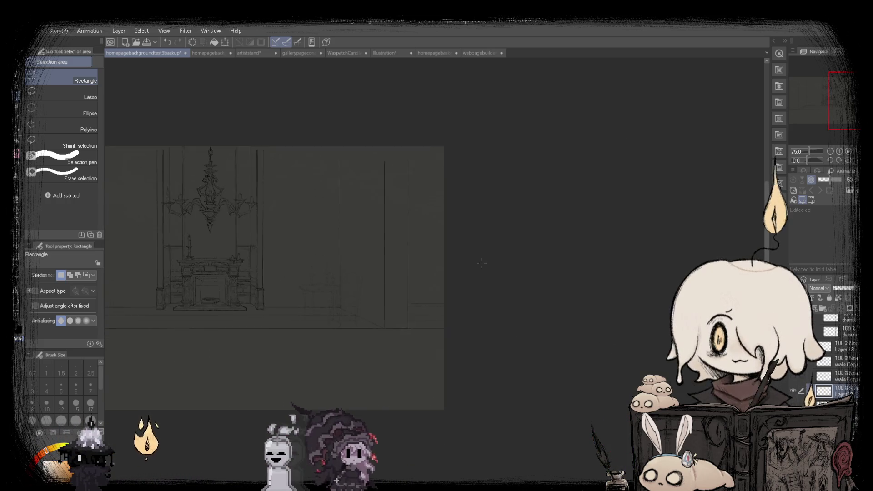
pyautogui.hotkey('ctrl', '0')
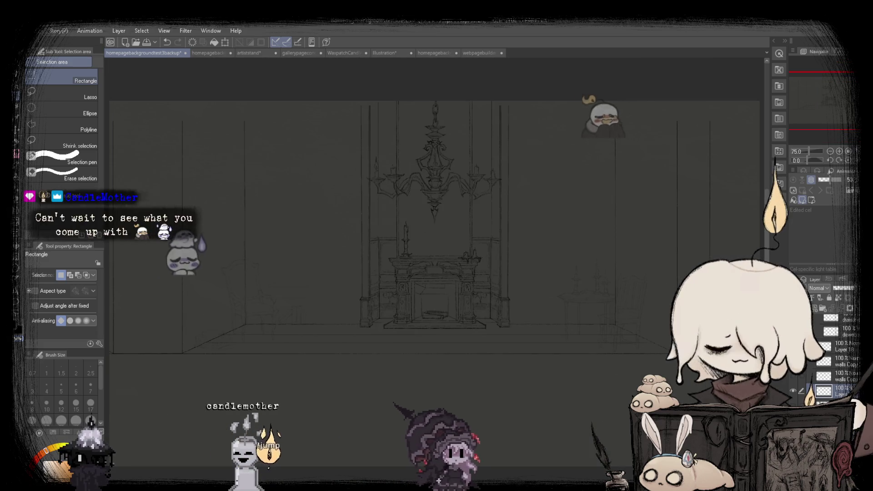
# Rectangle-select the lower room area, rescale it with Ctrl+T, and clear the selection.
pyautogui.moveTo(162, 279); pyautogui.dragTo(672, 387)
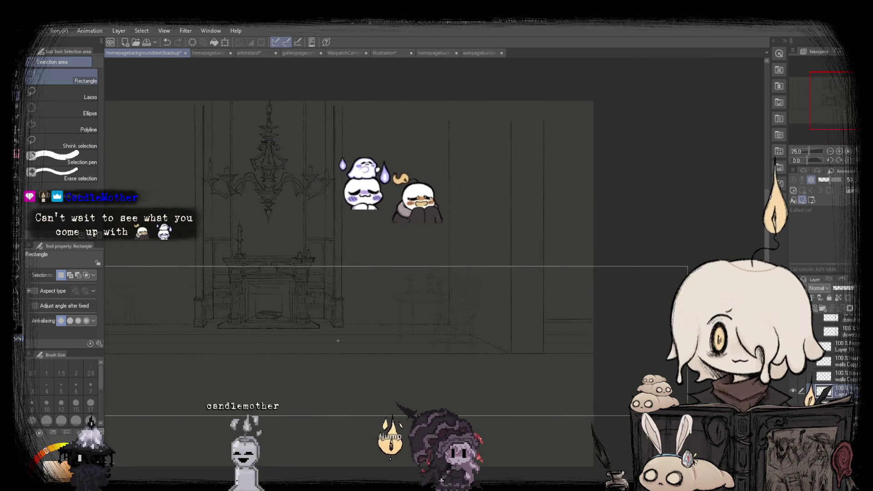
pyautogui.hotkey('ctrl', 't')
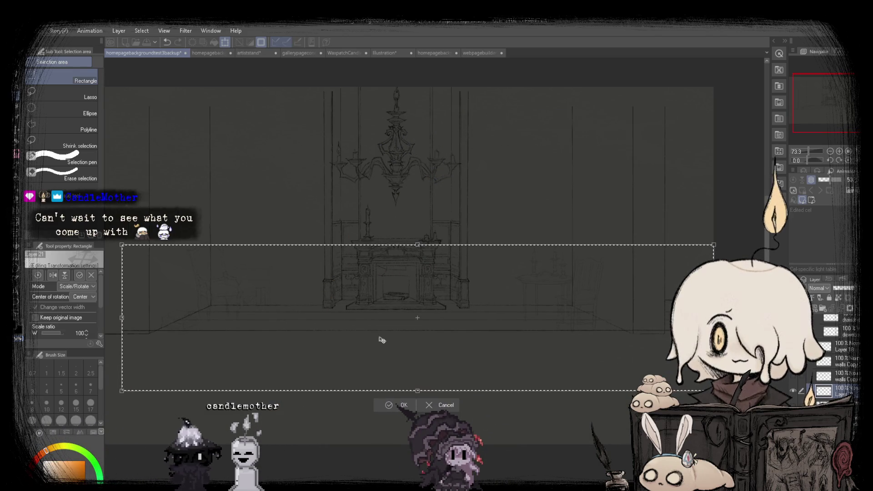
pyautogui.click(383, 409)
pyautogui.hotkey('ctrl', 'd')
pyautogui.scroll(-2, 397, 260)
pyautogui.scroll(-2, 397, 259)
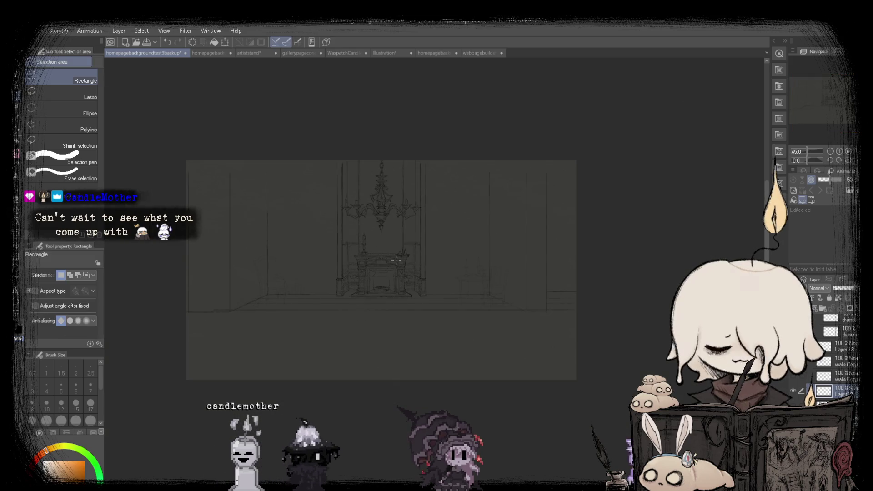
pyautogui.scroll(2, 397, 259)
pyautogui.scroll(2, 397, 259)
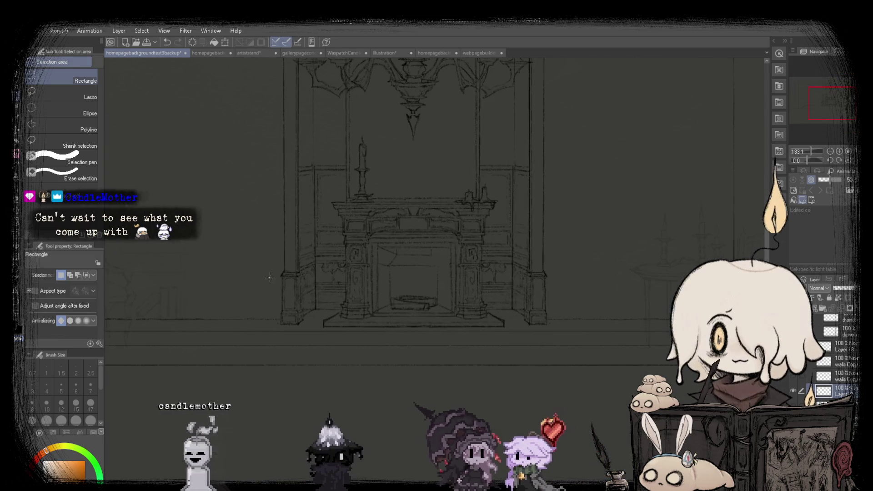
pyautogui.moveTo(269, 278); pyautogui.dragTo(541, 308)
pyautogui.hotkey('ctrl', 'd')
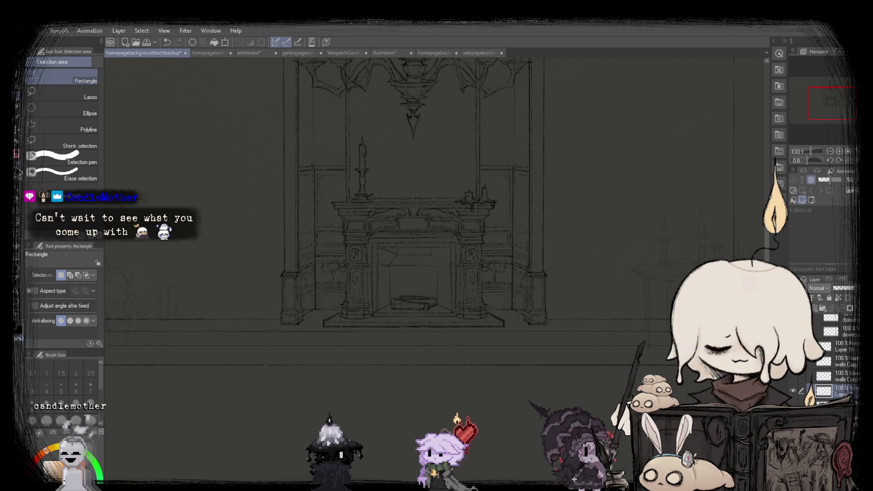
# Switch to the SU-Cream Pencil and zoom around to inspect the sketch.
pyautogui.press('p')
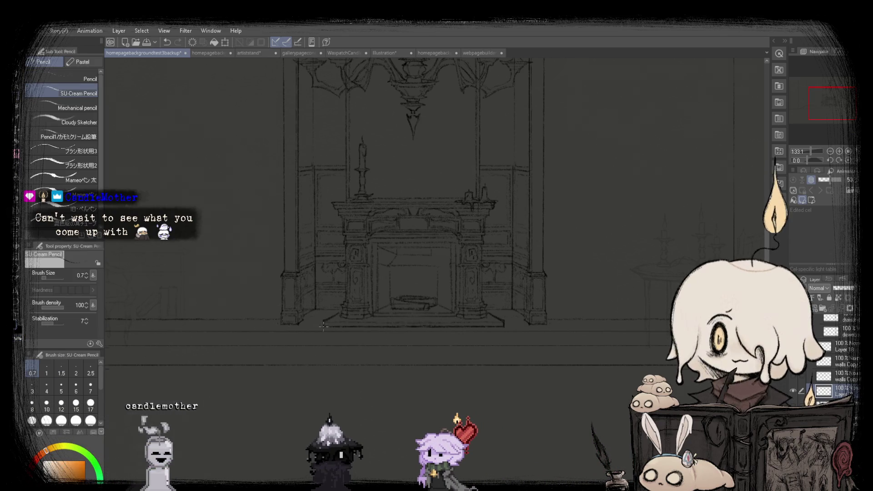
pyautogui.scroll(2, 341, 324)
pyautogui.scroll(-1, 288, 317)
pyautogui.scroll(1, 246, 314)
pyautogui.scroll(2, 207, 312)
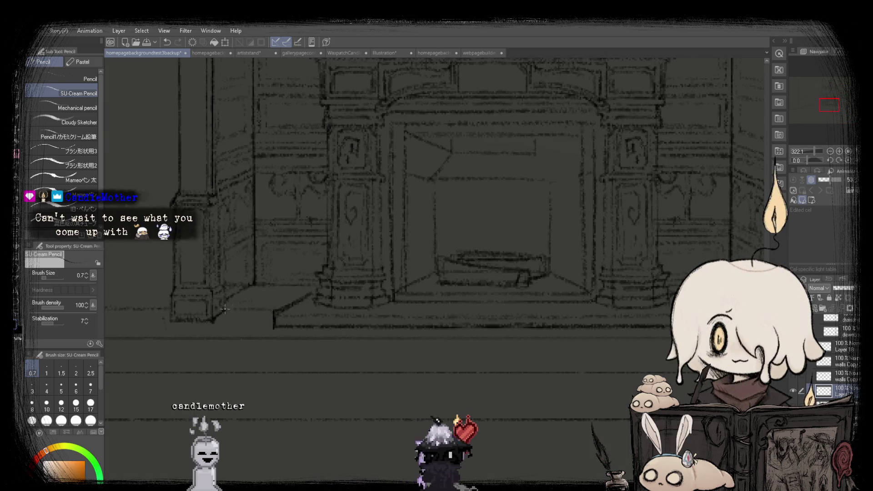
pyautogui.scroll(-2, 216, 309)
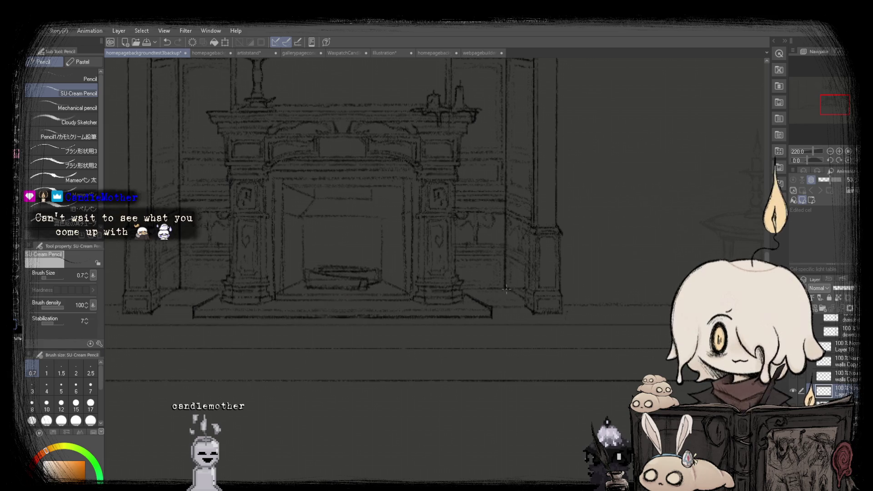
pyautogui.scroll(-3, 506, 290)
pyautogui.scroll(-1, 410, 248)
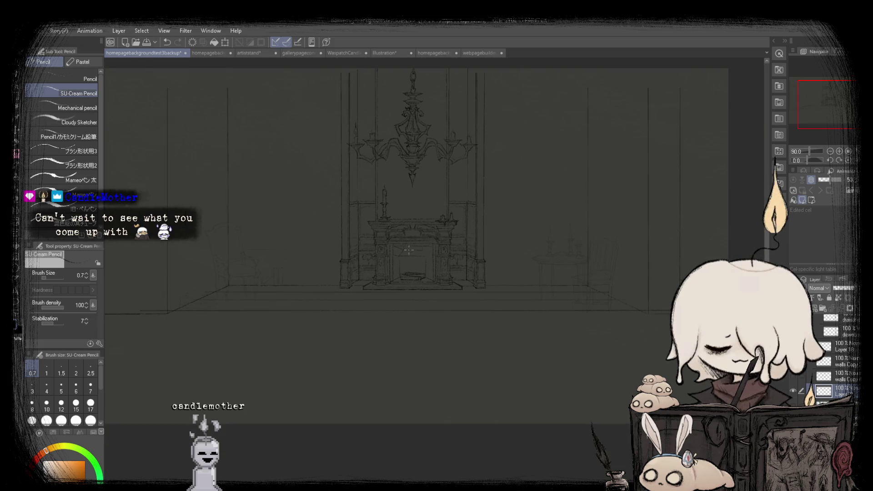
pyautogui.scroll(2, 319, 309)
pyautogui.scroll(2, 314, 319)
pyautogui.scroll(1, 308, 323)
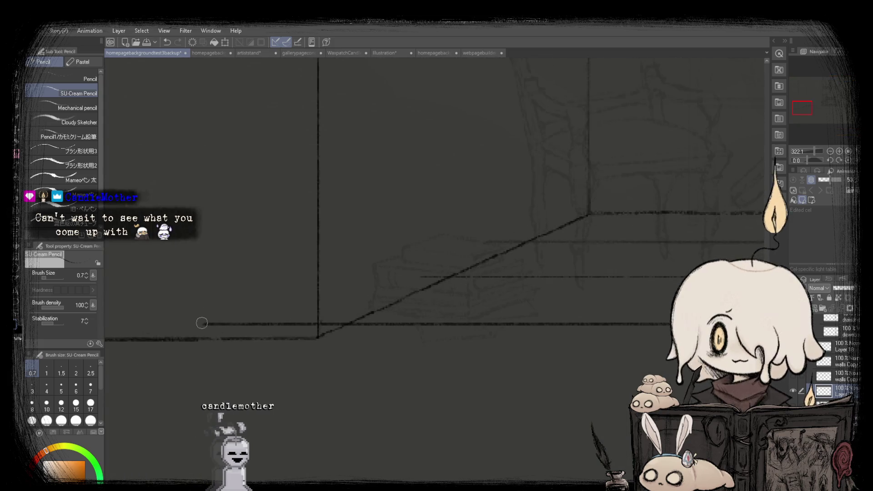
pyautogui.scroll(-3, 308, 322)
pyautogui.scroll(-3, 308, 322)
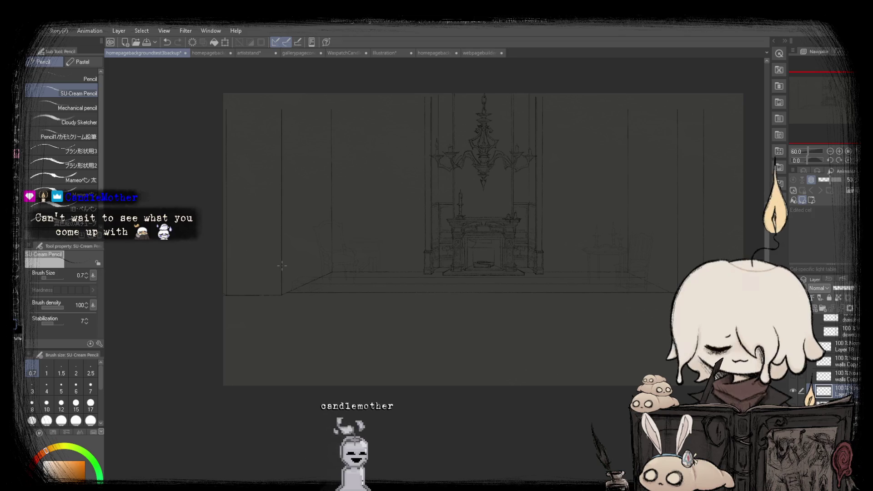
pyautogui.scroll(3, 486, 287)
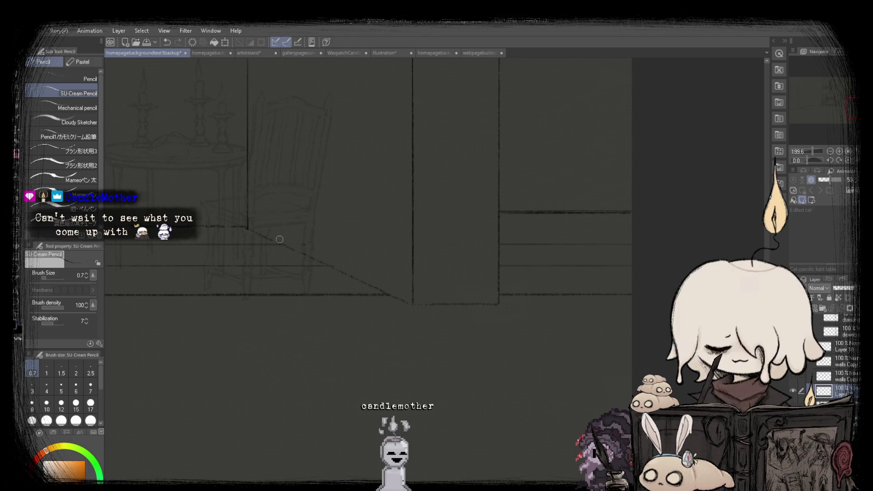
pyautogui.scroll(-3, 300, 240)
pyautogui.scroll(-1, 299, 240)
pyautogui.scroll(2, 299, 240)
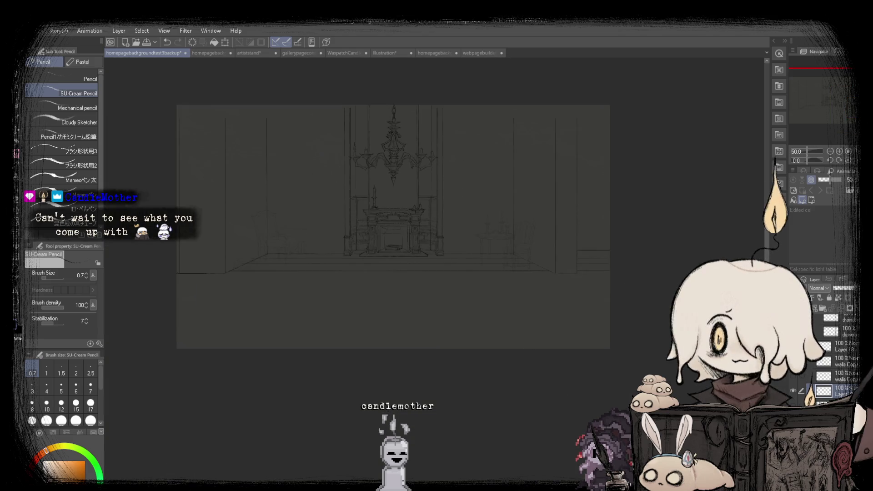
pyautogui.scroll(1, 313, 114)
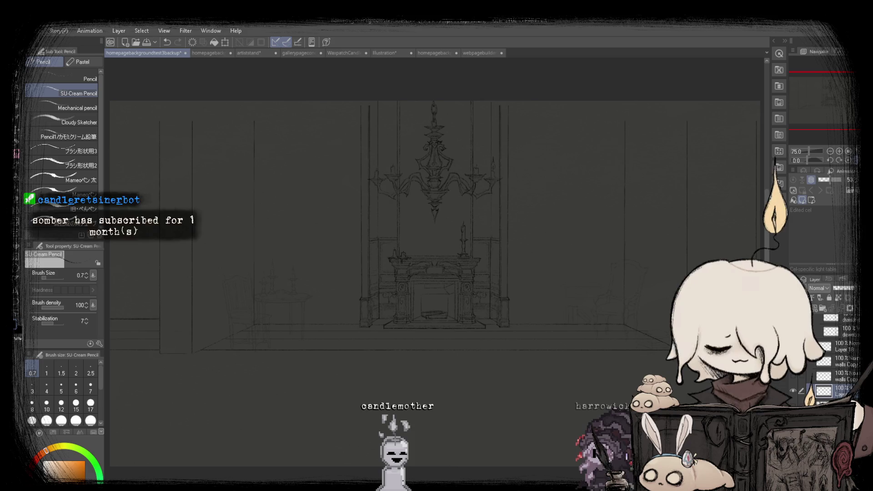
pyautogui.scroll(-1, 153, 275)
pyautogui.scroll(1, 153, 275)
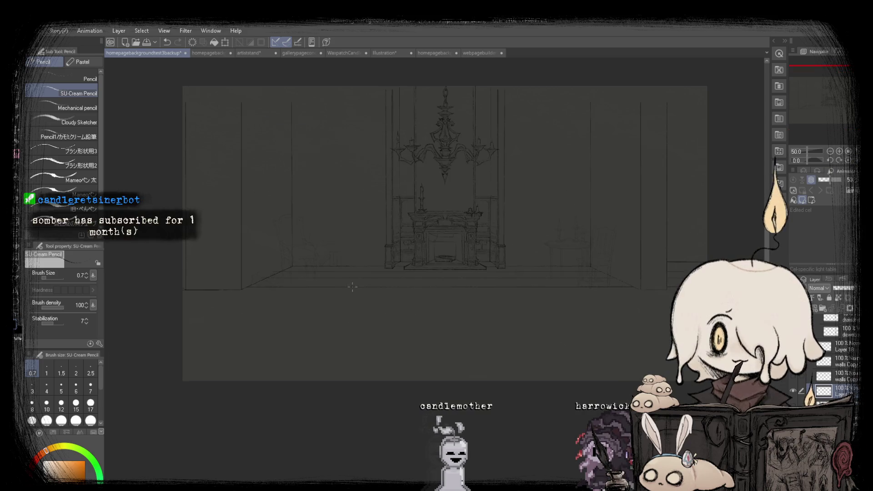
# Briefly pick the dd-shadowing brush, look over the floor, then switch to Rectangle selection.
pyautogui.press('b')
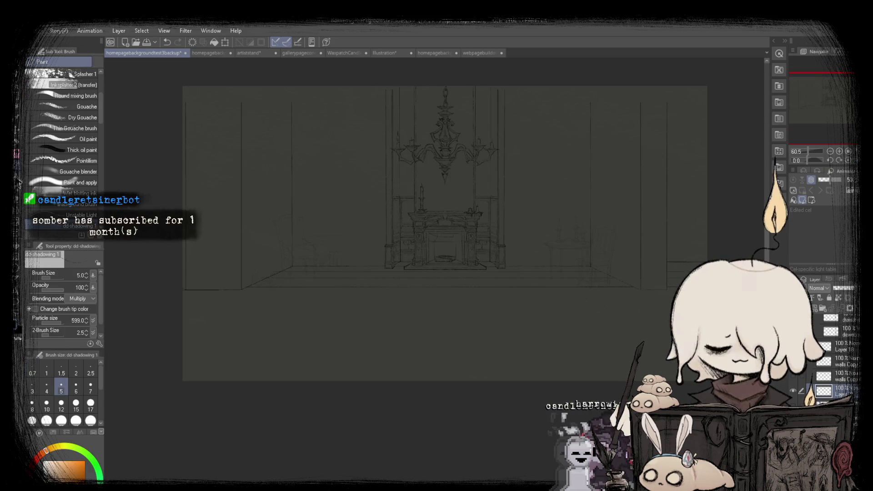
pyautogui.scroll(1, 180, 275)
pyautogui.scroll(1, 180, 274)
pyautogui.scroll(-4, 176, 281)
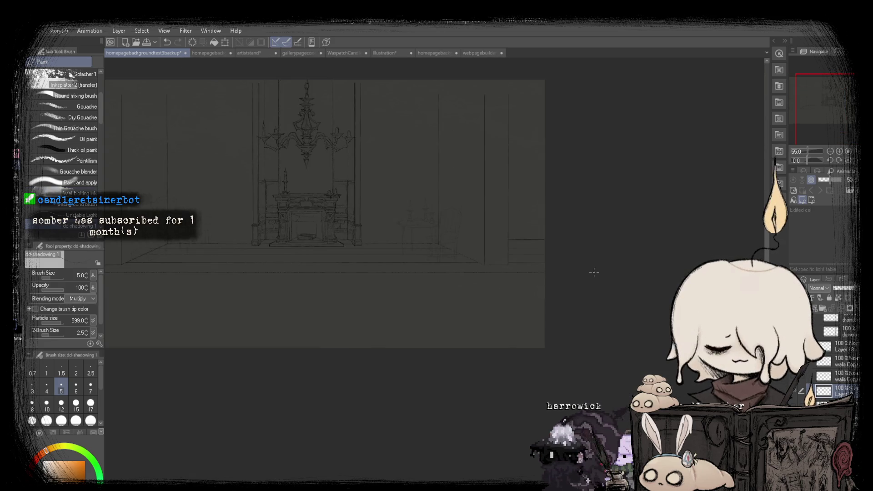
pyautogui.scroll(2, 278, 262)
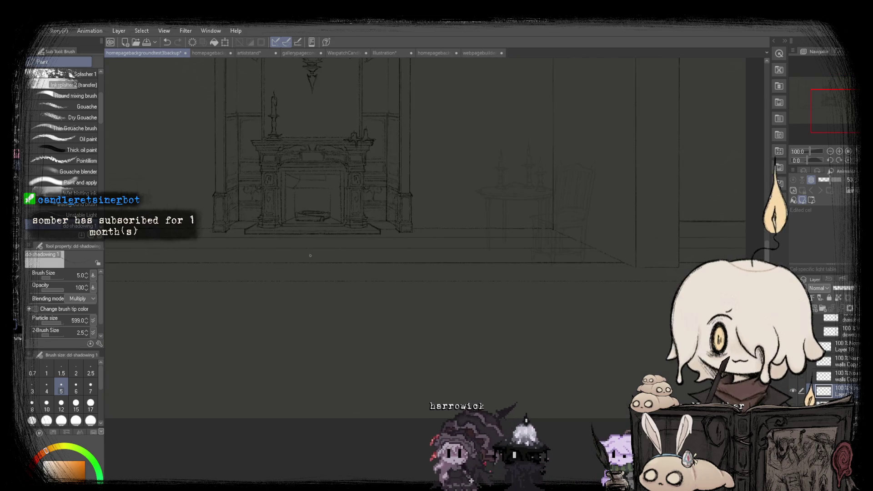
pyautogui.scroll(-2, 310, 256)
pyautogui.scroll(4, 146, 256)
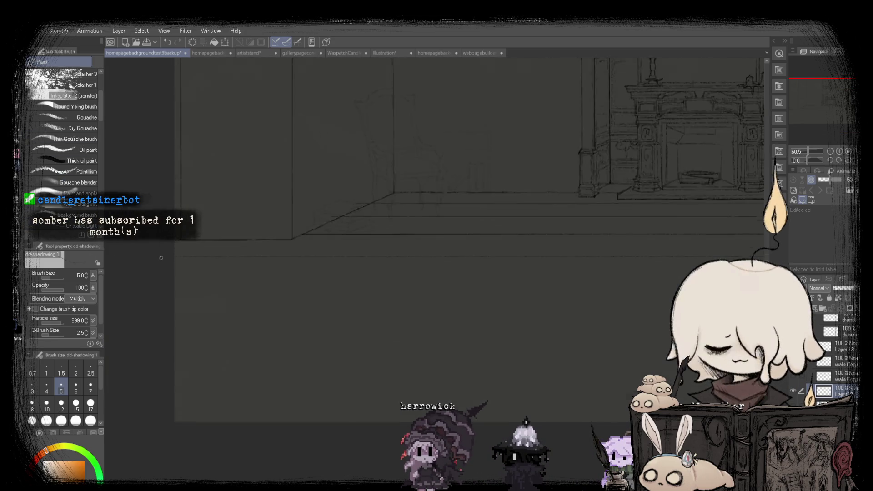
pyautogui.scroll(-3, 145, 256)
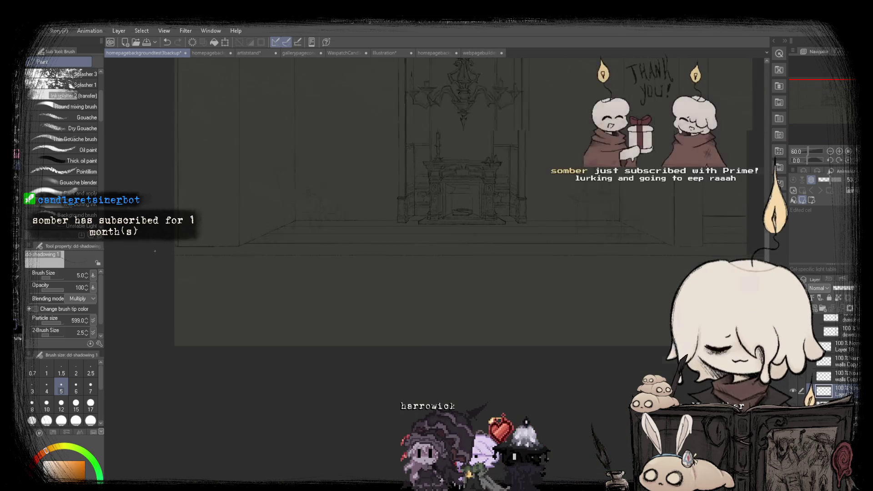
pyautogui.scroll(2, 152, 253)
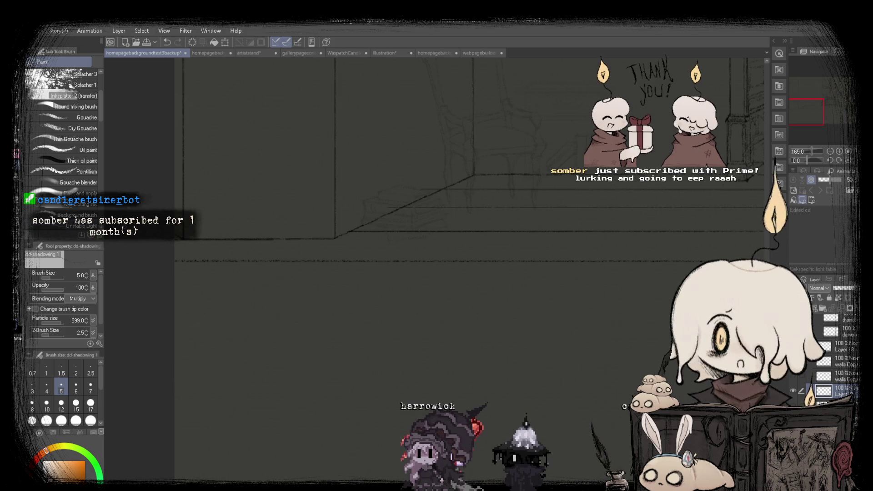
pyautogui.scroll(-4, 309, 242)
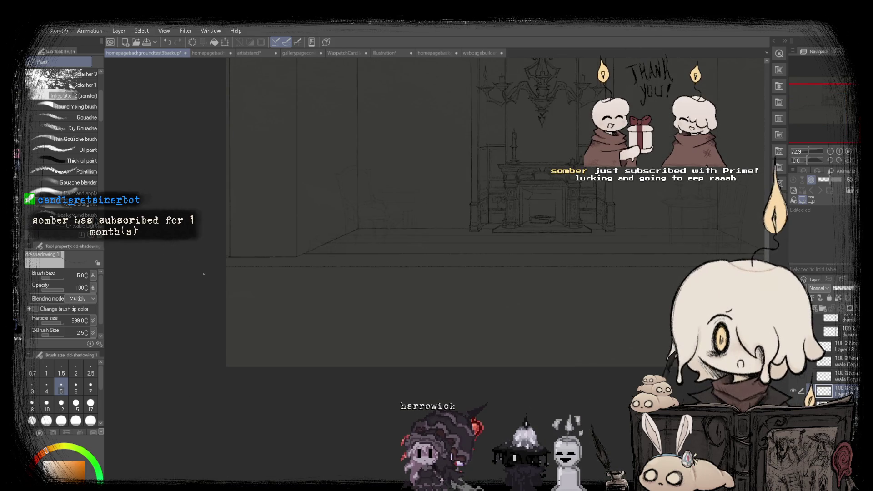
pyautogui.press('m')
pyautogui.scroll(-2, 213, 259)
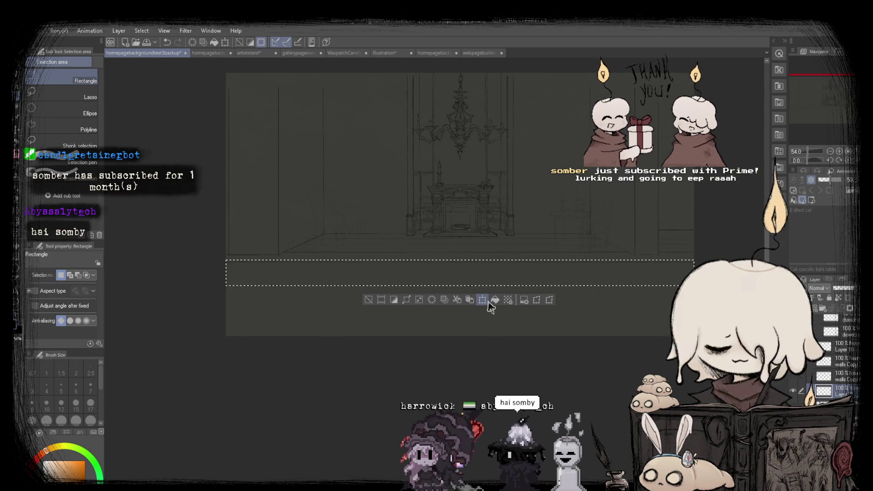
# Start transforming the floor strip and nudge it slightly down.
pyautogui.click(488, 301)
pyautogui.scroll(5, 365, 273)
pyautogui.moveTo(364, 273); pyautogui.dragTo(364, 274)
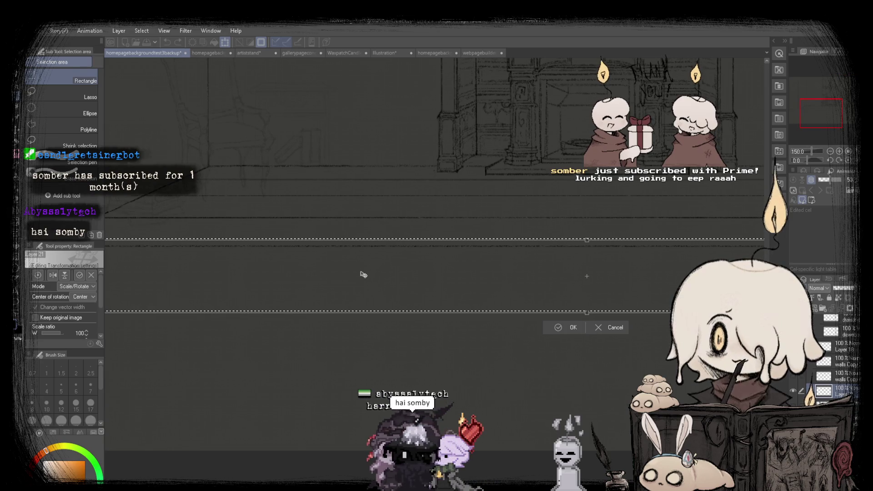
pyautogui.scroll(-2, 547, 375)
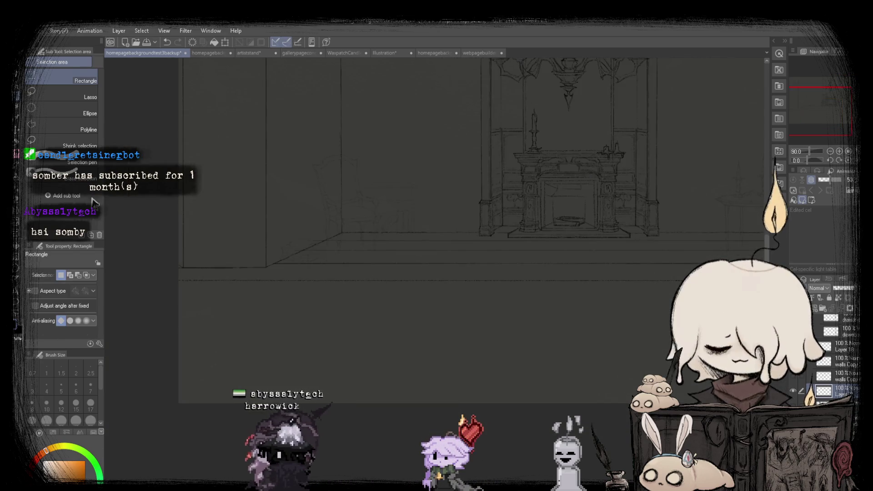
pyautogui.press('p')
pyautogui.scroll(-2, 146, 206)
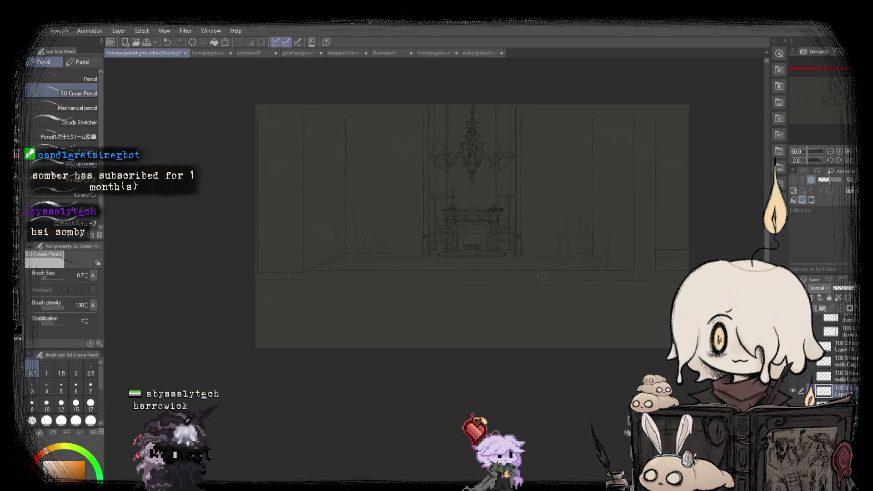
pyautogui.scroll(2, 378, 260)
pyautogui.scroll(3, 341, 287)
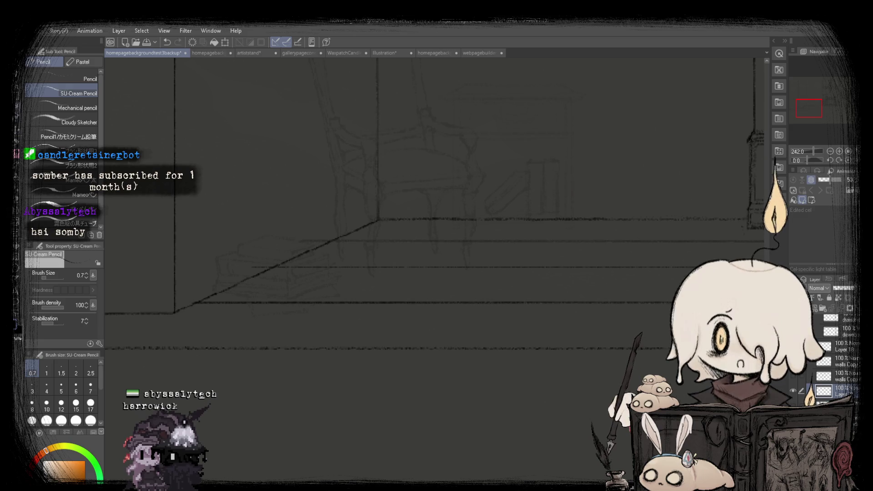
# Rectangle-select the floor-line strip beneath the back wall and start a transform.
pyautogui.press('m')
pyautogui.scroll(-3, 212, 274)
pyautogui.scroll(-1, 212, 273)
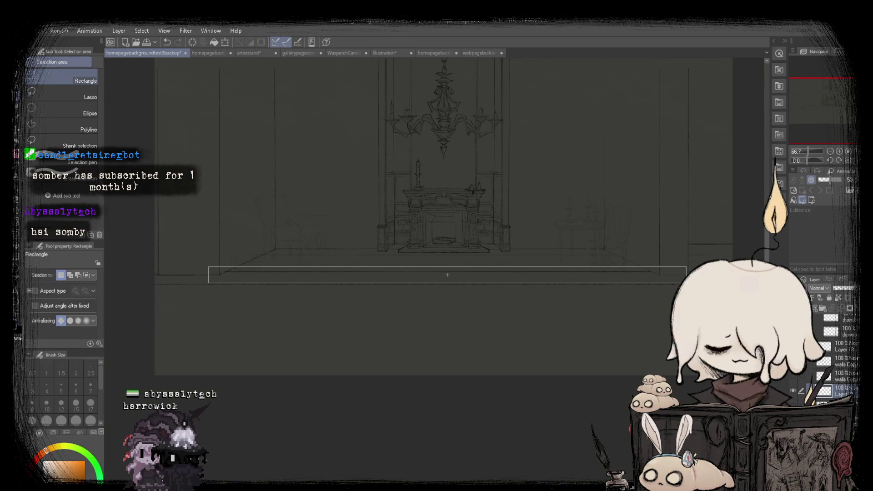
pyautogui.moveTo(679, 276); pyautogui.dragTo(677, 276)
pyautogui.click(476, 288)
pyautogui.scroll(2, 435, 278)
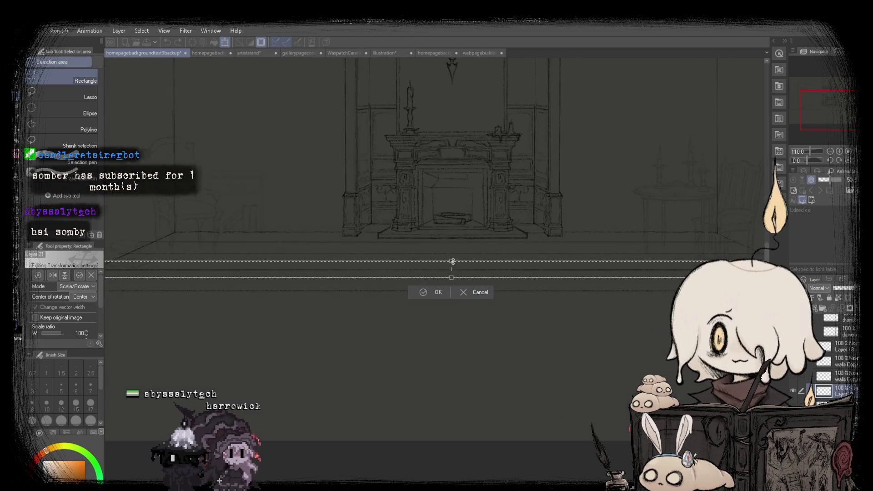
pyautogui.scroll(3, 254, 269)
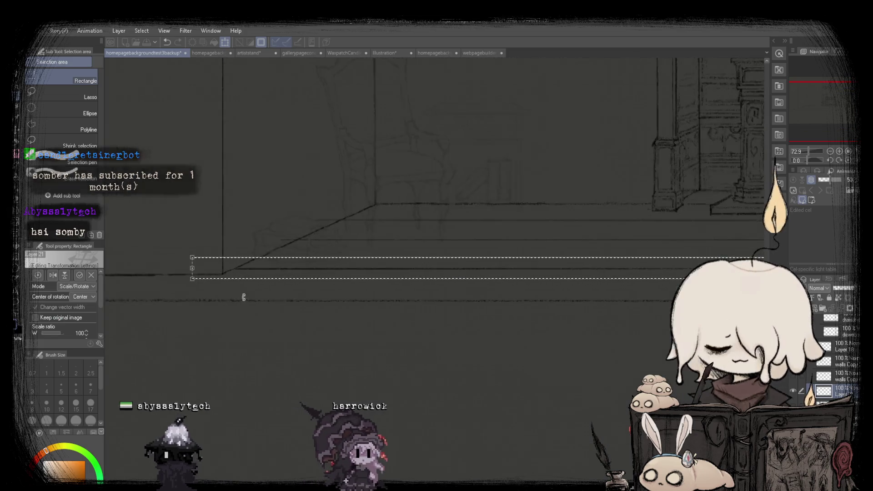
# Move the strip slightly lower, stretch it left to about 103%, and commit.
pyautogui.moveTo(254, 268); pyautogui.dragTo(252, 273)
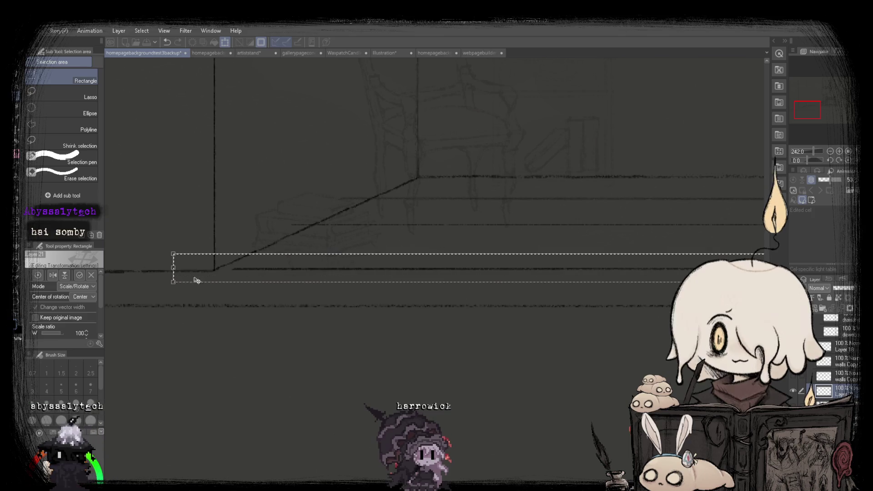
pyautogui.moveTo(173, 268); pyautogui.dragTo(169, 270)
pyautogui.scroll(-3, 150, 272)
pyautogui.scroll(2, 680, 278)
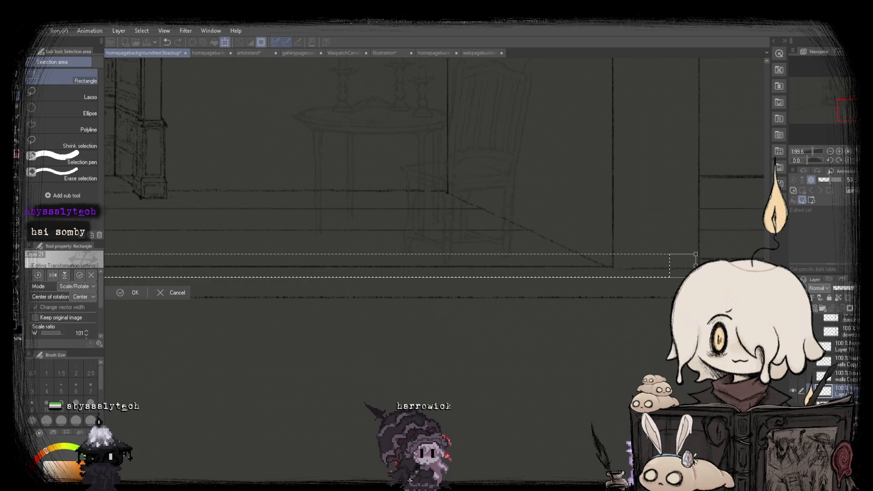
pyautogui.scroll(-2, 321, 257)
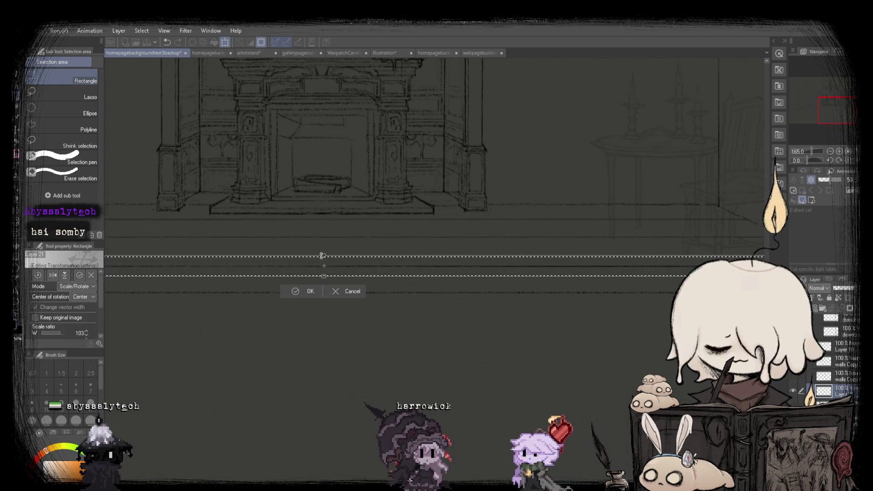
pyautogui.scroll(-3, 387, 262)
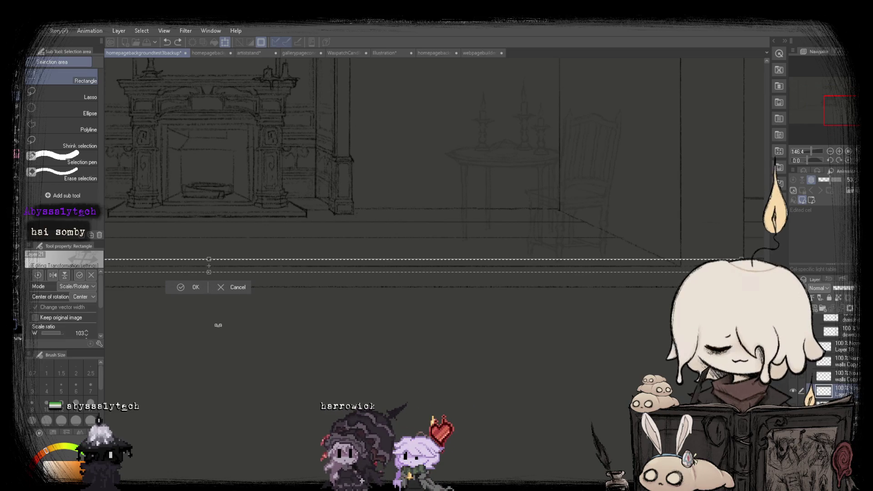
pyautogui.press('Return')
pyautogui.click(434, 53)
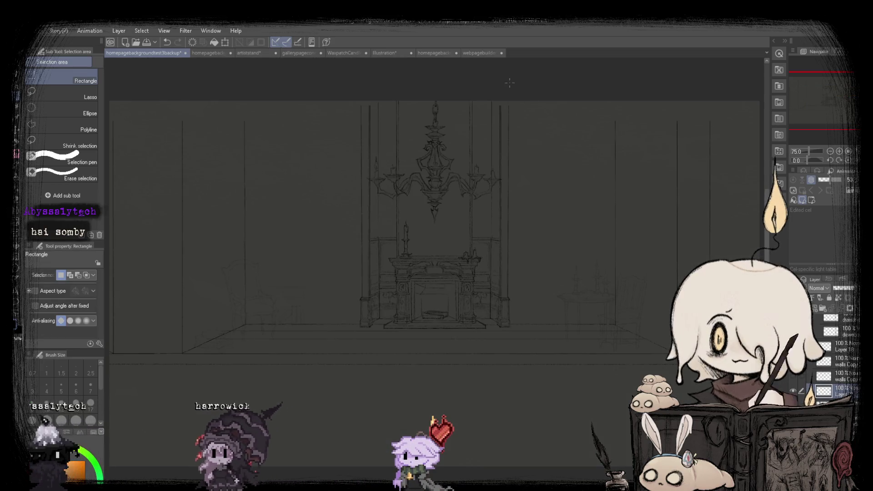
# Check the finished room reference and trial-select the bottom canvas strip without changing it.
pyautogui.click(478, 54)
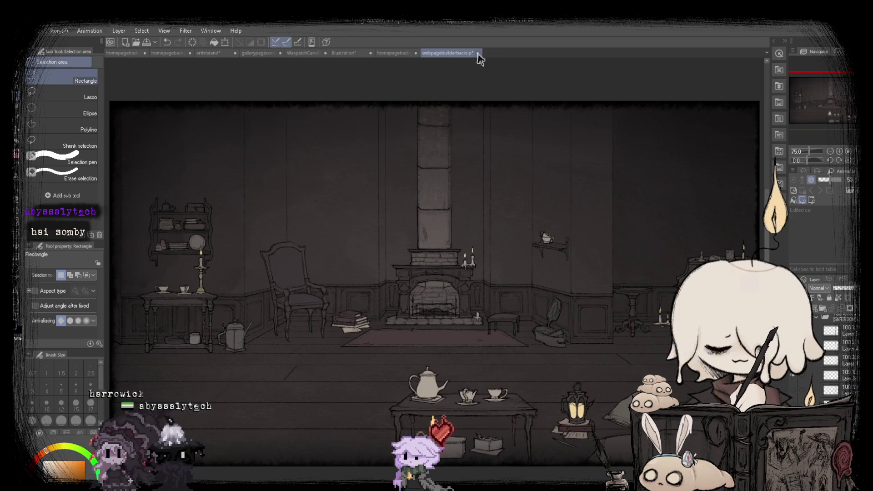
pyautogui.click(119, 53)
pyautogui.hotkey('ctrl', 'a')
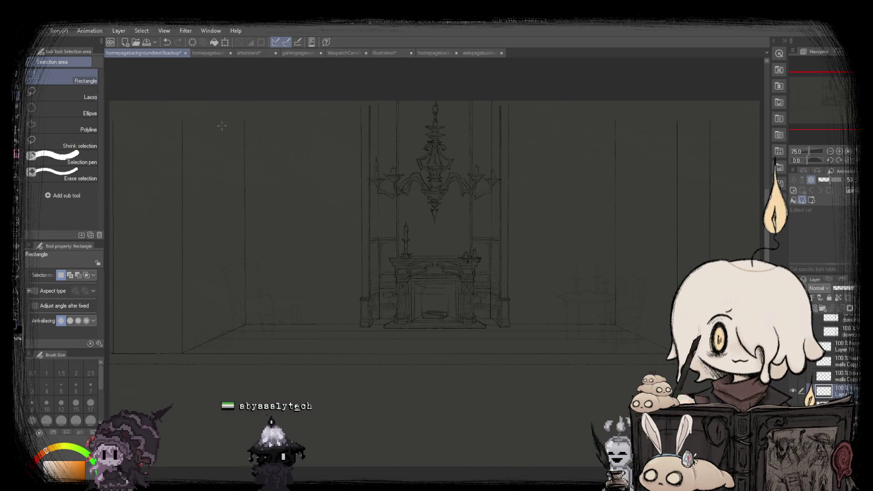
pyautogui.hotkey('ctrl', '-')
pyautogui.moveTo(181, 345); pyautogui.dragTo(655, 371)
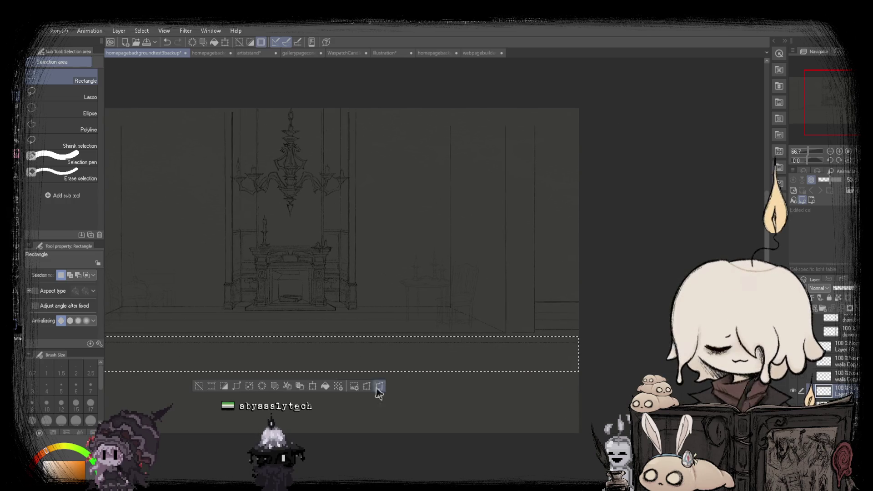
pyautogui.click(316, 386)
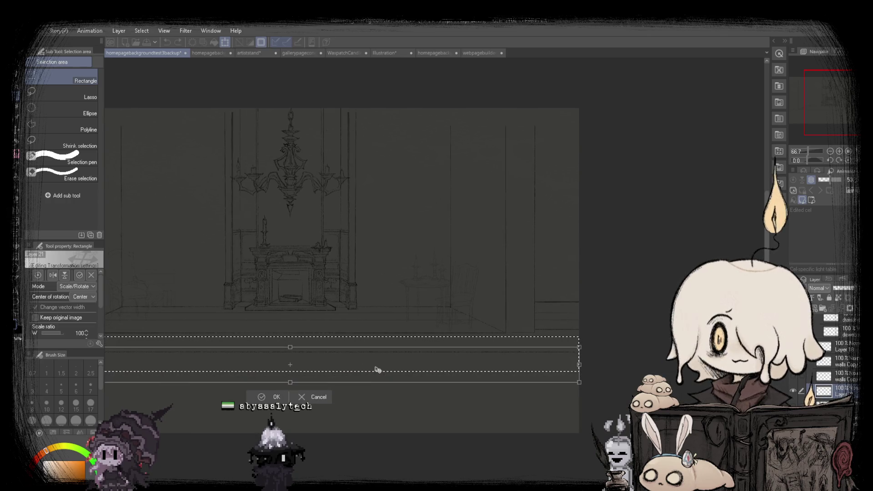
pyautogui.press('Return')
pyautogui.hotkey('ctrl', 'd')
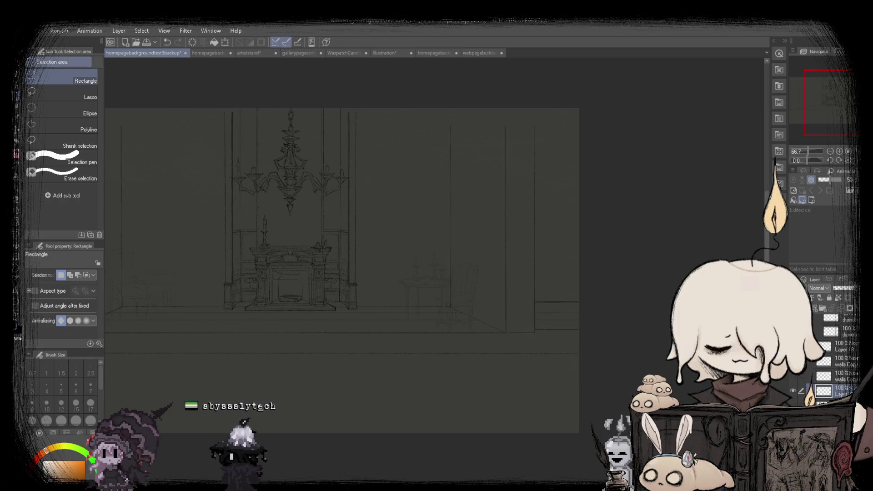
pyautogui.hotkey('ctrl', '+')
# Shift the wide strip of floor lines along the canvas bottom up slightly.
pyautogui.click(483, 54)
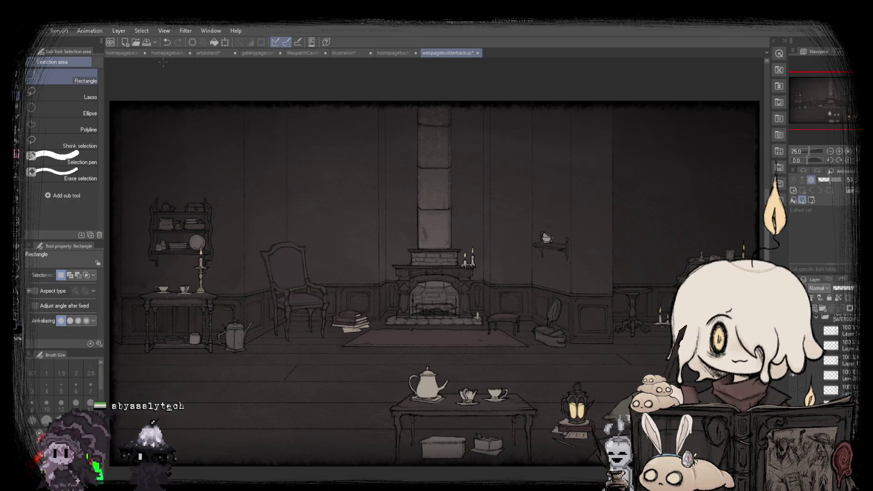
pyautogui.click(129, 54)
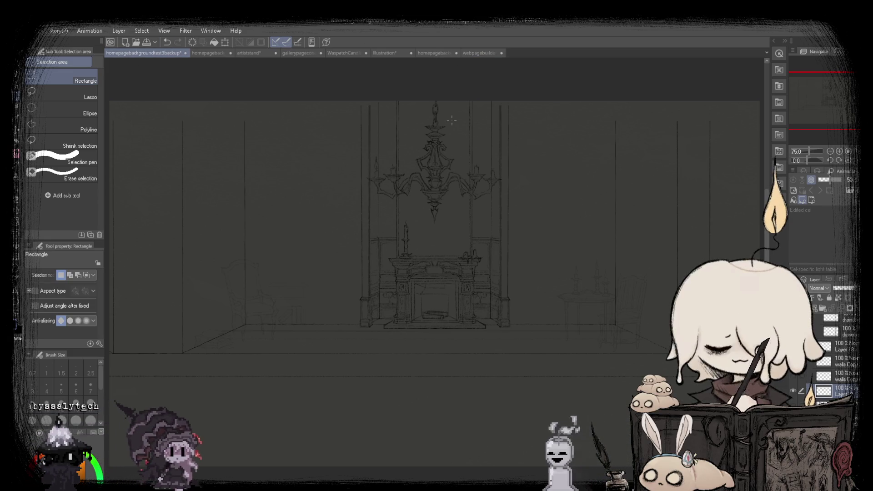
pyautogui.moveTo(110, 371); pyautogui.dragTo(760, 409)
pyautogui.hotkey('ctrl', 't')
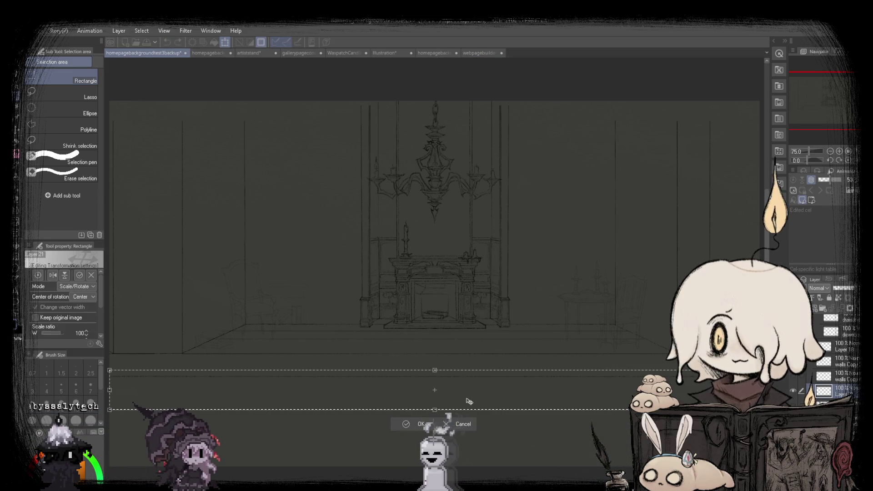
pyautogui.moveTo(469, 401); pyautogui.dragTo(469, 395)
pyautogui.click(412, 419)
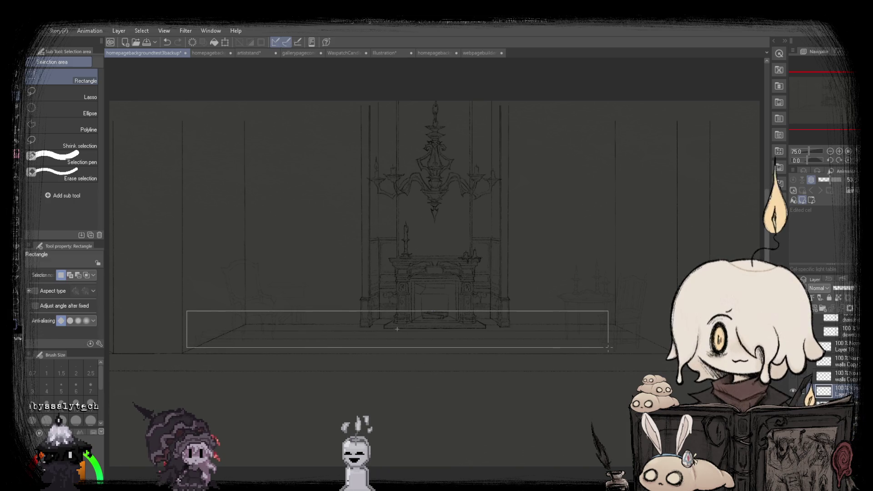
pyautogui.moveTo(593, 340); pyautogui.dragTo(592, 340)
pyautogui.click(627, 315)
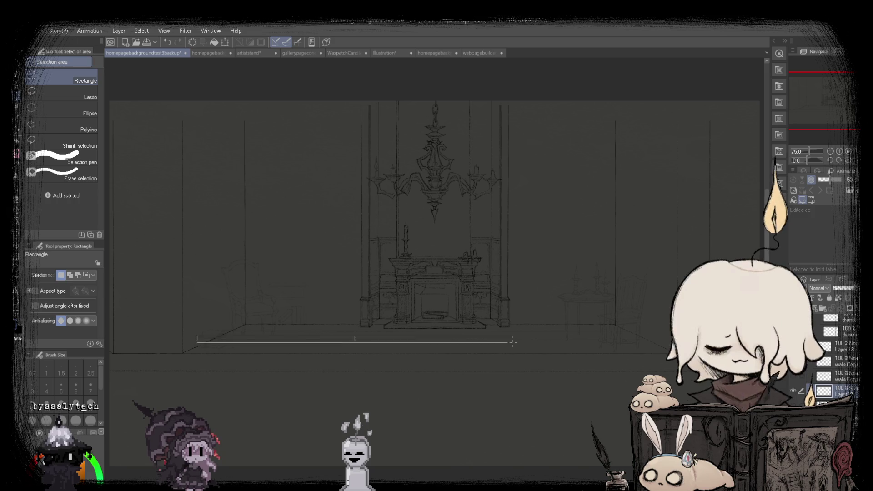
# Nudge a long thin strip of floor line down slightly.
pyautogui.moveTo(512, 342); pyautogui.dragTo(671, 345)
pyautogui.hotkey('ctrl', 't')
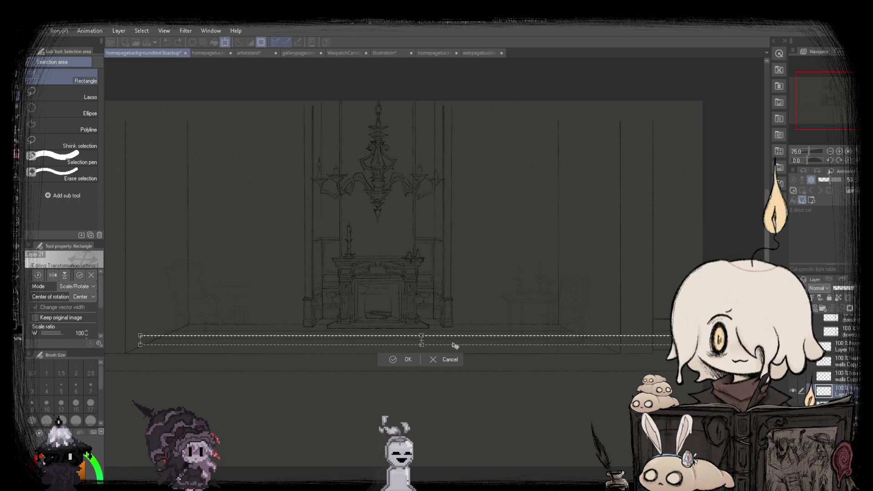
pyautogui.moveTo(454, 345); pyautogui.dragTo(455, 348)
pyautogui.press('Return')
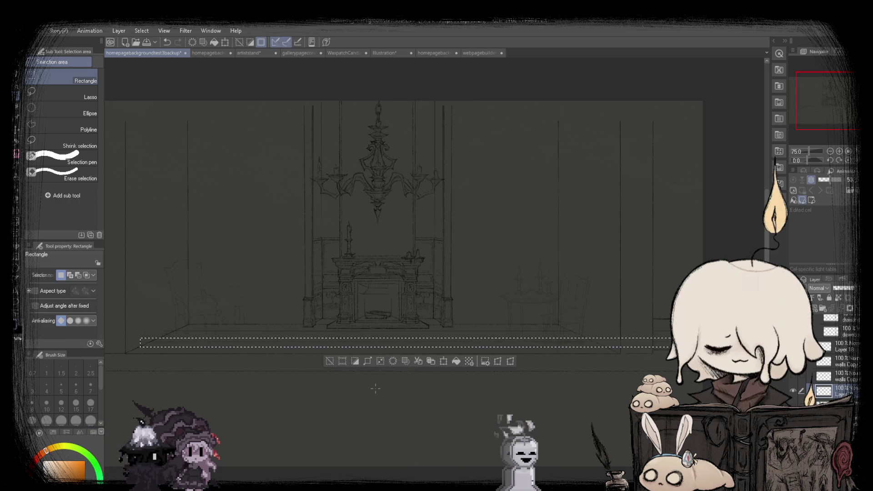
pyautogui.hotkey('ctrl', 'd')
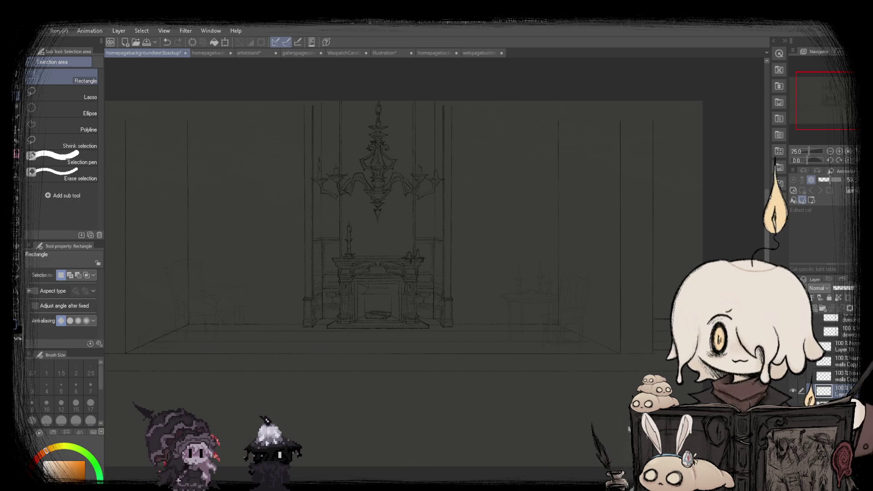
pyautogui.hscroll(-3, 434, 273)
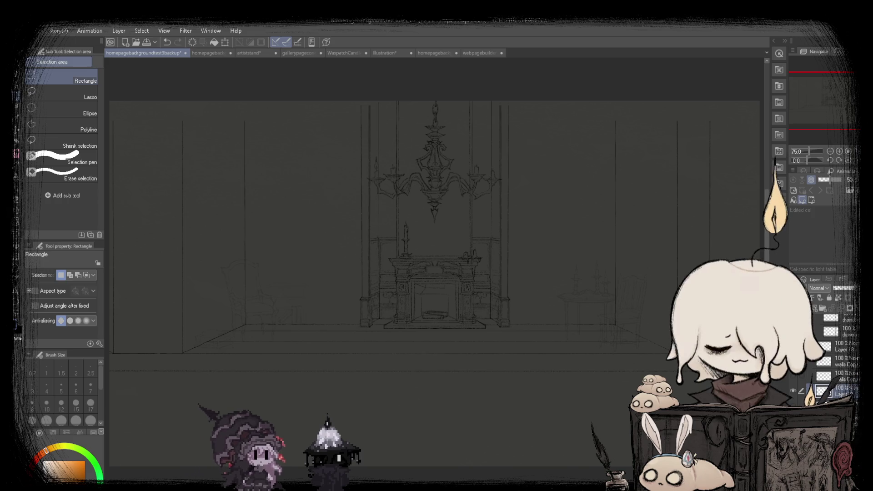
pyautogui.hotkey('ctrl', 'a')
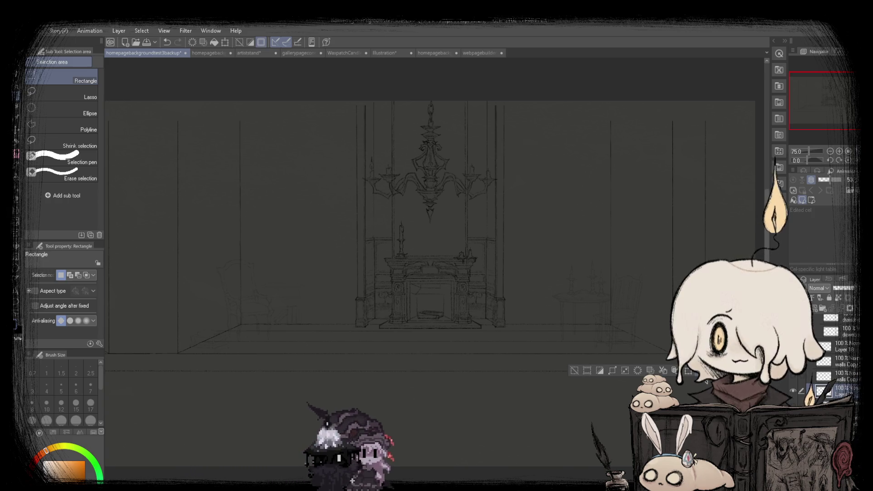
pyautogui.click(687, 372)
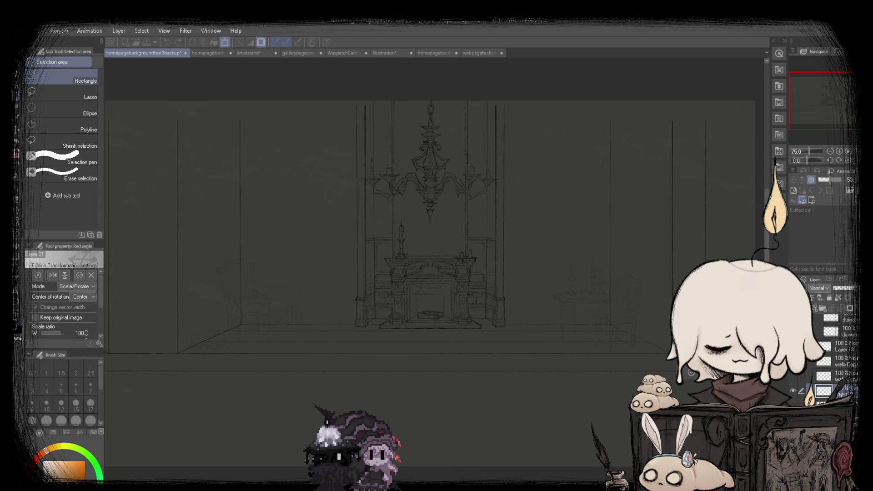
pyautogui.press('Return')
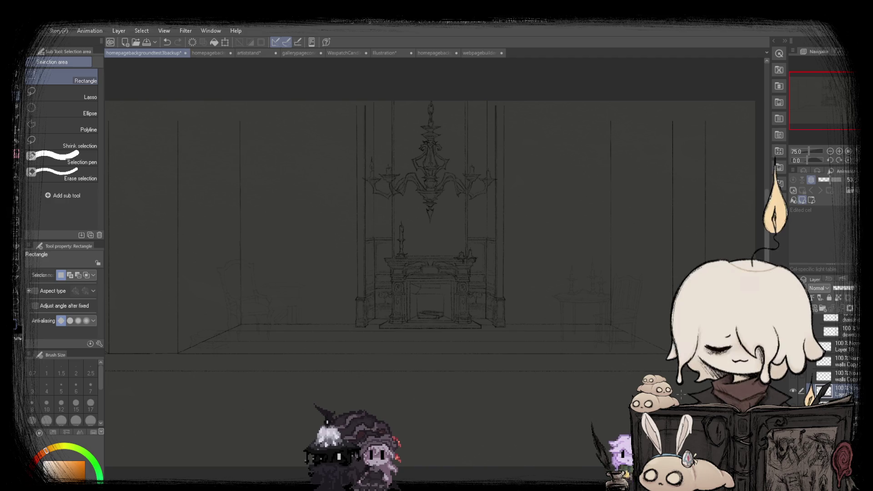
# Duplicate the lower floor lines, move the copy further down, and compare with the reference.
pyautogui.hotkey('ctrl', '-')
pyautogui.moveTo(139, 354); pyautogui.dragTo(669, 405)
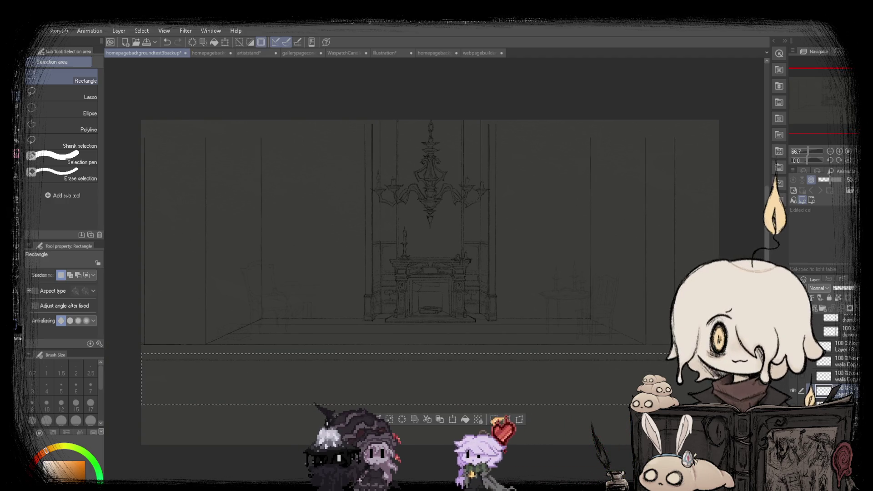
pyautogui.click(445, 422)
pyautogui.moveTo(473, 375); pyautogui.dragTo(473, 392)
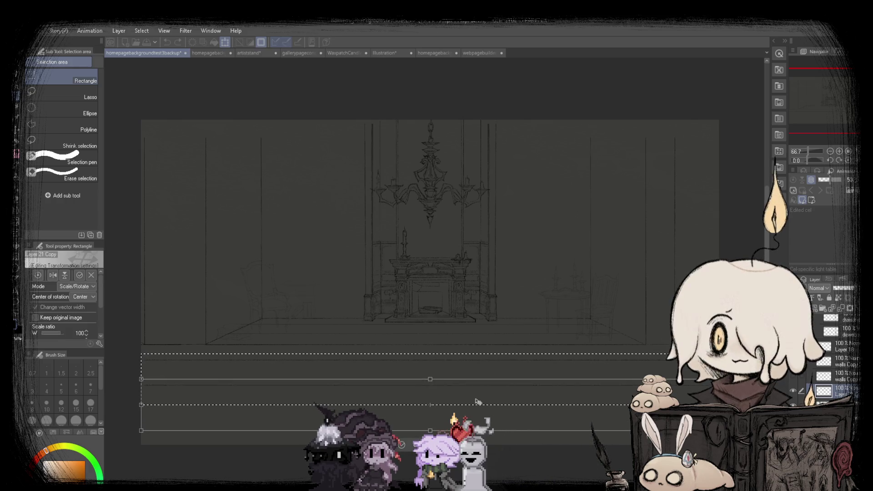
pyautogui.press('Return')
pyautogui.hotkey('ctrl', 'd')
pyautogui.hotkey('ctrl', '+')
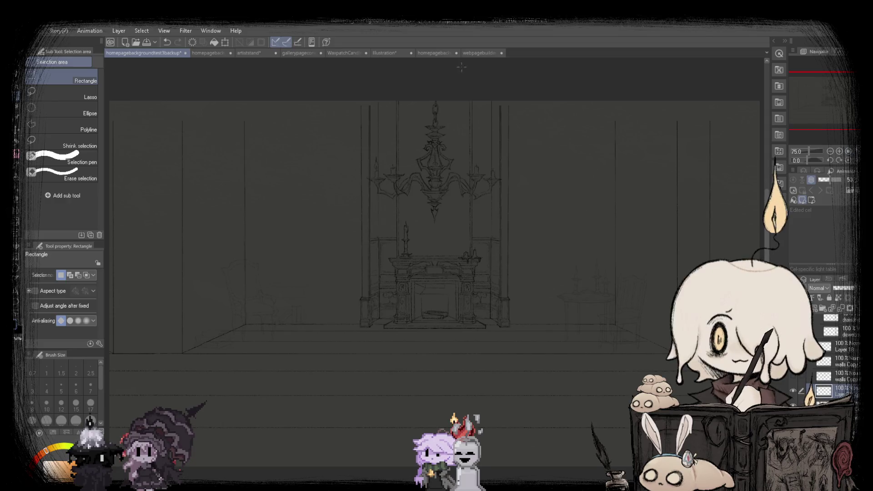
pyautogui.click(471, 54)
pyautogui.click(127, 55)
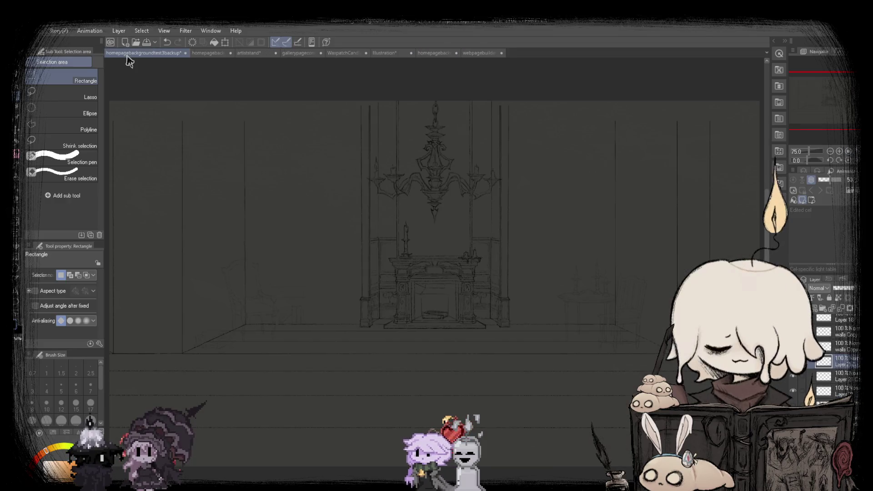
# Transform a thin strip across the lower floor and check it against the coloured reference.
pyautogui.hotkey('ctrl', '-')
pyautogui.hotkey('ctrl', '-')
pyautogui.moveTo(126, 379); pyautogui.dragTo(680, 399)
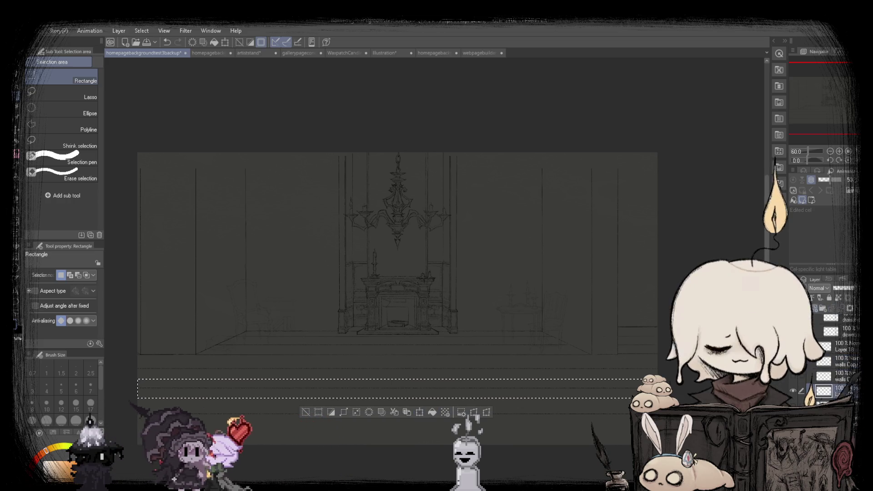
pyautogui.hotkey('ctrl', 't')
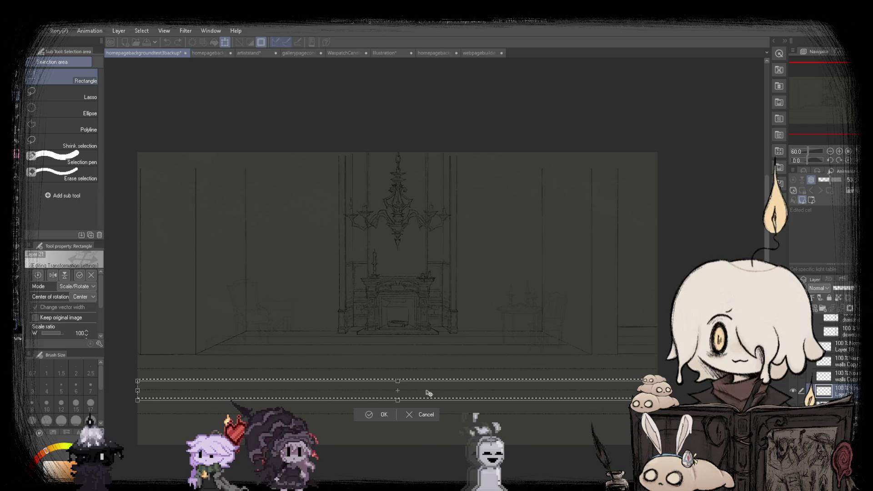
pyautogui.click(384, 414)
pyautogui.hotkey('ctrl', '+')
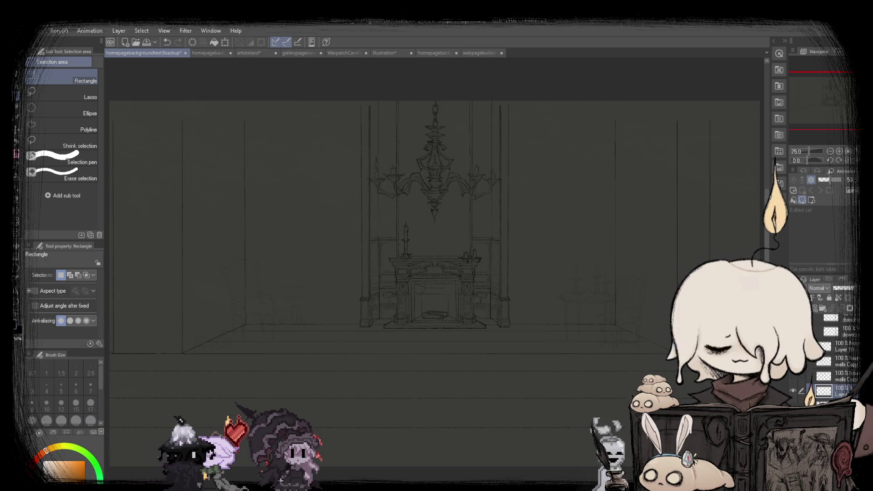
pyautogui.click(486, 56)
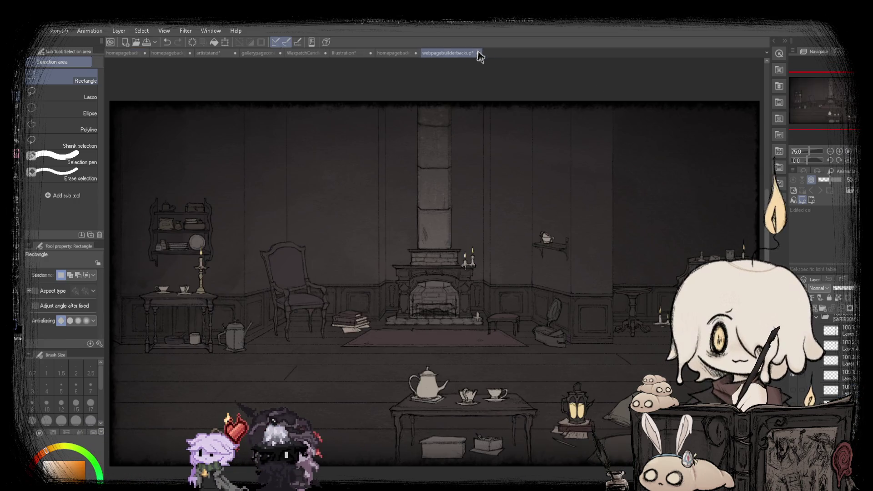
pyautogui.click(130, 54)
# Rescale the band of floorboard lines just below the room and compare with the reference.
pyautogui.moveTo(168, 339); pyautogui.dragTo(657, 351)
pyautogui.click(444, 372)
pyautogui.scroll(2, 300, 347)
pyautogui.scroll(1, 303, 344)
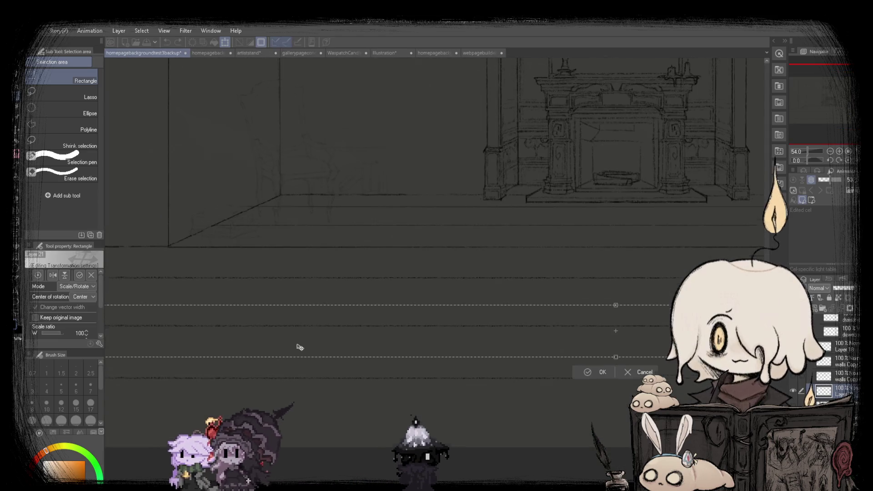
pyautogui.click(586, 374)
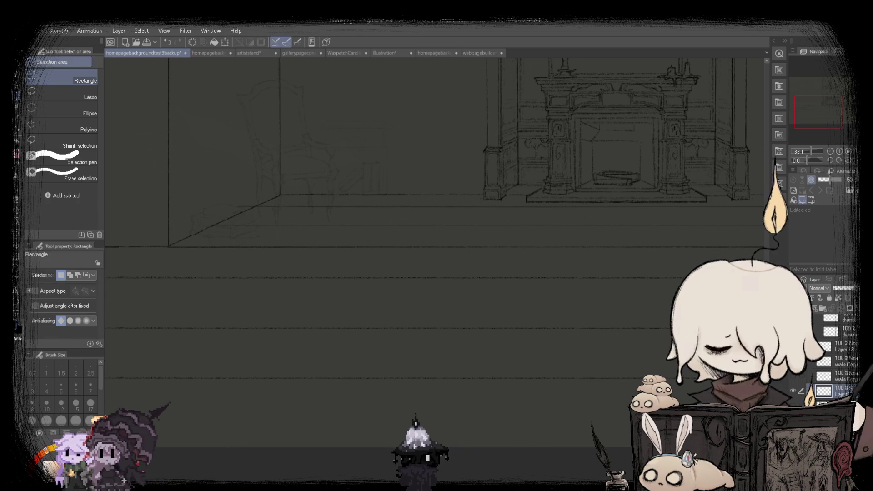
pyautogui.hotkey('ctrl', '0')
pyautogui.click(488, 54)
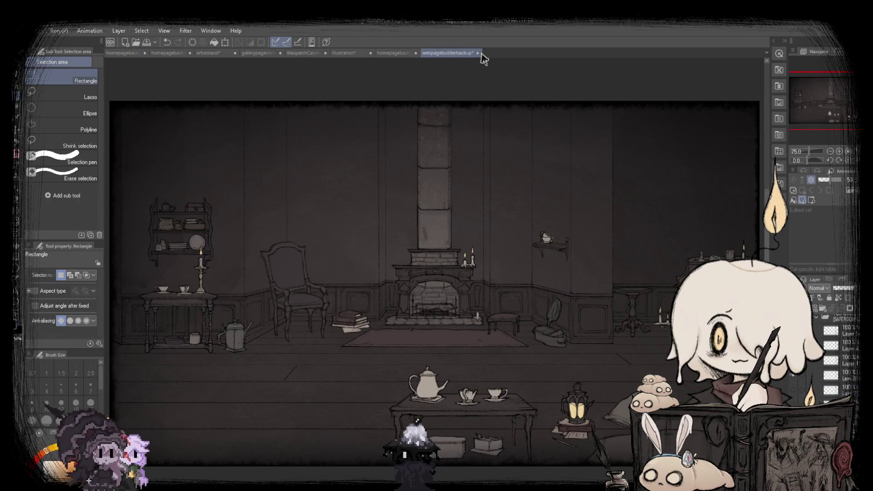
pyautogui.click(144, 53)
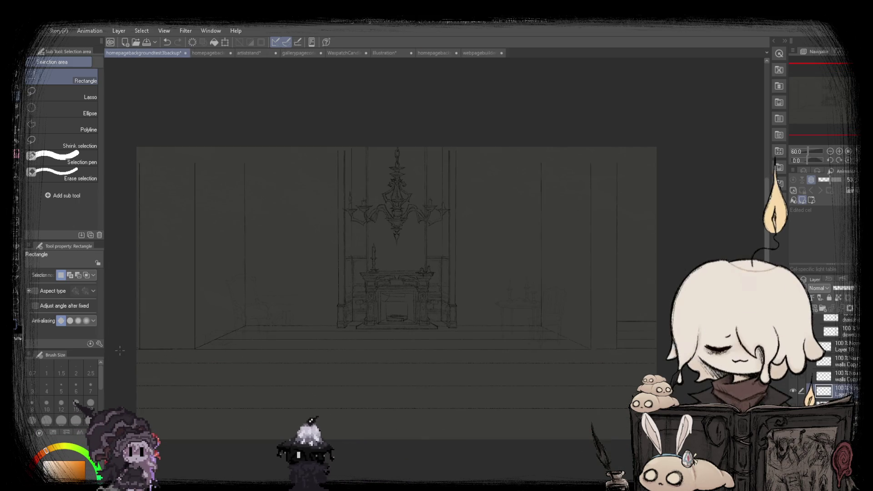
# Rescale the floorboard band again, then recheck the coloured reference.
pyautogui.moveTo(689, 374); pyautogui.dragTo(678, 375)
pyautogui.click(419, 407)
pyautogui.scroll(3, 263, 371)
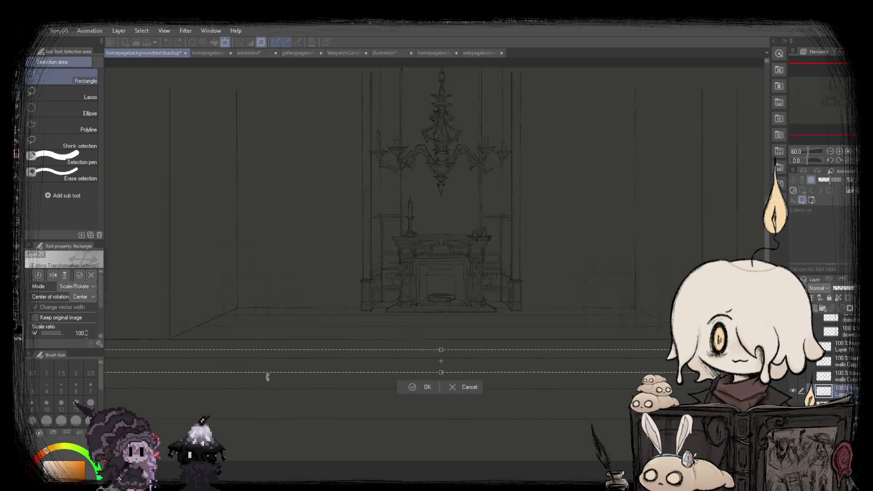
pyautogui.click(427, 392)
pyautogui.scroll(-1, 434, 205)
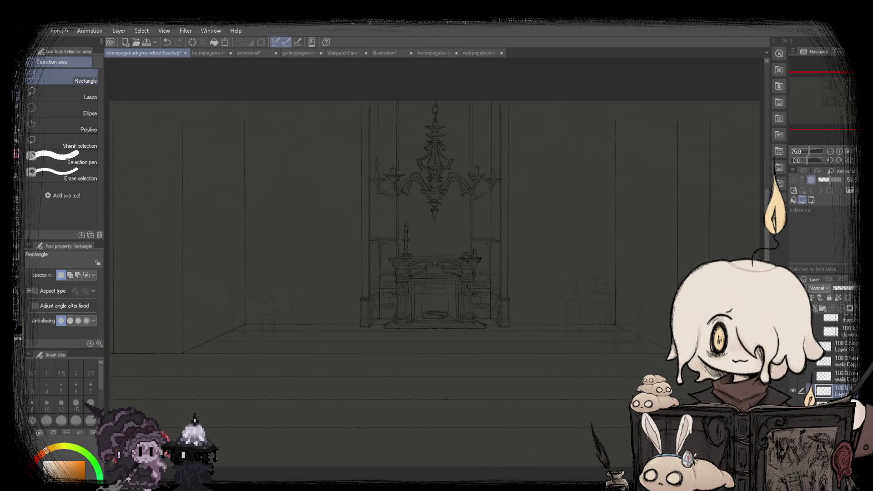
pyautogui.click(475, 54)
pyautogui.click(127, 53)
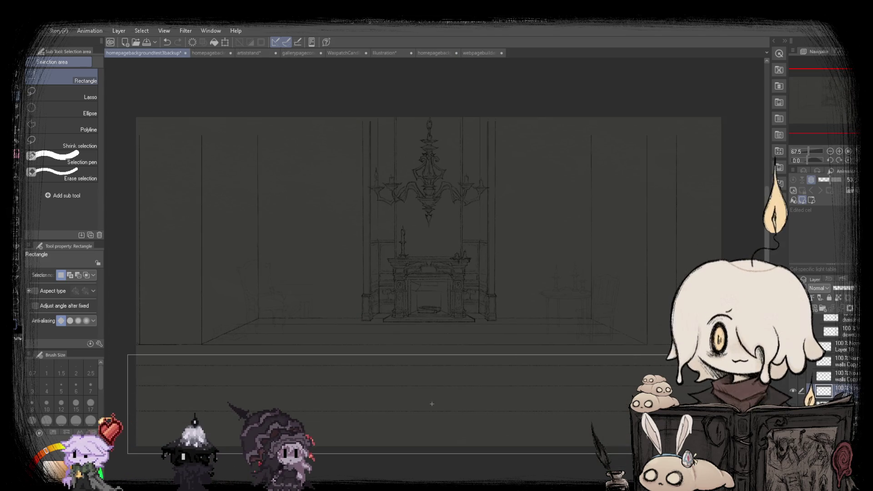
# Transform the floorboard area near the canvas bottom and compare with the reference once more.
pyautogui.moveTo(736, 453); pyautogui.dragTo(735, 453)
pyautogui.hotkey('ctrl', 't')
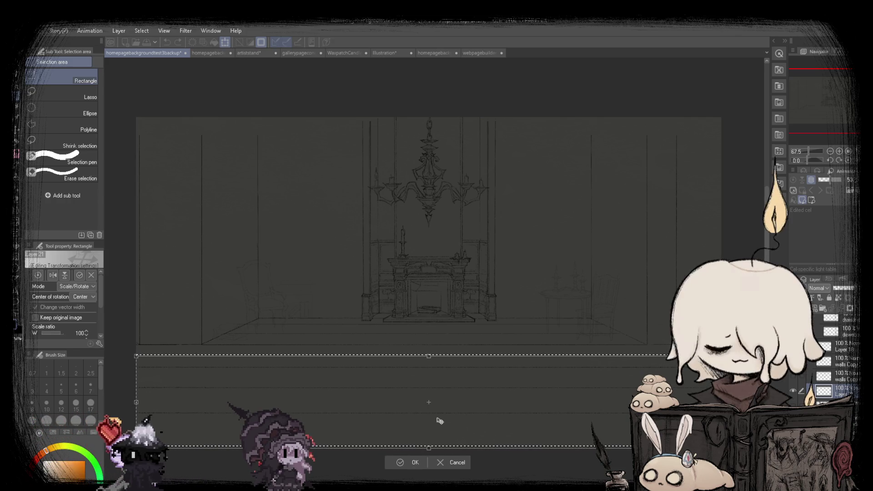
pyautogui.click(400, 463)
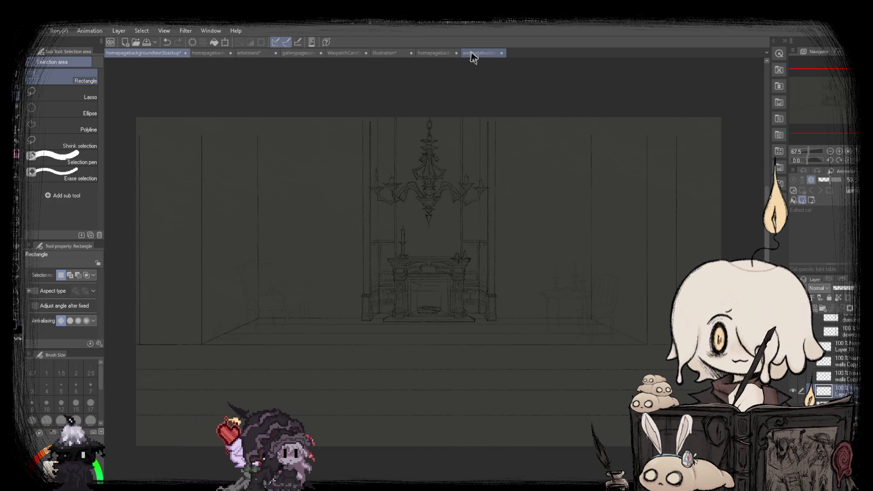
pyautogui.click(473, 54)
pyautogui.click(117, 54)
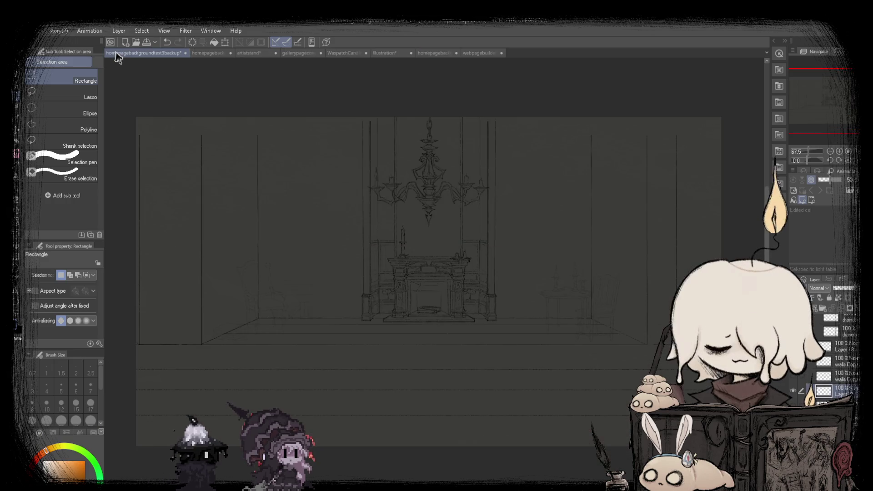
pyautogui.scroll(1, 378, 264)
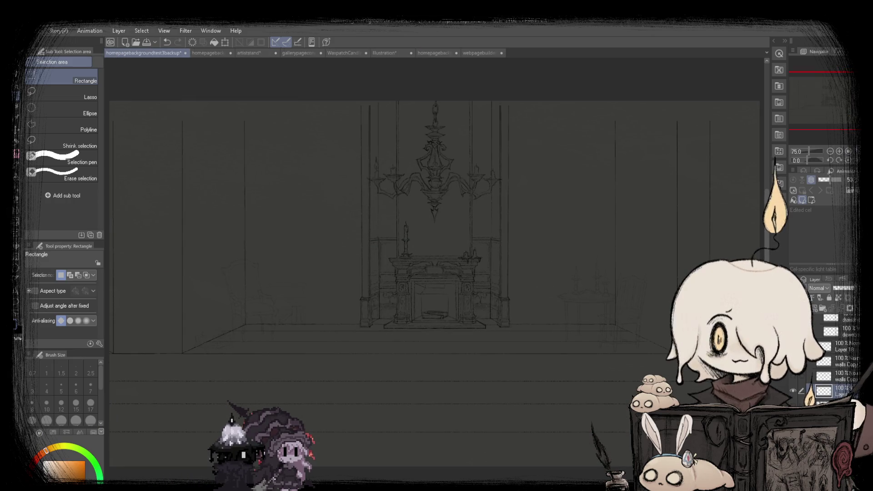
pyautogui.click(487, 54)
pyautogui.click(120, 55)
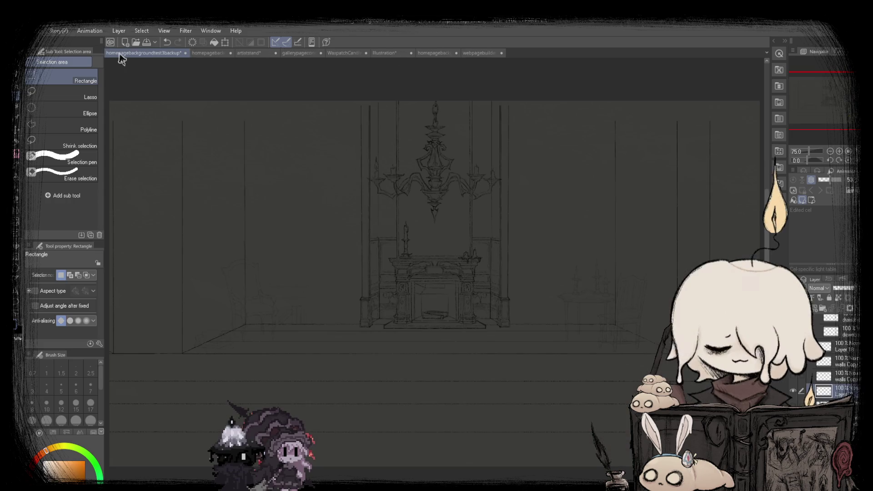
# Compare the chandelier sketch against the furnished, coloured and shaded Illustration documents.
pyautogui.click(476, 54)
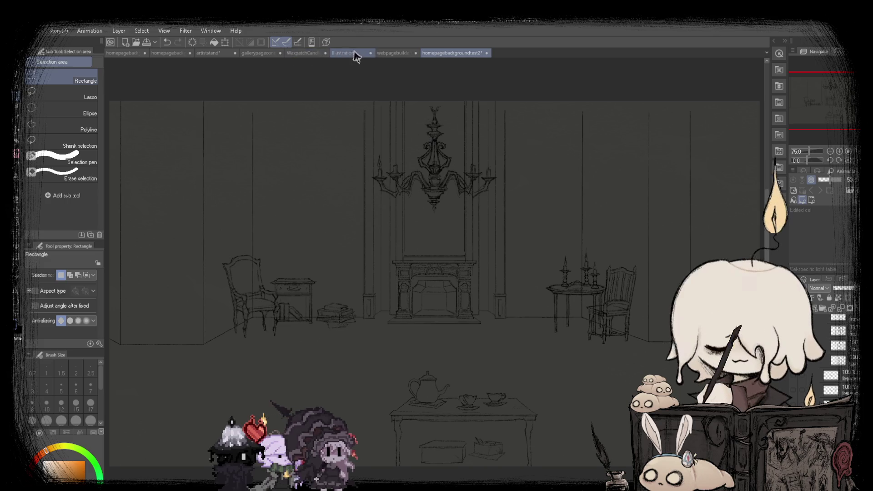
pyautogui.click(389, 54)
pyautogui.click(122, 54)
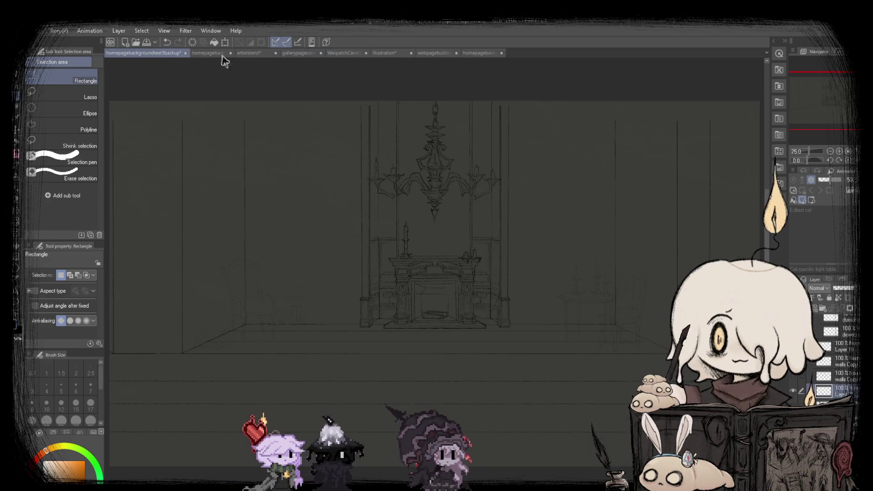
pyautogui.click(384, 53)
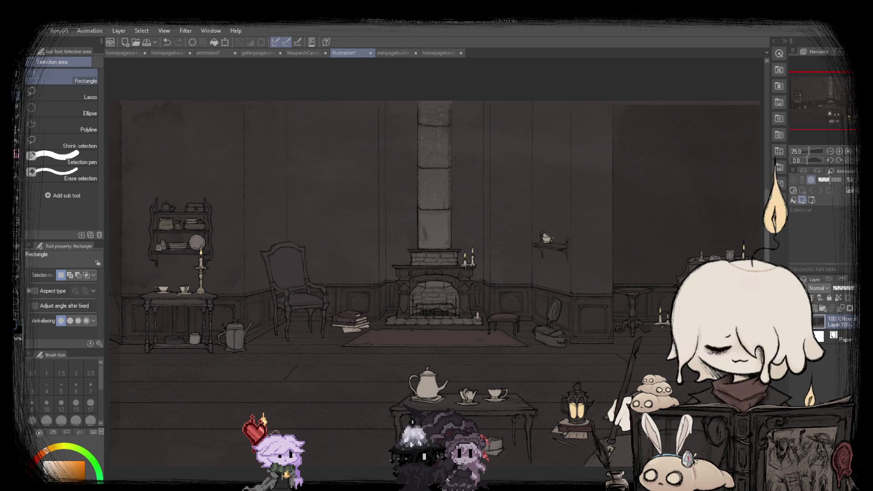
pyautogui.press('p')
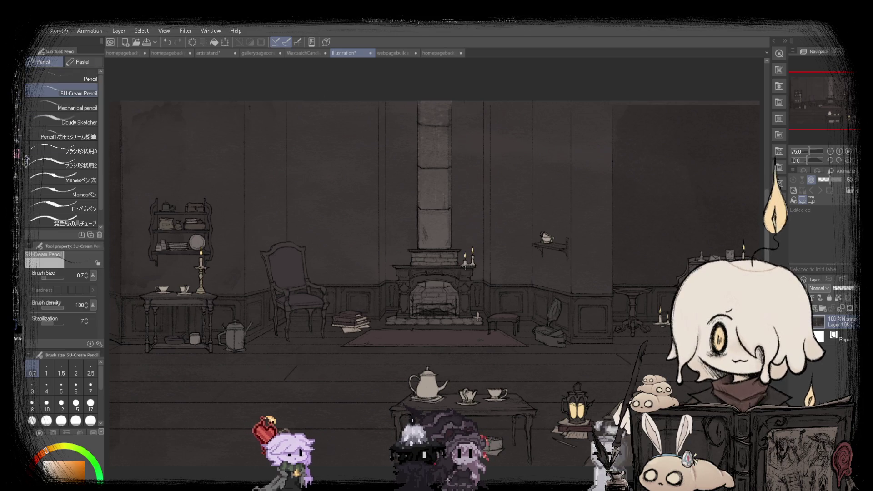
pyautogui.click(396, 54)
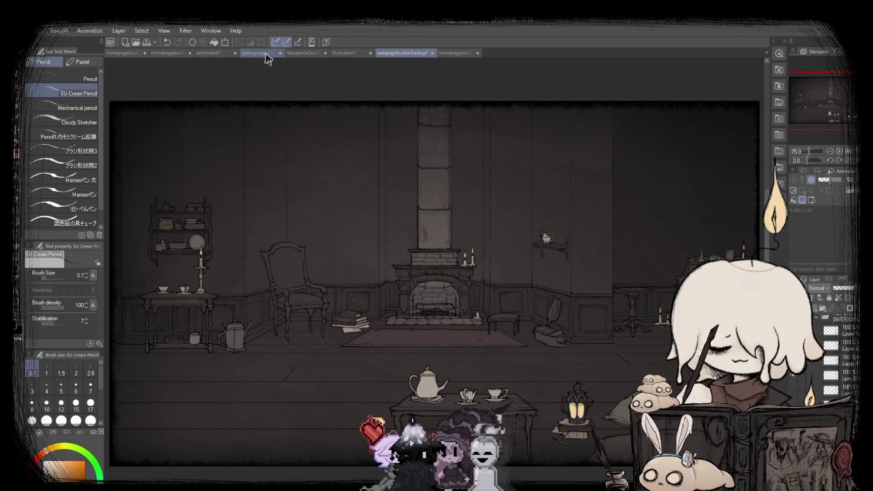
pyautogui.click(119, 54)
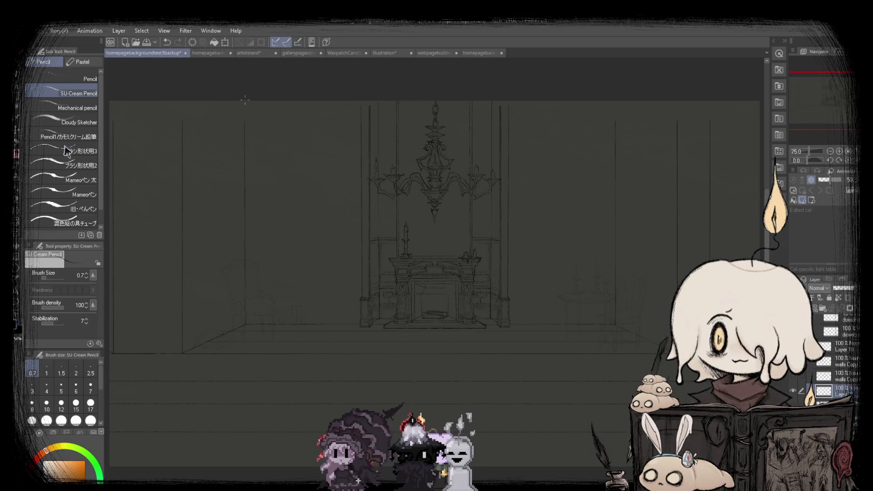
pyautogui.press('b')
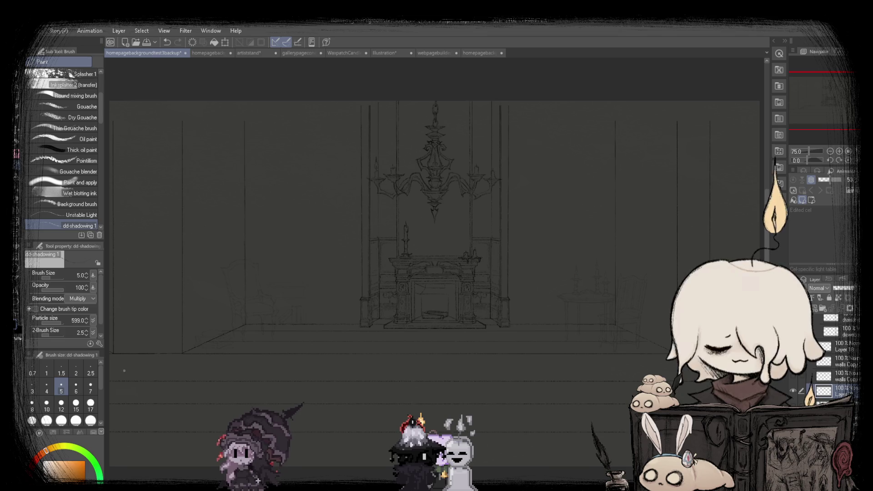
# Compare the sketch with the homepagebackgroundtest3 chair sketch and the shaded Illustration.
pyautogui.click(206, 55)
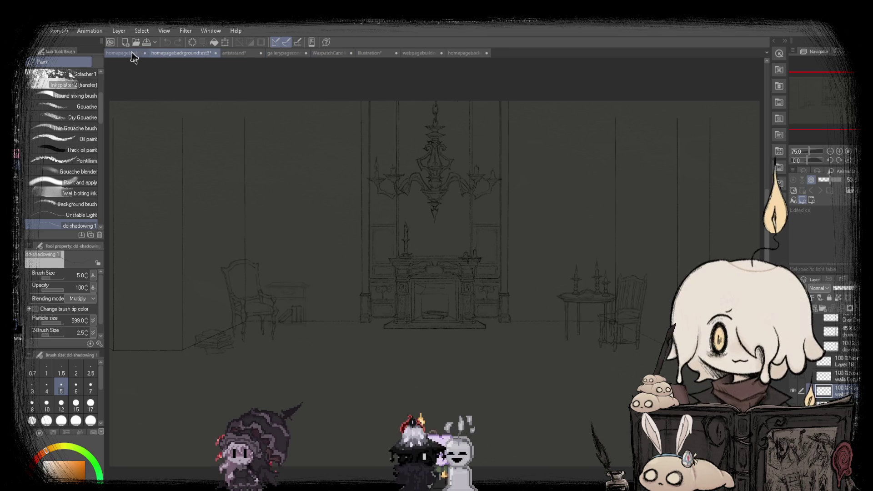
pyautogui.click(131, 54)
pyautogui.click(209, 56)
pyautogui.click(128, 55)
pyautogui.click(379, 54)
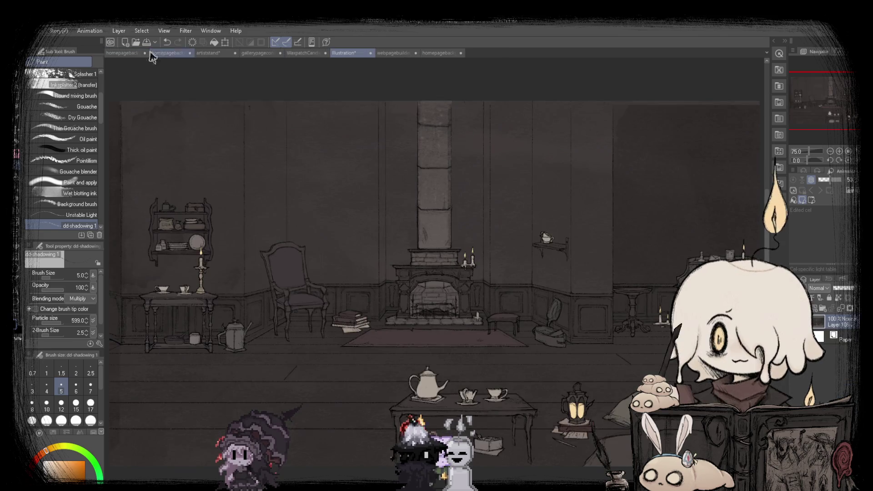
pyautogui.click(126, 55)
# Fit the drawing to the window, undo the last change, and compare with the furnished room.
pyautogui.hotkey('ctrl', '0')
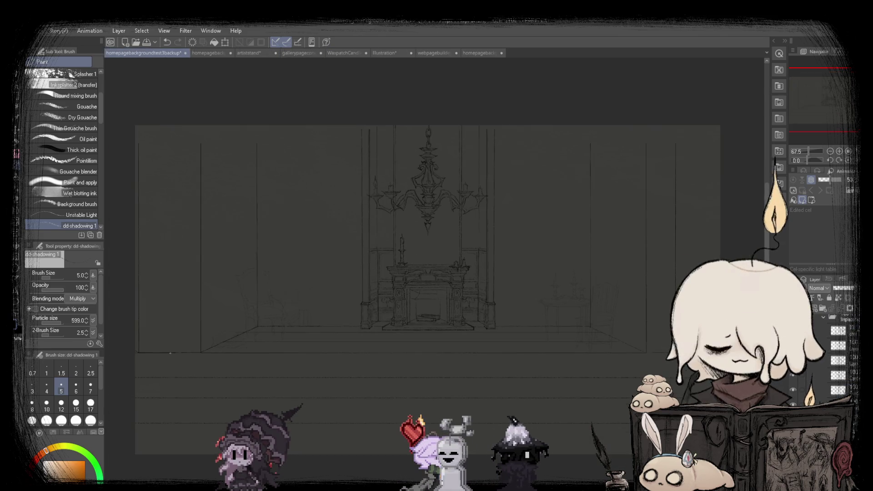
pyautogui.scroll(-1, 135, 364)
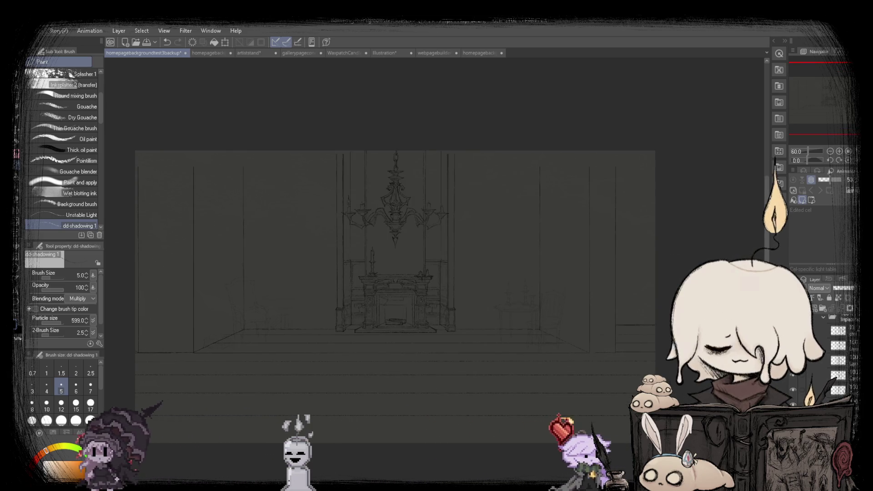
pyautogui.hotkey('ctrl', 'z')
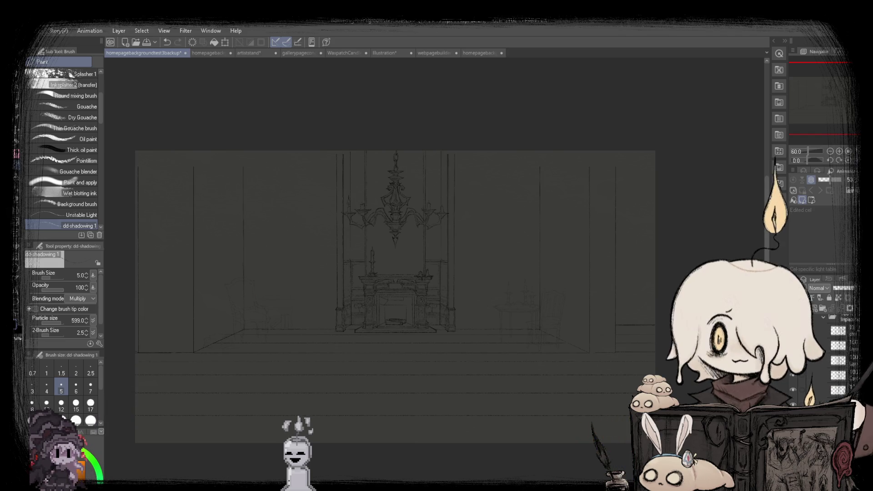
pyautogui.scroll(1, 239, 349)
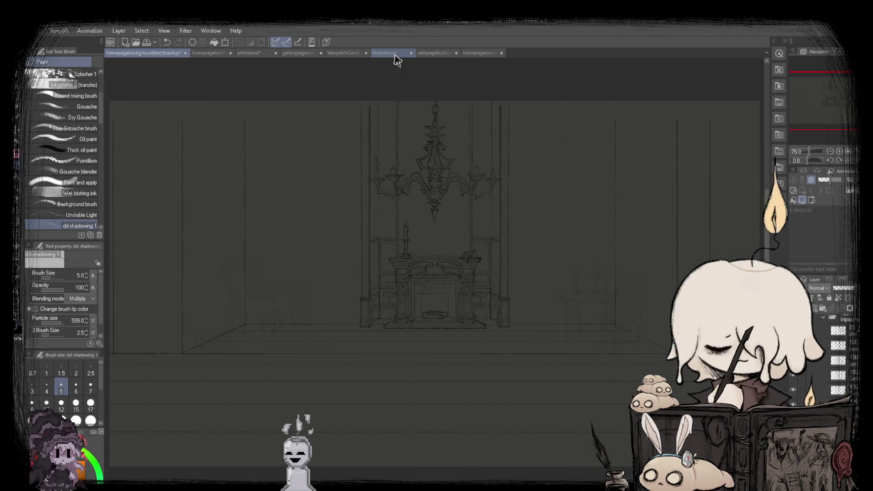
pyautogui.click(424, 54)
pyautogui.click(131, 54)
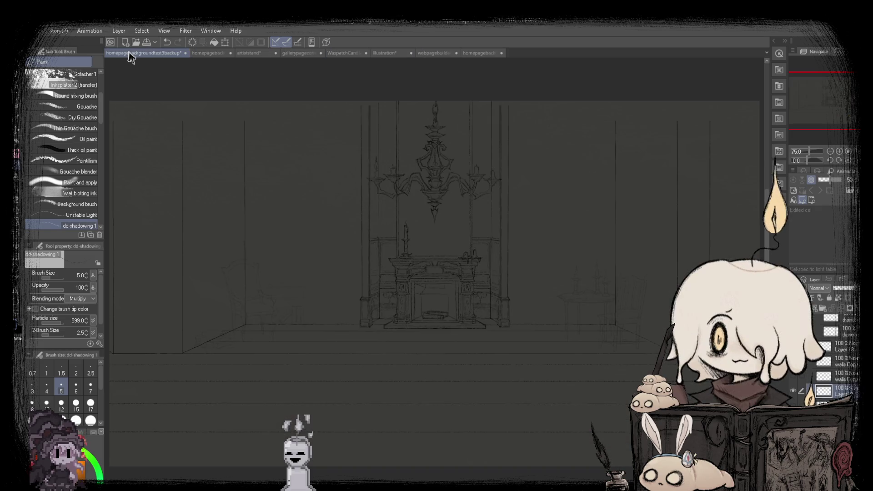
pyautogui.click(439, 54)
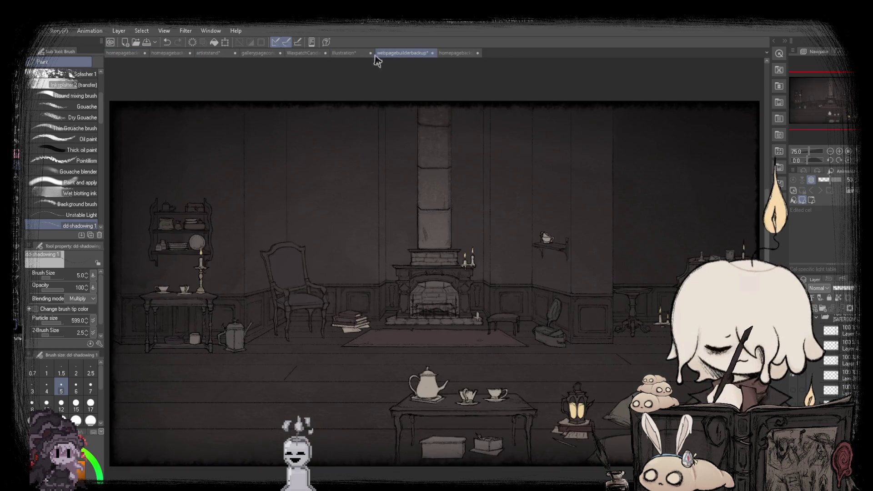
pyautogui.click(128, 54)
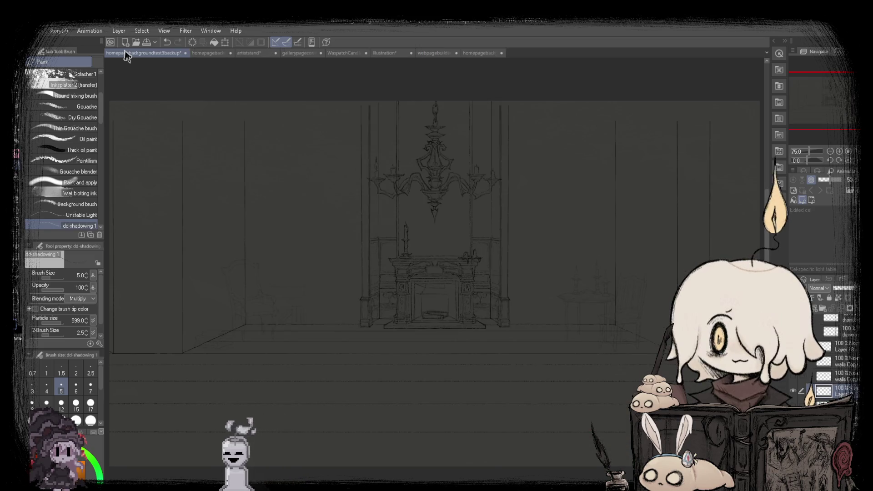
# Flip repeatedly between the chandelier sketch and the furnished-room drawing.
pyautogui.click(432, 53)
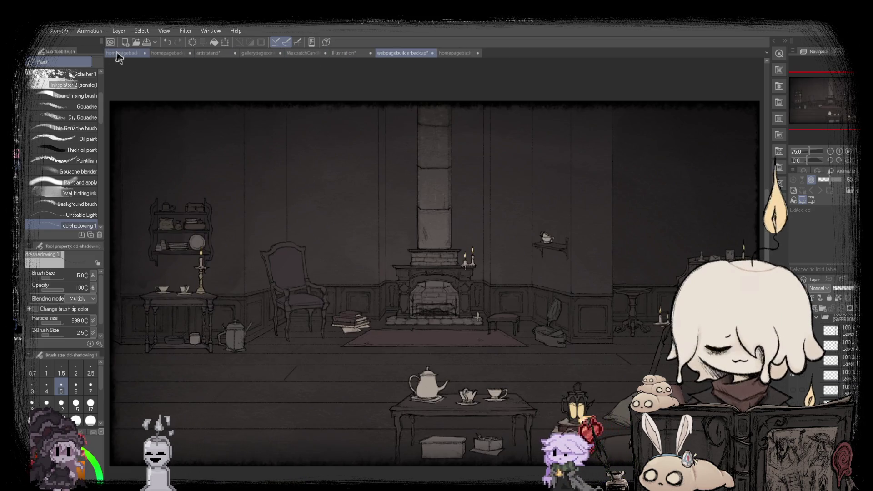
pyautogui.click(117, 56)
pyautogui.click(432, 54)
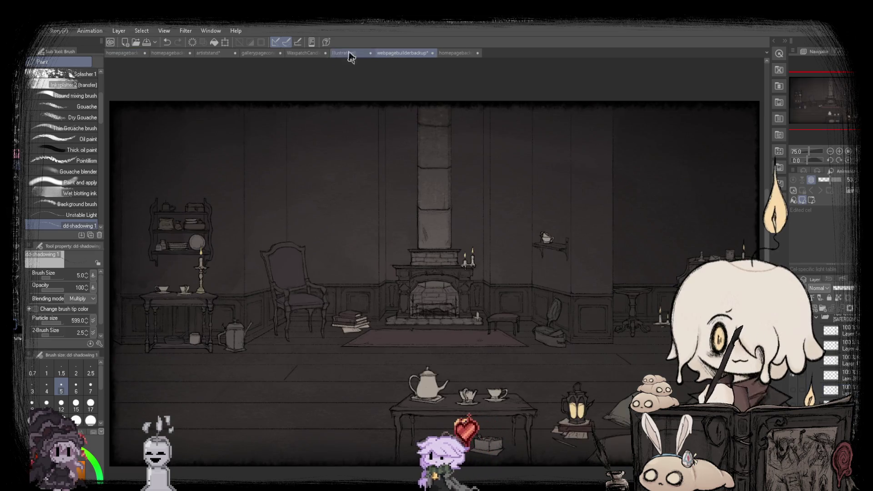
pyautogui.click(122, 53)
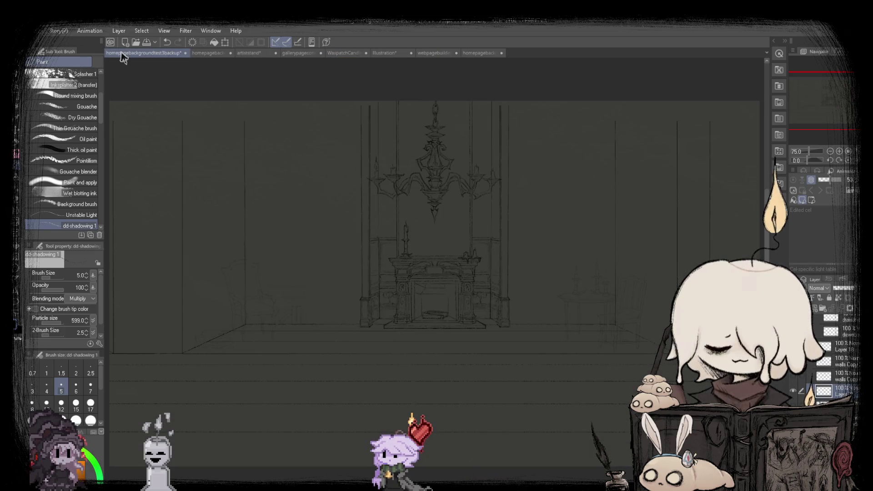
pyautogui.click(432, 54)
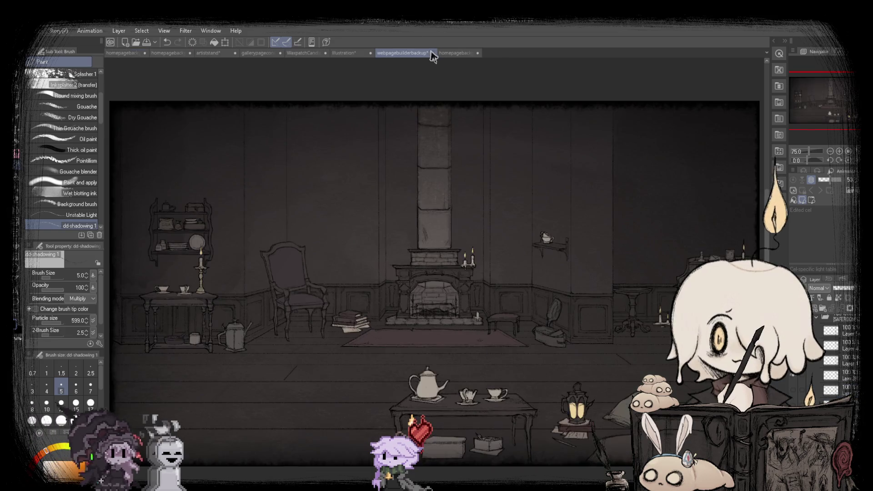
pyautogui.click(123, 54)
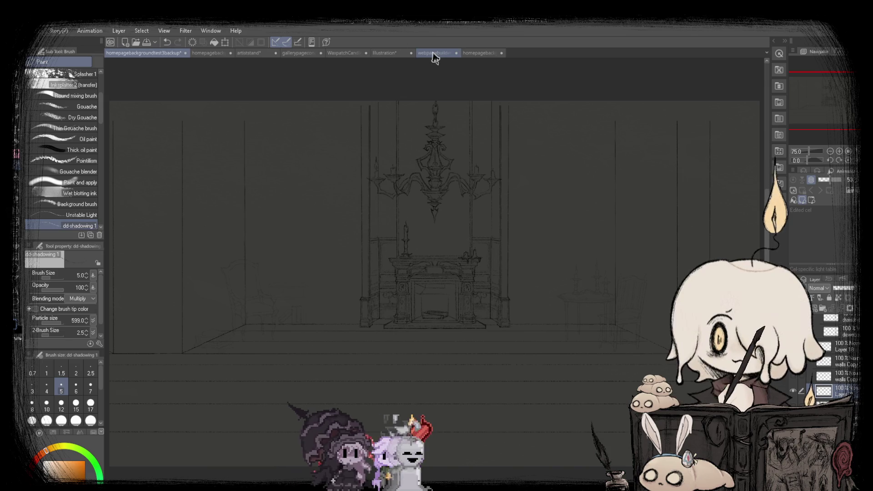
pyautogui.click(434, 55)
pyautogui.click(116, 57)
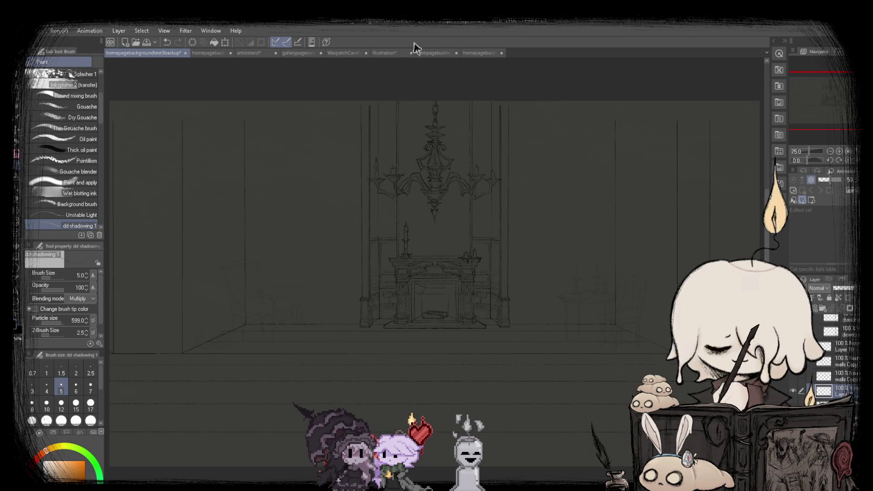
pyautogui.click(434, 54)
pyautogui.click(121, 56)
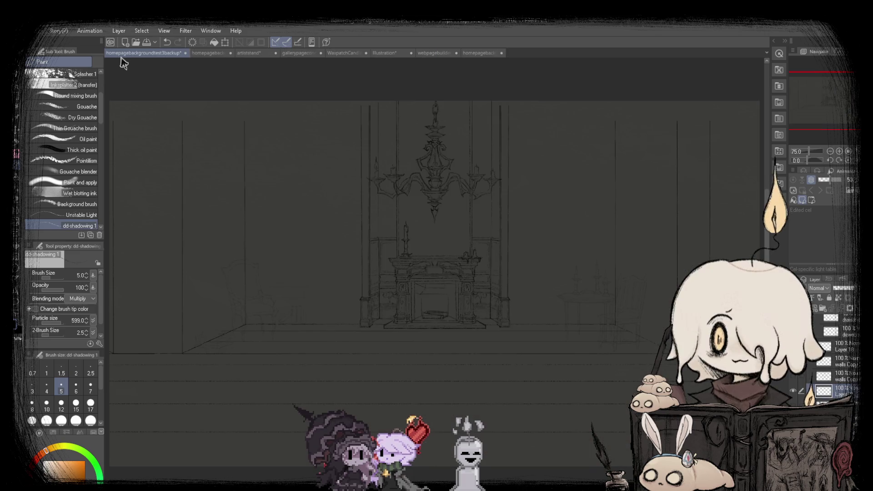
# Zoom in and out on the sketch and switch to the Rectangle selection tool.
pyautogui.scroll(-2, 409, 204)
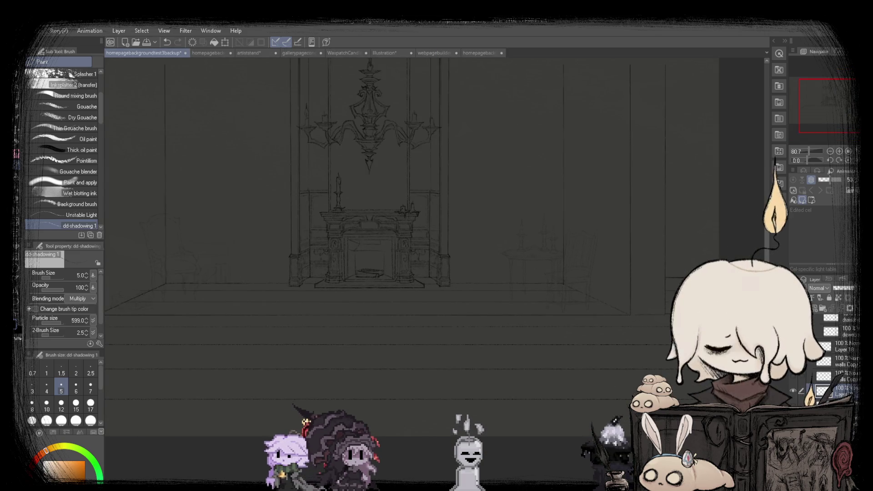
pyautogui.scroll(-2, 432, 228)
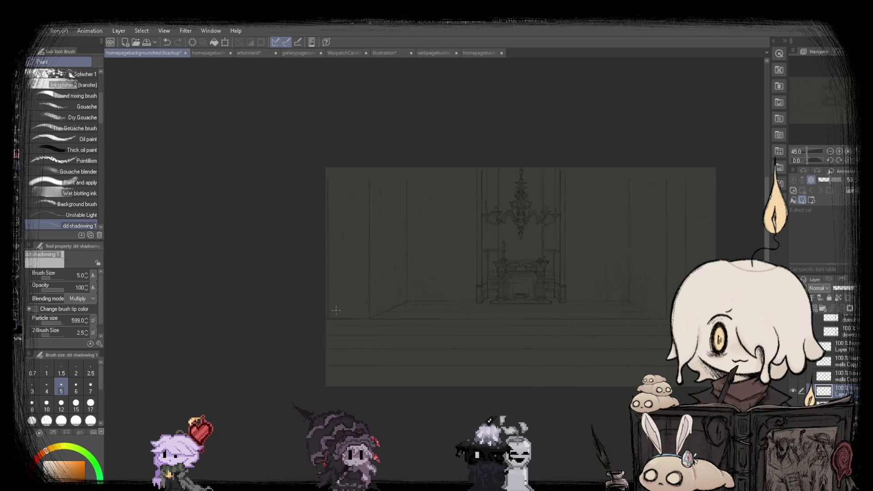
pyautogui.scroll(3, 432, 227)
pyautogui.scroll(-3, 436, 228)
pyautogui.scroll(5, 437, 228)
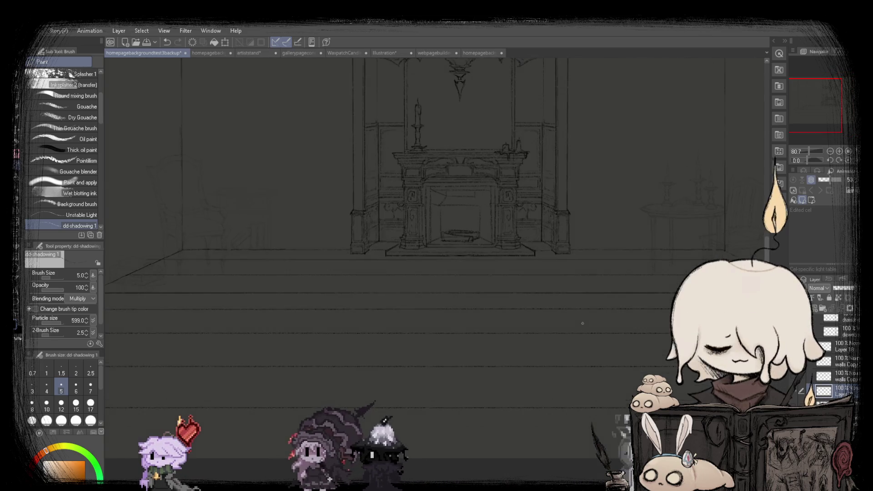
pyautogui.scroll(-3, 571, 172)
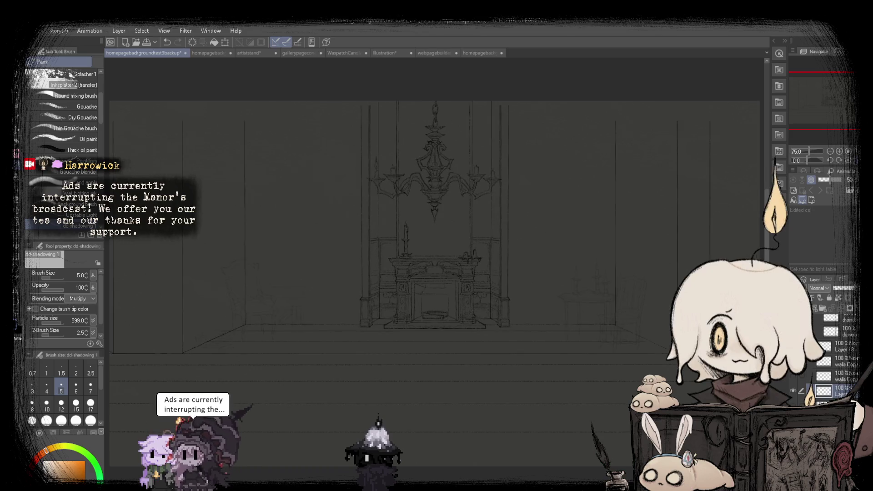
pyautogui.scroll(1, 570, 172)
pyautogui.press('m')
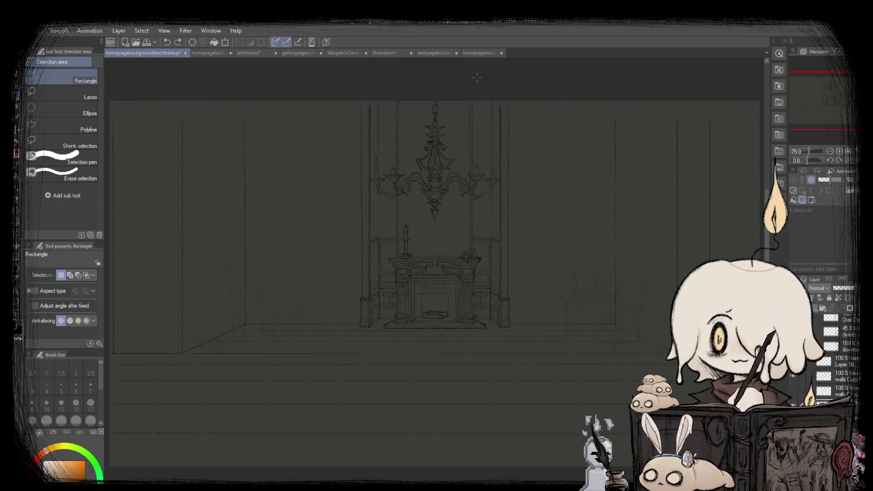
pyautogui.click(385, 53)
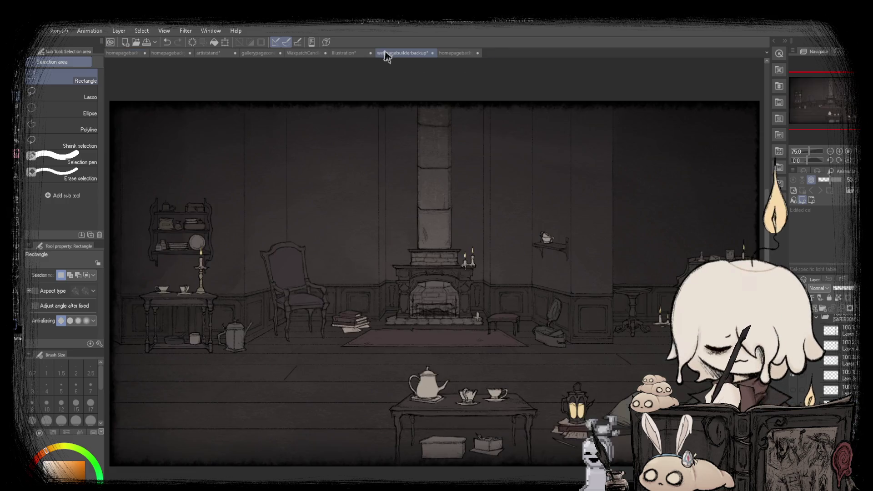
pyautogui.click(451, 55)
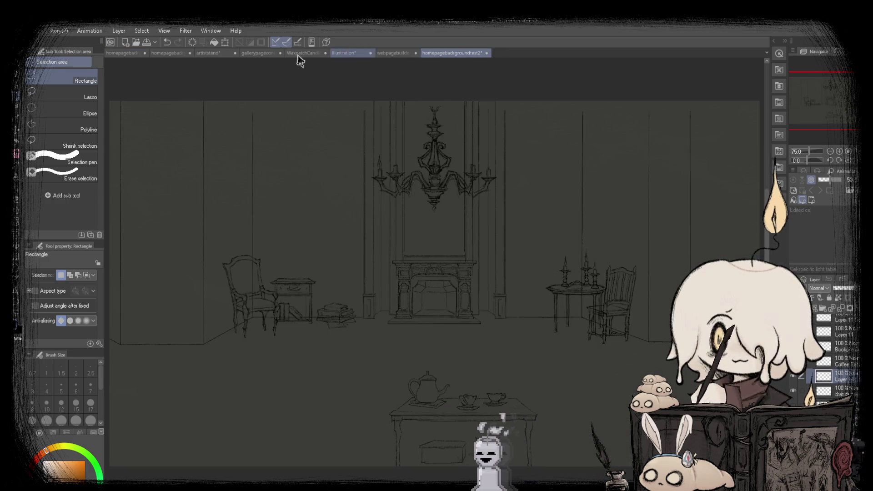
pyautogui.click(398, 54)
pyautogui.click(448, 57)
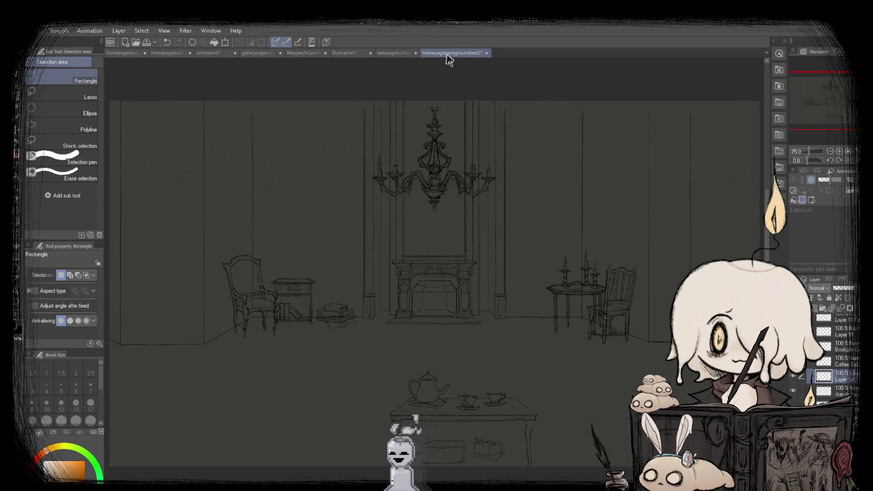
pyautogui.click(135, 55)
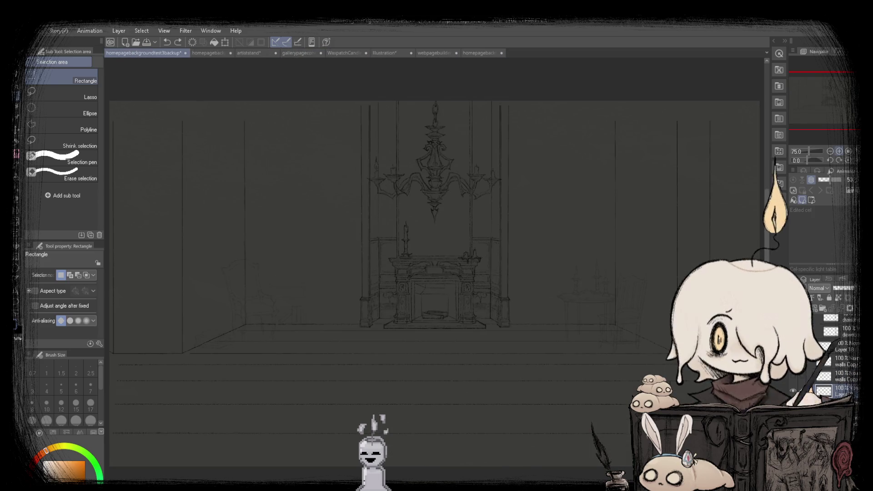
pyautogui.click(400, 52)
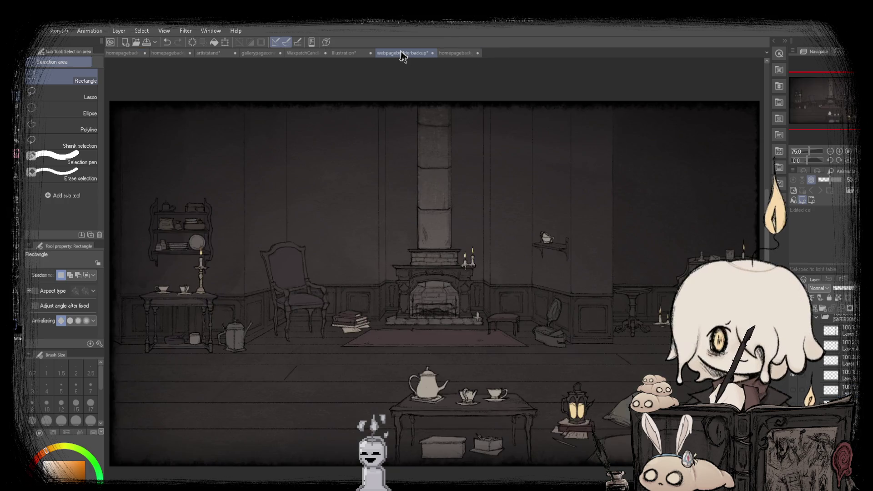
pyautogui.click(454, 56)
pyautogui.click(128, 53)
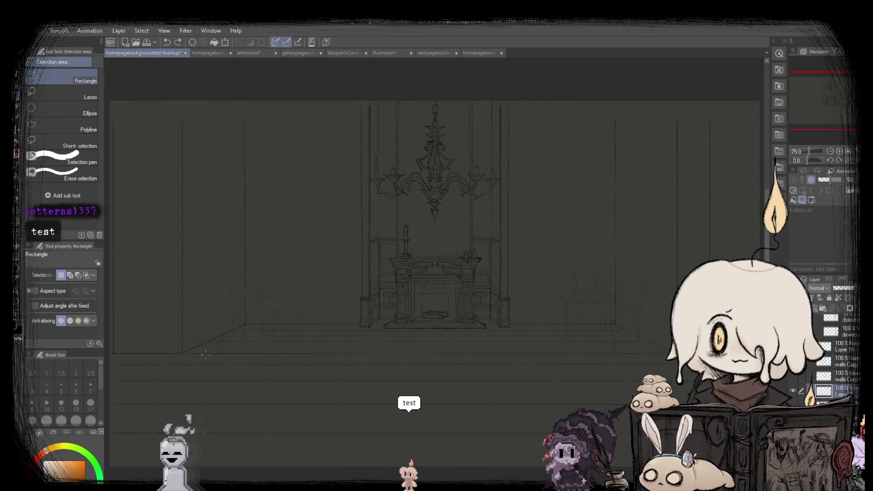
# Rescale the thin strip of line work along the back floor edge with Scale/Rotate and commit it.
pyautogui.moveTo(175, 350)
pyautogui.mouseDown()
pyautogui.moveTo(569, 376)
pyautogui.moveTo(764, 360)
pyautogui.moveTo(651, 359)
pyautogui.mouseUp()
pyautogui.click(460, 373)
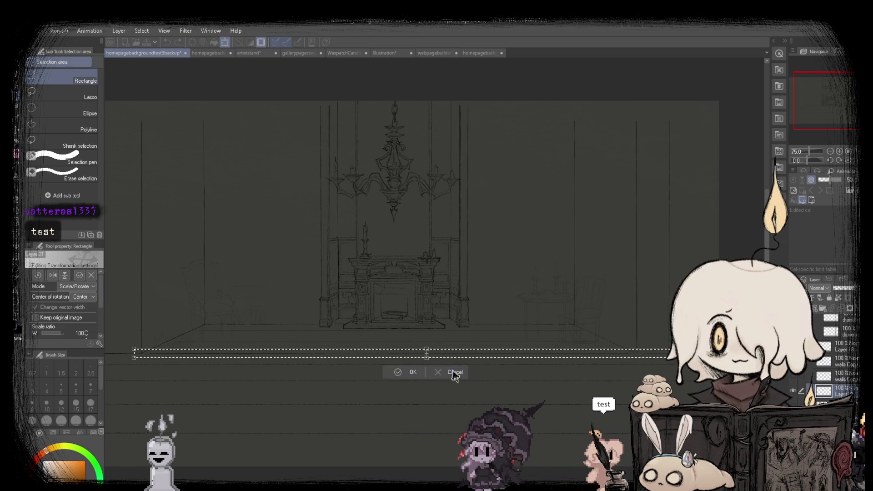
pyautogui.scroll(3, 117, 357)
pyautogui.scroll(3, 201, 342)
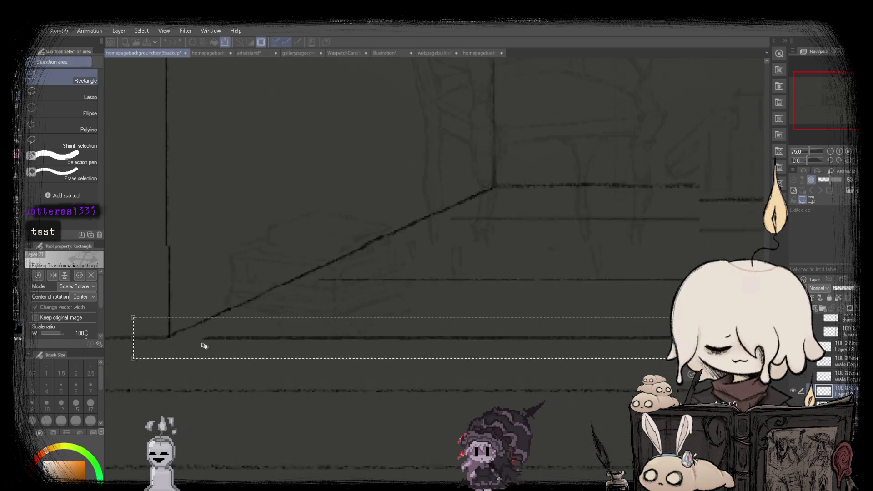
pyautogui.scroll(3, 219, 351)
pyautogui.scroll(2, 219, 345)
pyautogui.scroll(-3, 220, 345)
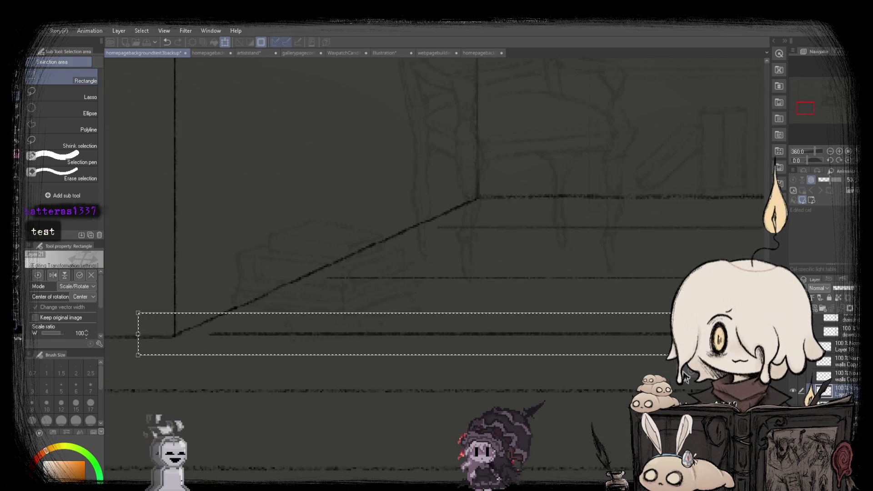
pyautogui.press('Return')
pyautogui.scroll(-3, 685, 376)
pyautogui.scroll(-3, 686, 377)
pyautogui.scroll(-2, 686, 377)
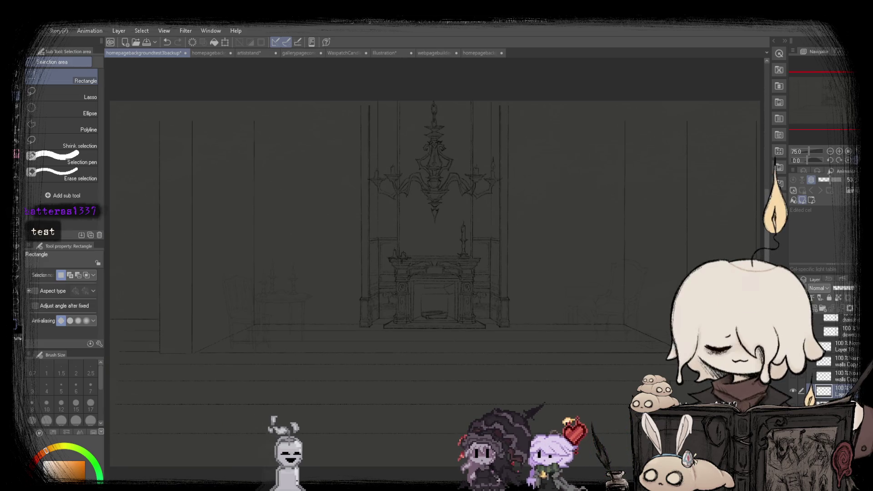
pyautogui.scroll(-2, 201, 318)
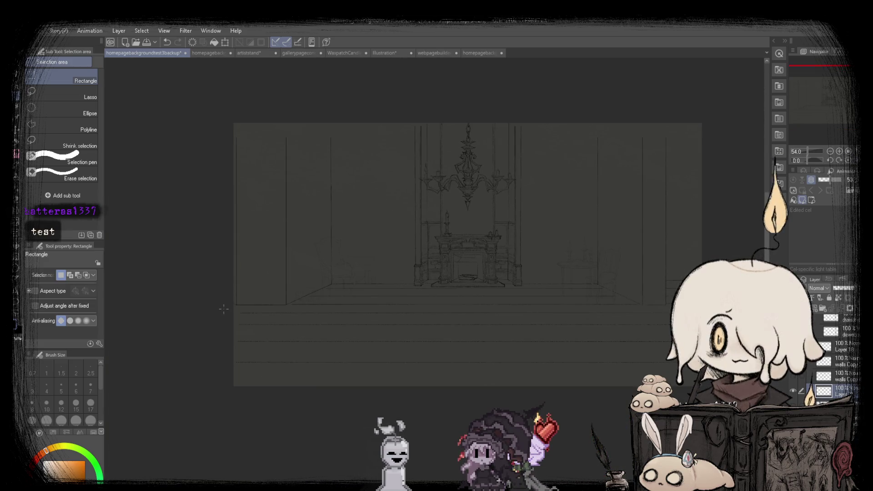
# Move the selected floorboard lines slightly lower and set the canvas view back upright.
pyautogui.moveTo(613, 390); pyautogui.dragTo(710, 391)
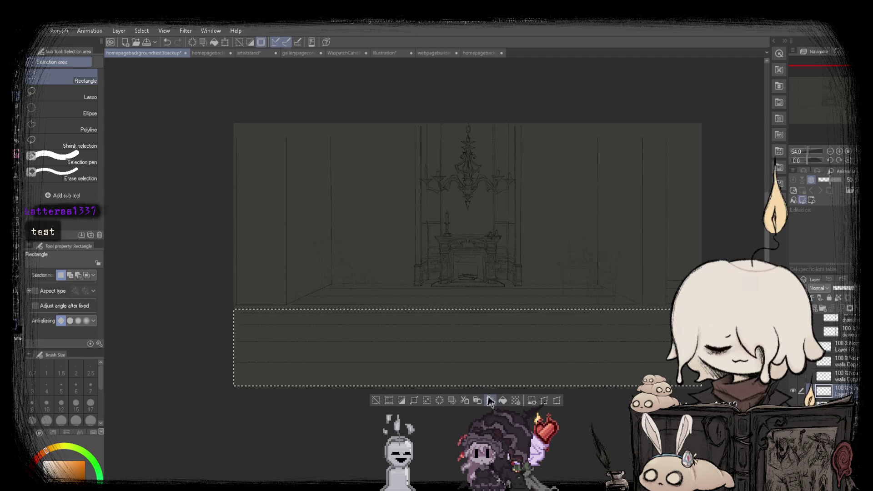
pyautogui.click(491, 401)
pyautogui.scroll(2, 483, 364)
pyautogui.moveTo(408, 349); pyautogui.dragTo(408, 352)
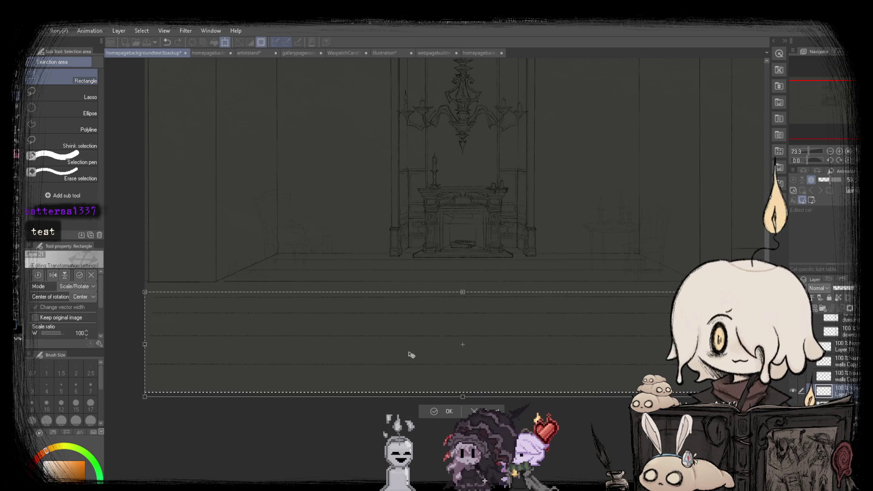
pyautogui.press('Return')
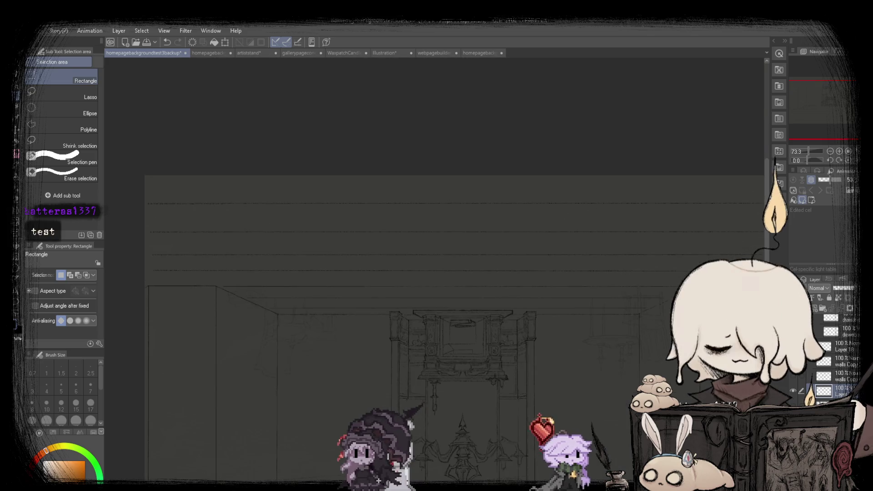
pyautogui.hotkey('ctrl', 'z')
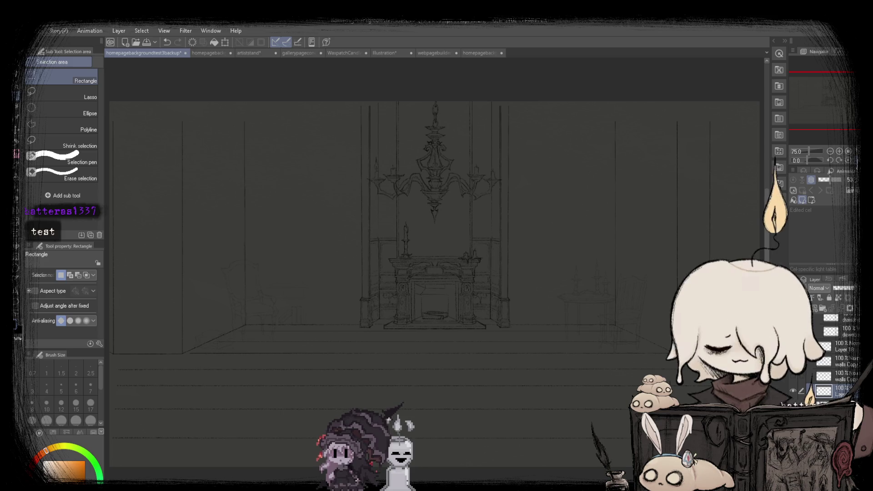
pyautogui.scroll(-2, 469, 232)
pyautogui.moveTo(183, 248); pyautogui.dragTo(746, 432)
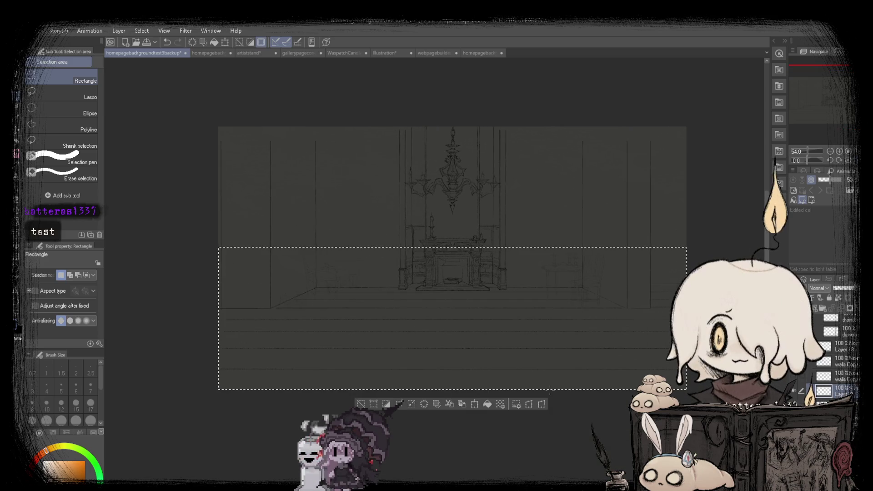
# Apply a perspective transform narrowing the floor's top edge toward the back wall.
pyautogui.hotkey('ctrl', 't')
pyautogui.moveTo(686, 247); pyautogui.dragTo(669, 249)
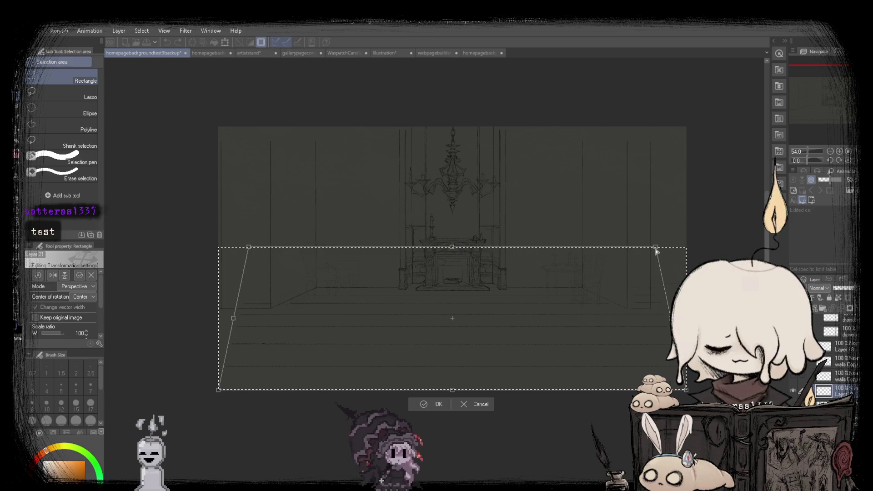
pyautogui.scroll(2, 497, 193)
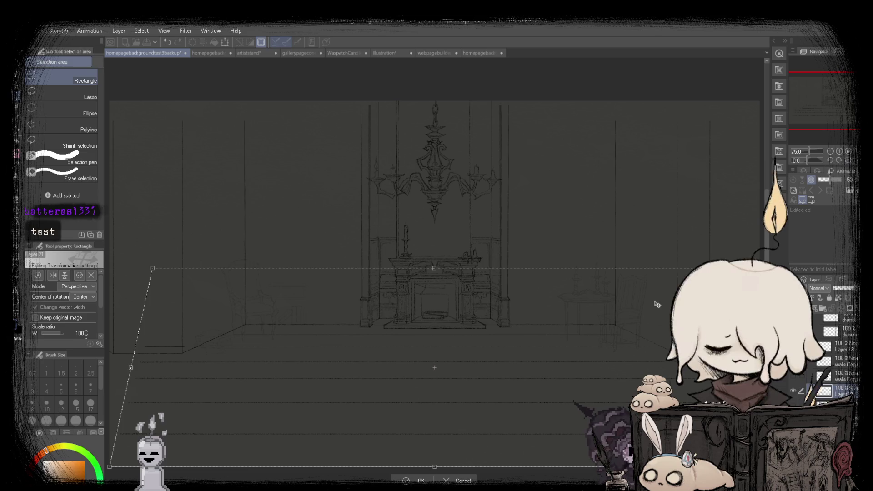
pyautogui.click(417, 480)
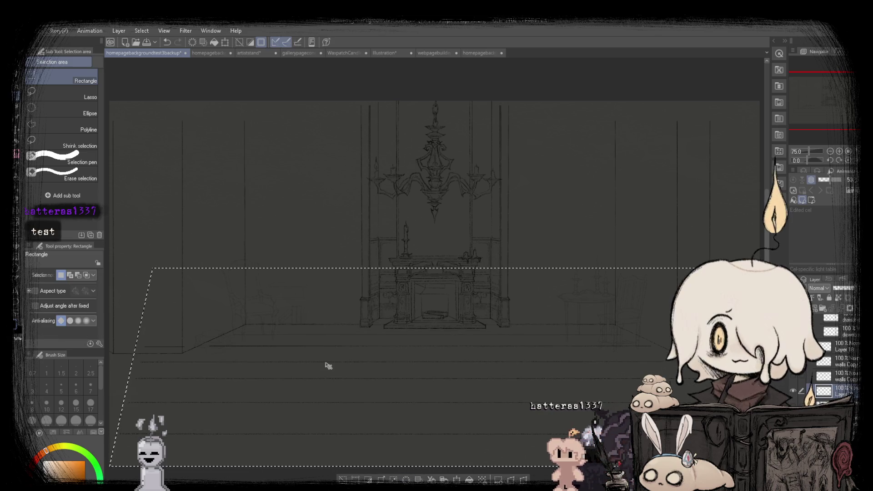
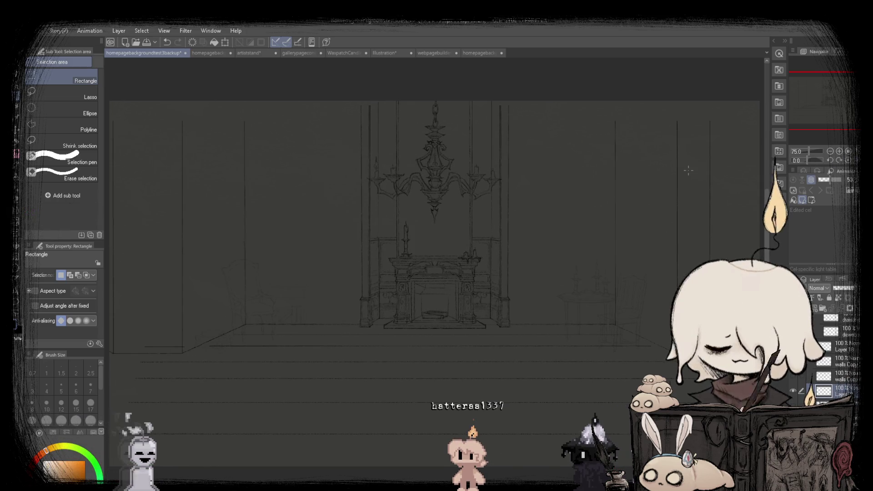
# Apply the pending scale transform to the previously selected floor area.
pyautogui.scroll(-2, 424, 272)
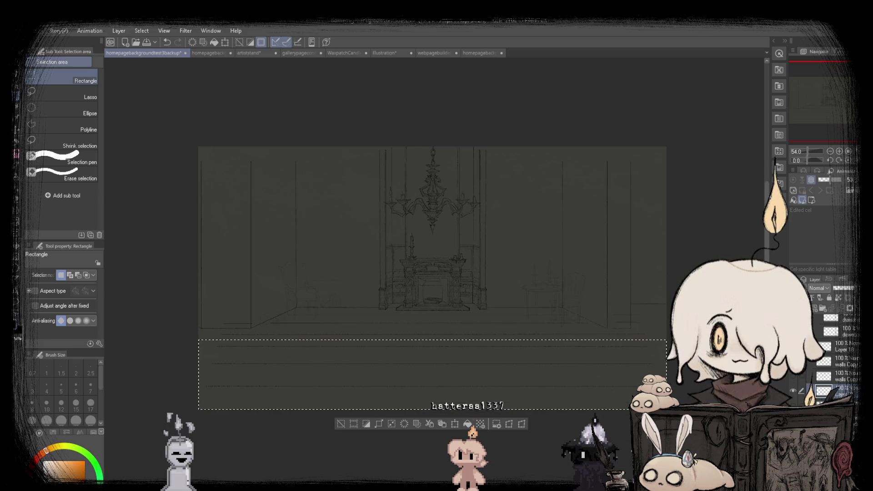
pyautogui.click(456, 425)
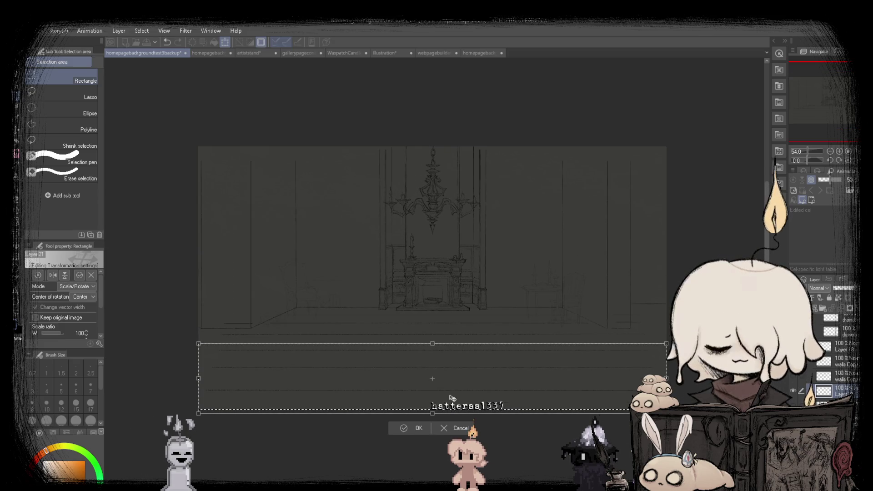
pyautogui.click(398, 431)
# Check the other open document for reference, then return to the gothic interior sketch.
pyautogui.scroll(2, 428, 263)
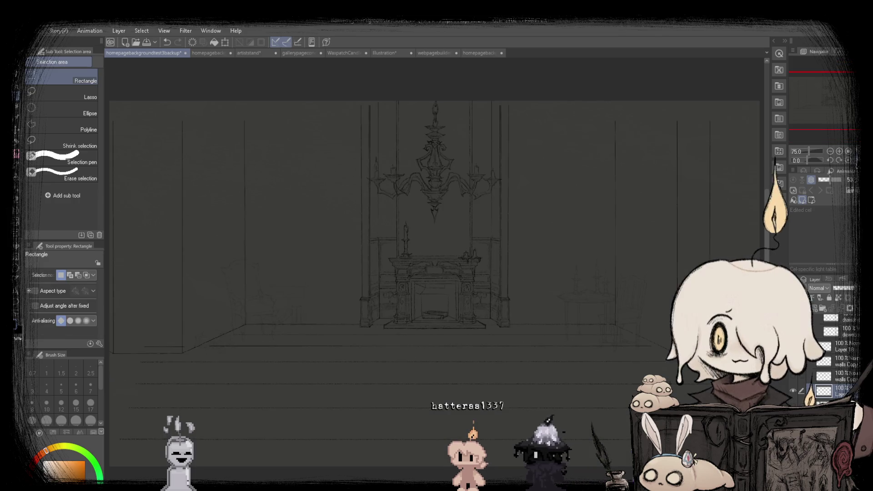
pyautogui.click(436, 53)
pyautogui.click(128, 53)
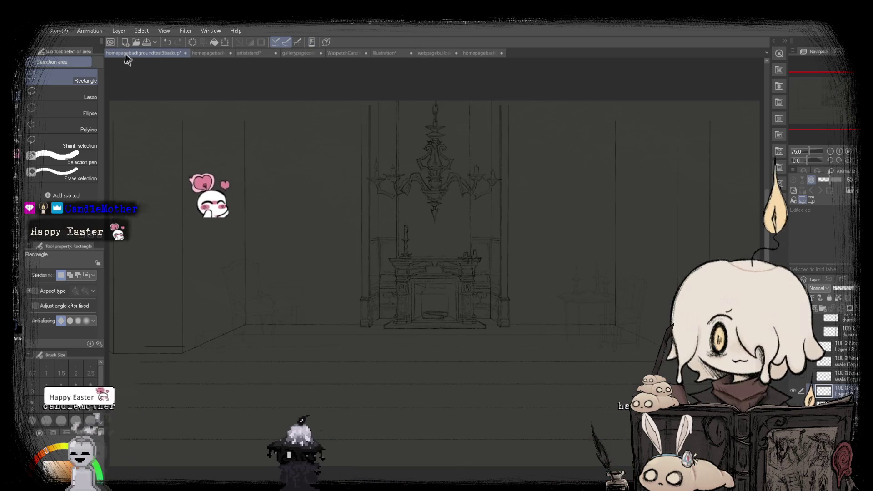
pyautogui.scroll(-1, 436, 212)
pyautogui.scroll(2, 225, 330)
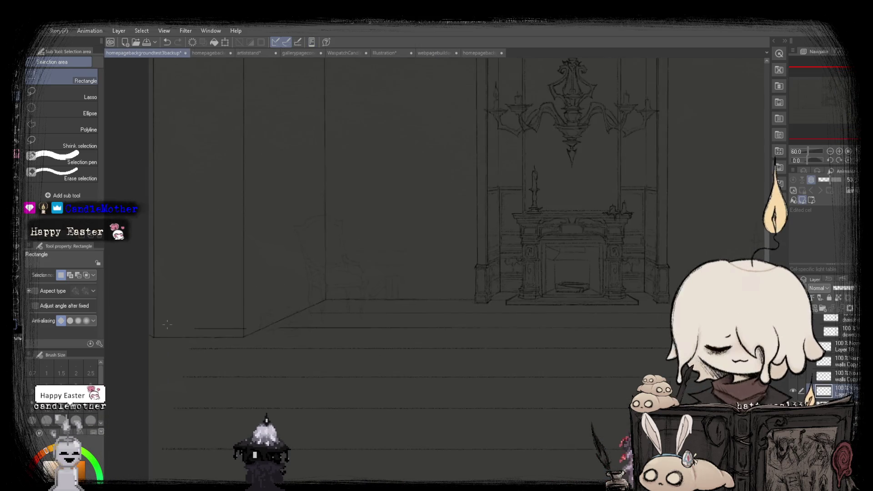
pyautogui.scroll(2, 225, 330)
pyautogui.scroll(-2, 297, 329)
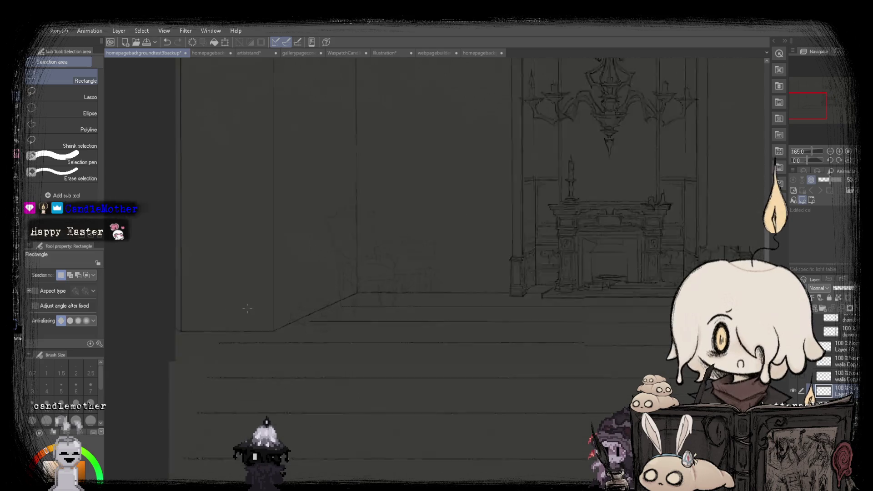
pyautogui.scroll(-2, 559, 272)
pyautogui.scroll(3, 262, 298)
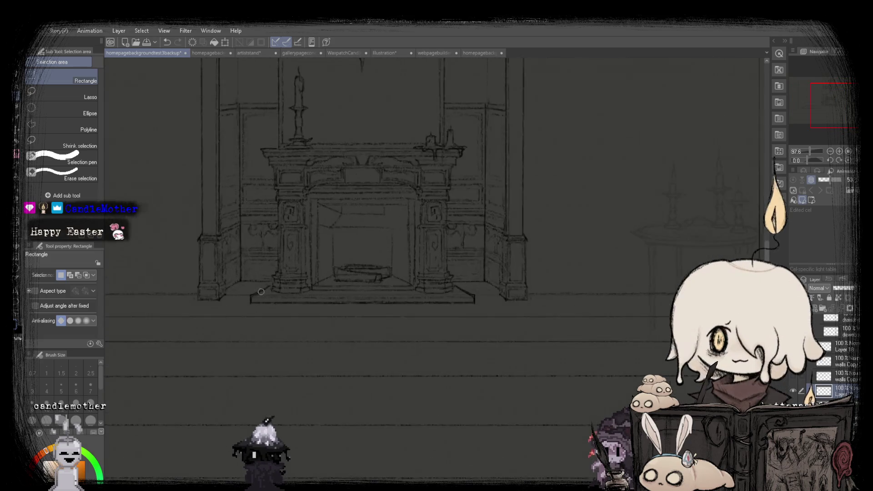
pyautogui.scroll(3, 263, 298)
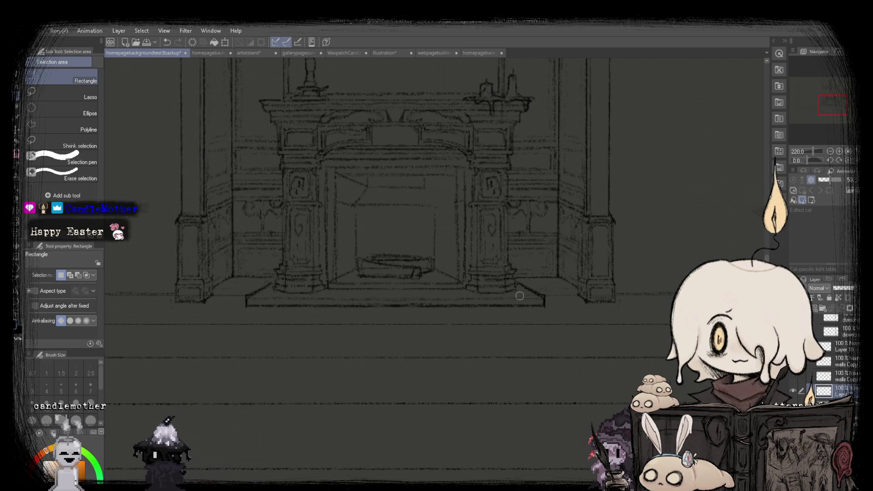
pyautogui.scroll(-3, 519, 296)
pyautogui.scroll(-1, 519, 296)
pyautogui.scroll(1, 484, 295)
pyautogui.scroll(3, 484, 295)
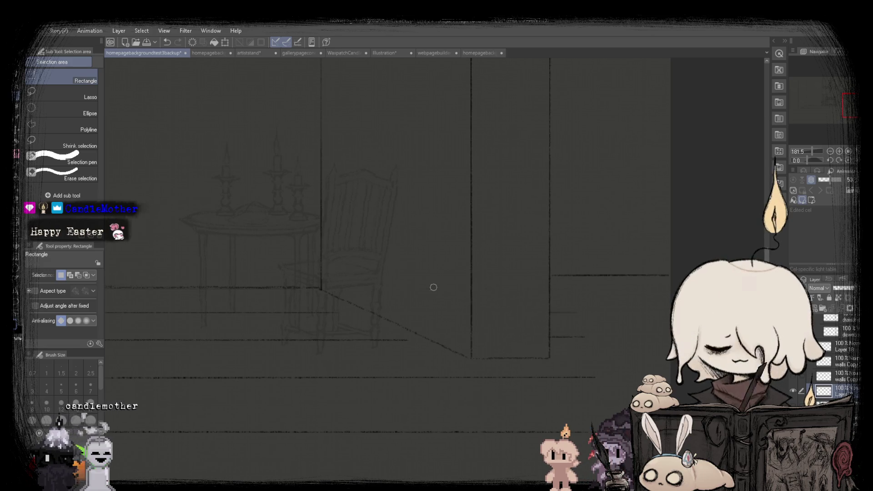
pyautogui.scroll(2, 447, 288)
# With the pencil active, centre the fireplace and fit the whole page in the window.
pyautogui.press('p')
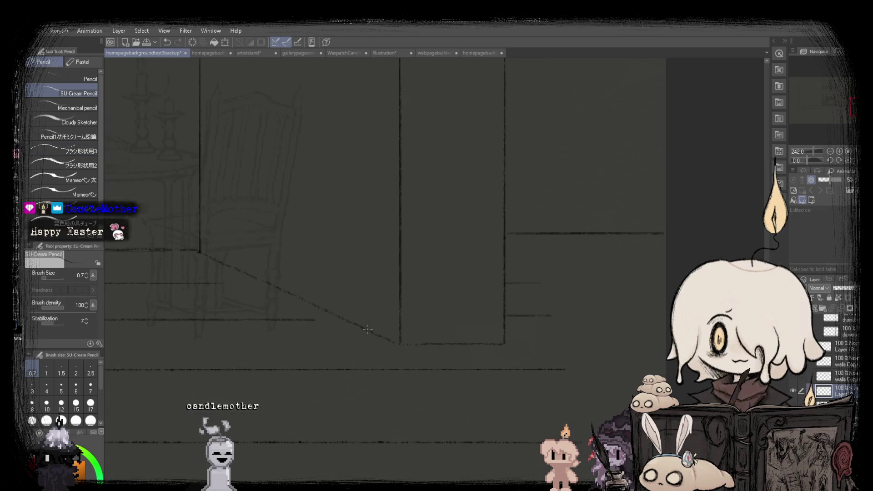
pyautogui.scroll(2, 313, 320)
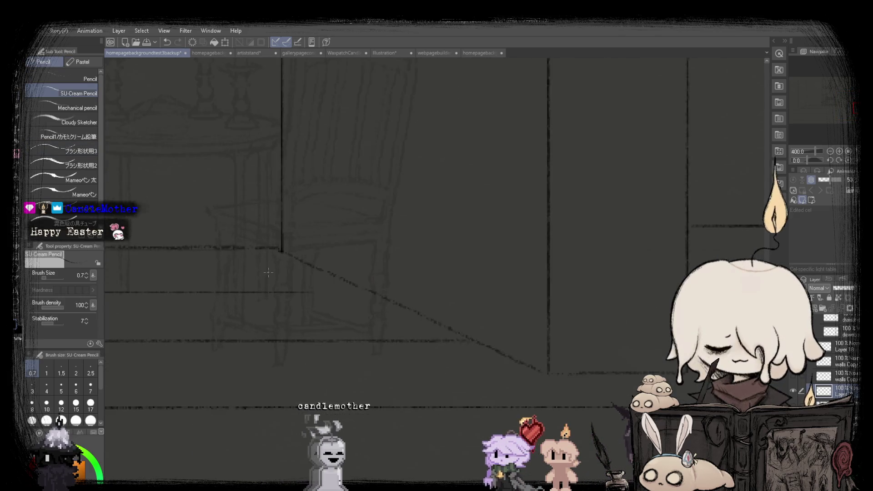
pyautogui.scroll(1, 313, 300)
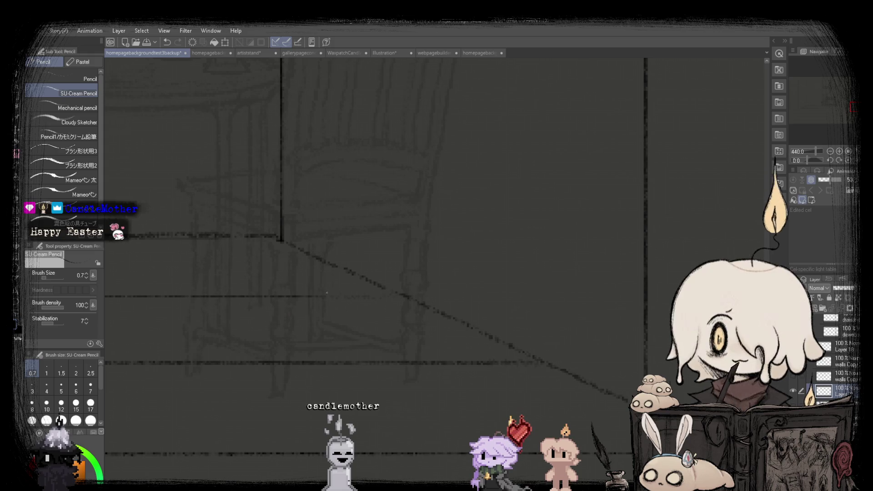
pyautogui.scroll(-3, 331, 296)
pyautogui.scroll(-2, 296, 287)
pyautogui.scroll(-3, 264, 279)
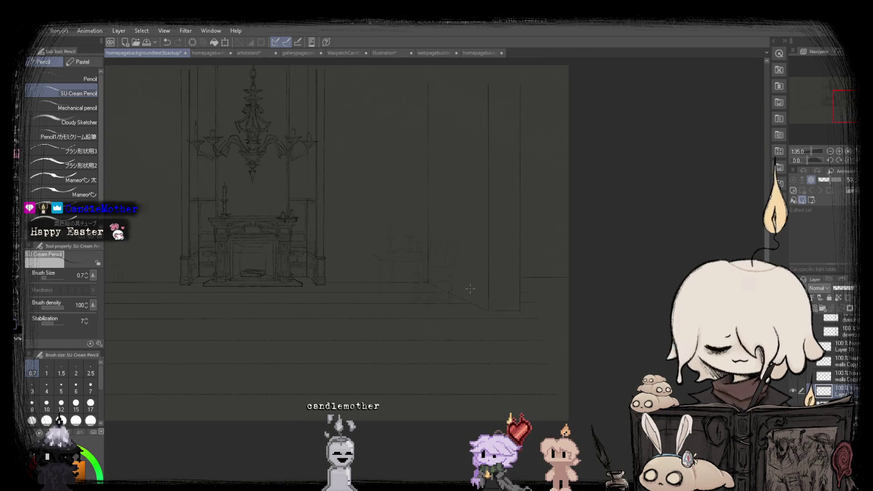
pyautogui.scroll(-1, 237, 273)
pyautogui.scroll(3, 237, 273)
pyautogui.scroll(3, 210, 259)
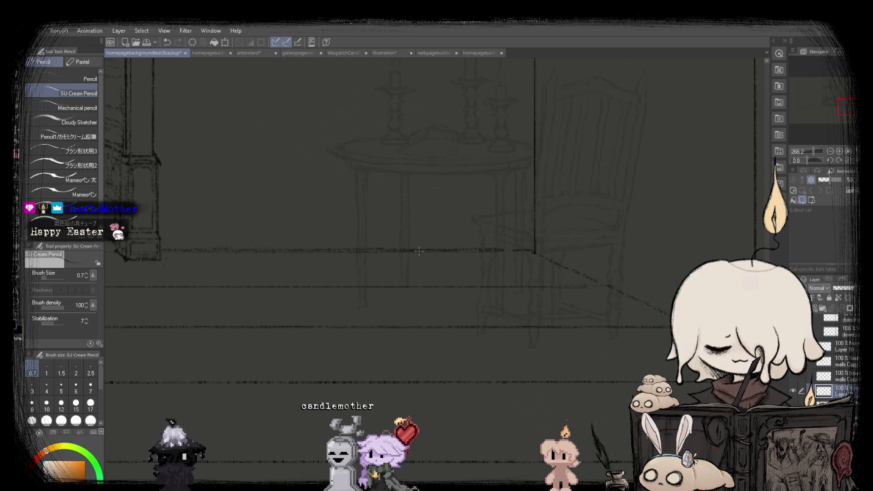
pyautogui.scroll(-5, 346, 241)
pyautogui.scroll(-2, 275, 231)
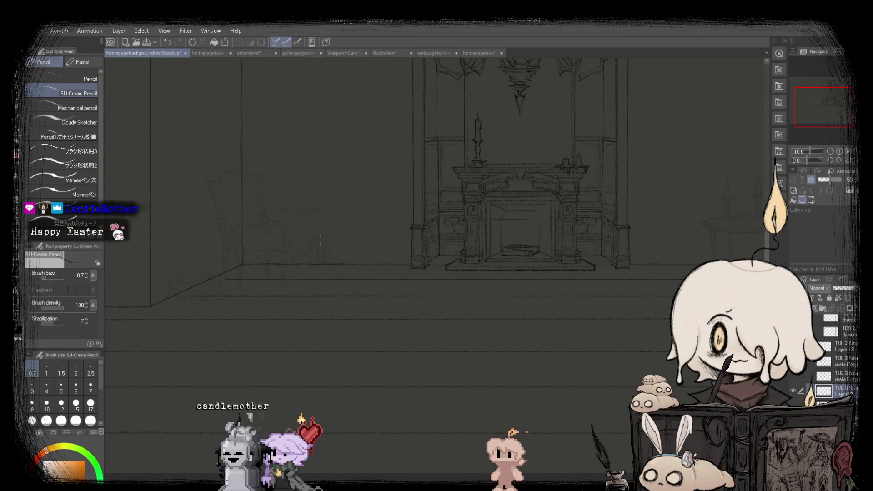
pyautogui.scroll(3, 390, 282)
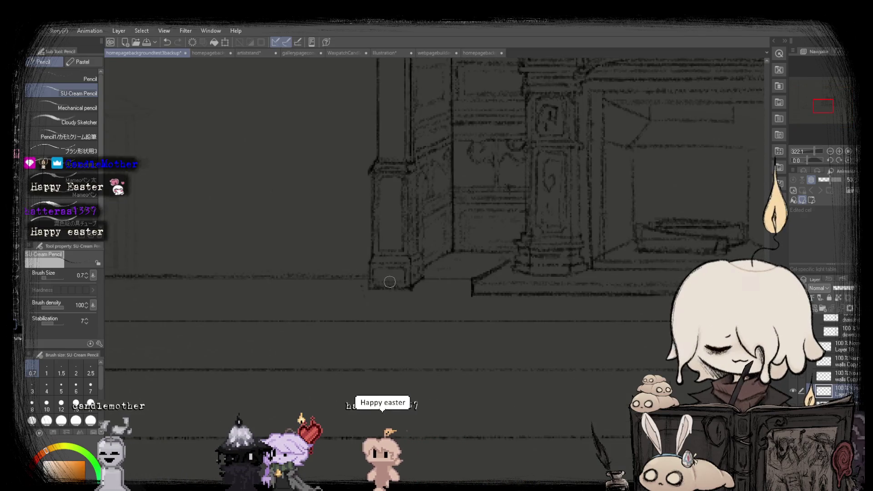
pyautogui.scroll(-3, 390, 282)
pyautogui.scroll(3, 492, 270)
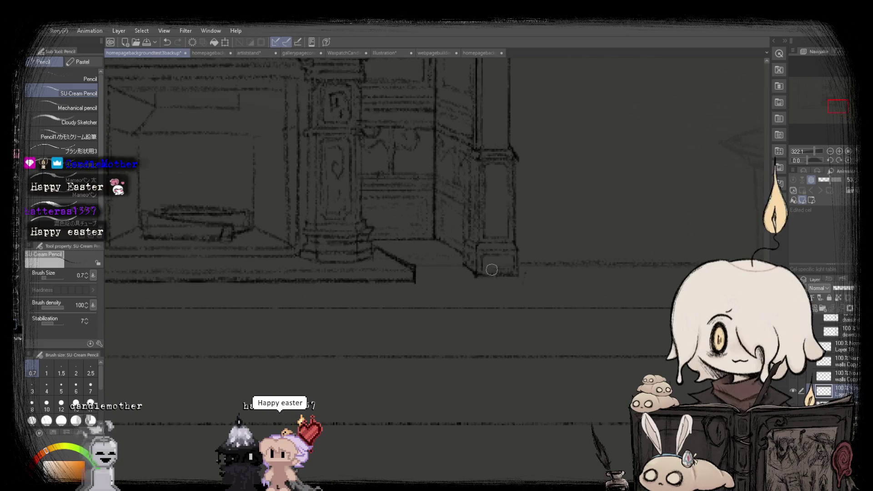
pyautogui.scroll(-3, 308, 259)
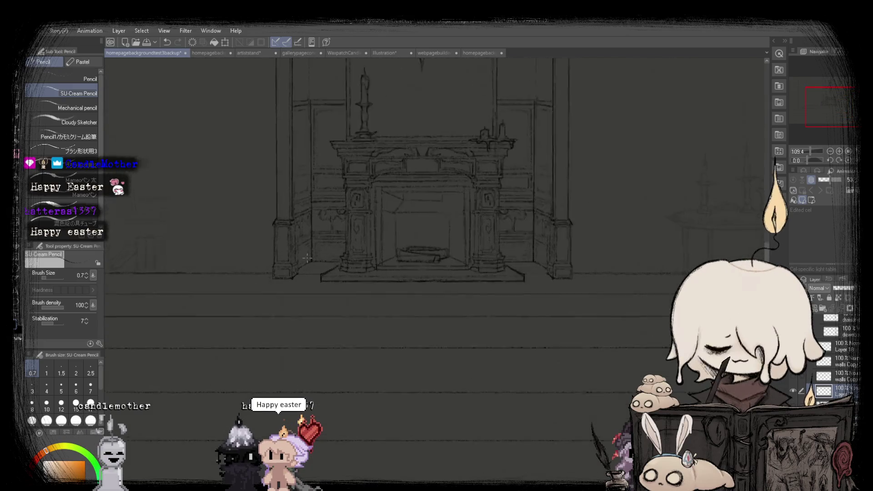
pyautogui.scroll(2, 307, 259)
pyautogui.scroll(-3, 335, 274)
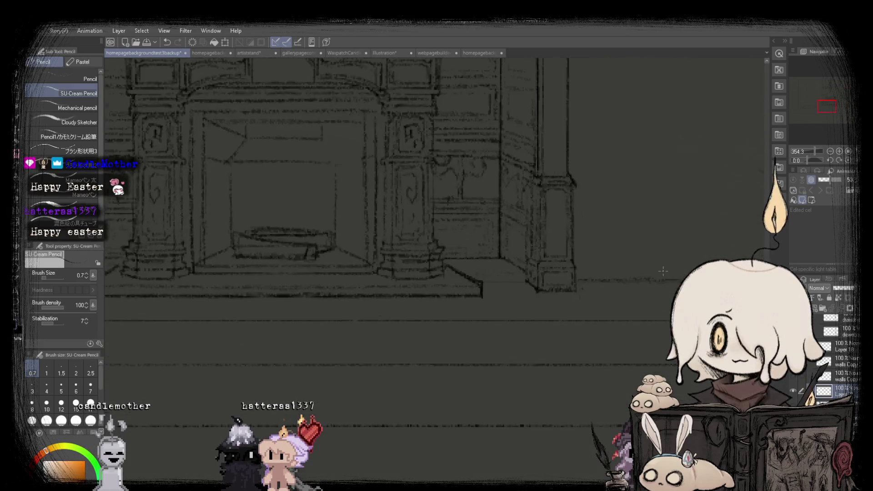
pyautogui.scroll(3, 479, 284)
pyautogui.scroll(-3, 474, 283)
pyautogui.scroll(1, 288, 287)
pyautogui.scroll(1, 288, 286)
pyautogui.scroll(1, 288, 287)
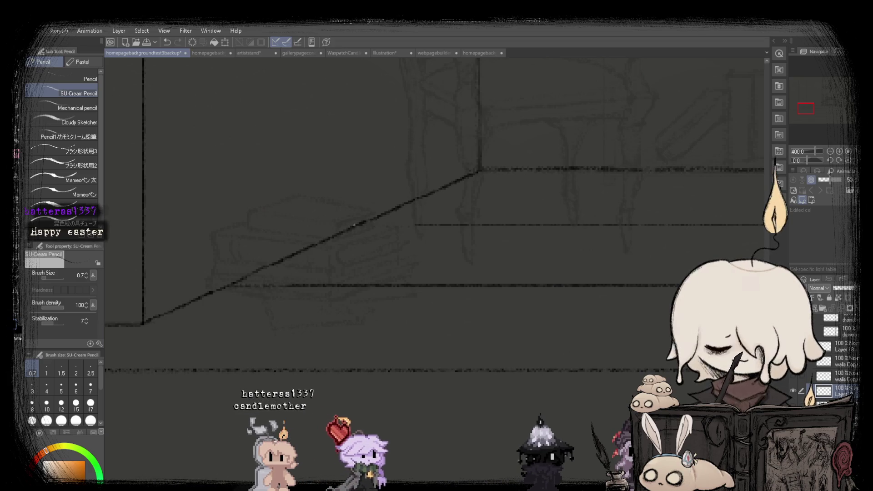
pyautogui.scroll(-5, 419, 225)
pyautogui.moveTo(538, 193); pyautogui.dragTo(383, 201)
pyautogui.scroll(-2, 383, 201)
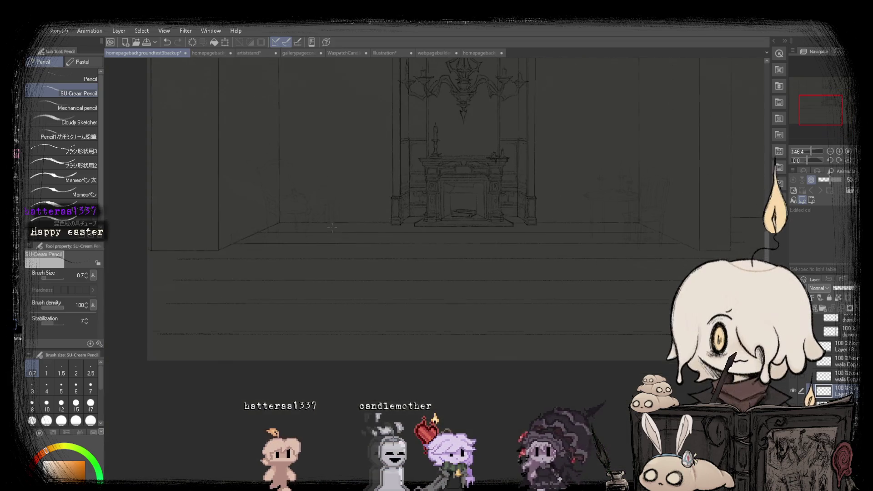
pyautogui.hotkey('ctrl', '0')
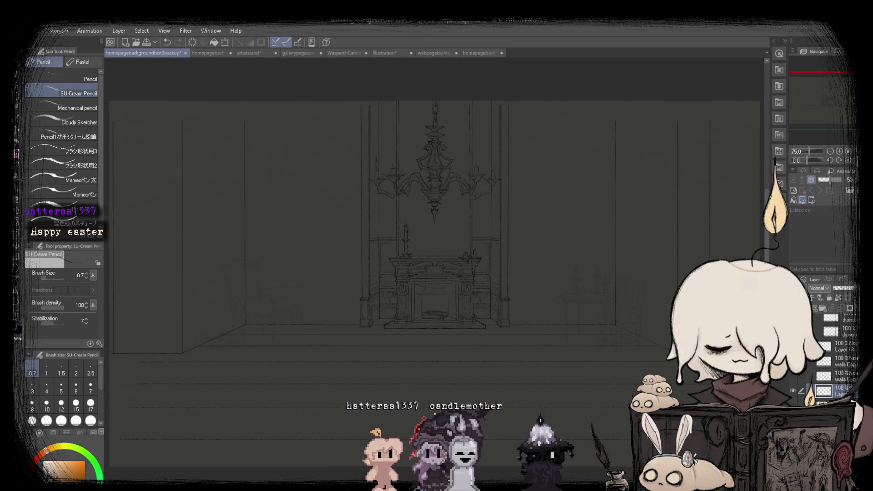
# Undo and then redo the recent sketch edits to compare them.
pyautogui.scroll(1, 138, 369)
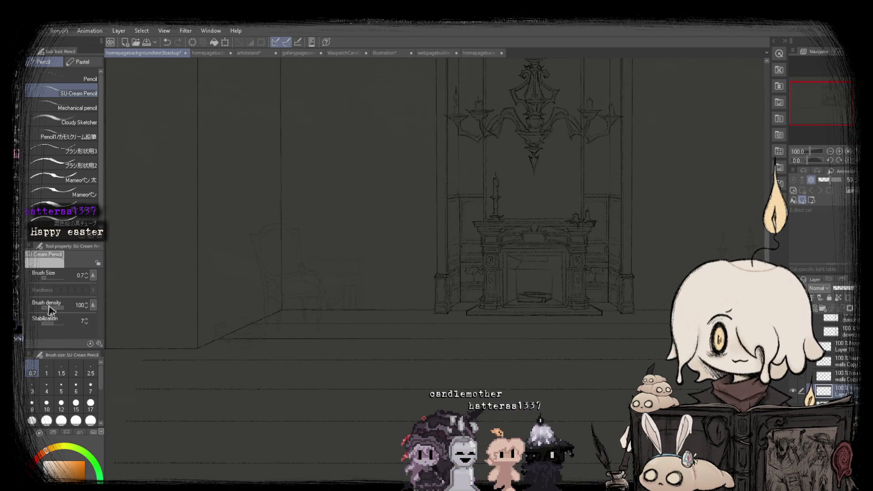
pyautogui.scroll(3, 223, 337)
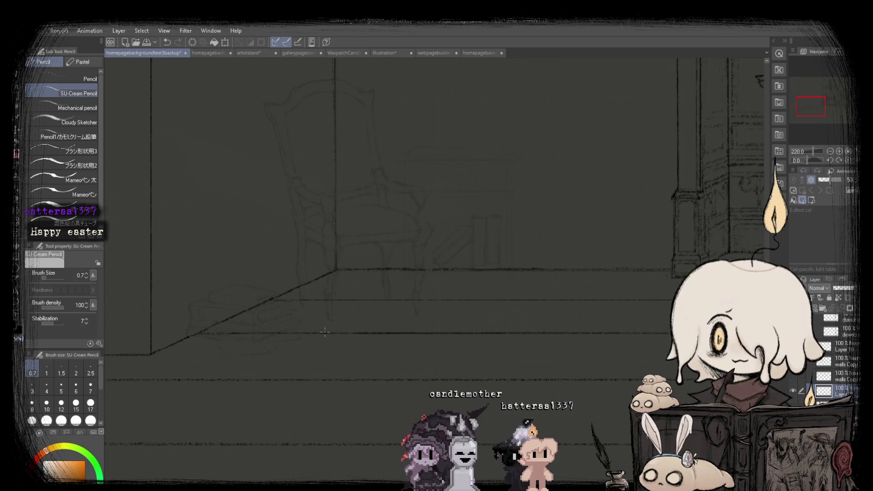
pyautogui.scroll(-2, 327, 331)
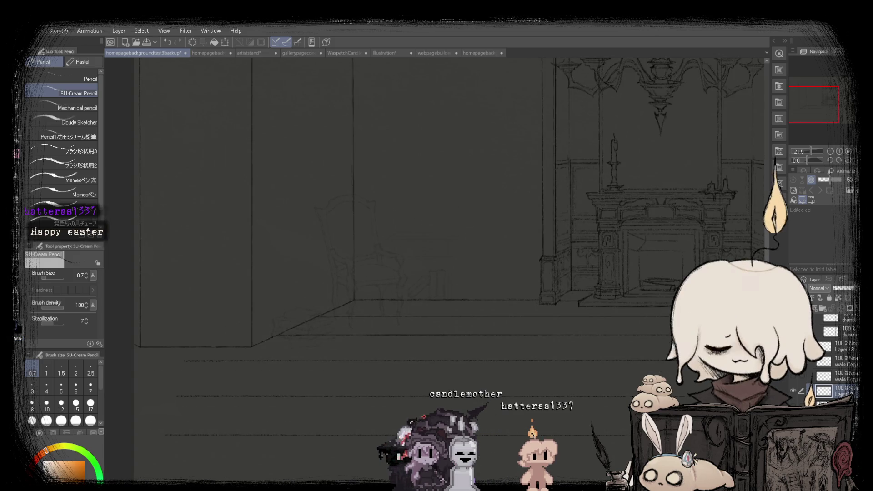
pyautogui.scroll(1, 630, 338)
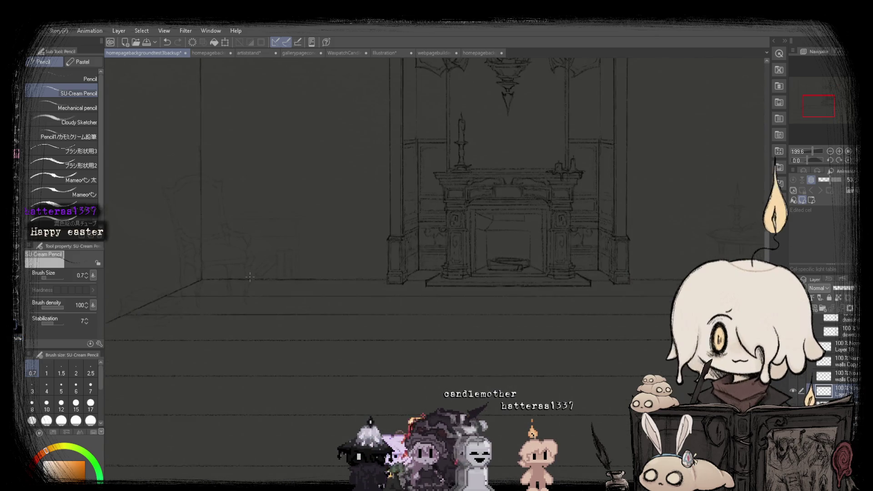
pyautogui.scroll(3, 440, 279)
pyautogui.scroll(-2, 414, 284)
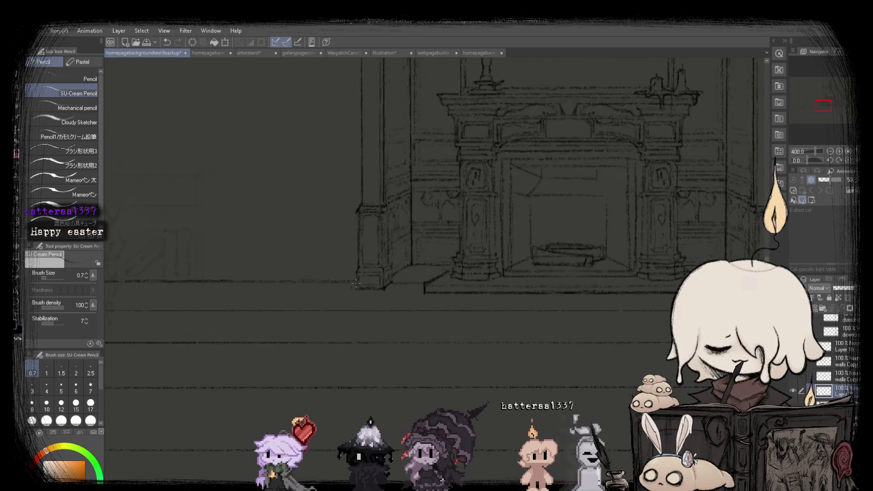
pyautogui.scroll(-1, 176, 282)
pyautogui.scroll(1, 155, 289)
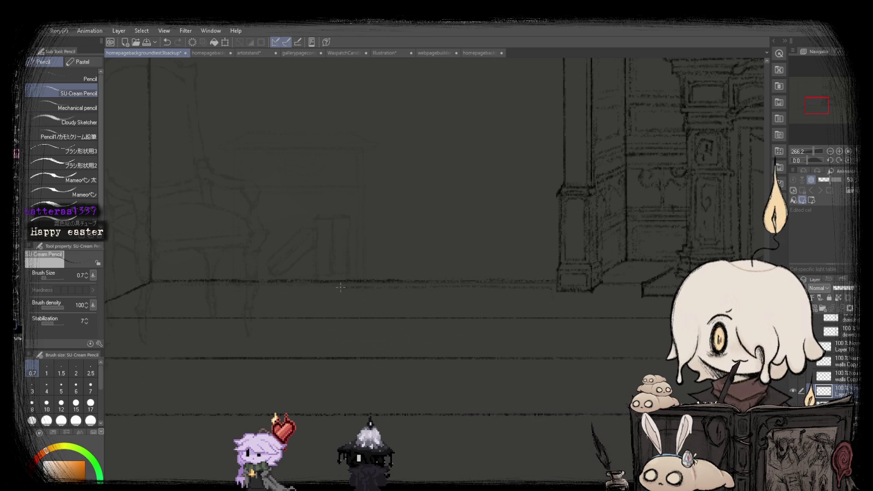
pyautogui.scroll(-1, 189, 287)
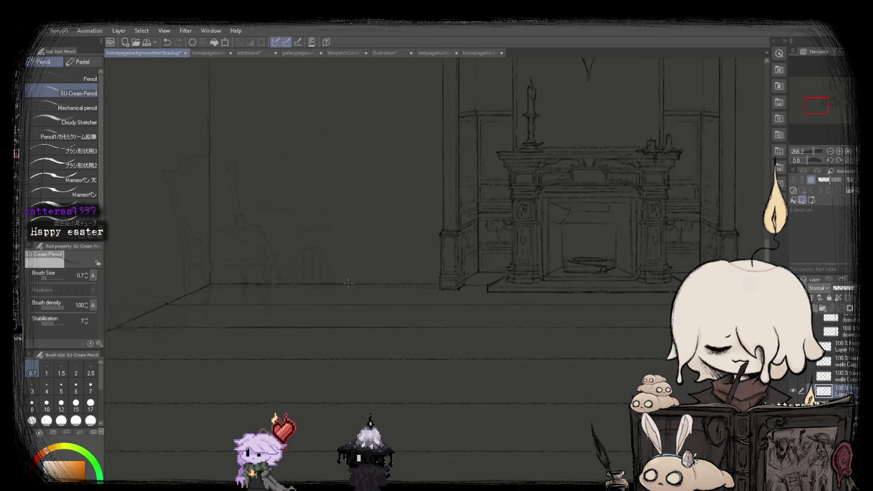
pyautogui.scroll(-2, 538, 268)
pyautogui.scroll(-1, 434, 264)
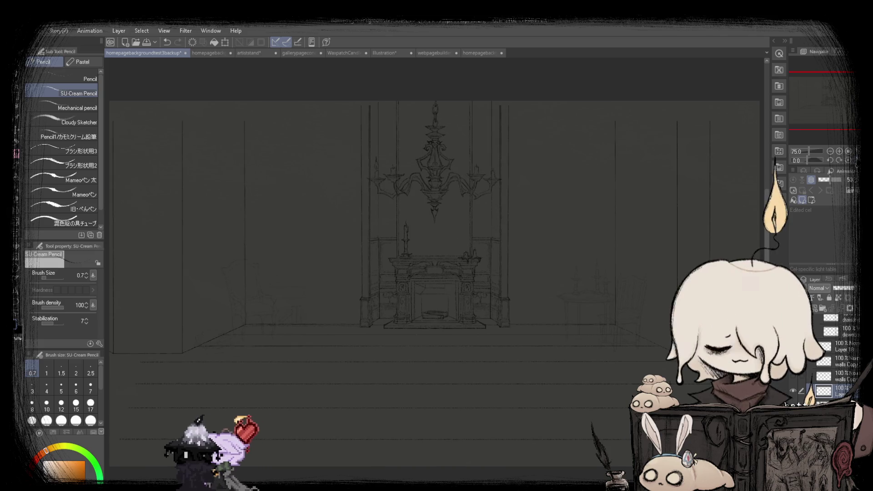
pyautogui.hotkey('ctrl', 'z')
pyautogui.hotkey('ctrl', 'z')
pyautogui.hotkey('ctrl', 'z')
pyautogui.hotkey('ctrl', 'y')
pyautogui.hotkey('ctrl', 'y')
pyautogui.scroll(5, 284, 319)
pyautogui.scroll(5, 284, 319)
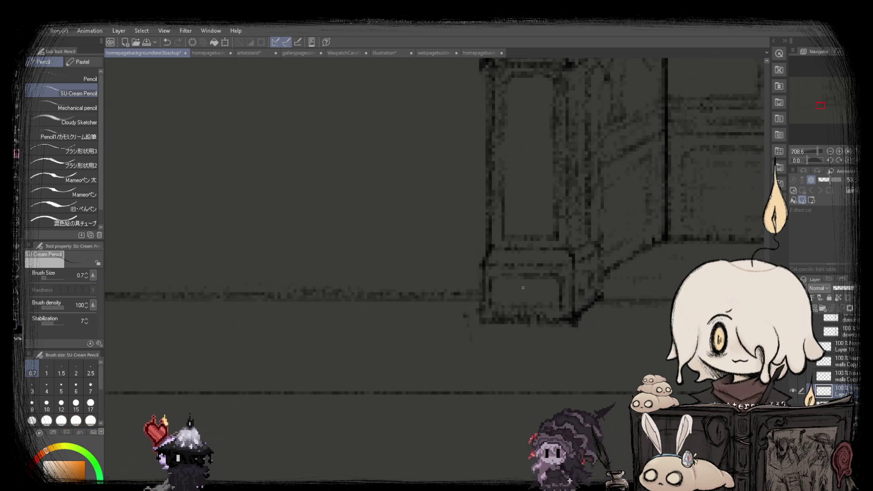
pyautogui.scroll(-3, 512, 291)
pyautogui.scroll(-2, 511, 292)
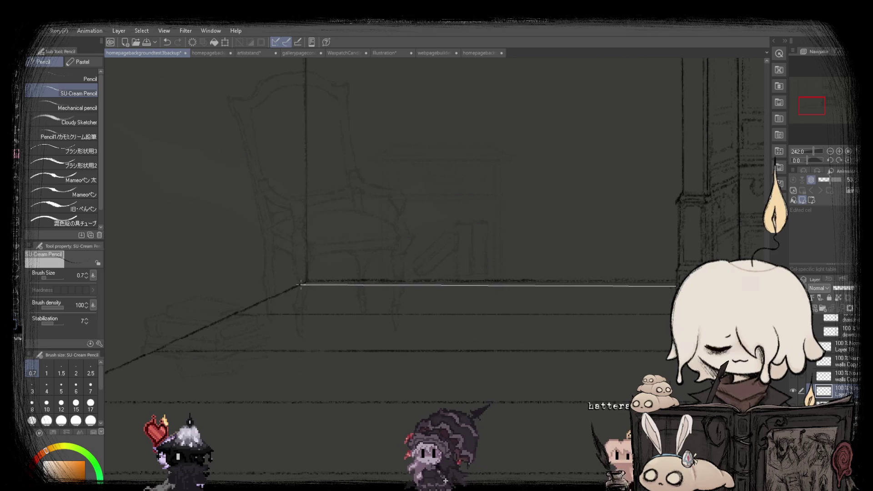
pyautogui.scroll(-4, 301, 286)
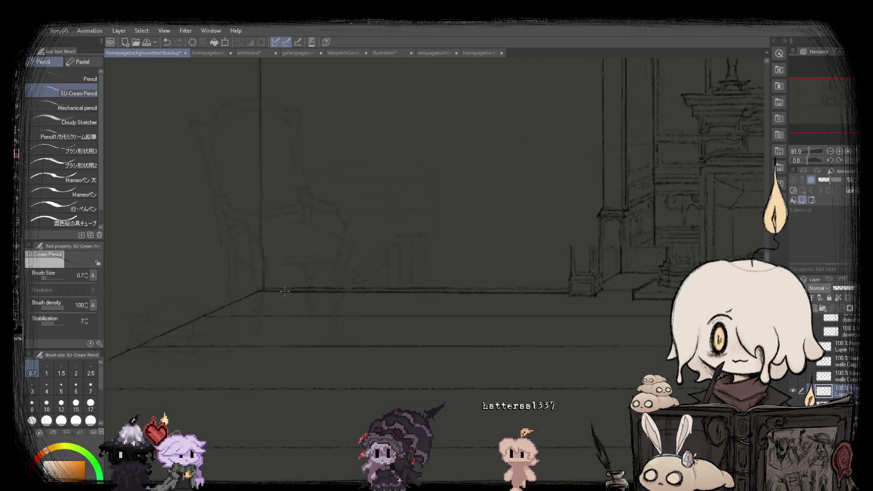
pyautogui.scroll(4, 288, 290)
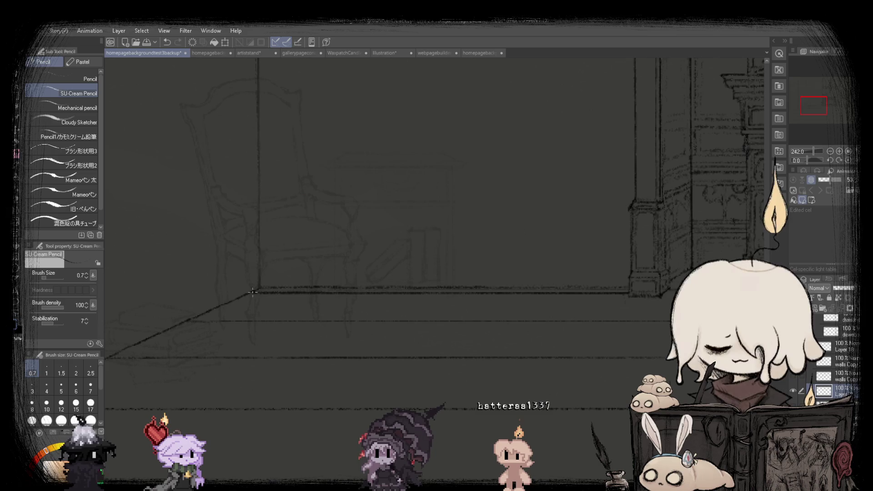
pyautogui.scroll(-3, 254, 292)
pyautogui.scroll(-2, 331, 286)
pyautogui.scroll(2, 331, 286)
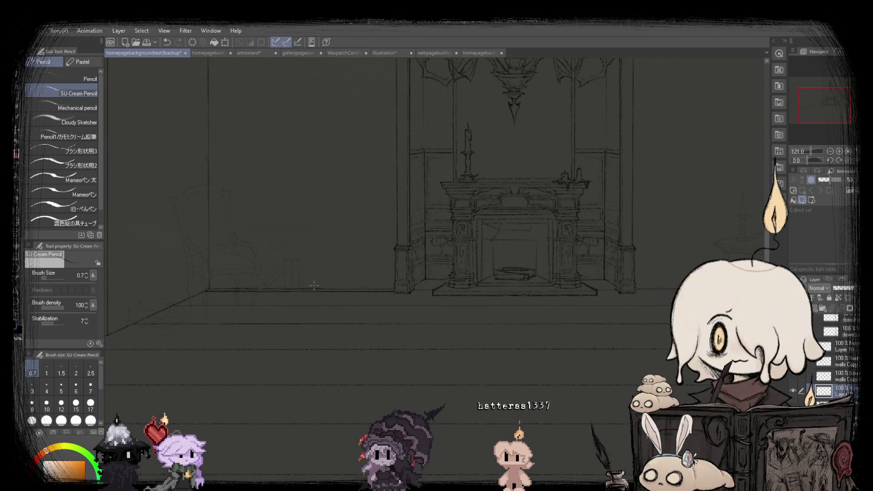
pyautogui.scroll(-2, 314, 286)
pyautogui.scroll(1, 288, 285)
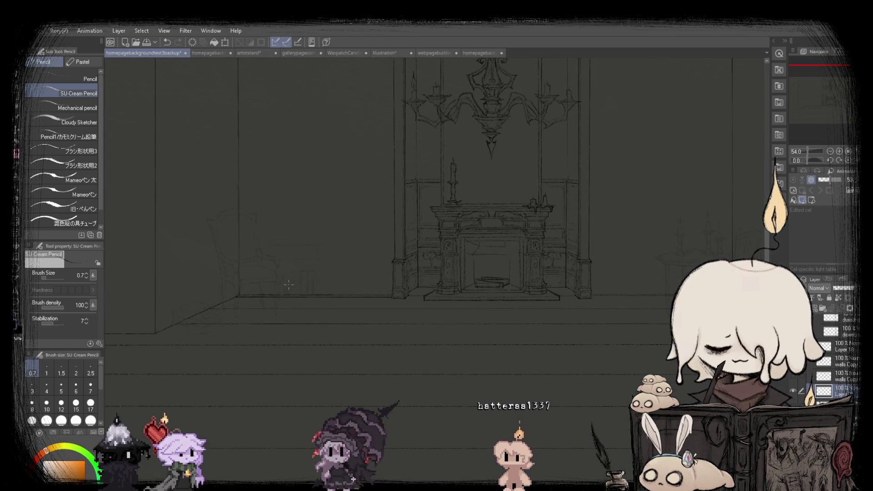
pyautogui.scroll(-1, 288, 285)
pyautogui.scroll(1, 272, 273)
pyautogui.scroll(1, 191, 246)
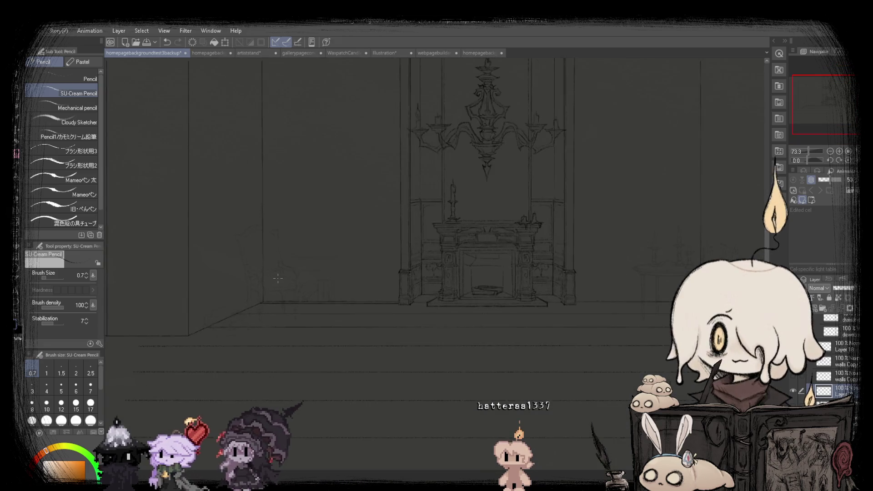
pyautogui.scroll(1, 191, 245)
# Lasso the floor strip along the back wall and select the floor-lines layer.
pyautogui.press('m')
pyautogui.scroll(4, 246, 314)
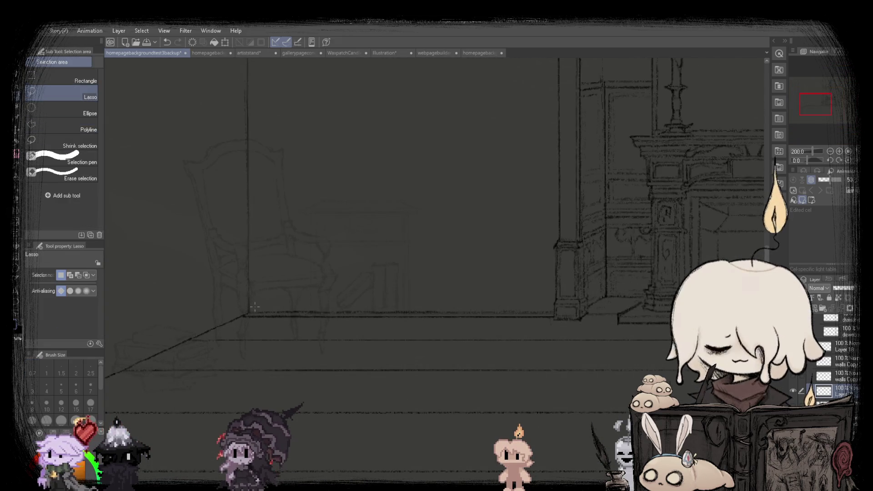
pyautogui.moveTo(245, 314); pyautogui.dragTo(412, 331)
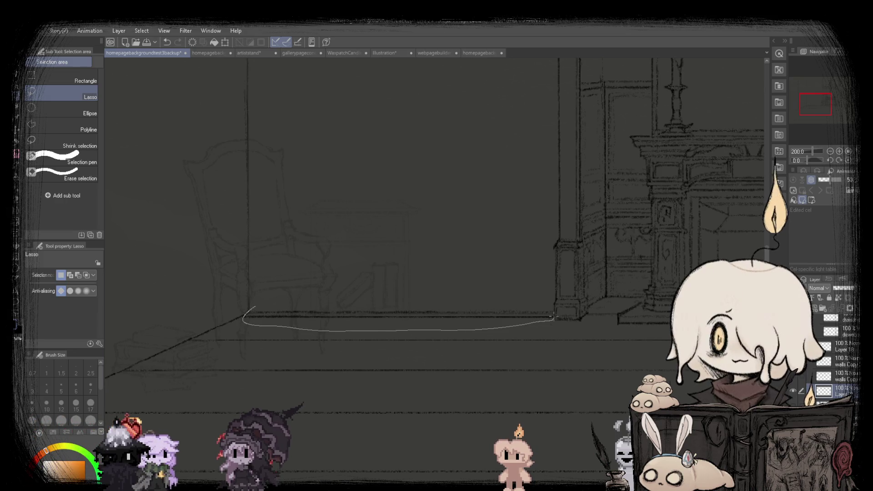
pyautogui.moveTo(554, 319); pyautogui.dragTo(364, 273)
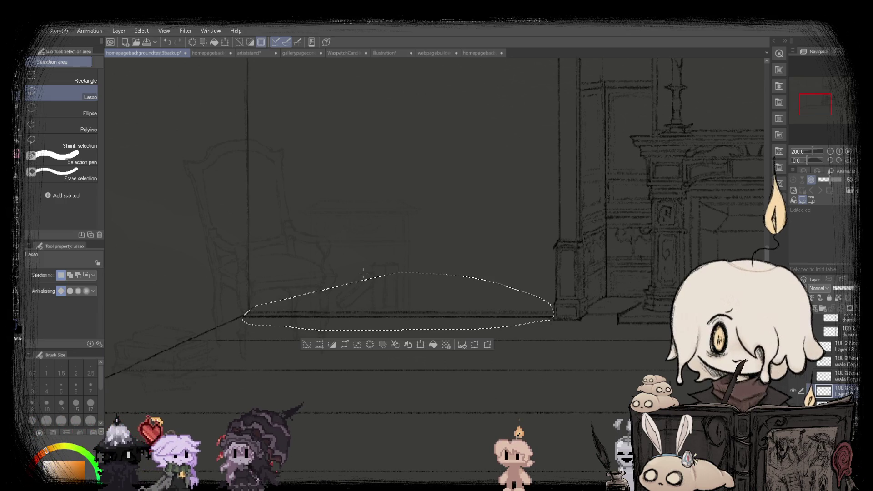
pyautogui.click(824, 361)
pyautogui.scroll(-1, 318, 250)
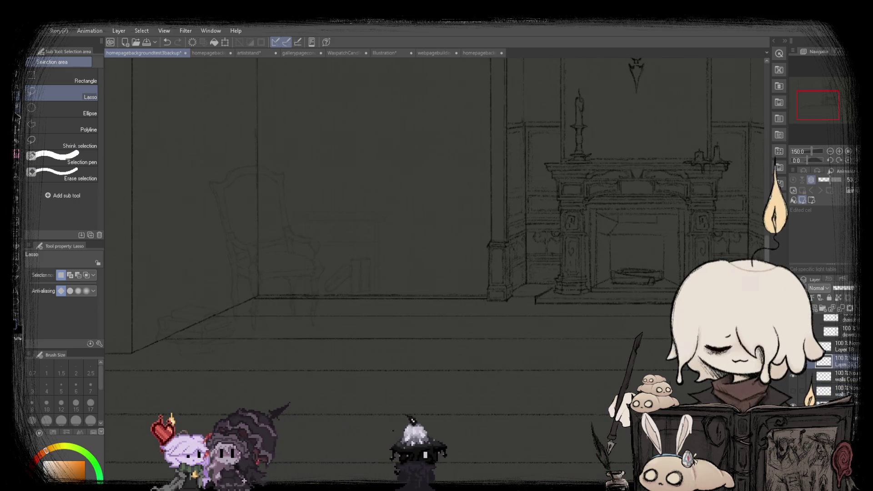
pyautogui.scroll(1, 264, 223)
pyautogui.scroll(1, 278, 241)
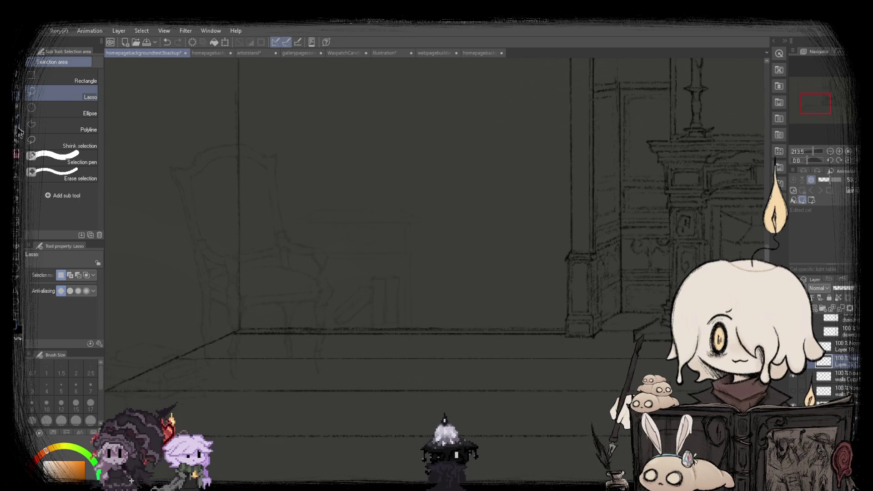
# Try the Move layer tool on the floor area, then return to the Pencil.
pyautogui.press('k')
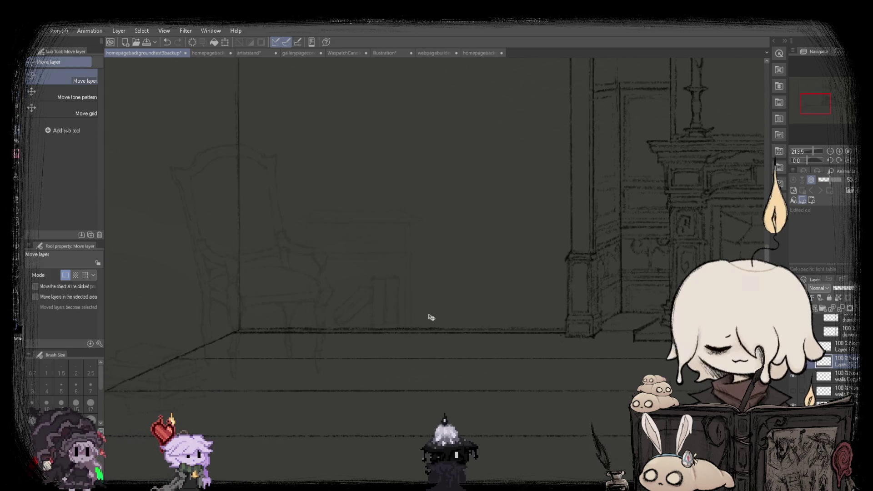
pyautogui.scroll(-1, 273, 328)
pyautogui.scroll(-1, 306, 302)
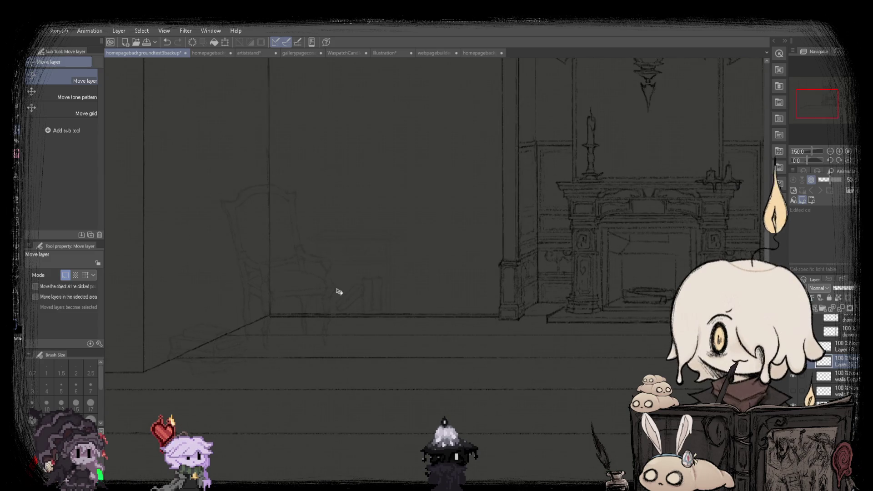
pyautogui.click(16, 153)
pyautogui.scroll(1, 318, 273)
pyautogui.scroll(1, 364, 282)
pyautogui.scroll(1, 400, 287)
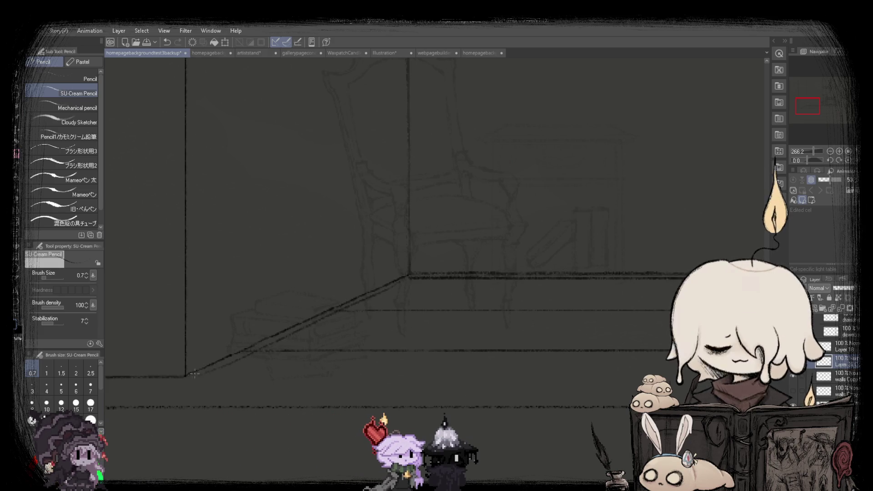
pyautogui.scroll(-2, 455, 250)
pyautogui.scroll(-1, 399, 237)
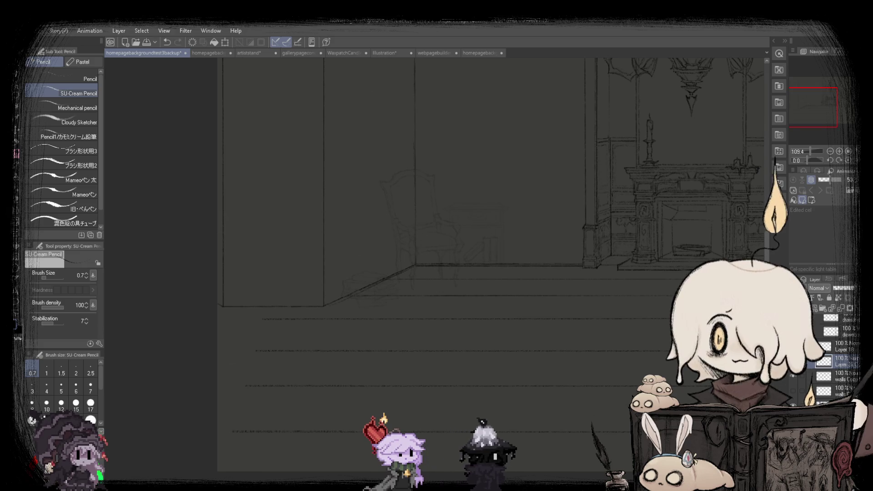
pyautogui.scroll(-2, 434, 262)
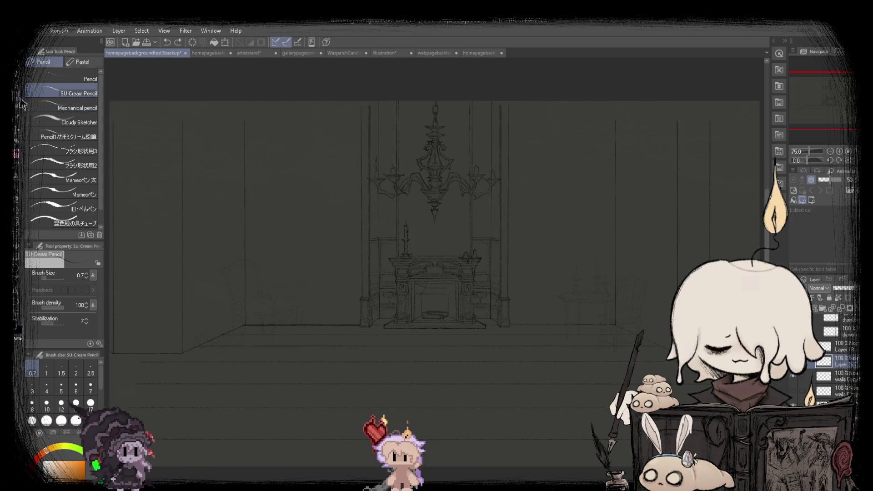
# Switch to rectangular selection on the floor strip and start Edit > Transform > Scale/Rotate.
pyautogui.press('m')
pyautogui.scroll(1, 231, 316)
pyautogui.scroll(1, 230, 316)
pyautogui.scroll(1, 230, 316)
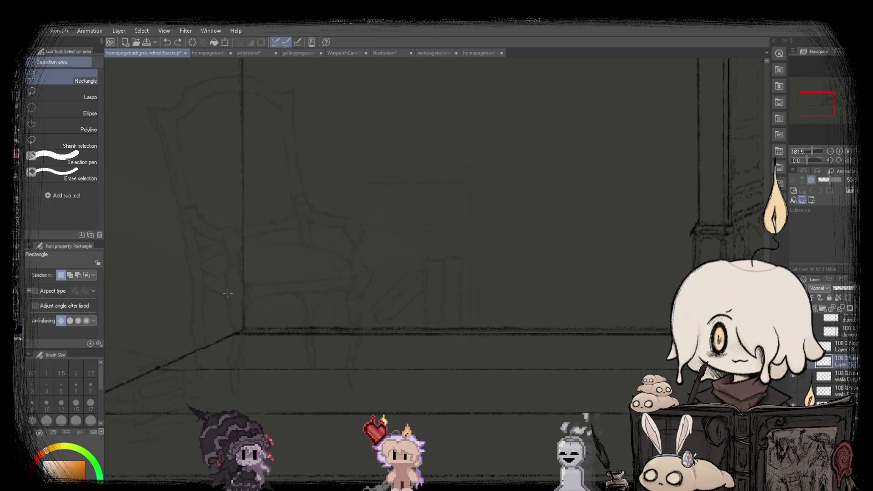
pyautogui.scroll(1, 215, 315)
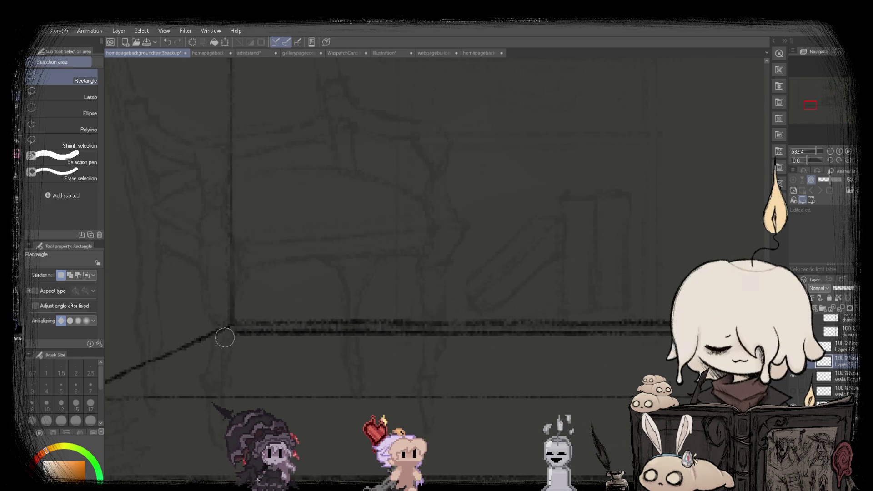
pyautogui.scroll(-5, 226, 339)
pyautogui.scroll(-3, 191, 273)
pyautogui.scroll(4, 165, 203)
pyautogui.press('k')
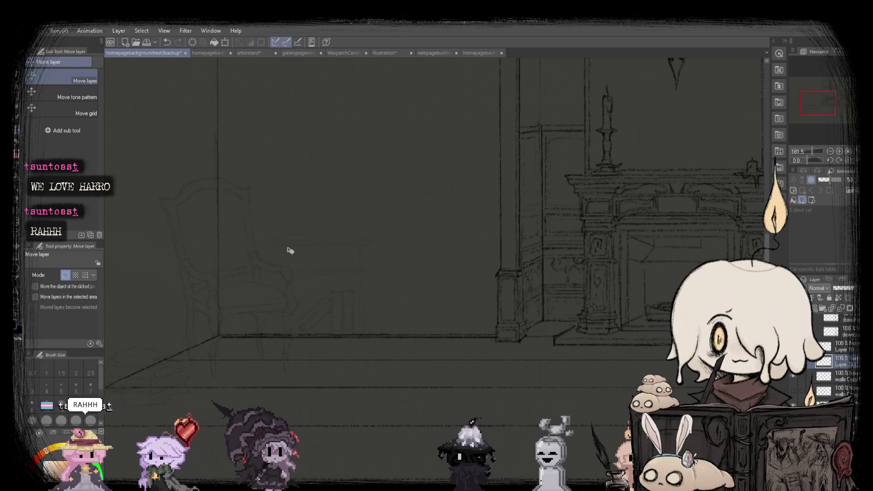
pyautogui.scroll(3, 377, 357)
pyautogui.scroll(-3, 463, 353)
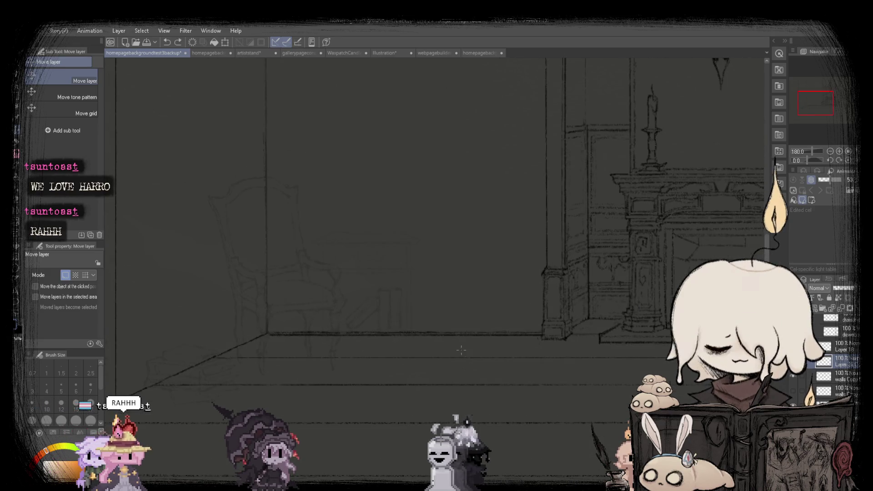
pyautogui.press('p')
pyautogui.scroll(4, 261, 328)
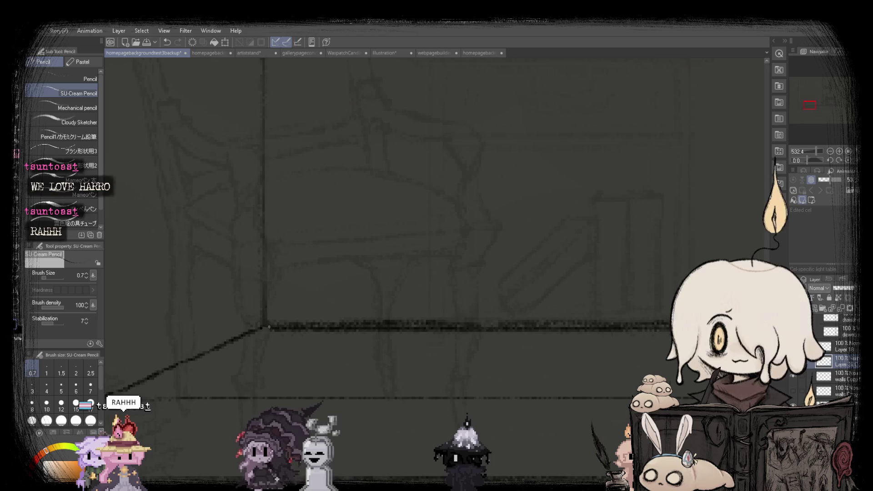
pyautogui.scroll(-5, 261, 328)
pyautogui.press('m')
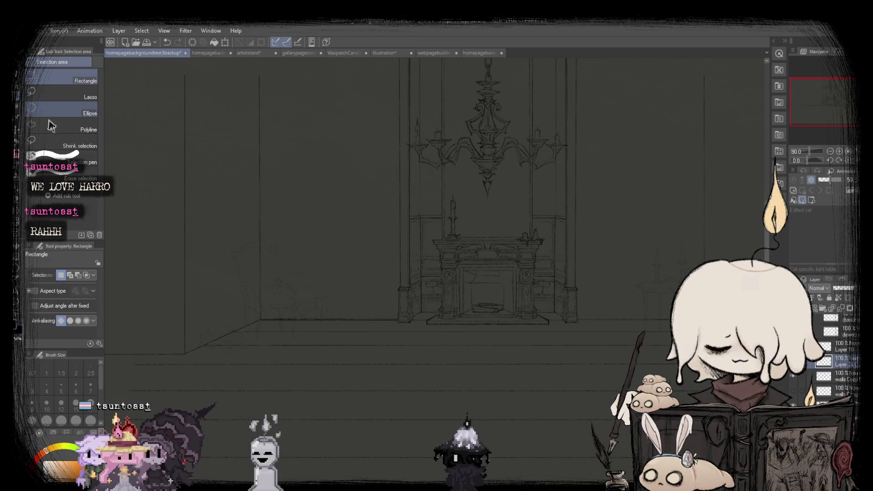
pyautogui.click(366, 362)
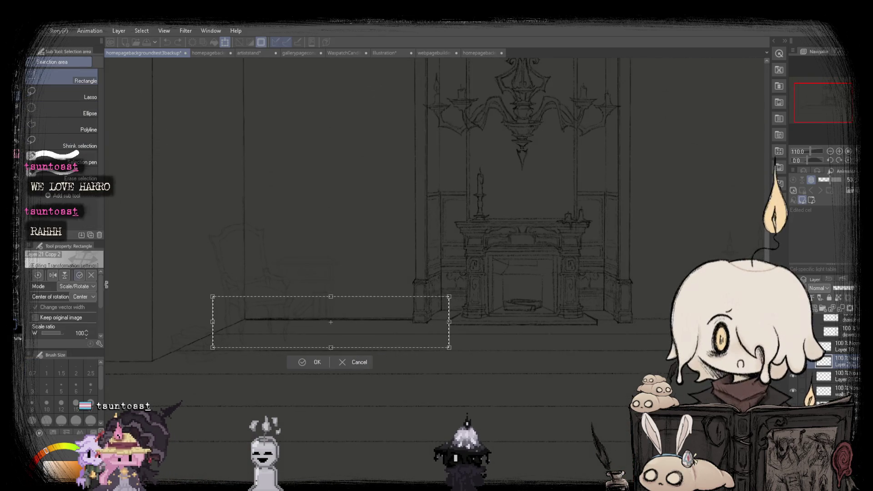
# Flip the floor piece horizontally, move it to the room's right side, rotate slightly, apply.
pyautogui.click(53, 277)
pyautogui.scroll(1, 448, 321)
pyautogui.moveTo(448, 321); pyautogui.dragTo(665, 339)
pyautogui.scroll(-2, 534, 295)
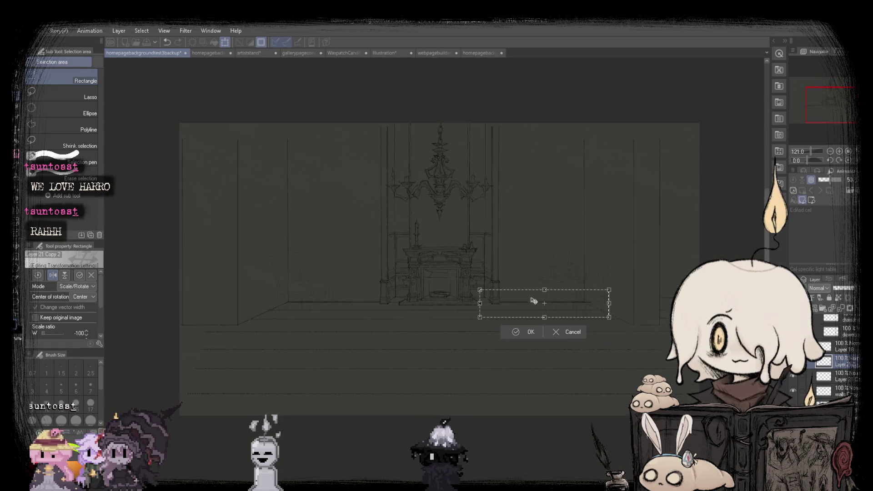
pyautogui.moveTo(527, 339); pyautogui.dragTo(514, 362)
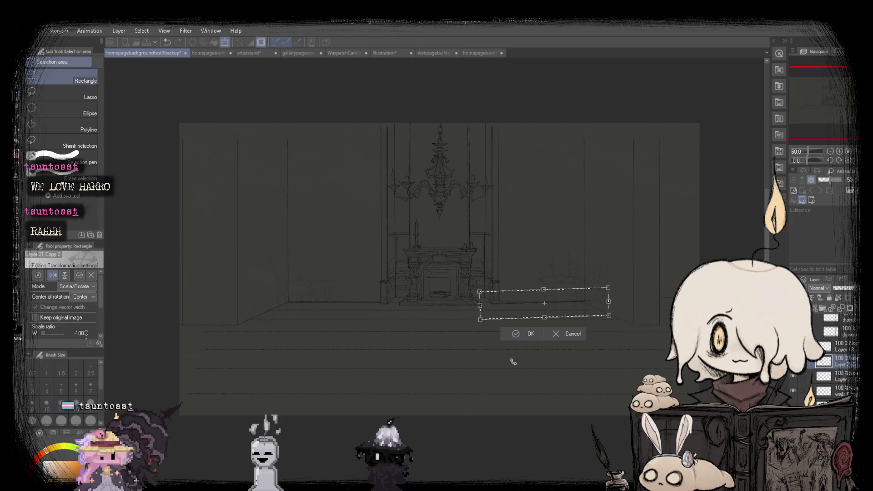
pyautogui.click(524, 337)
pyautogui.scroll(5, 614, 288)
pyautogui.scroll(3, 614, 288)
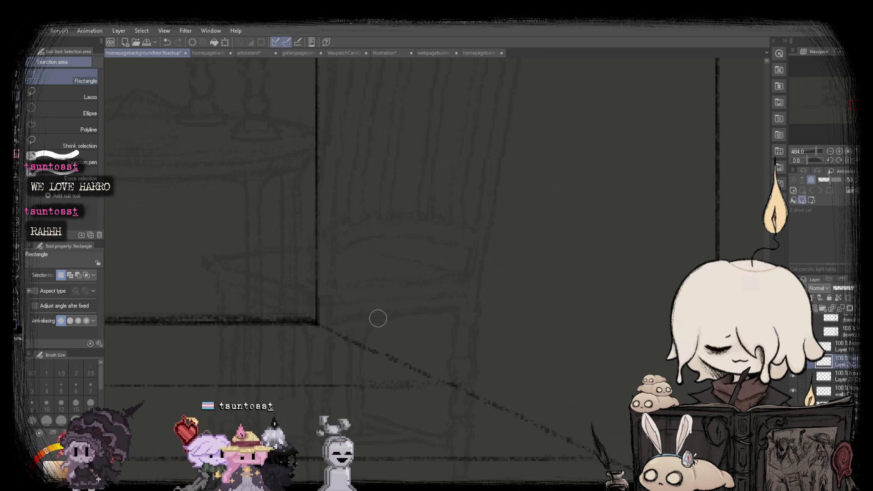
pyautogui.scroll(-1, 423, 323)
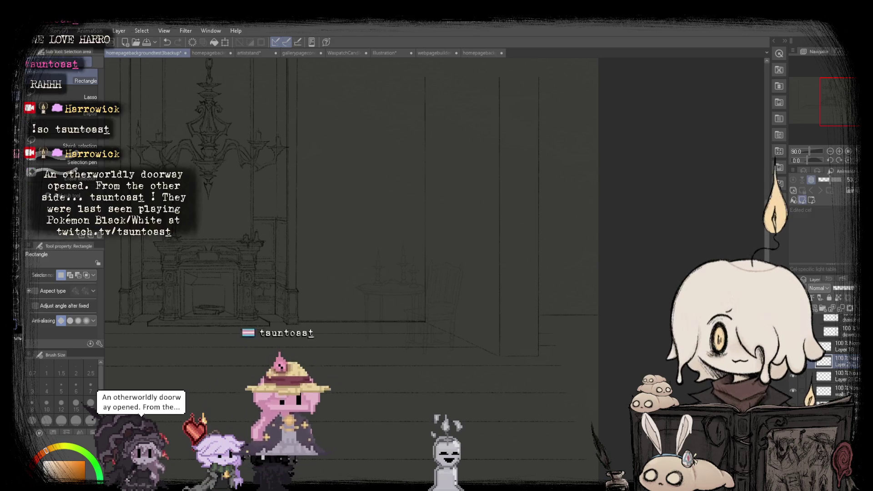
# Switch to the SU-Cream Pencil and zoom around the room sketch.
pyautogui.press('p')
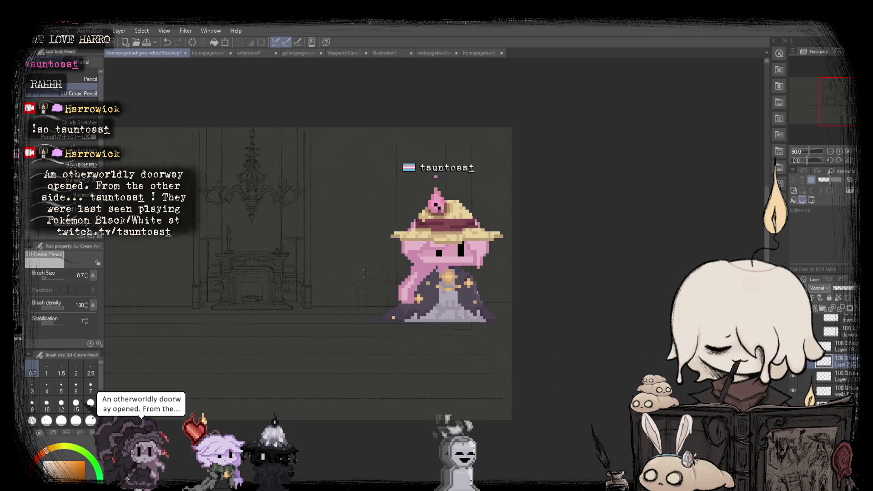
pyautogui.scroll(1, 350, 273)
pyautogui.scroll(2, 437, 246)
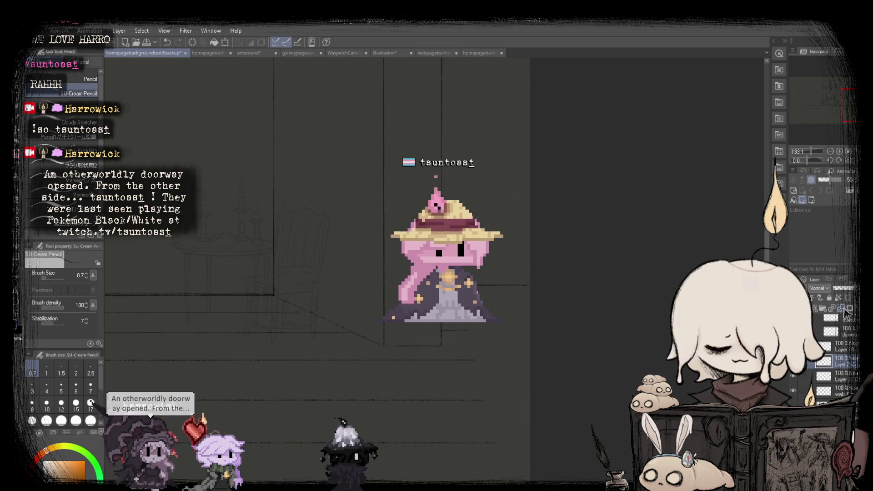
pyautogui.scroll(-5, 382, 341)
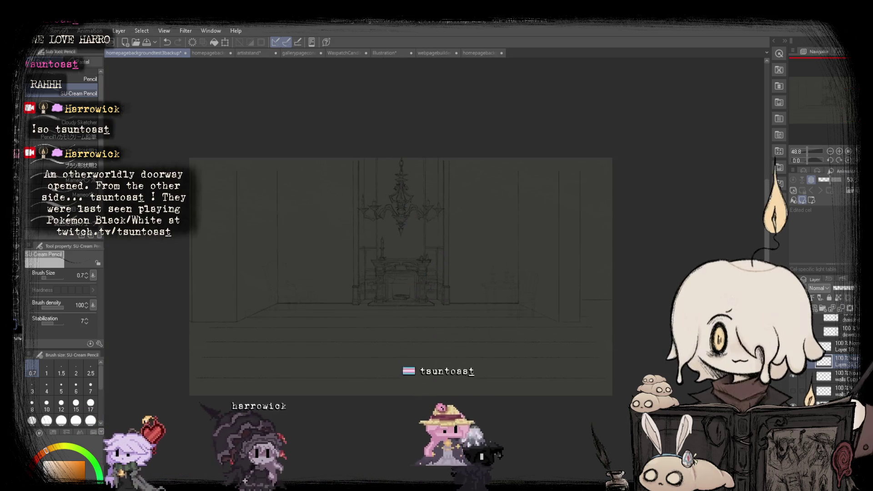
pyautogui.scroll(2, 436, 273)
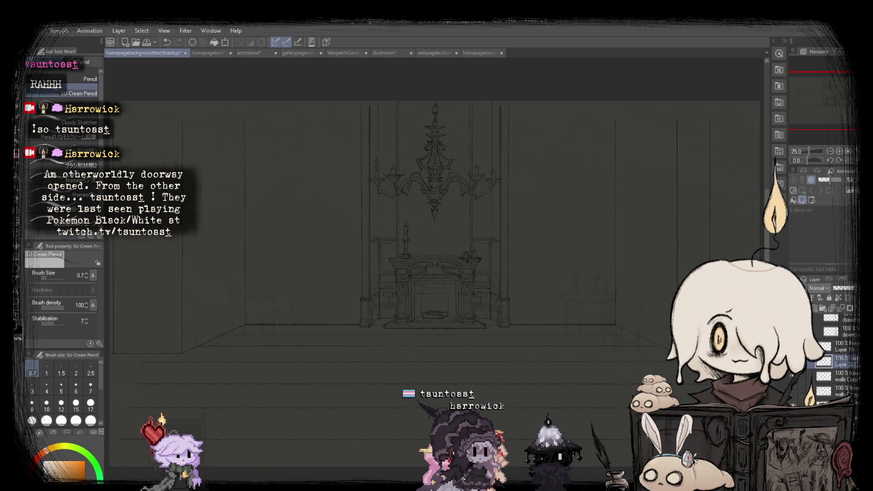
pyautogui.scroll(2, 179, 286)
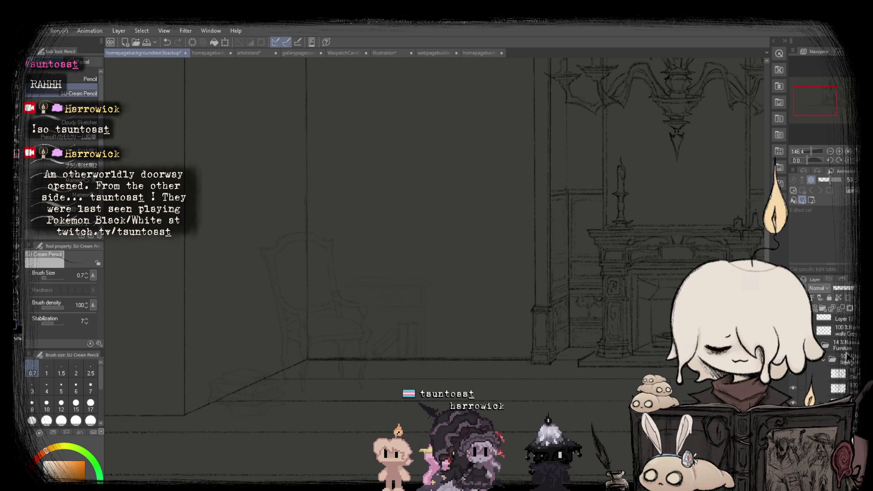
# Shift the side table and books layer slightly down-right beside the left armchair.
pyautogui.scroll(1, 185, 195)
pyautogui.scroll(1, 419, 267)
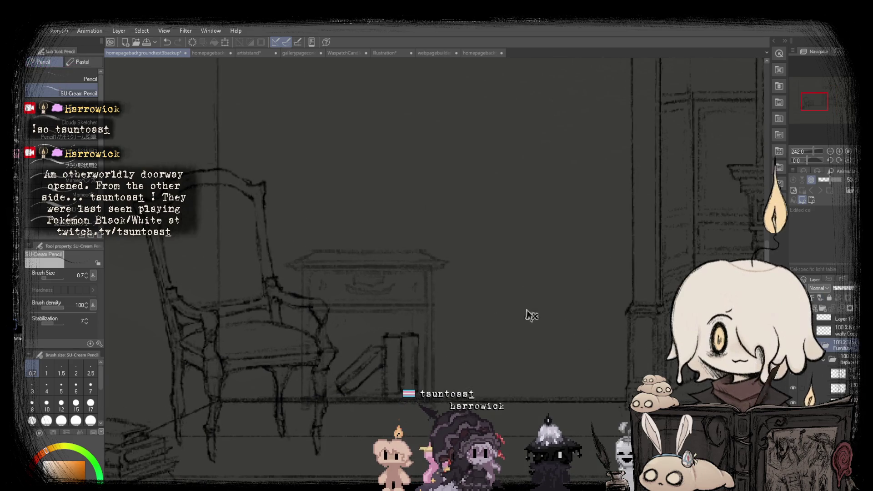
pyautogui.scroll(-2, 823, 381)
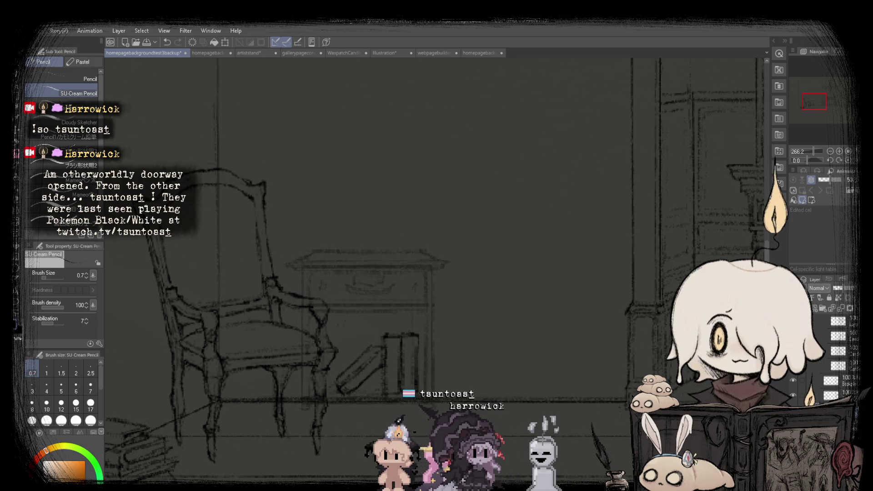
pyautogui.scroll(-2, 319, 198)
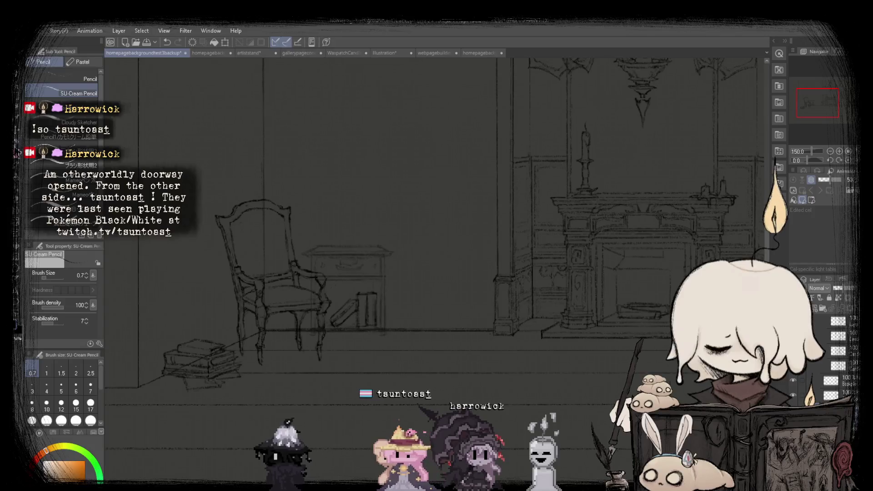
pyautogui.press('k')
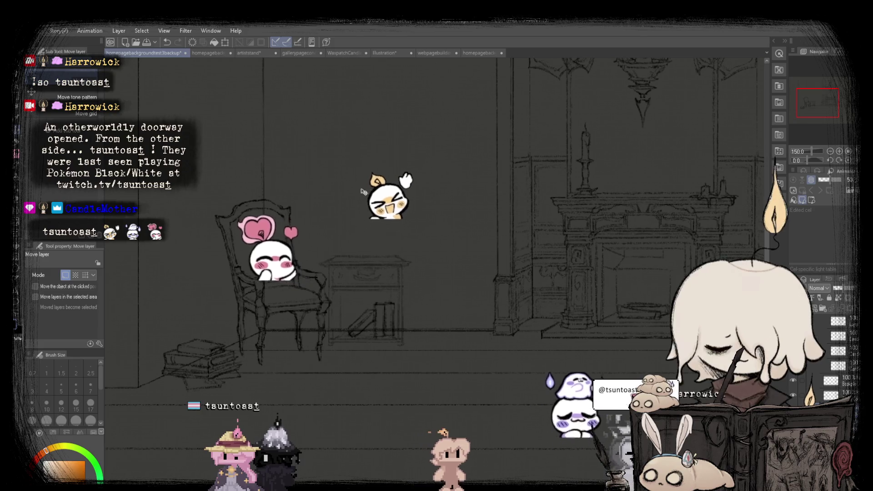
pyautogui.moveTo(364, 192); pyautogui.dragTo(379, 204)
# Zoom out and mirror the view horizontally to check the room composition.
pyautogui.hotkey('ctrl', '-')
pyautogui.hotkey('ctrl', '-')
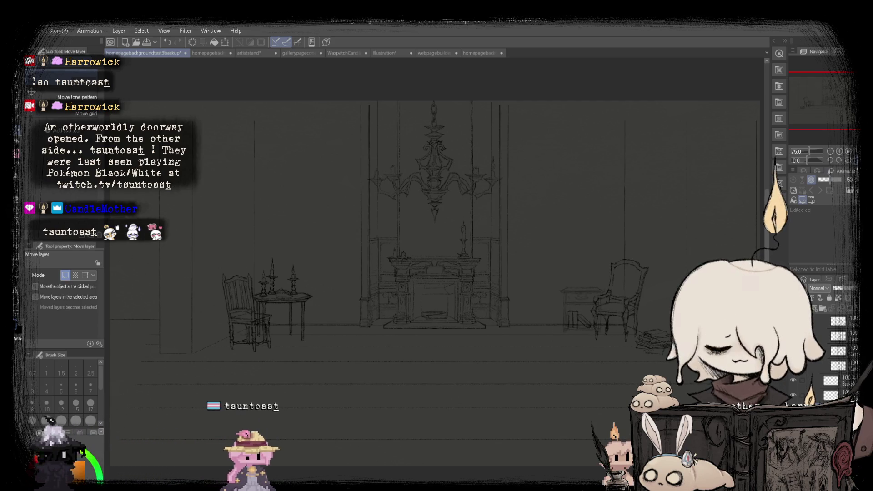
pyautogui.click(848, 160)
pyautogui.scroll(2, 273, 279)
pyautogui.scroll(1, 283, 286)
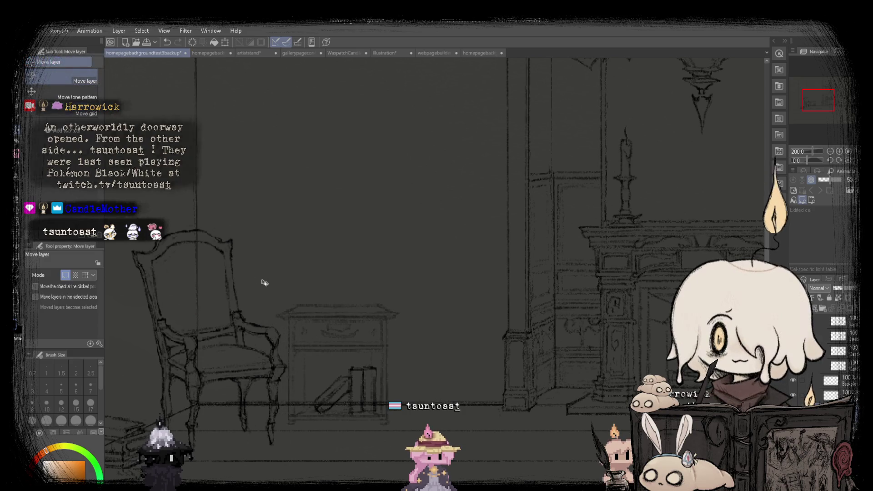
pyautogui.scroll(-3, 555, 239)
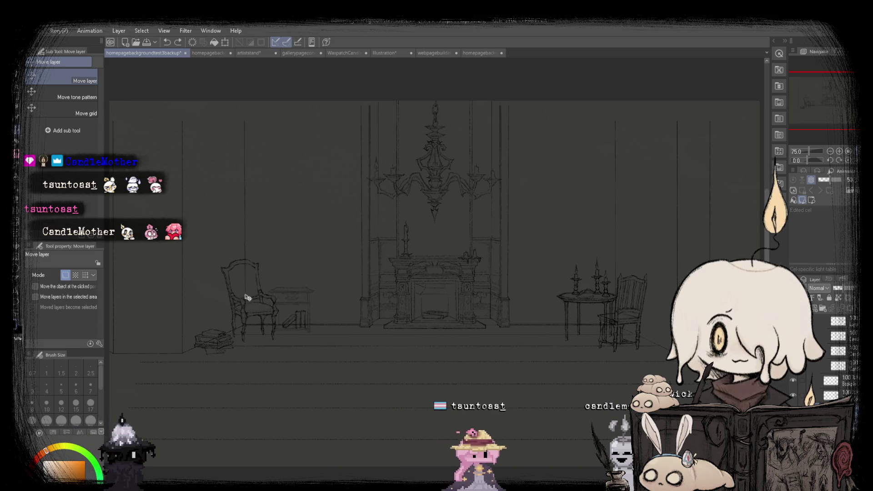
pyautogui.scroll(-2, 439, 273)
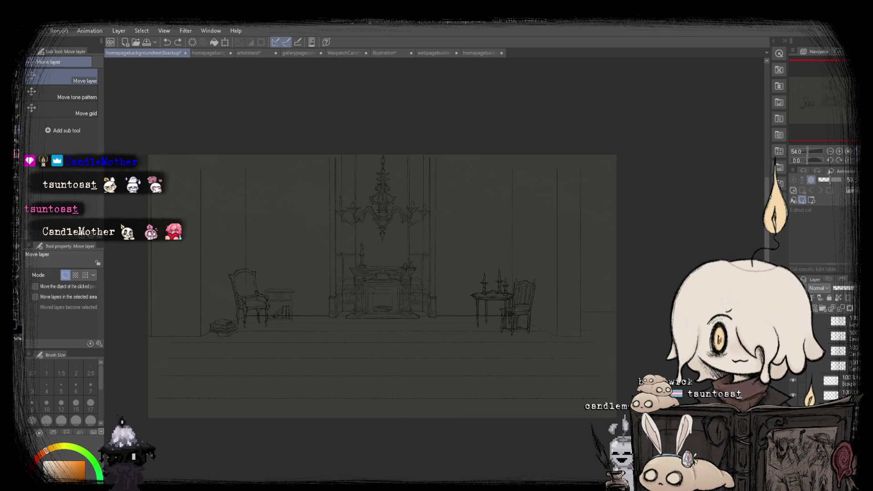
# Fit the canvas to the window, zoom in on the right-side floor lines and select the SU-Cream Pencil.
pyautogui.scroll(1, 419, 321)
pyautogui.scroll(1, 364, 308)
pyautogui.scroll(1, 474, 321)
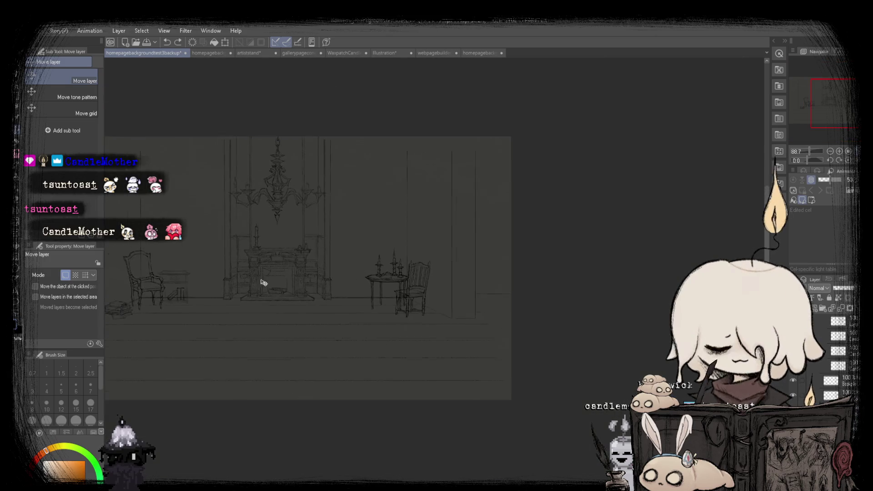
pyautogui.scroll(1, 478, 312)
pyautogui.scroll(1, 487, 312)
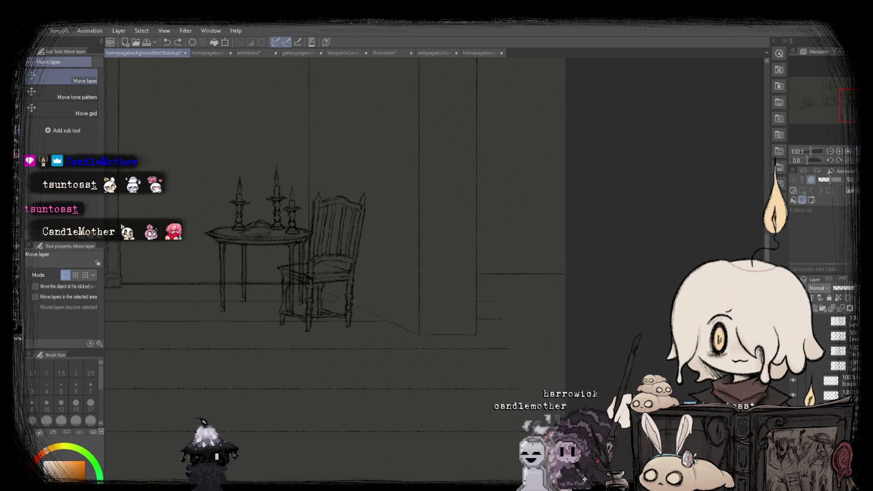
pyautogui.press('m')
pyautogui.scroll(-2, 395, 290)
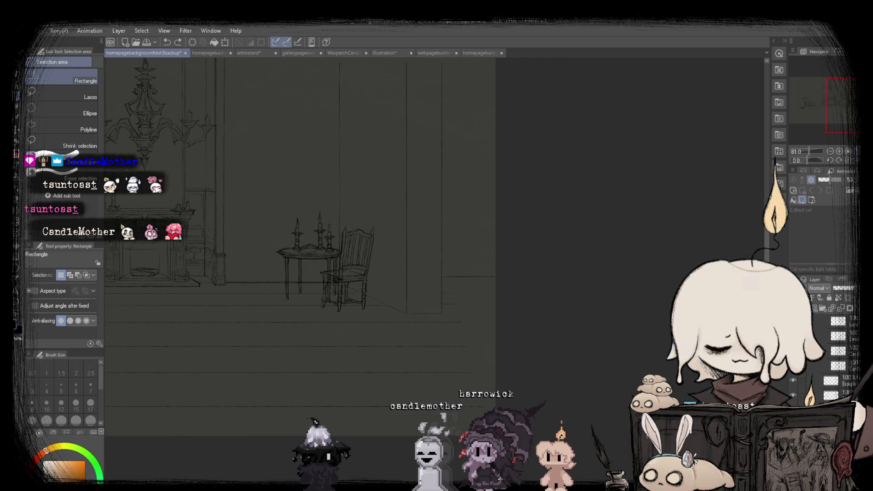
pyautogui.hotkey('ctrl', '0')
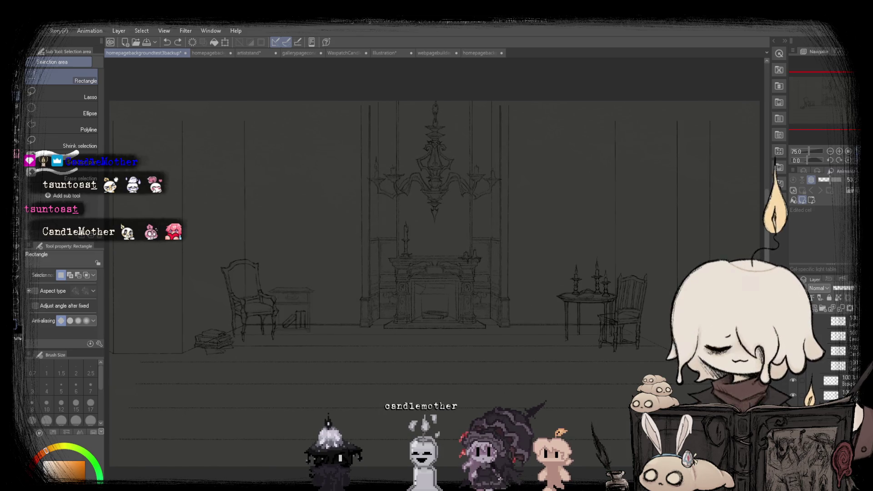
pyautogui.scroll(2, 437, 227)
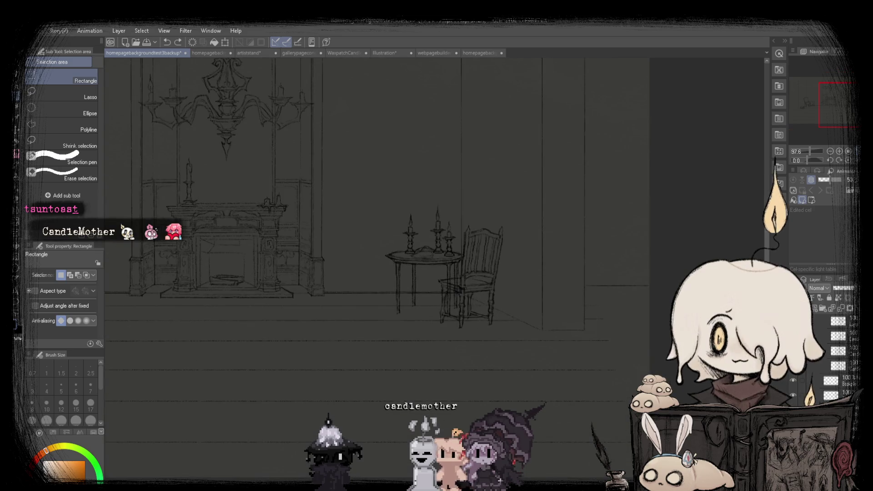
pyautogui.scroll(2, 388, 313)
pyautogui.scroll(4, 388, 313)
pyautogui.scroll(3, 388, 313)
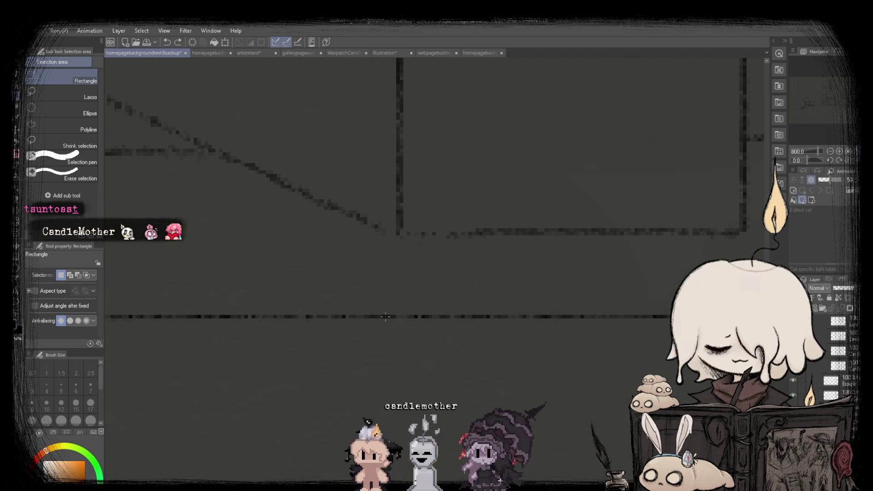
pyautogui.scroll(-3, 386, 317)
pyautogui.click(19, 162)
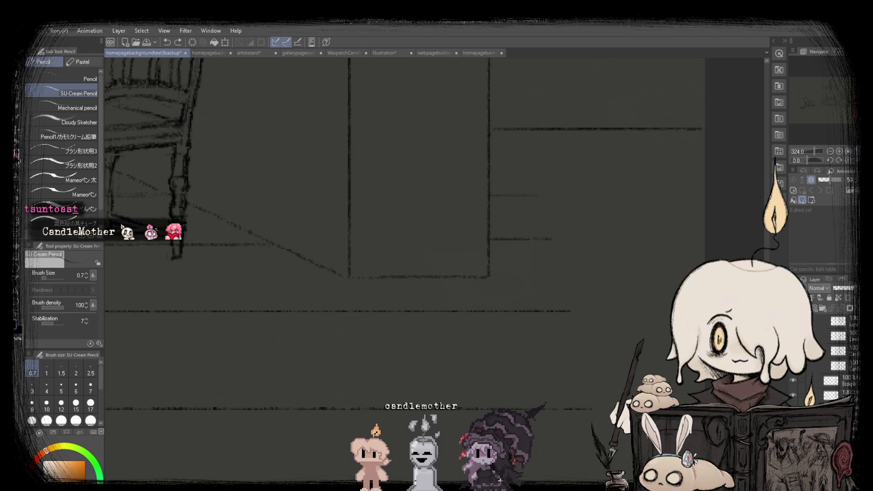
# Extend two faint horizontal floor lines further to the right.
pyautogui.scroll(3, 313, 239)
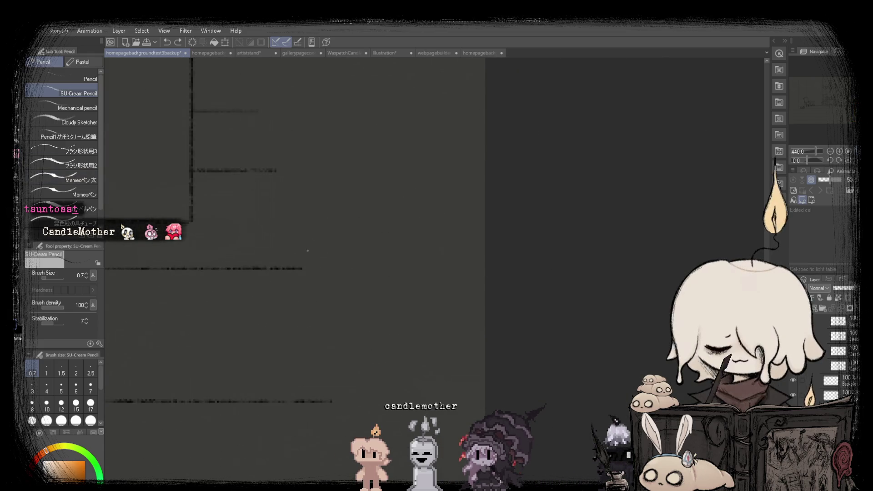
pyautogui.scroll(2, 305, 269)
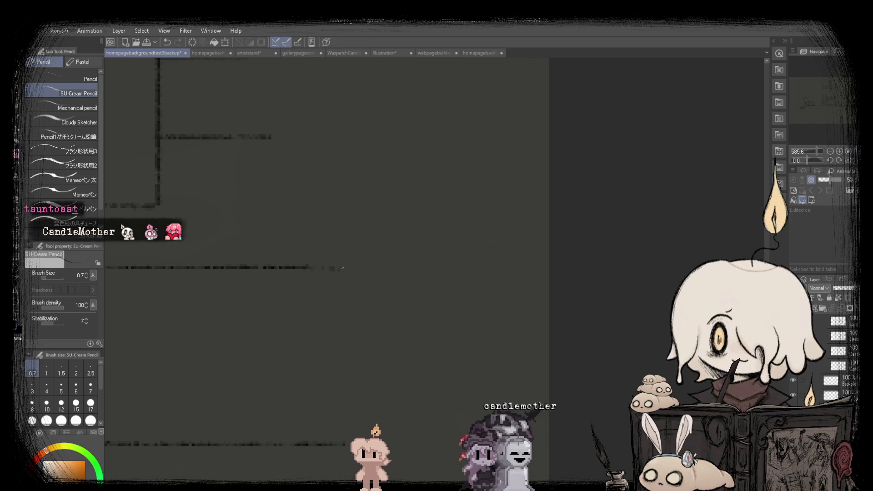
pyautogui.moveTo(444, 267); pyautogui.dragTo(531, 268)
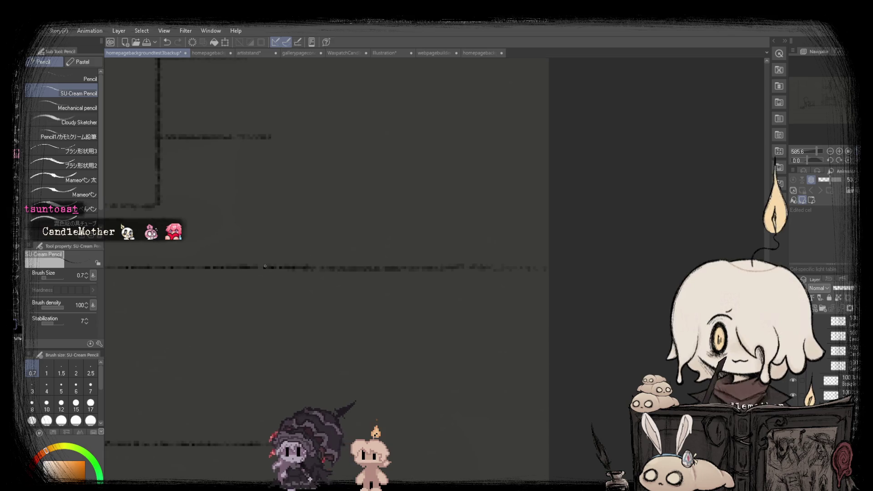
pyautogui.scroll(-6, 265, 267)
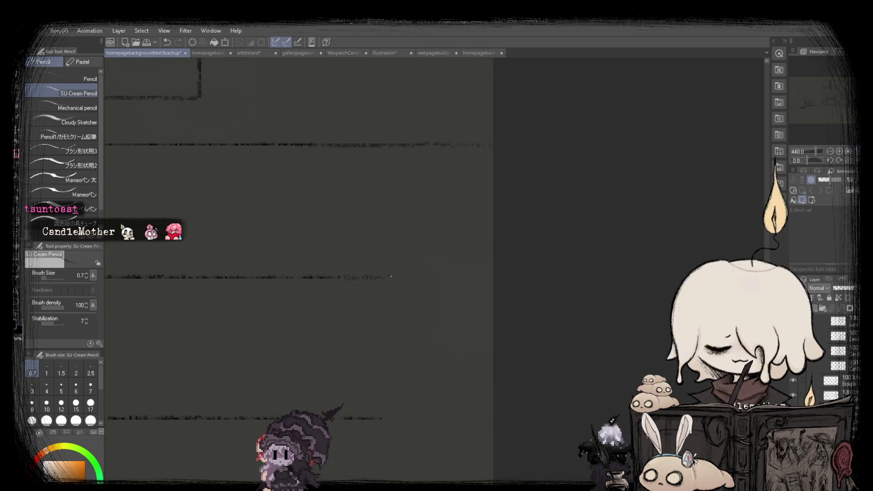
pyautogui.scroll(-1, 301, 269)
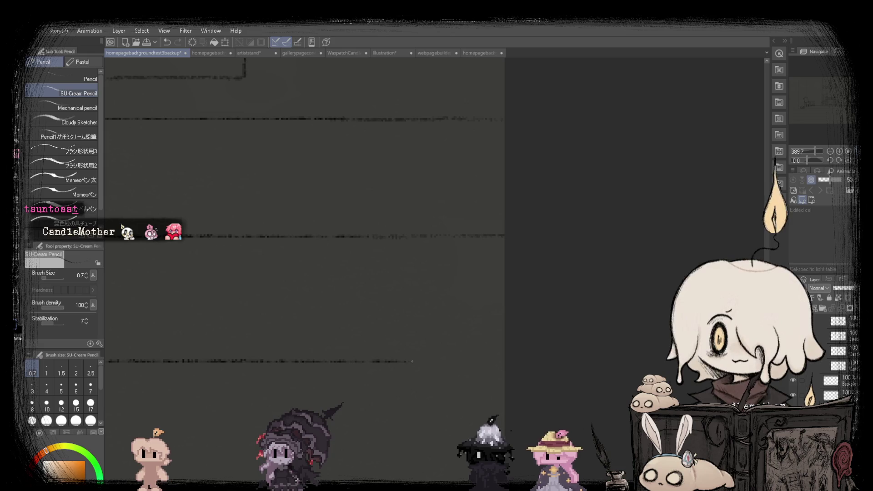
pyautogui.scroll(-3, 412, 362)
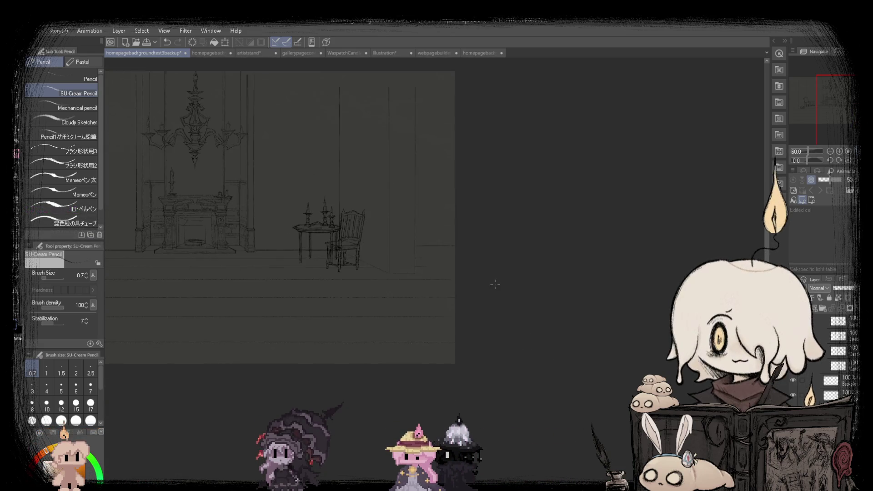
pyautogui.scroll(2, 324, 249)
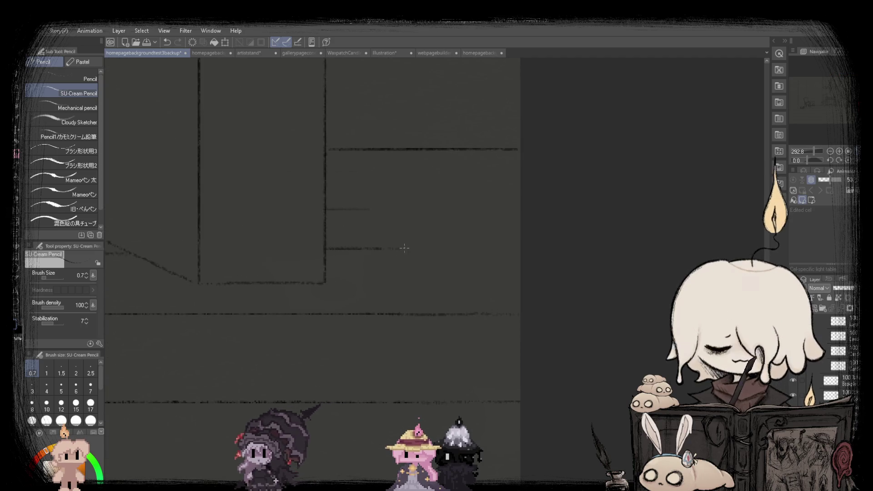
pyautogui.moveTo(466, 248); pyautogui.dragTo(519, 248)
# Lengthen one more floor line, then zoom out to about 75% to see the whole room.
pyautogui.moveTo(350, 209); pyautogui.dragTo(541, 208)
pyautogui.scroll(-3, 405, 207)
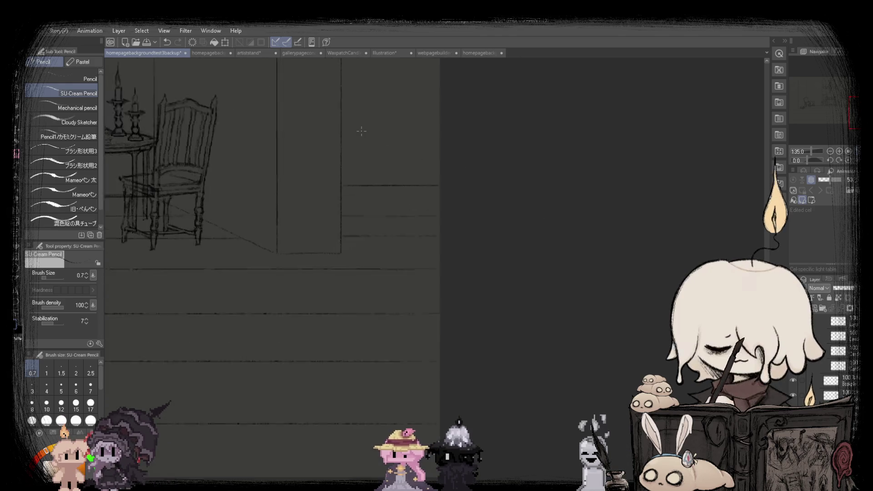
pyautogui.scroll(1, 147, 234)
pyautogui.scroll(-2, 154, 233)
pyautogui.scroll(1, 196, 252)
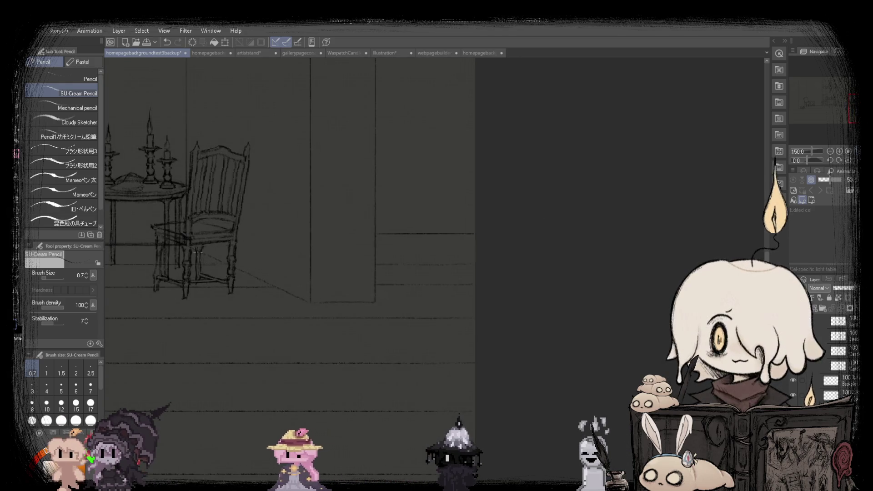
pyautogui.scroll(-2, 402, 266)
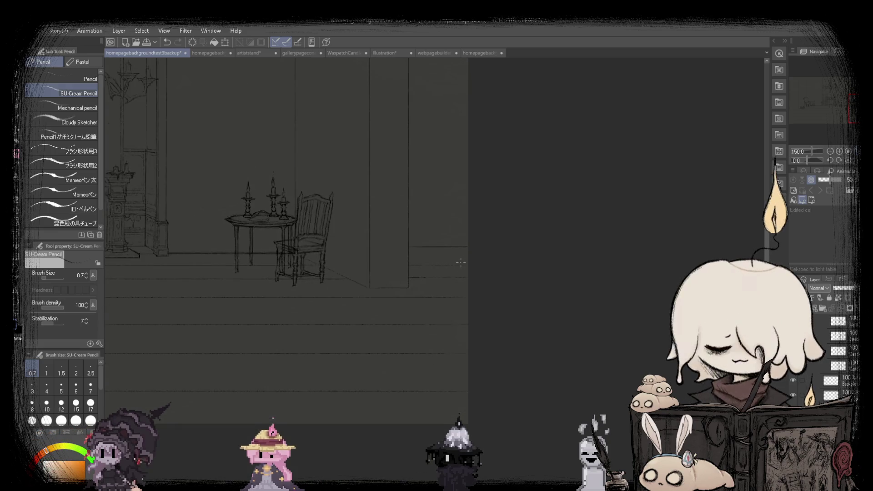
pyautogui.scroll(1, 510, 244)
pyautogui.scroll(-1, 248, 247)
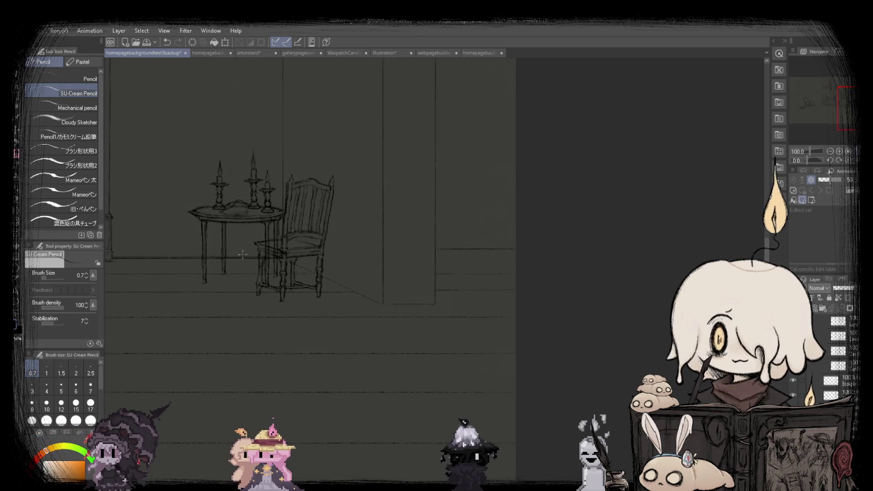
pyautogui.scroll(-1, 209, 254)
pyautogui.scroll(1, 178, 260)
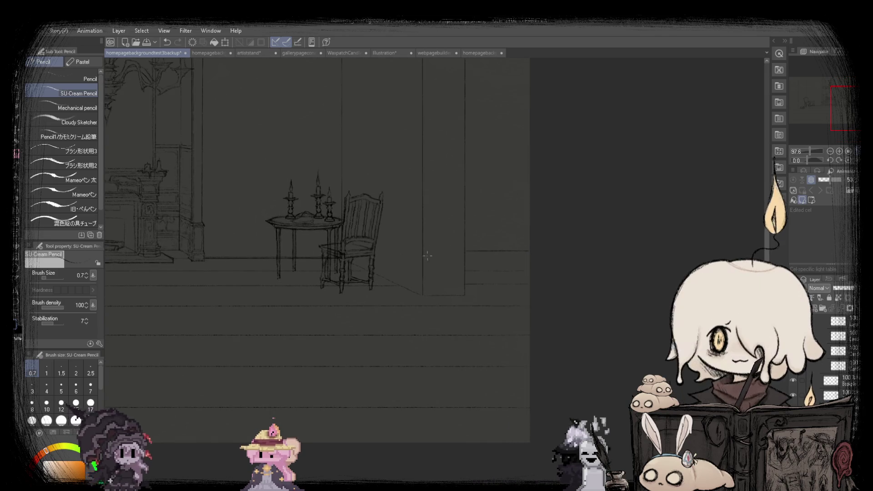
pyautogui.scroll(1, 466, 259)
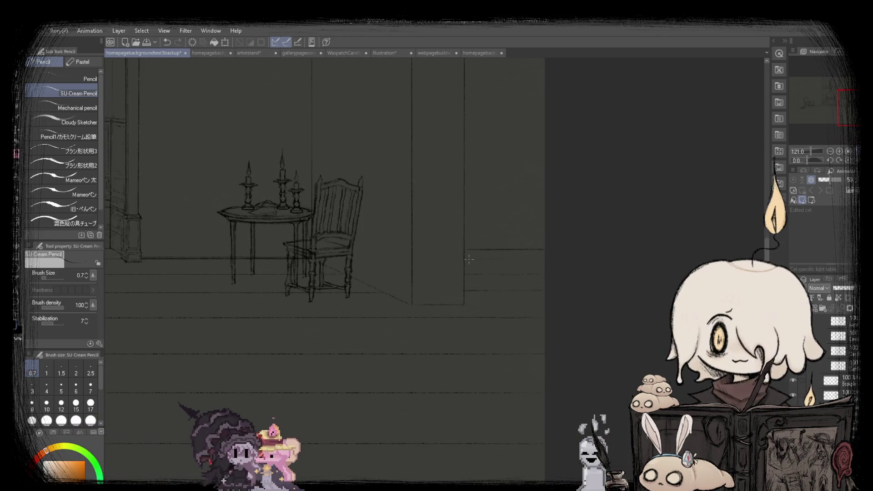
pyautogui.scroll(-3, 488, 259)
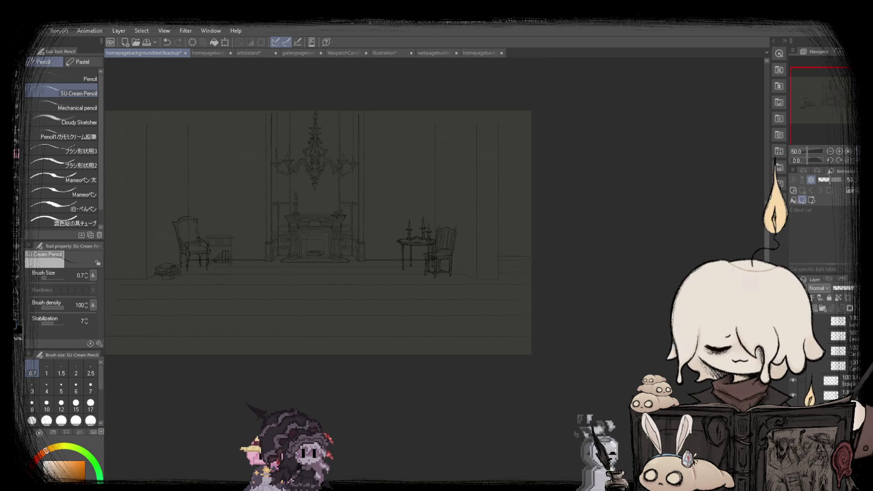
pyautogui.scroll(2, 318, 232)
# Mirror the view horizontally and back to check the composition, then go to the webpagebuilderbackup document.
pyautogui.press('h')
pyautogui.press('h')
pyautogui.press('h')
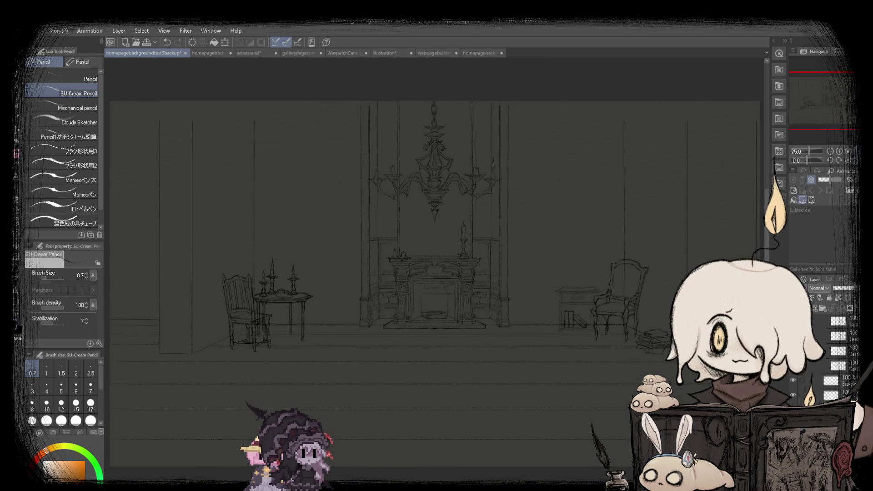
pyautogui.press('h')
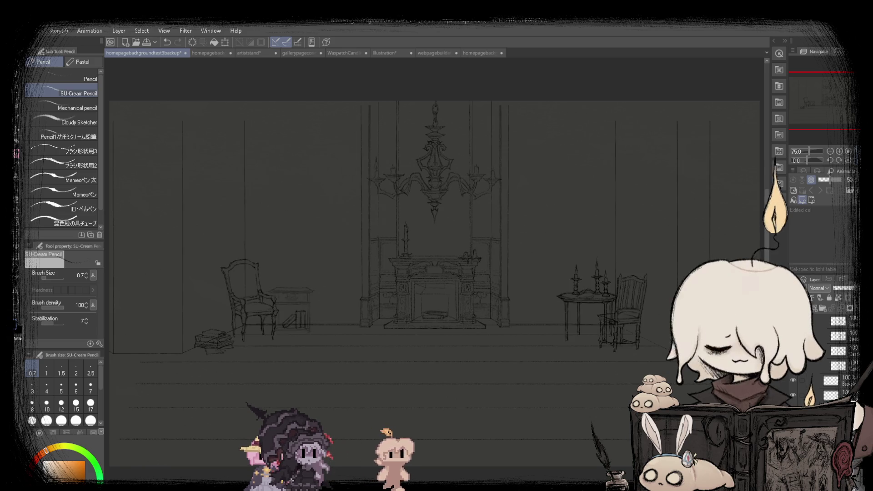
pyautogui.scroll(-1, 434, 282)
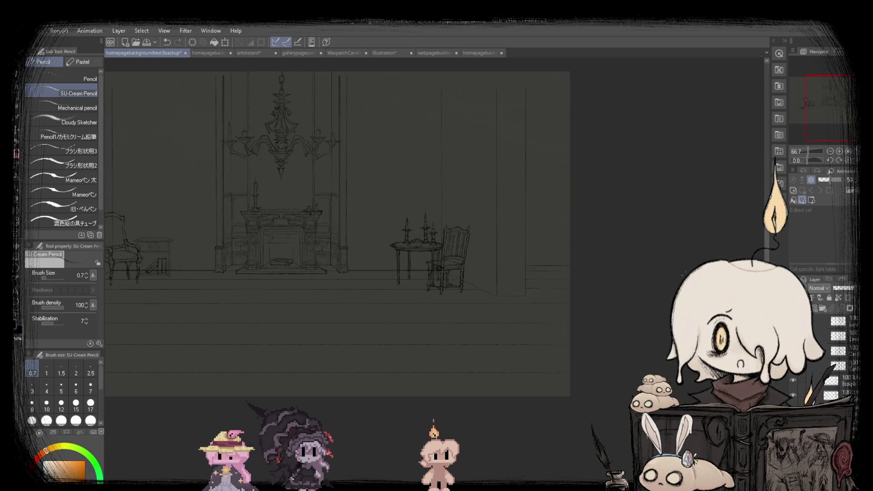
pyautogui.scroll(3, 675, 270)
pyautogui.scroll(-3, 676, 270)
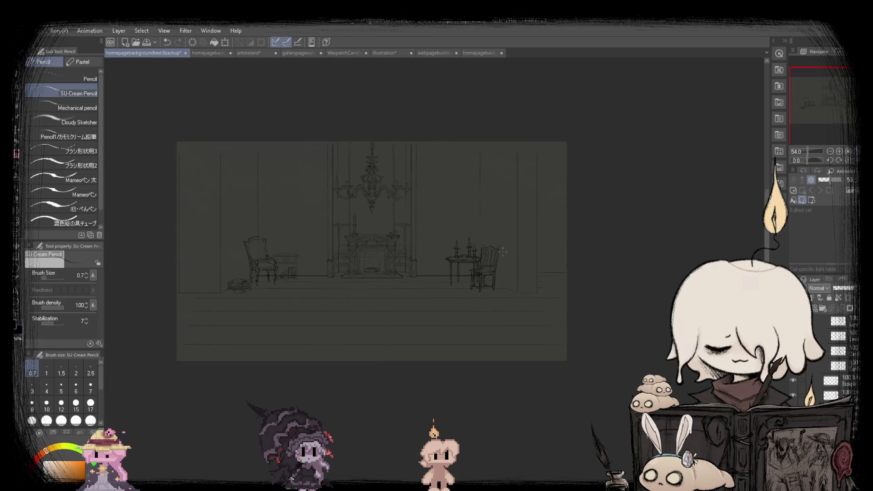
pyautogui.scroll(2, 738, 115)
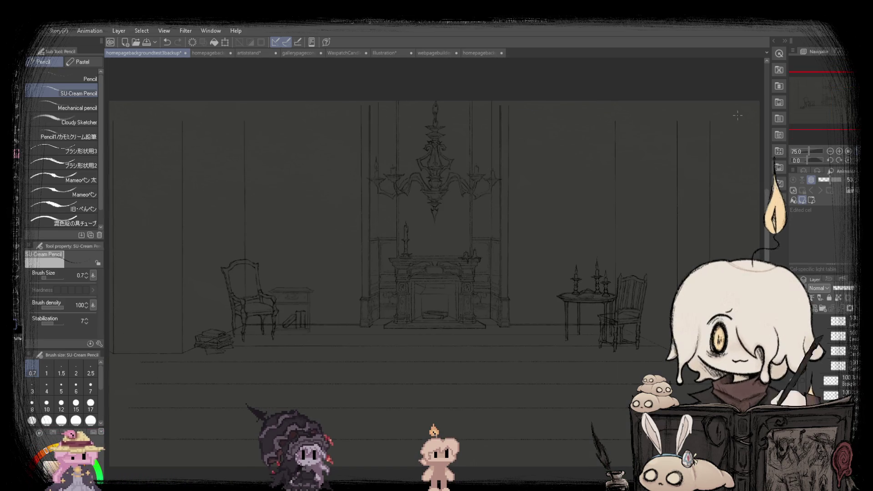
pyautogui.click(438, 54)
# Compare the line sketch against the shaded room and the backup version, mirroring the view.
pyautogui.click(129, 54)
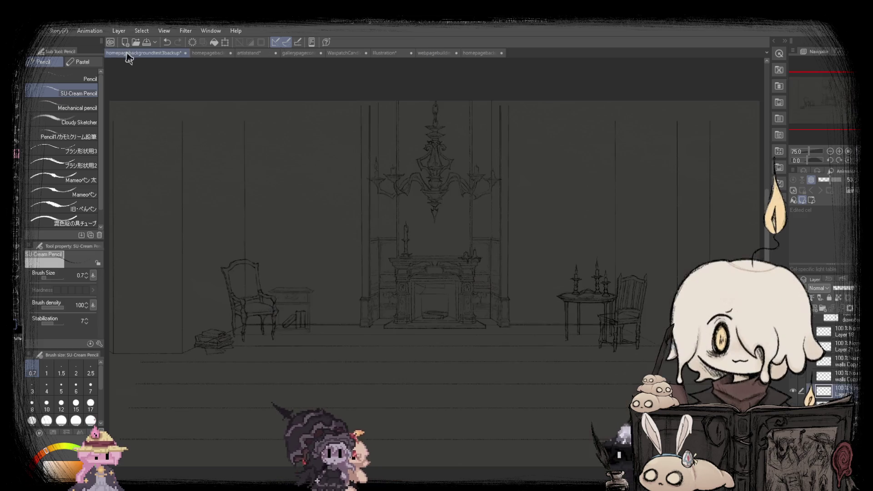
pyautogui.click(440, 54)
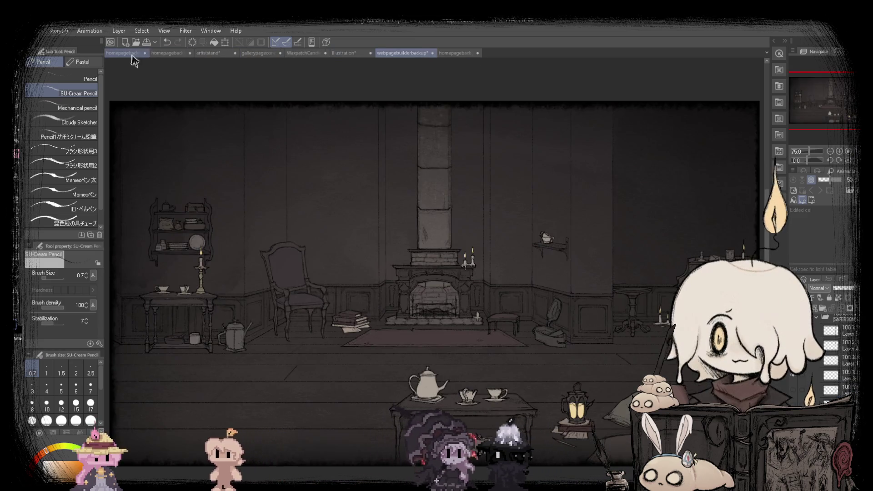
pyautogui.click(134, 54)
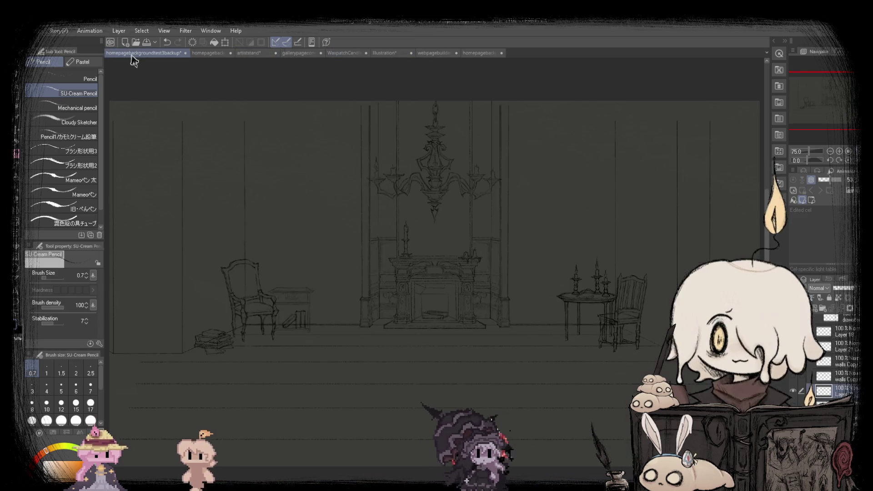
pyautogui.click(202, 54)
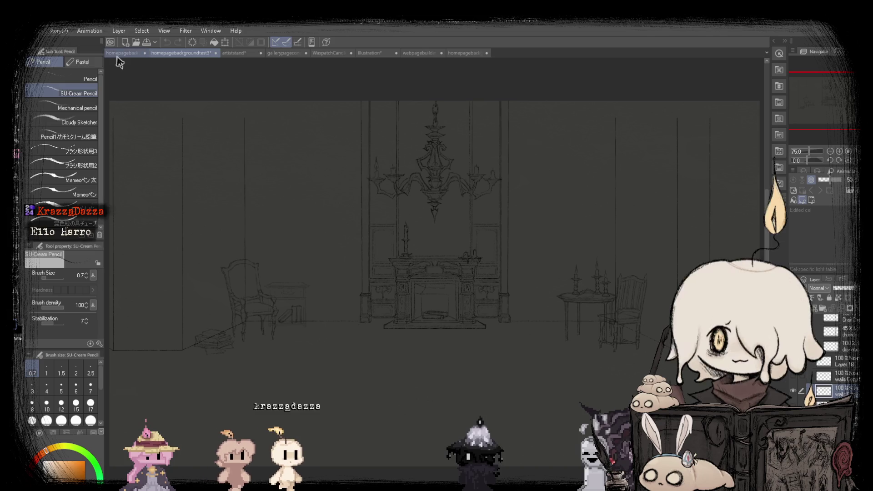
pyautogui.click(121, 54)
pyautogui.click(196, 54)
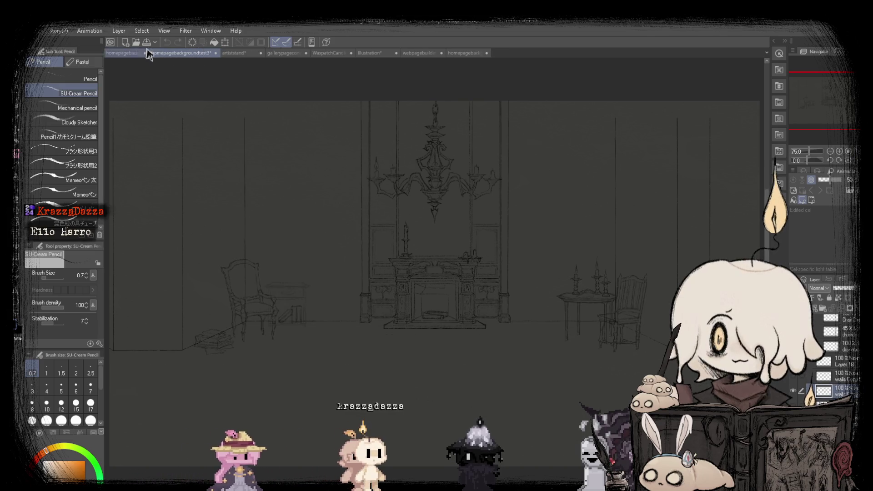
pyautogui.click(130, 53)
pyautogui.click(207, 54)
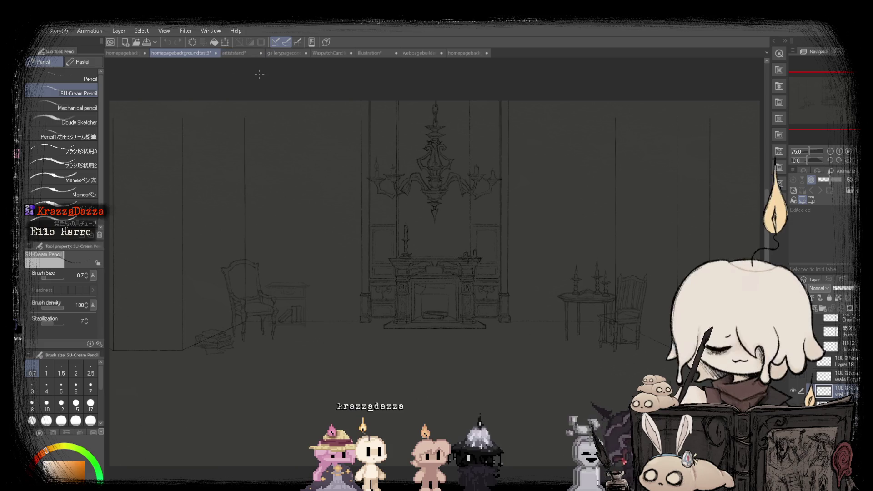
pyautogui.press('h')
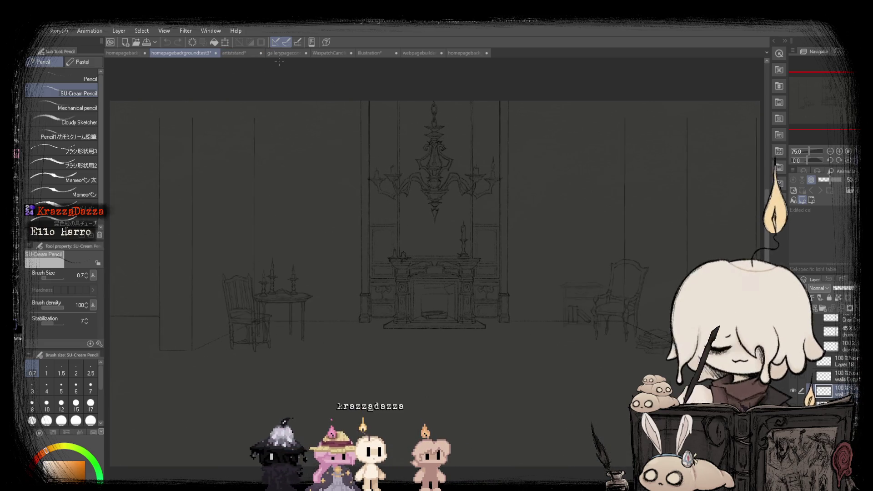
# Switch back and forth between the backup with floor lines and homepagebackgroundtest3, ending flipped horizontally.
pyautogui.click(115, 54)
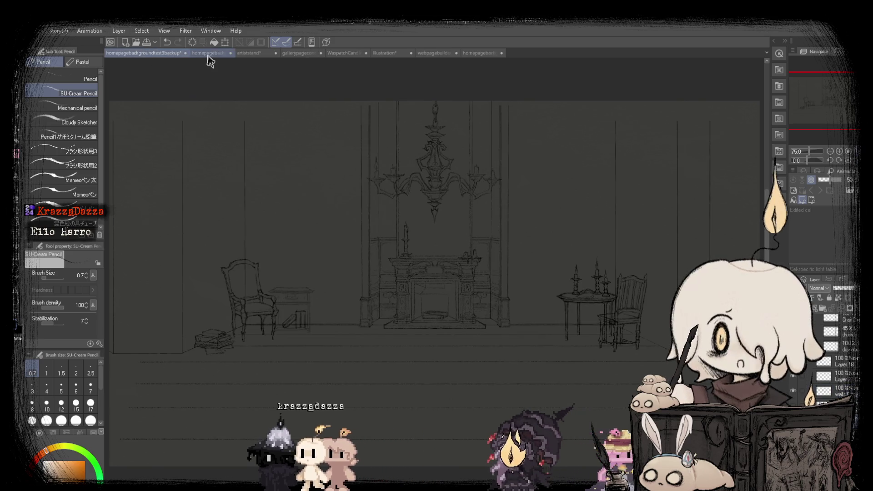
pyautogui.click(207, 53)
pyautogui.click(114, 53)
pyautogui.click(119, 54)
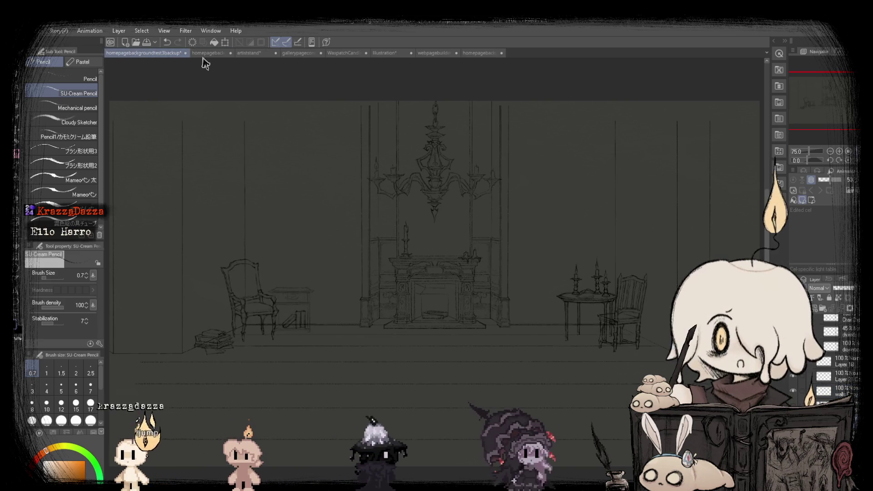
pyautogui.click(206, 54)
pyautogui.click(132, 54)
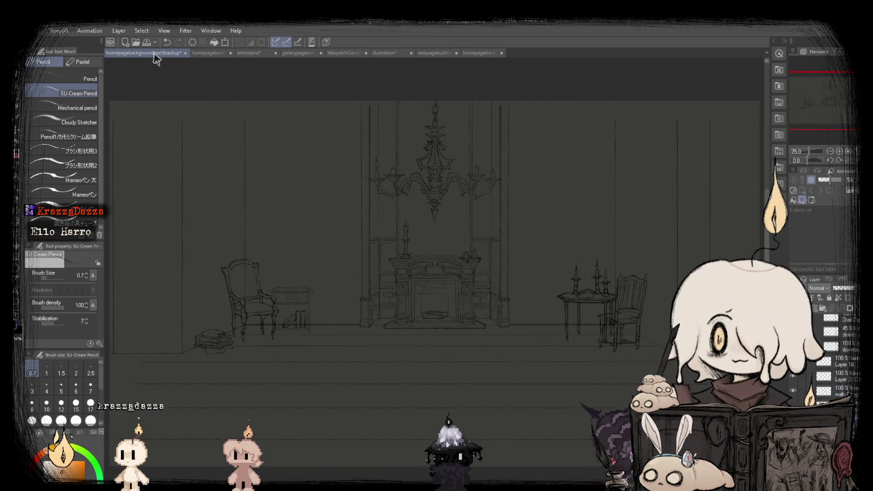
pyautogui.click(199, 55)
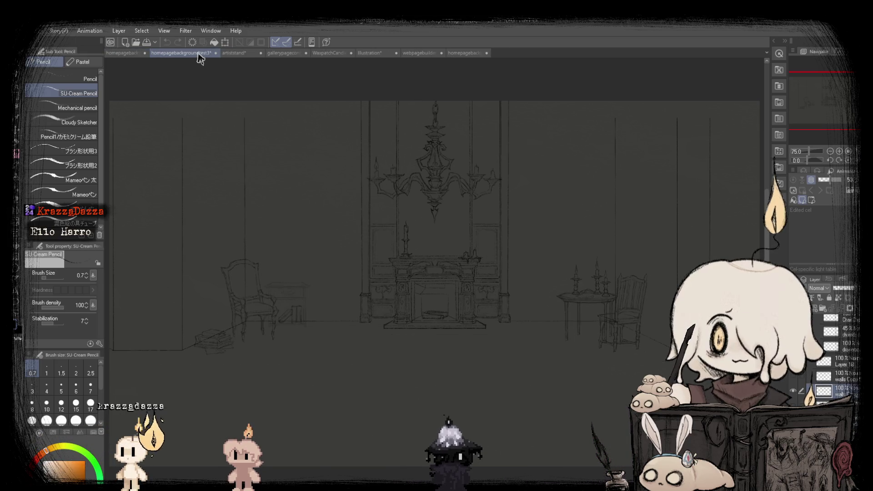
pyautogui.click(124, 54)
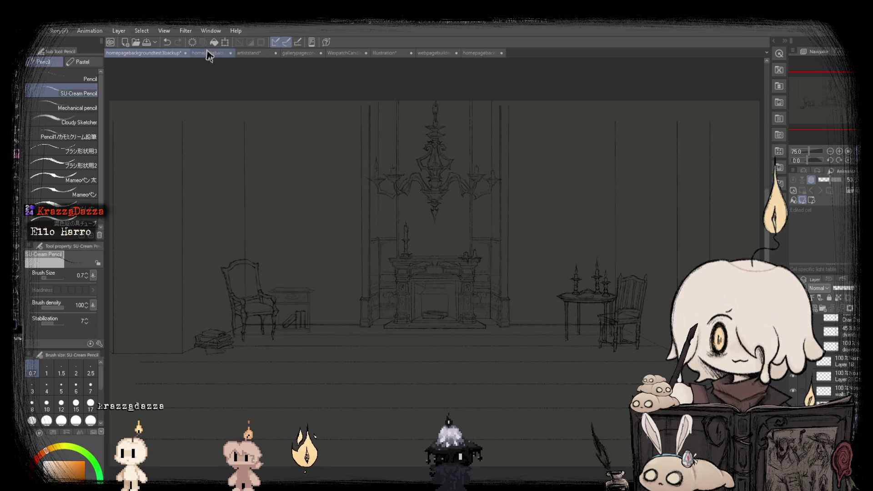
pyautogui.click(206, 51)
pyautogui.click(124, 54)
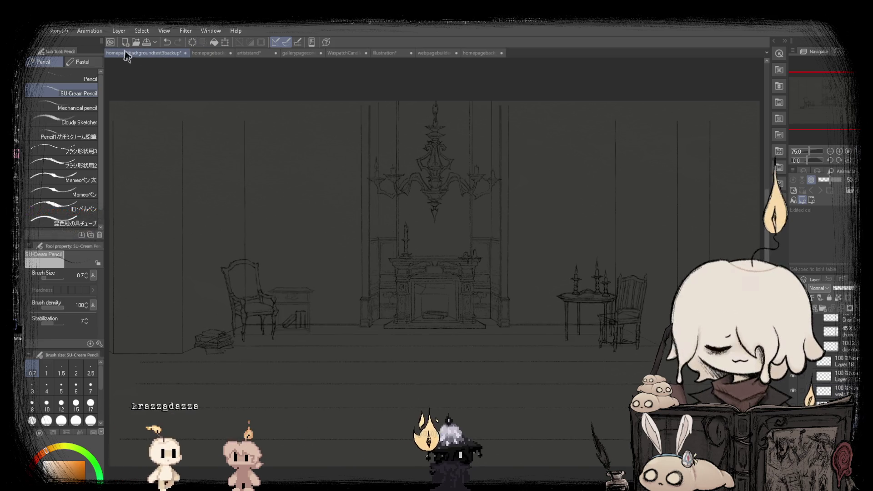
pyautogui.click(202, 54)
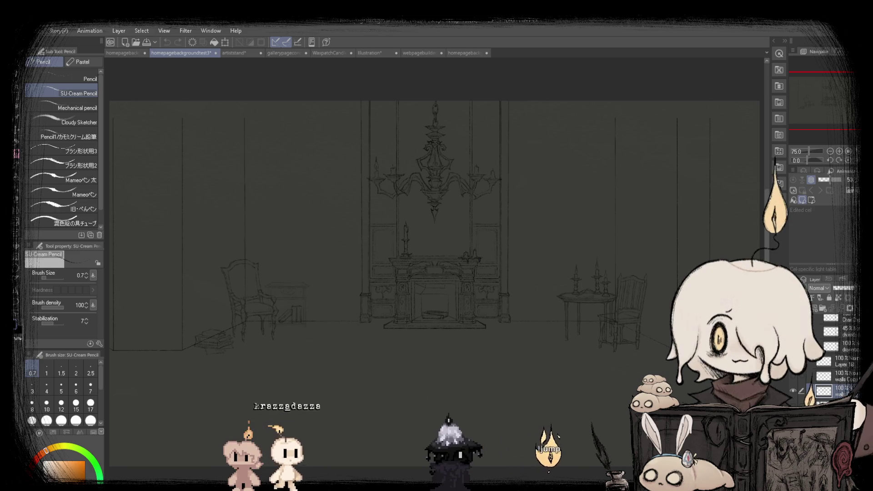
pyautogui.press('h')
pyautogui.press('h')
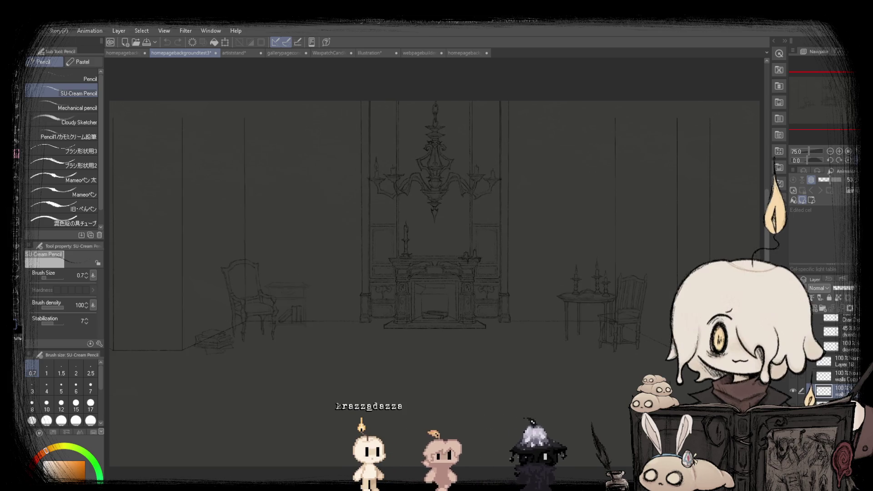
# Compare homepagebackgroundtest3 against its backup copy twice, ending on the main drawing.
pyautogui.click(122, 55)
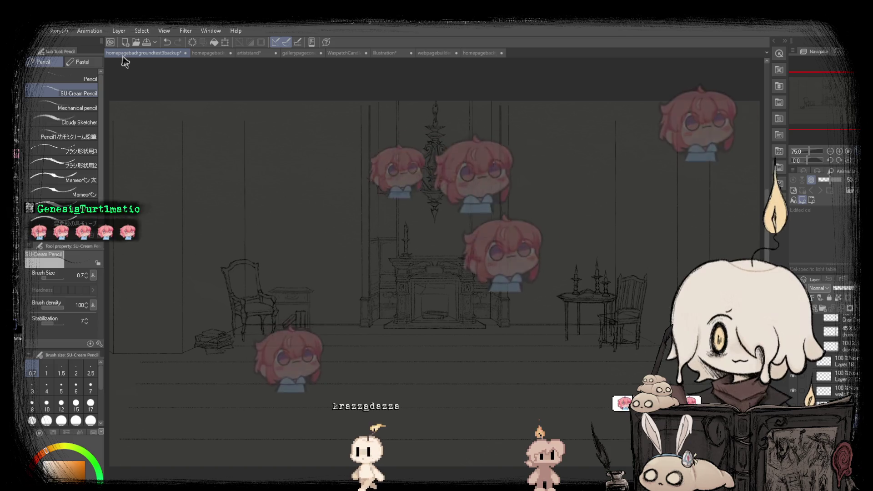
pyautogui.click(206, 52)
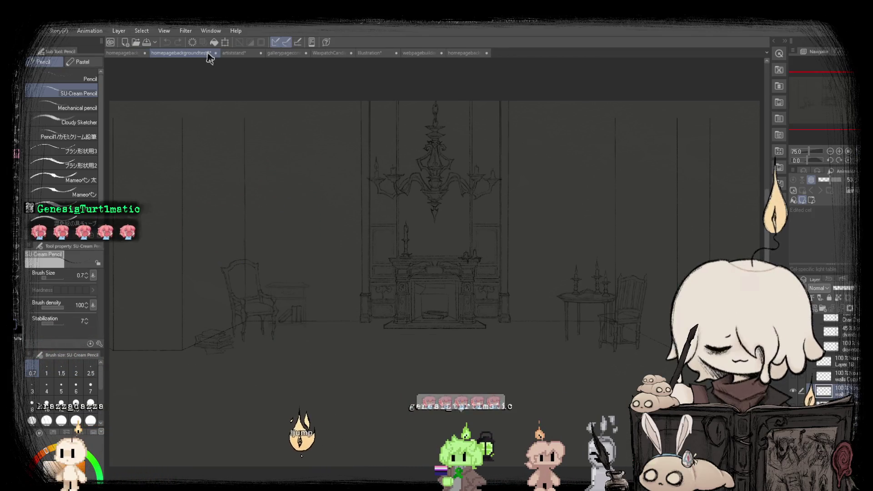
pyautogui.click(120, 53)
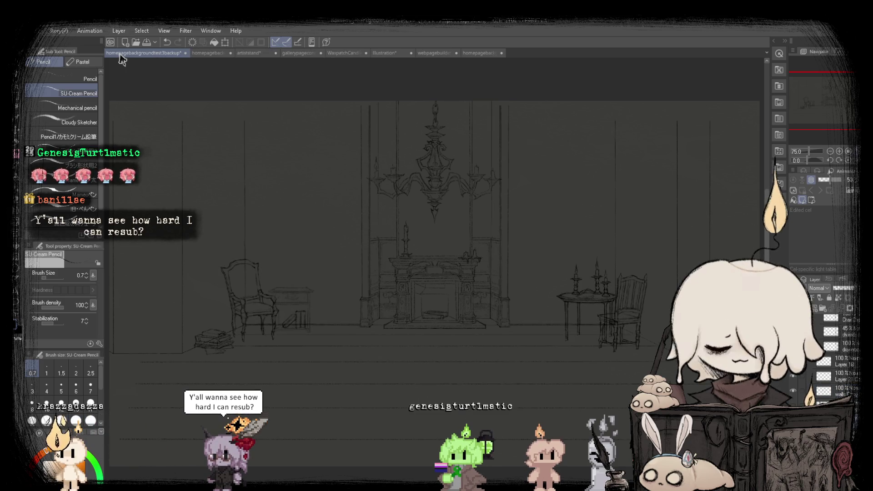
pyautogui.click(208, 55)
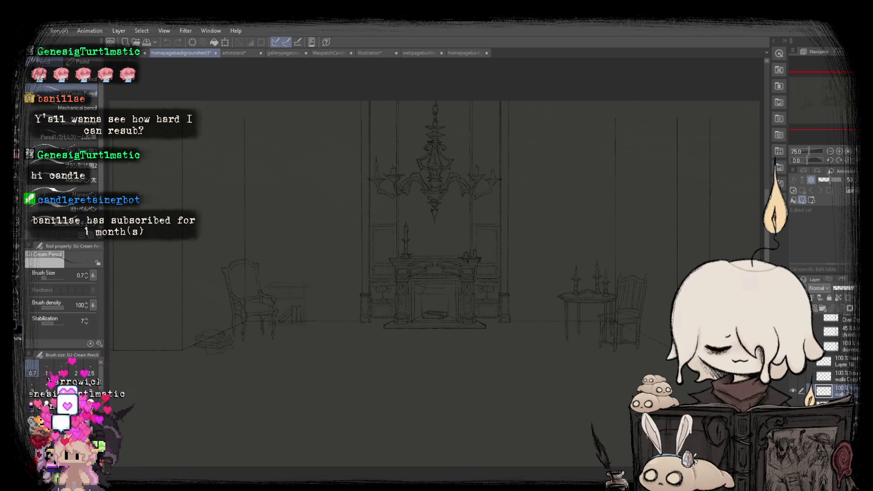
# Make the walls sketch layer visible again, recheck the backup, and select the Move layer tool.
pyautogui.click(801, 392)
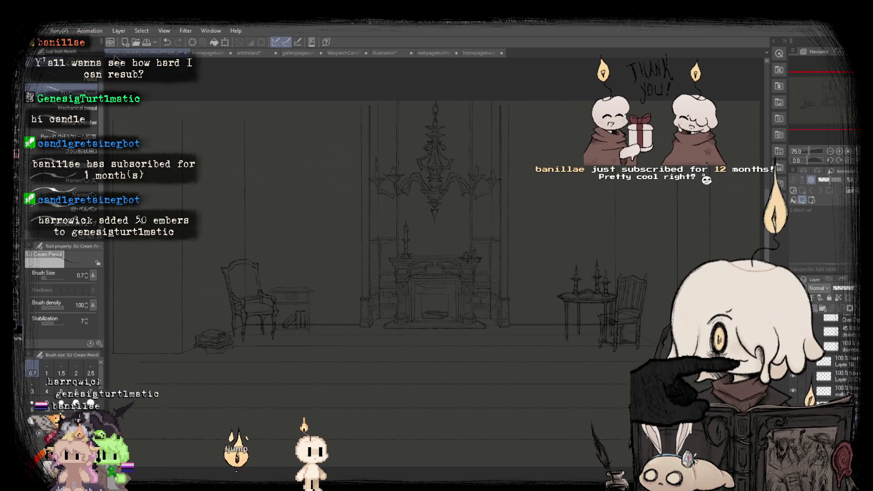
pyautogui.click(141, 55)
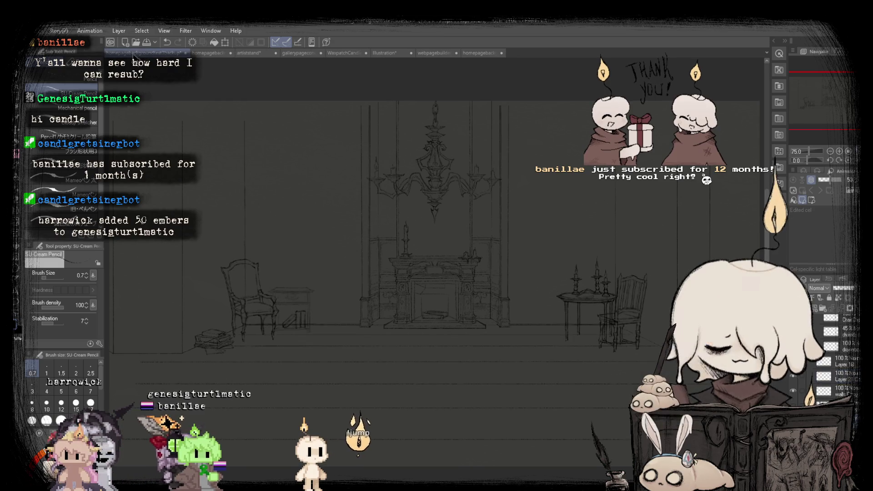
pyautogui.click(201, 53)
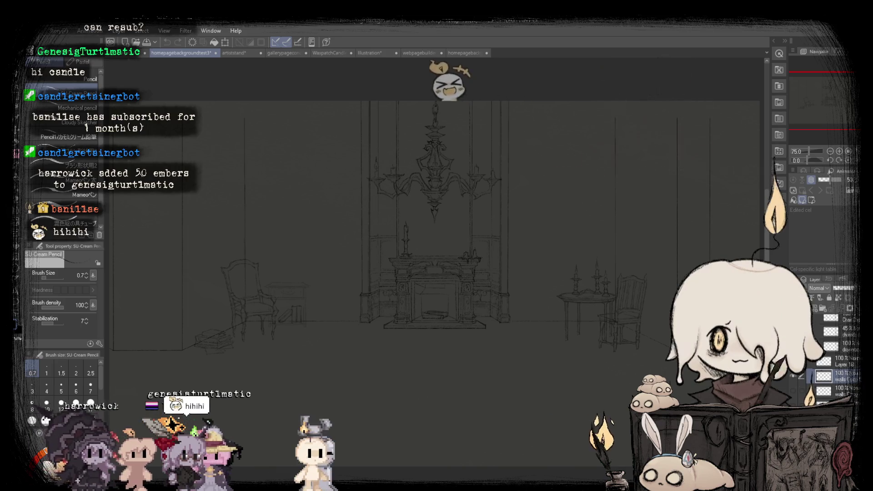
pyautogui.press('k')
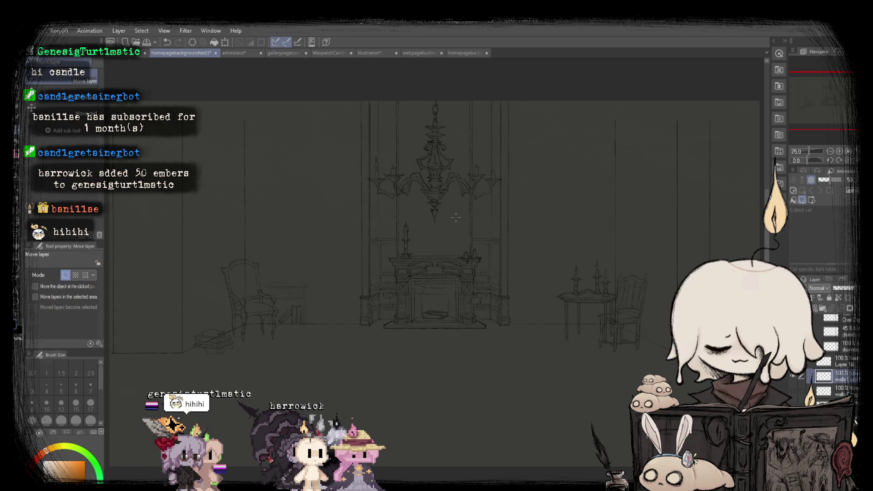
# Compare the main drawing with the backup's extra floor lines several times.
pyautogui.click(129, 54)
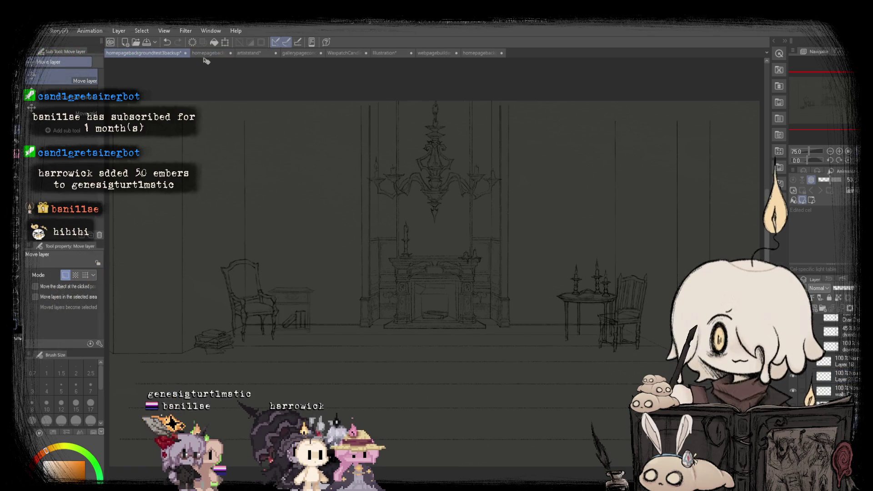
pyautogui.click(195, 53)
pyautogui.click(135, 54)
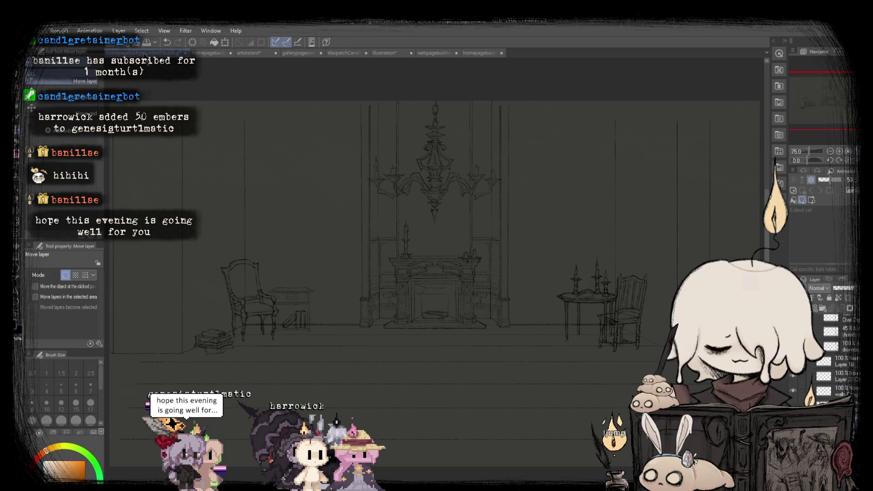
pyautogui.click(197, 53)
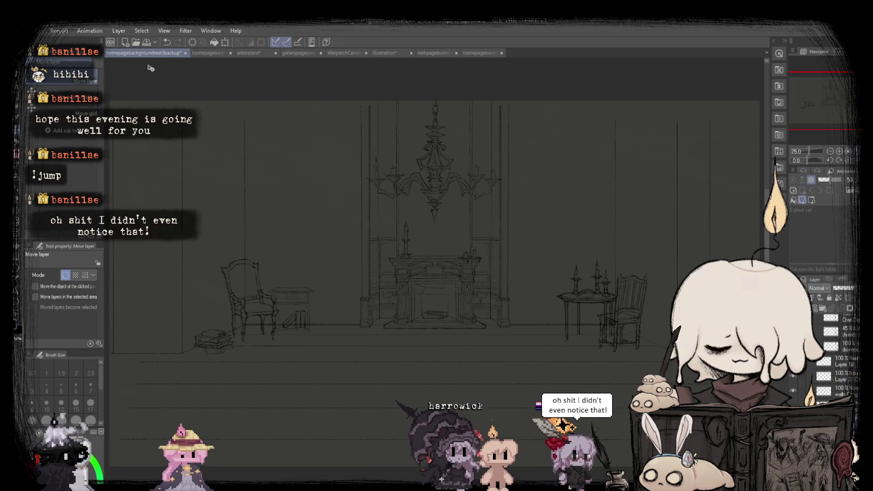
pyautogui.click(137, 53)
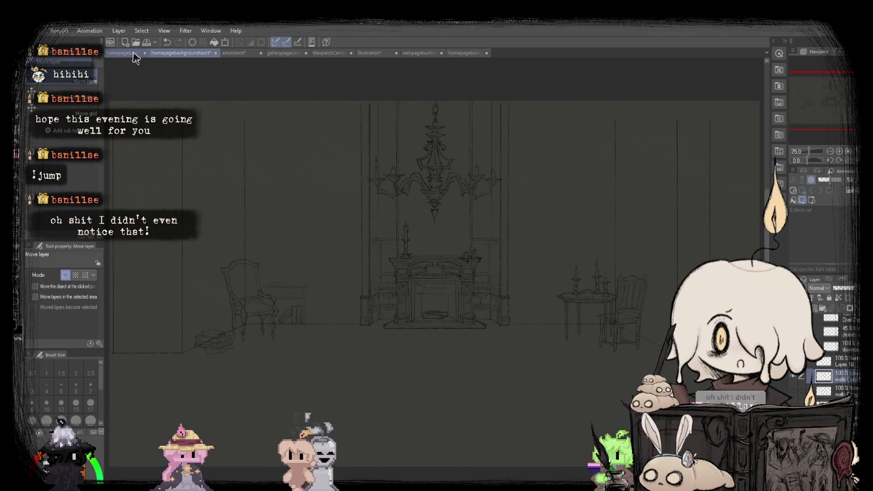
pyautogui.click(209, 54)
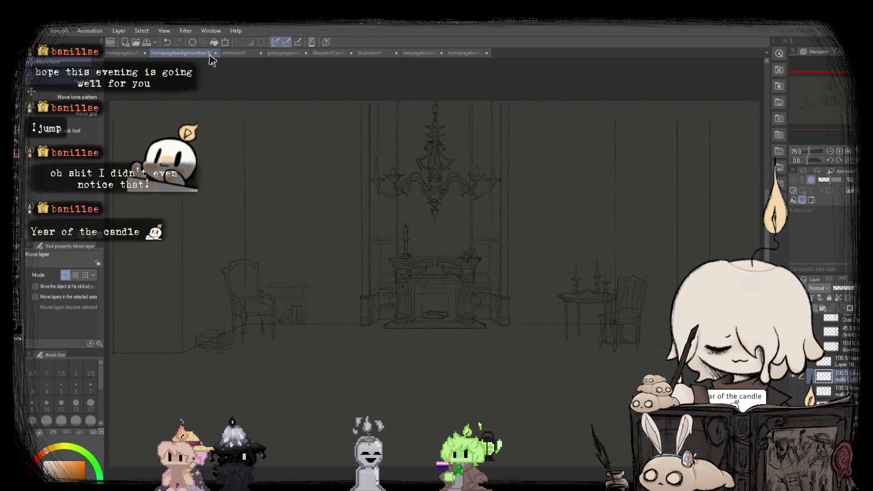
# Hide and reshow the walls layer, then recheck it against the backup drawing.
pyautogui.click(795, 387)
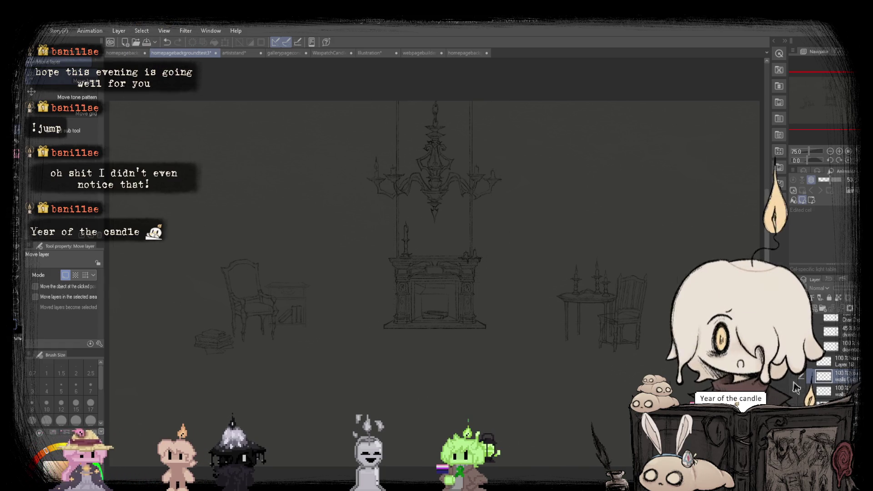
pyautogui.click(795, 382)
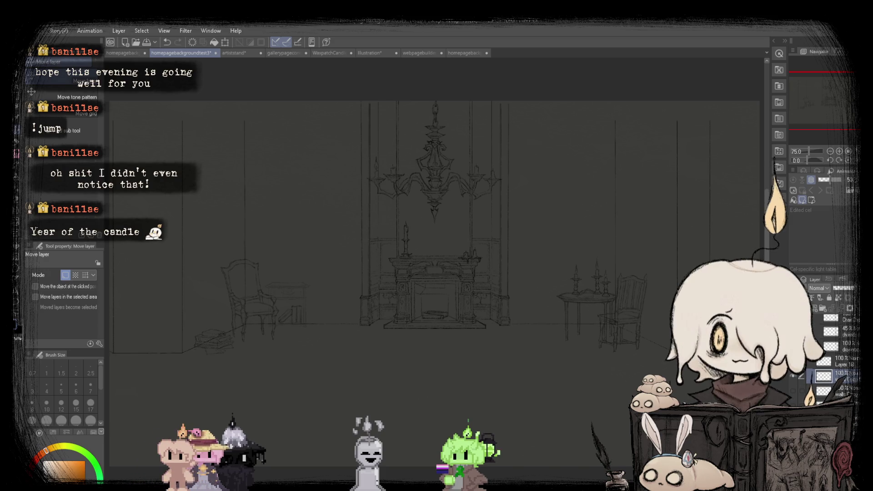
pyautogui.click(125, 53)
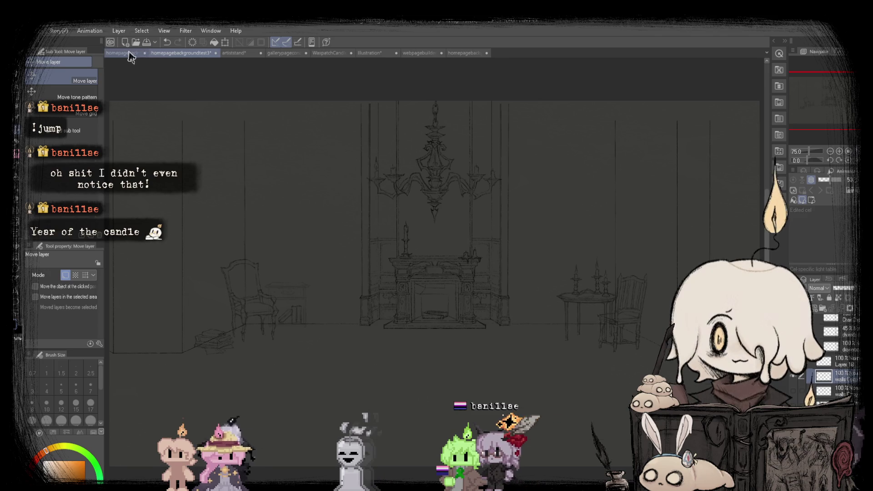
pyautogui.click(211, 54)
# Fit the whole drawing to the window and flip the view horizontally to check the composition.
pyautogui.hotkey('ctrl', '0')
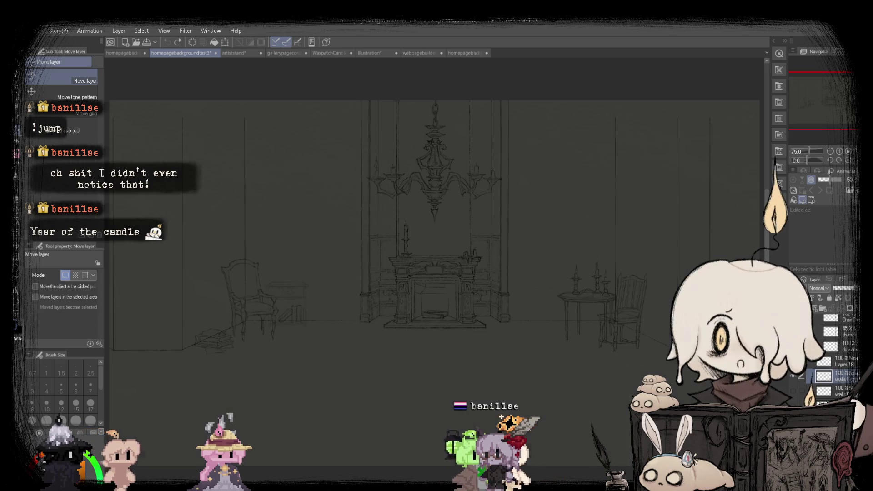
pyautogui.scroll(3, 836, 365)
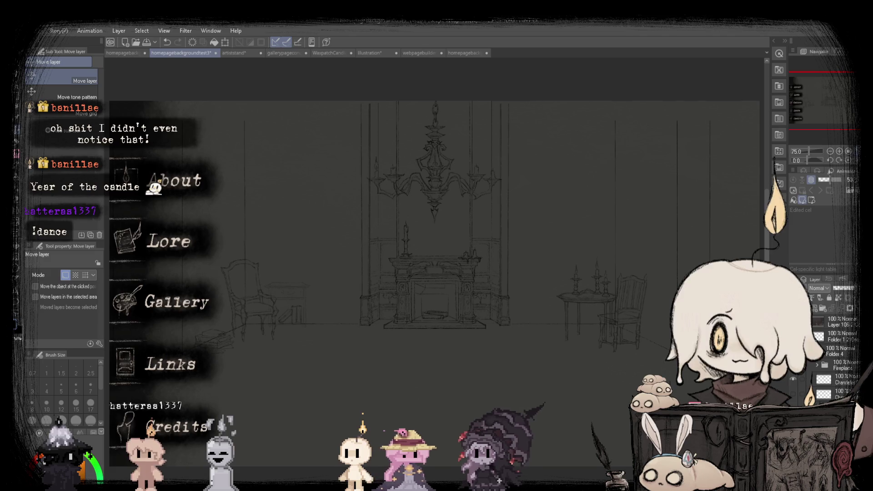
pyautogui.press('h')
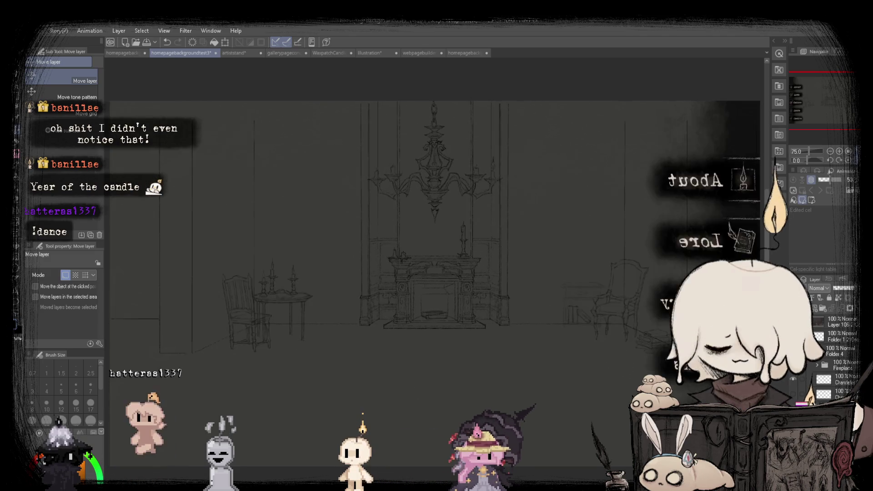
pyautogui.hotkey('ctrl', 'z')
pyautogui.hotkey('ctrl', 'y')
pyautogui.hotkey('ctrl', 'z')
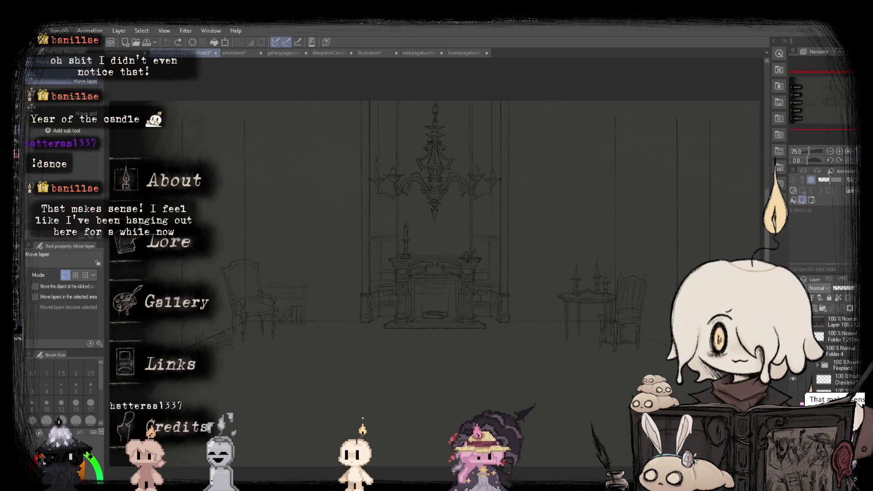
pyautogui.scroll(-5, 837, 355)
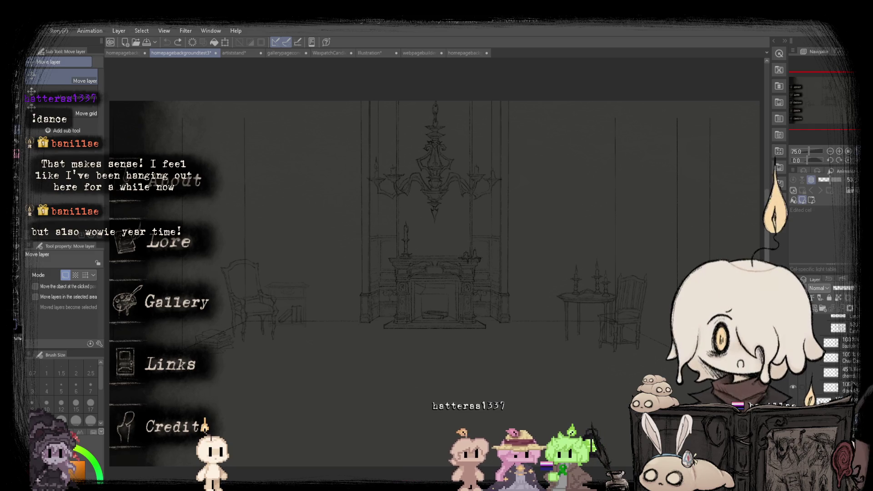
# Hide the website menu mockup layer, recheck the backup, and undo the latest floor-line change.
pyautogui.scroll(3, 822, 368)
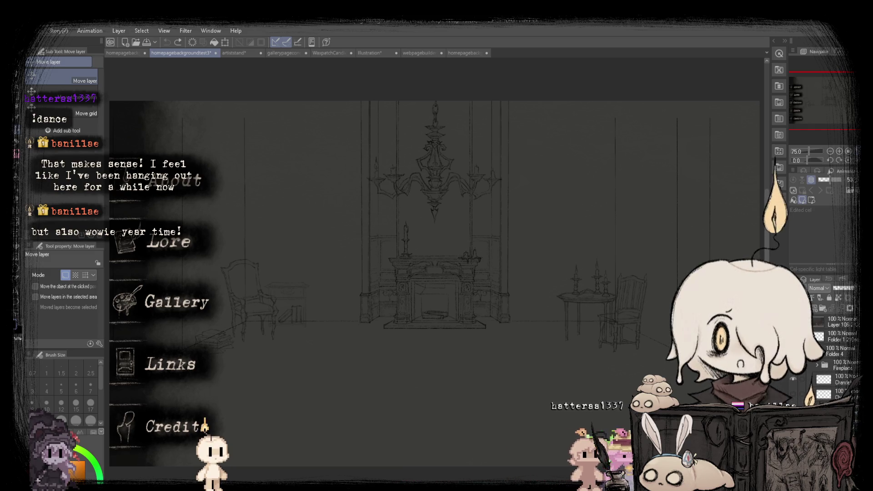
pyautogui.click(793, 337)
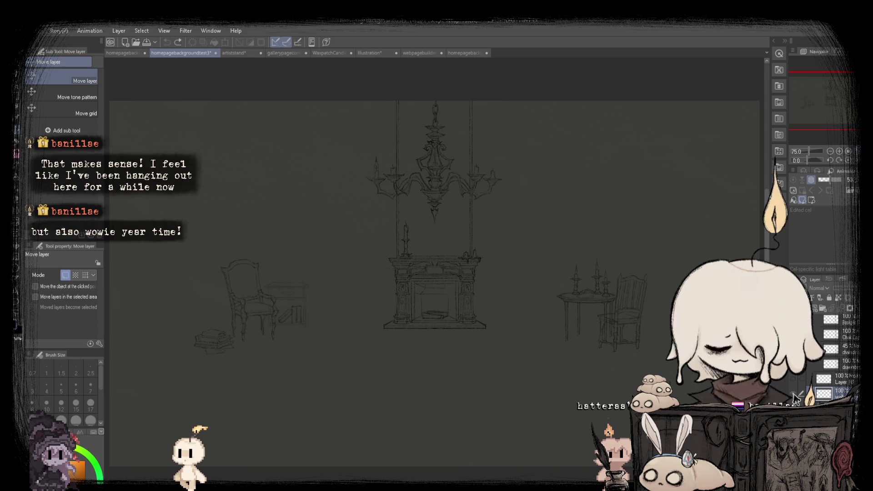
pyautogui.click(119, 52)
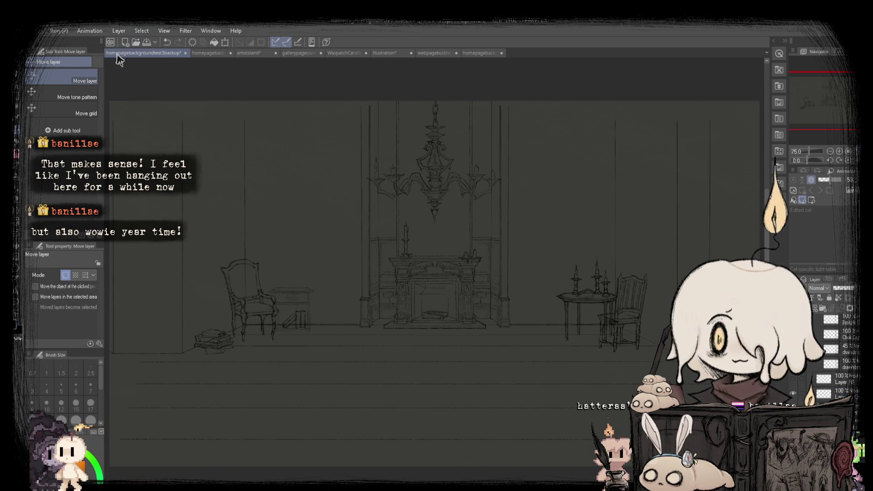
pyautogui.scroll(2, 318, 355)
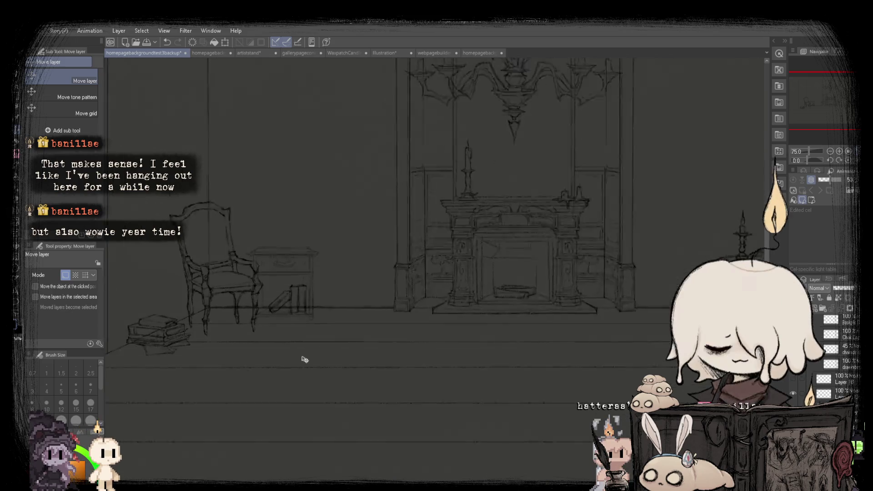
pyautogui.scroll(3, 282, 344)
pyautogui.hotkey('ctrl', '0')
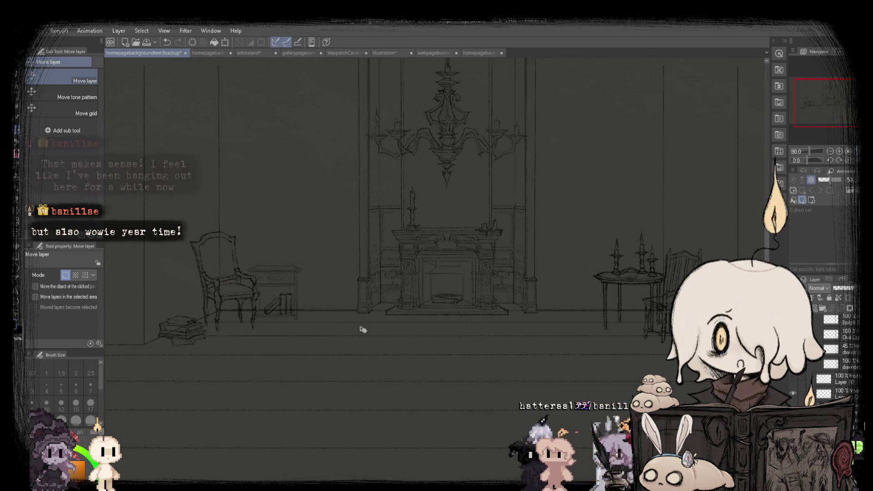
pyautogui.moveTo(132, 53); pyautogui.dragTo(203, 54)
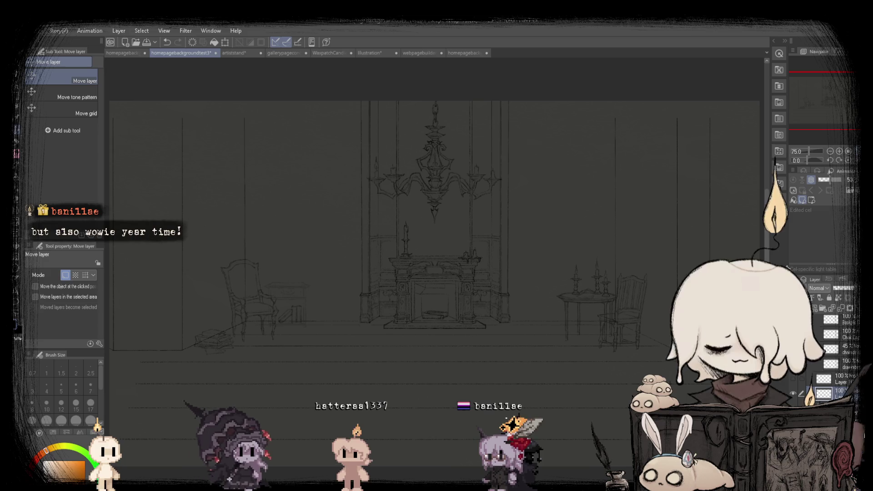
pyautogui.hotkey('ctrl', 'z')
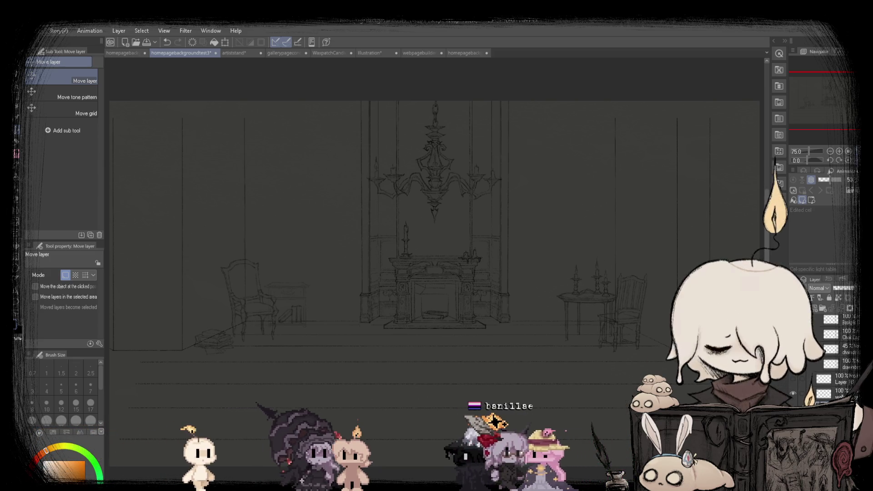
pyautogui.press('h')
pyautogui.press('h')
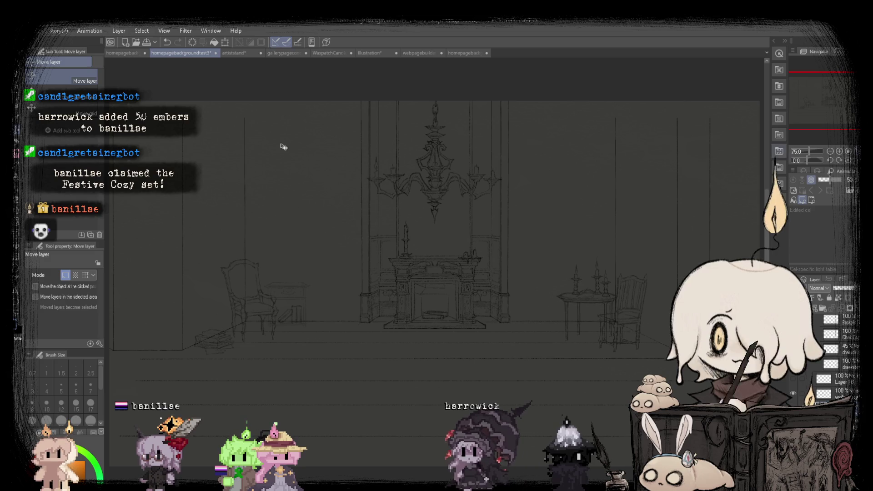
pyautogui.press('m')
# Select the floor area below the fireplace and enlarge it to a 126 scale ratio.
pyautogui.hotkey('ctrl', '-')
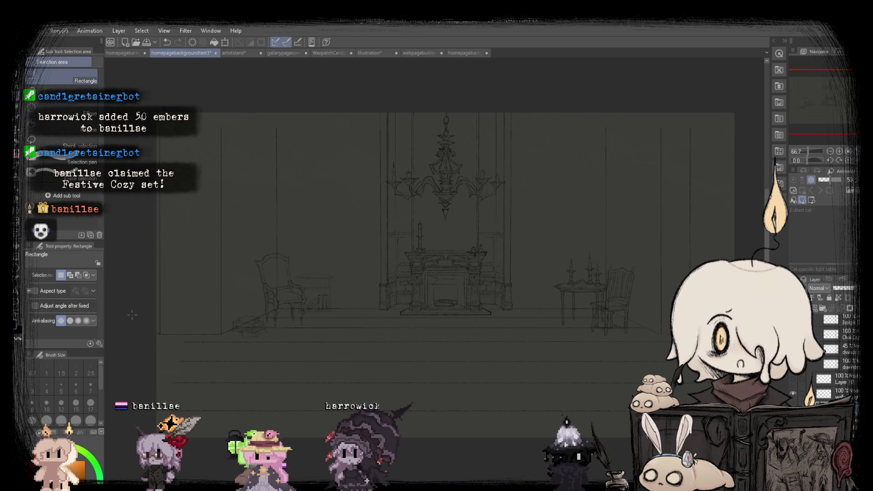
pyautogui.moveTo(132, 315); pyautogui.dragTo(443, 389)
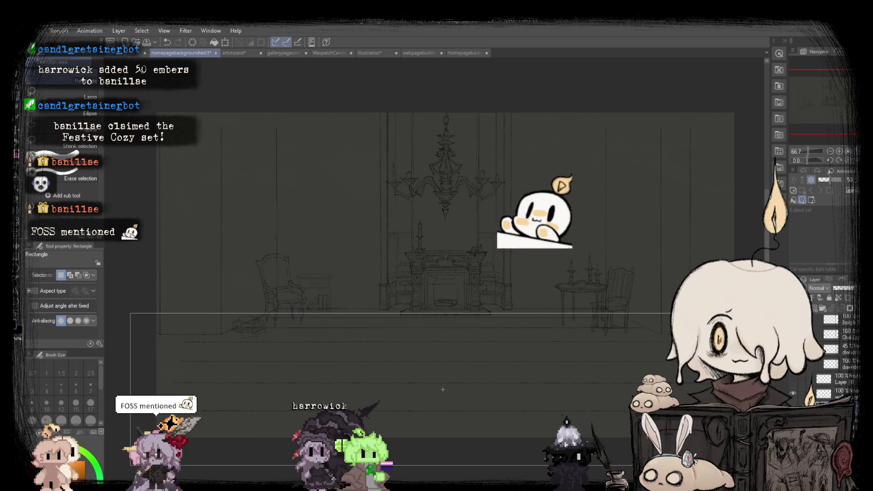
pyautogui.hotkey('ctrl', 't')
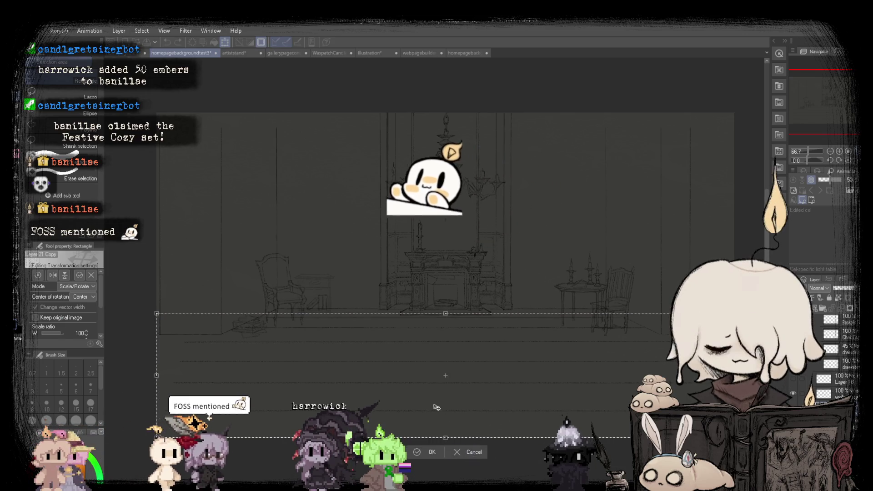
pyautogui.scroll(3, 378, 370)
pyautogui.scroll(-2, 391, 304)
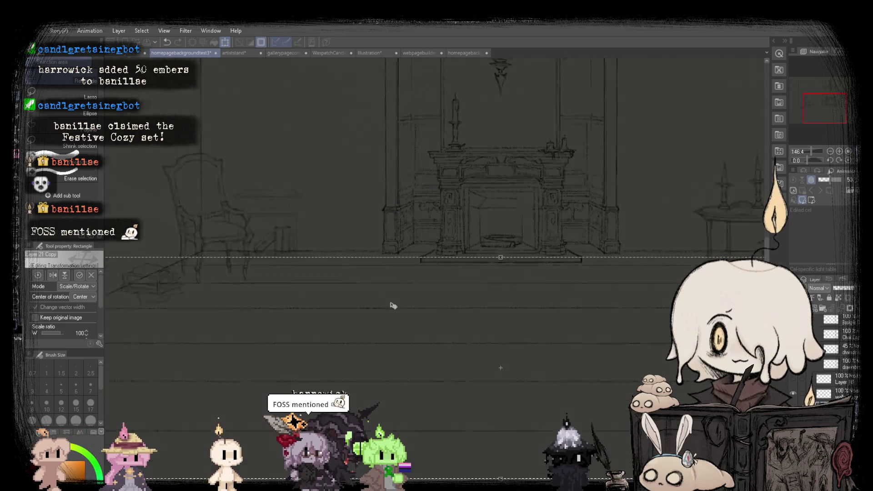
pyautogui.scroll(-1, 395, 309)
pyautogui.press('Return')
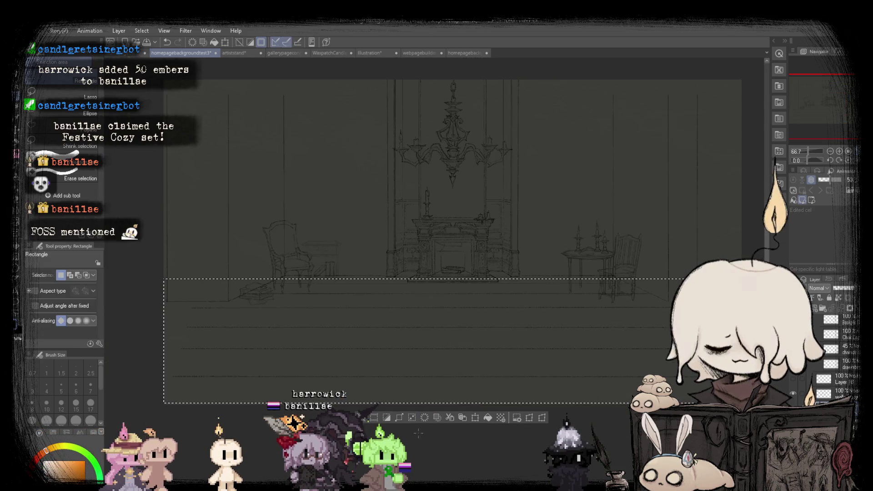
pyautogui.click(477, 418)
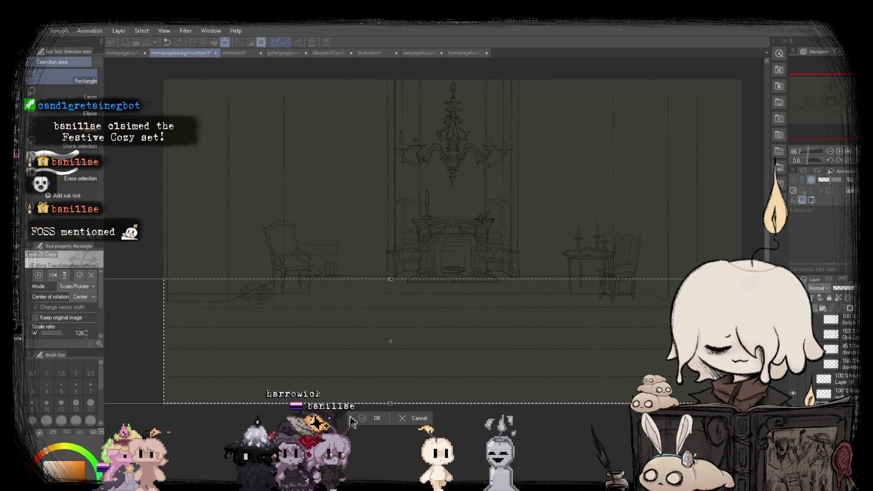
pyautogui.press('Return')
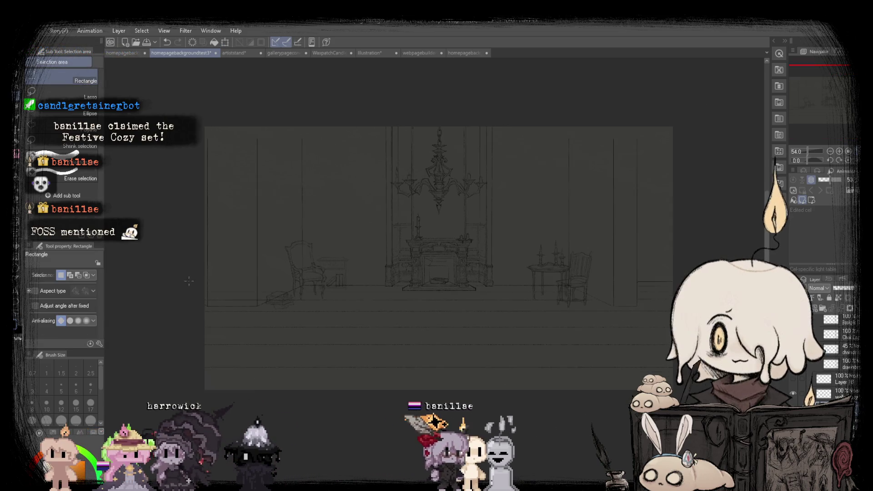
# Select the whole canvas and free-transform it, pulling the top-right corner inward to slant the right edge.
pyautogui.scroll(3, 223, 277)
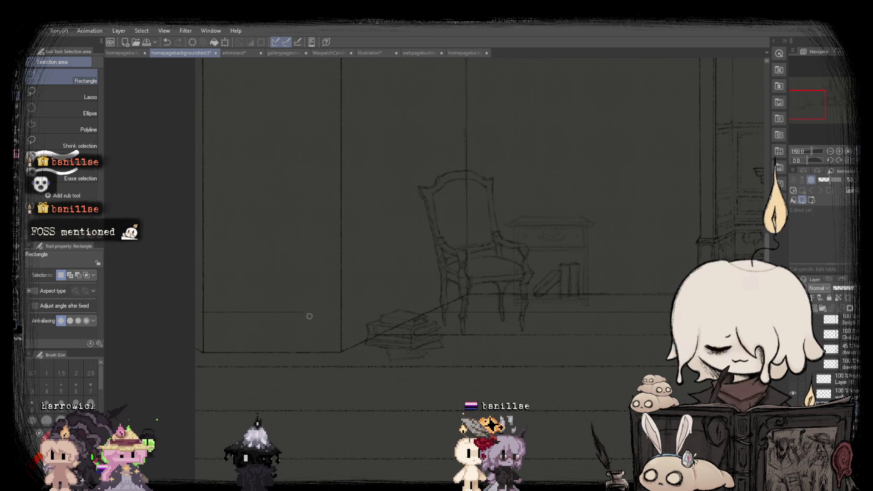
pyautogui.scroll(-3, 287, 311)
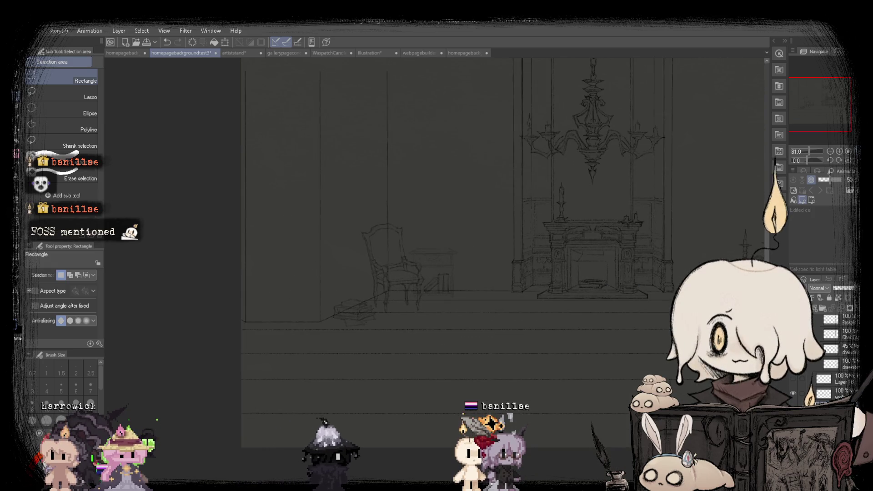
pyautogui.moveTo(618, 332); pyautogui.dragTo(418, 332)
pyautogui.scroll(-2, 663, 313)
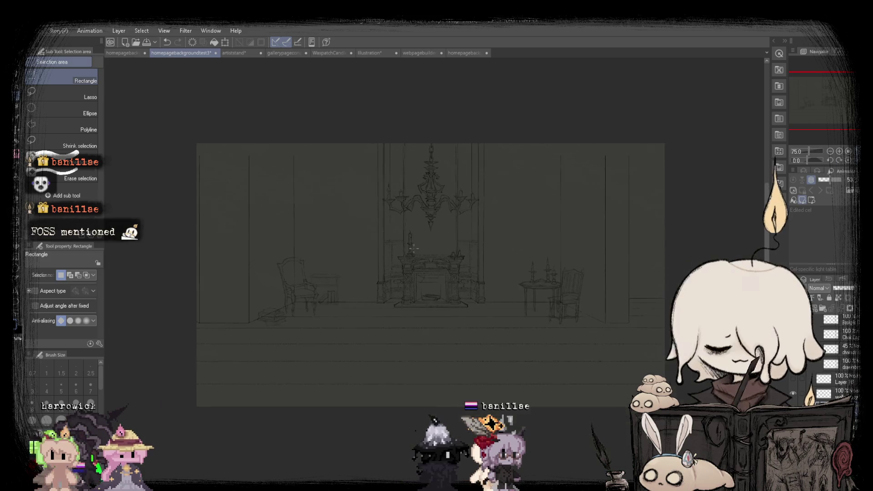
pyautogui.scroll(1, 663, 313)
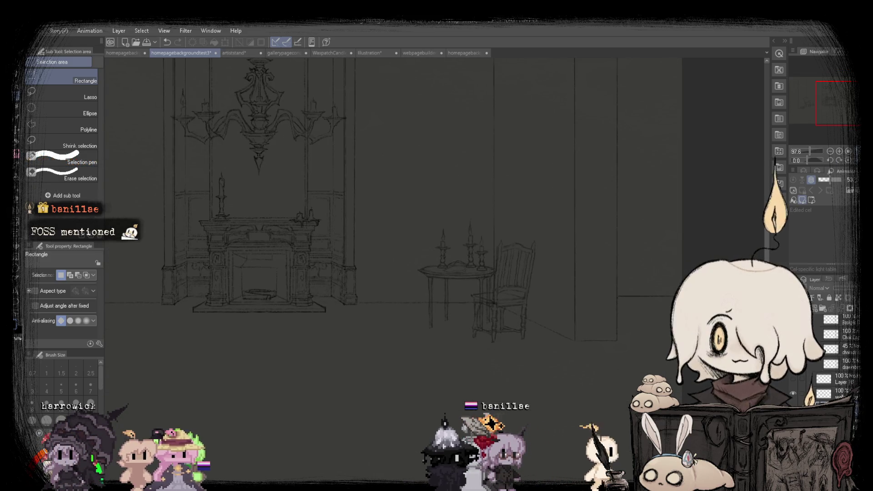
pyautogui.scroll(-2, 425, 372)
pyautogui.scroll(1, 425, 372)
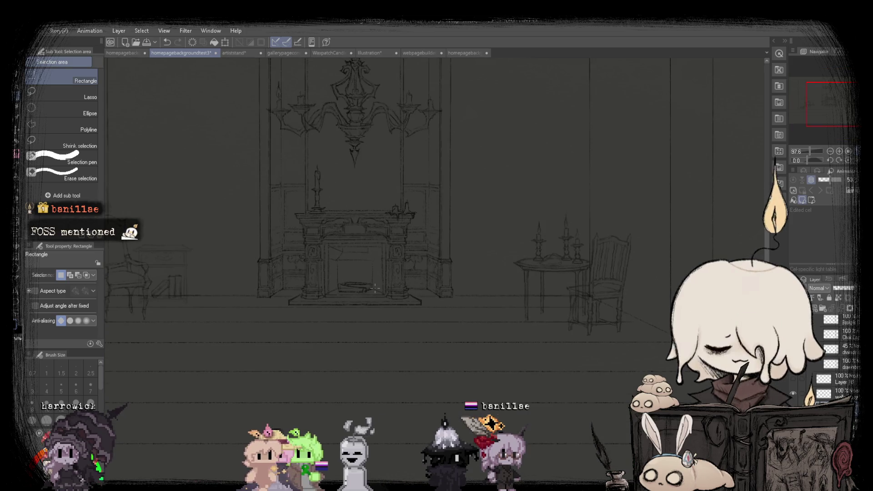
pyautogui.scroll(-2, 425, 371)
pyautogui.hotkey('ctrl', 'a')
pyautogui.click(445, 414)
pyautogui.moveTo(642, 108); pyautogui.dragTo(628, 112)
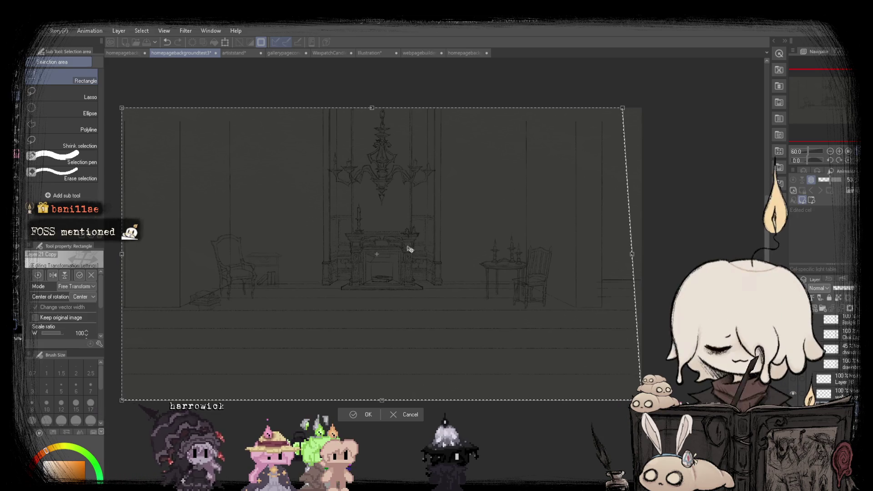
pyautogui.scroll(2, 367, 255)
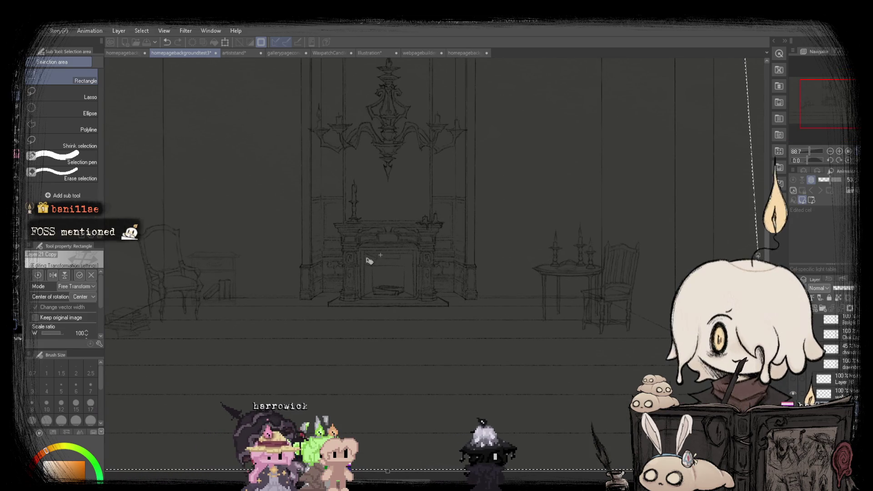
pyautogui.press('Return')
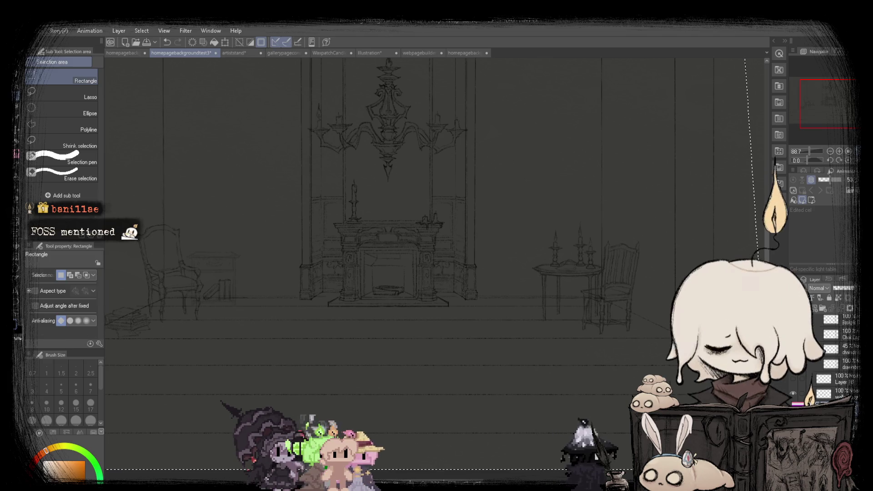
pyautogui.scroll(3, 273, 270)
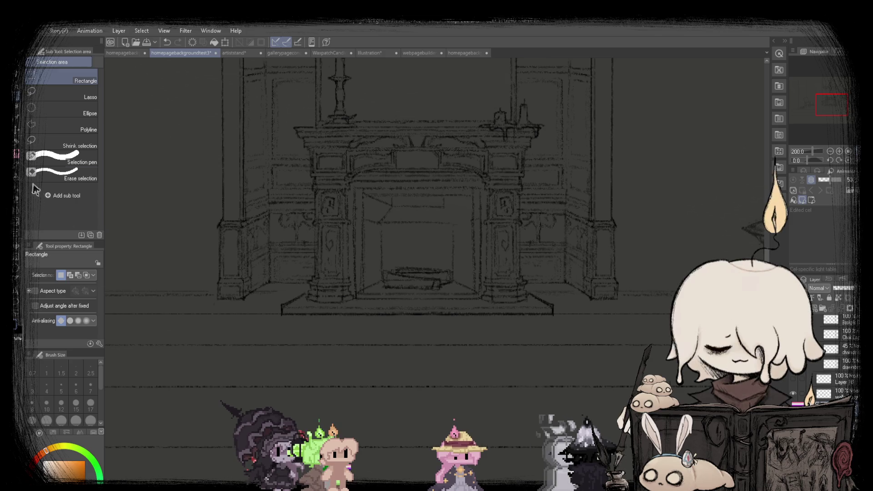
# Switch to the SU Cream Pencil and pan from the left chair over to the fireplace.
pyautogui.press('p')
pyautogui.scroll(-1, 437, 191)
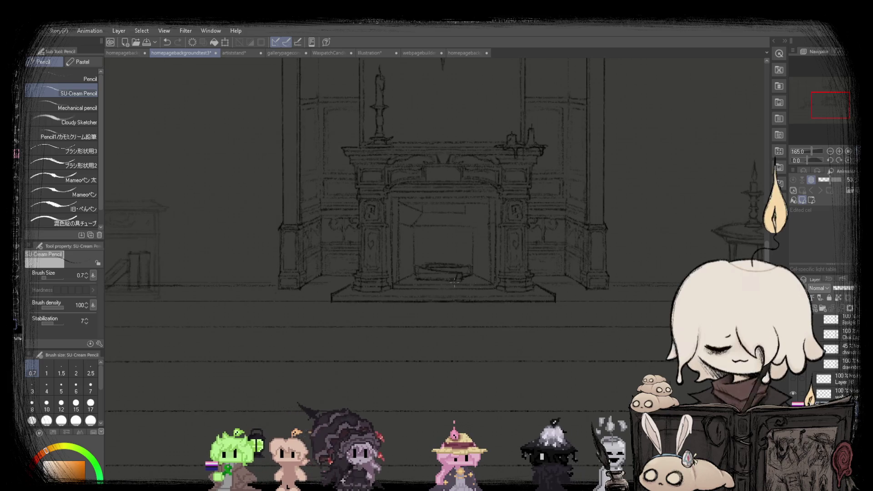
pyautogui.moveTo(158, 292); pyautogui.dragTo(353, 289)
pyautogui.scroll(1, 353, 289)
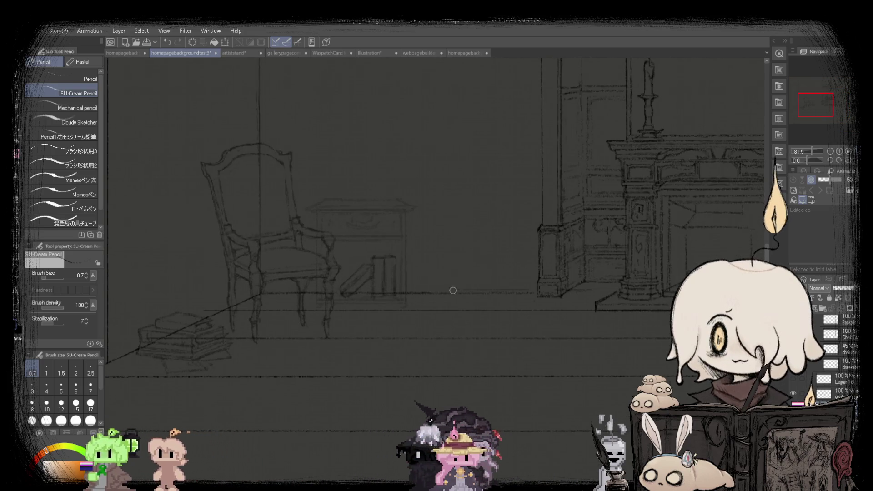
pyautogui.moveTo(496, 287); pyautogui.dragTo(300, 287)
# Zoom in and out repeatedly to inspect the fireplace and chandelier details.
pyautogui.scroll(2, 300, 285)
pyautogui.scroll(2, 248, 300)
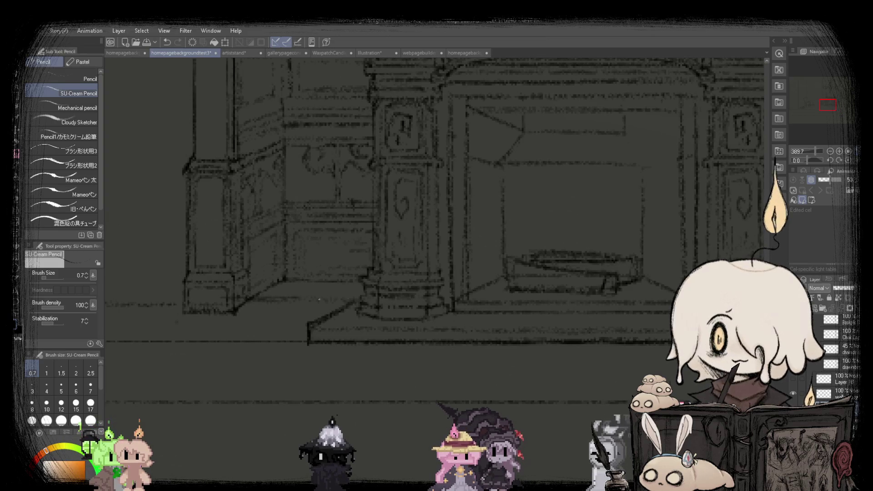
pyautogui.scroll(-3, 370, 296)
pyautogui.scroll(-1, 370, 296)
pyautogui.scroll(2, 324, 305)
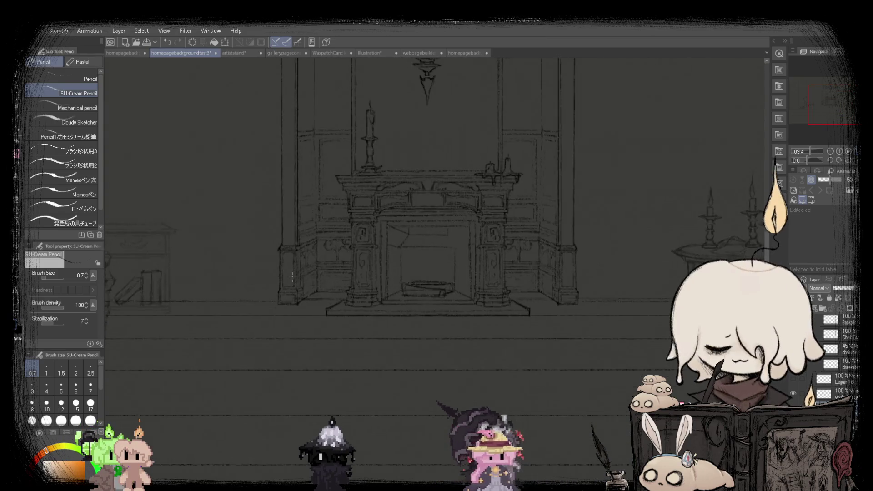
pyautogui.scroll(3, 324, 305)
pyautogui.scroll(-2, 323, 304)
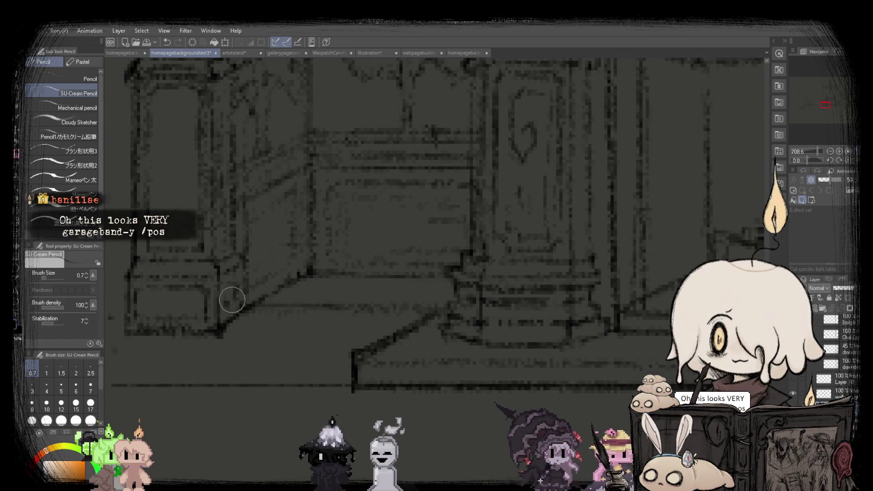
pyautogui.scroll(-2, 224, 296)
pyautogui.scroll(2, 271, 278)
pyautogui.scroll(1, 271, 278)
pyautogui.scroll(-2, 318, 287)
pyautogui.scroll(3, 394, 298)
pyautogui.scroll(2, 394, 298)
pyautogui.scroll(-5, 478, 296)
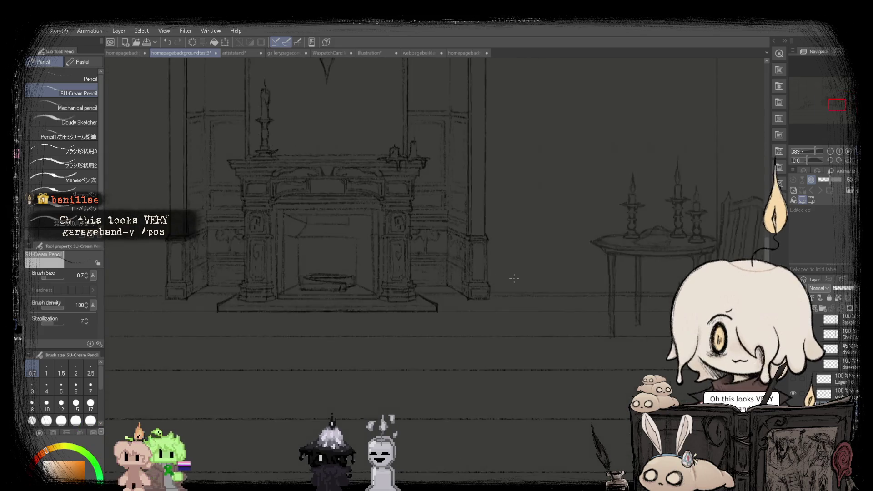
pyautogui.scroll(-3, 301, 268)
pyautogui.scroll(2, 301, 269)
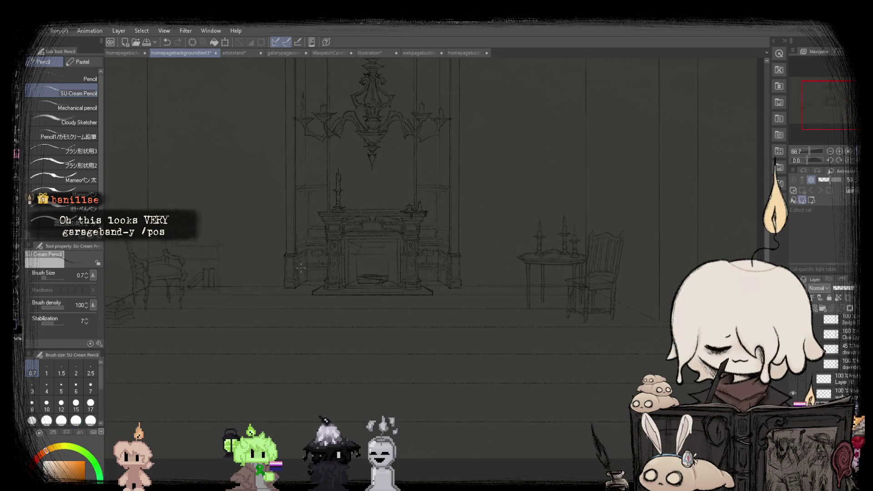
pyautogui.scroll(-1, 301, 268)
pyautogui.scroll(1, 529, 254)
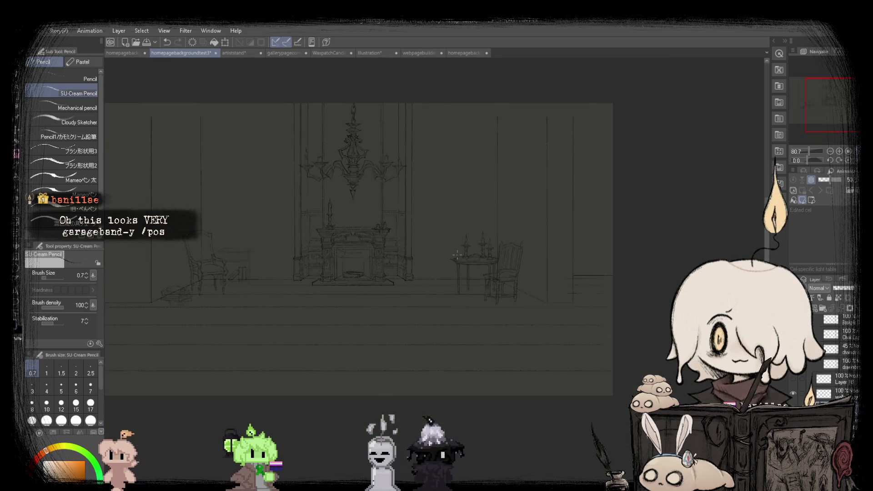
# Pan over to the chair and candle table and examine them up close.
pyautogui.moveTo(529, 253); pyautogui.dragTo(410, 273)
pyautogui.scroll(3, 355, 303)
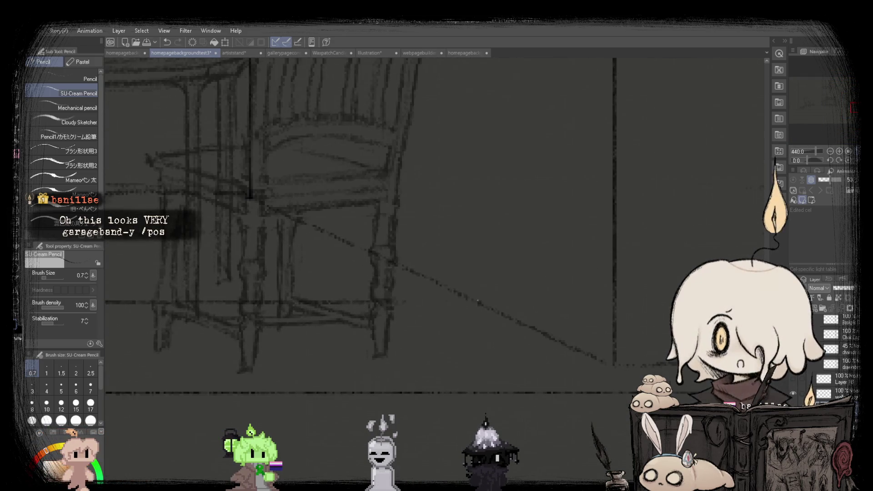
pyautogui.scroll(-2, 352, 305)
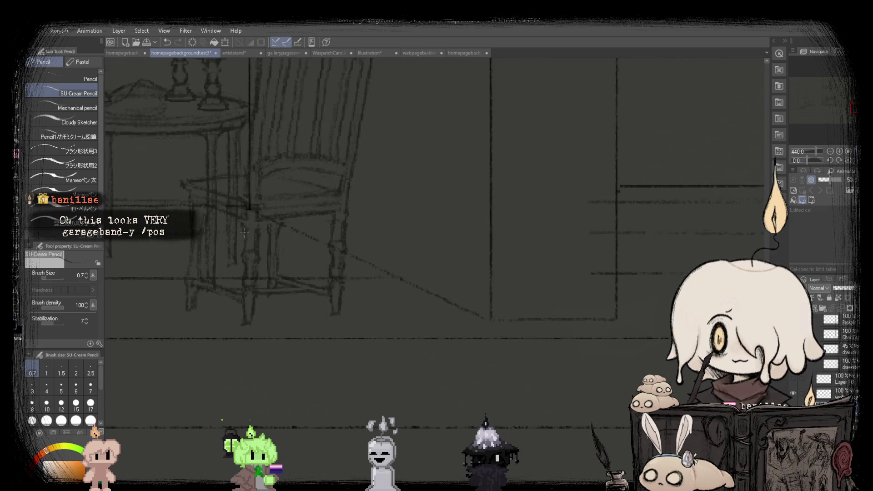
pyautogui.scroll(-3, 564, 272)
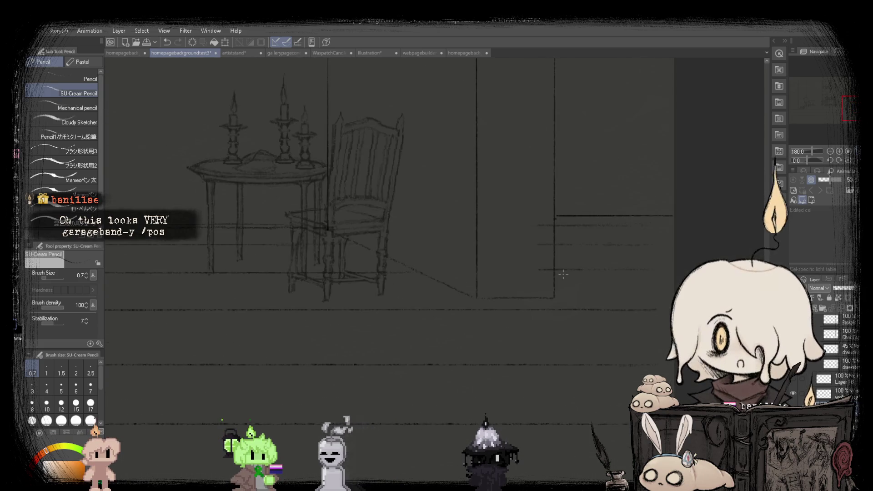